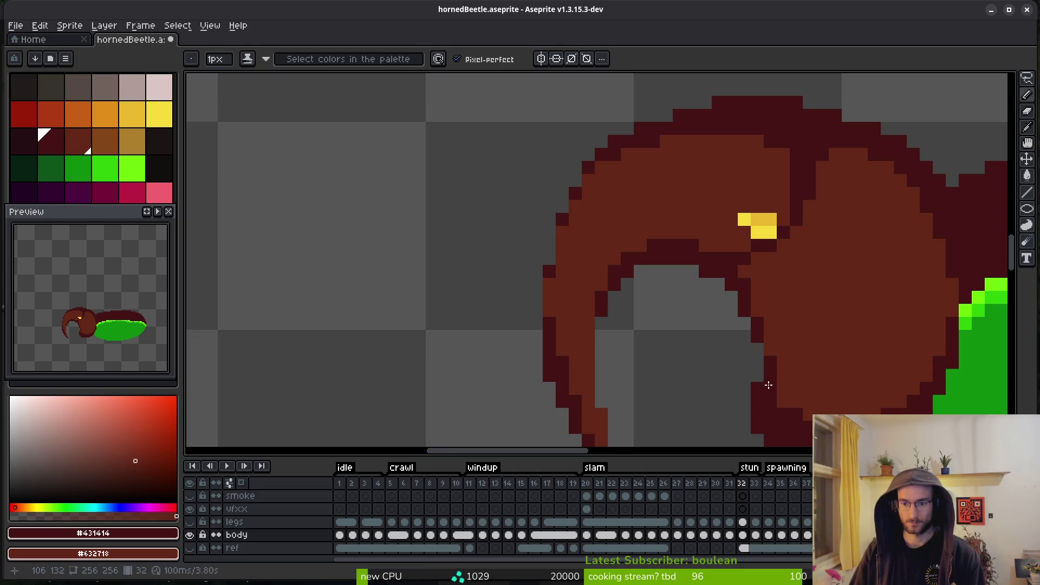
# Step: Bring the beetle's head and shell into view and pick the brown shell swatch
pyautogui.scroll(-4, 836, 323)
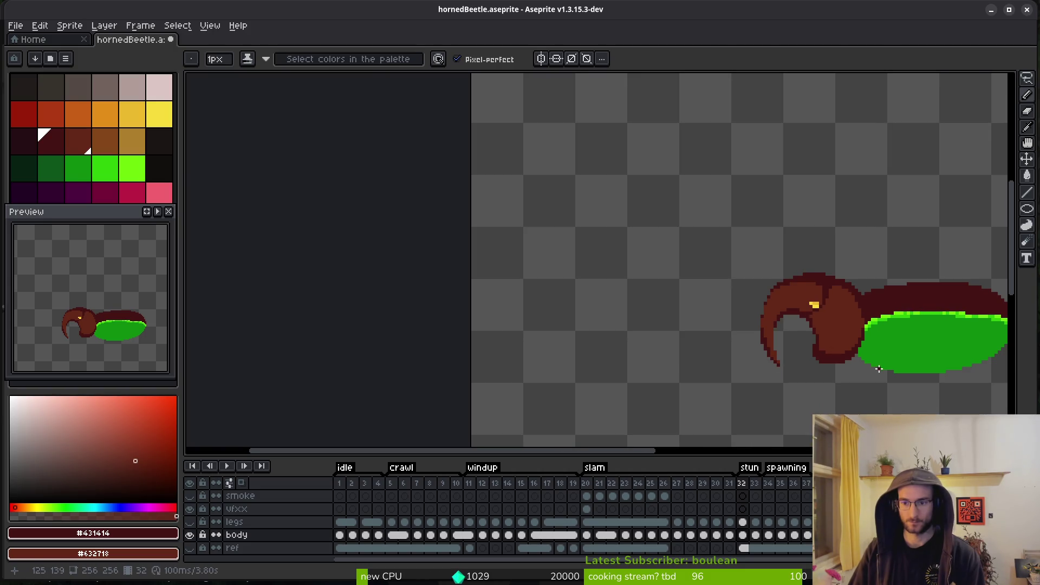
pyautogui.scroll(-2, 818, 340)
pyautogui.scroll(2, 765, 332)
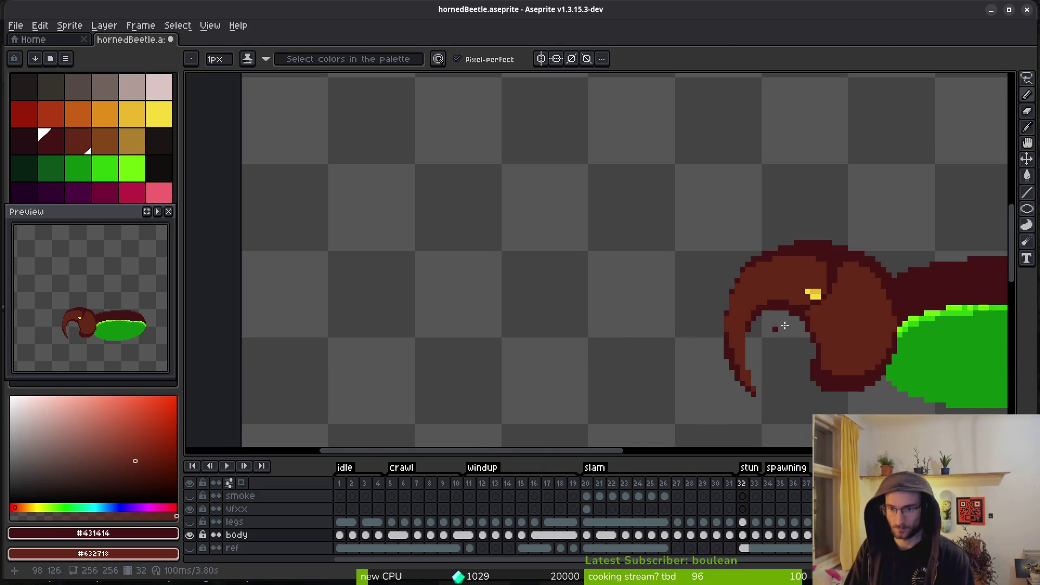
pyautogui.scroll(2, 672, 312)
pyautogui.moveTo(673, 312)
pyautogui.mouseDown()
pyautogui.moveTo(560, 247)
pyautogui.moveTo(560, 221)
pyautogui.mouseUp()
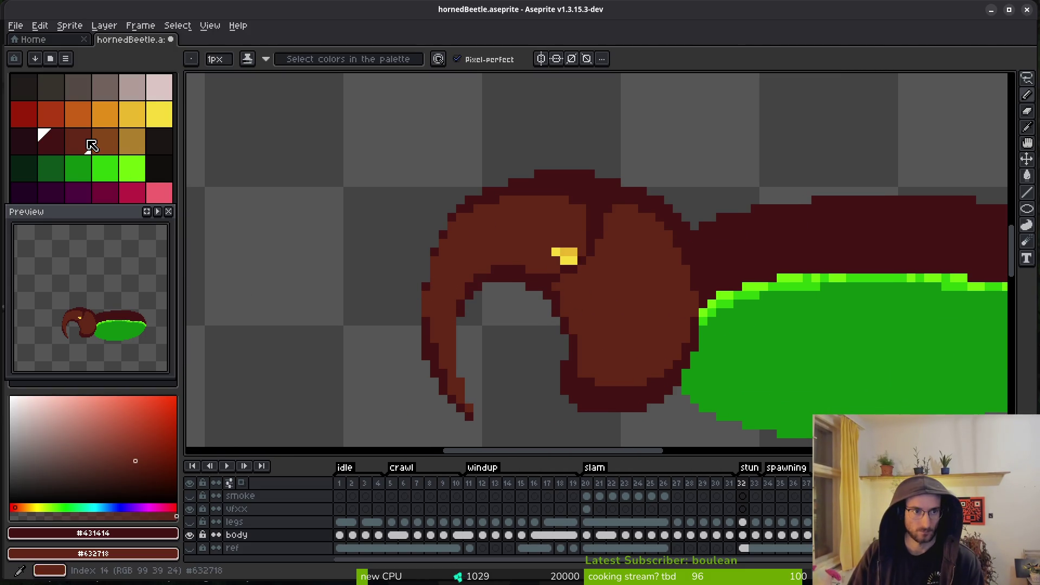
pyautogui.click(108, 145)
pyautogui.press('g')
# Step: With the Pencil and brown, draw a stripe along the upper shell
pyautogui.scroll(-1, 716, 239)
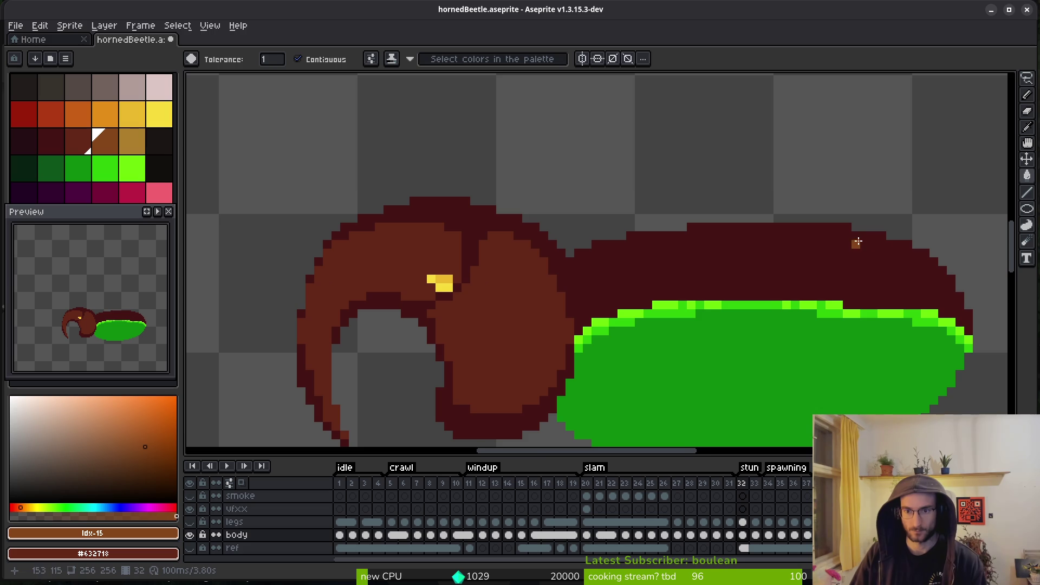
pyautogui.scroll(2, 952, 293)
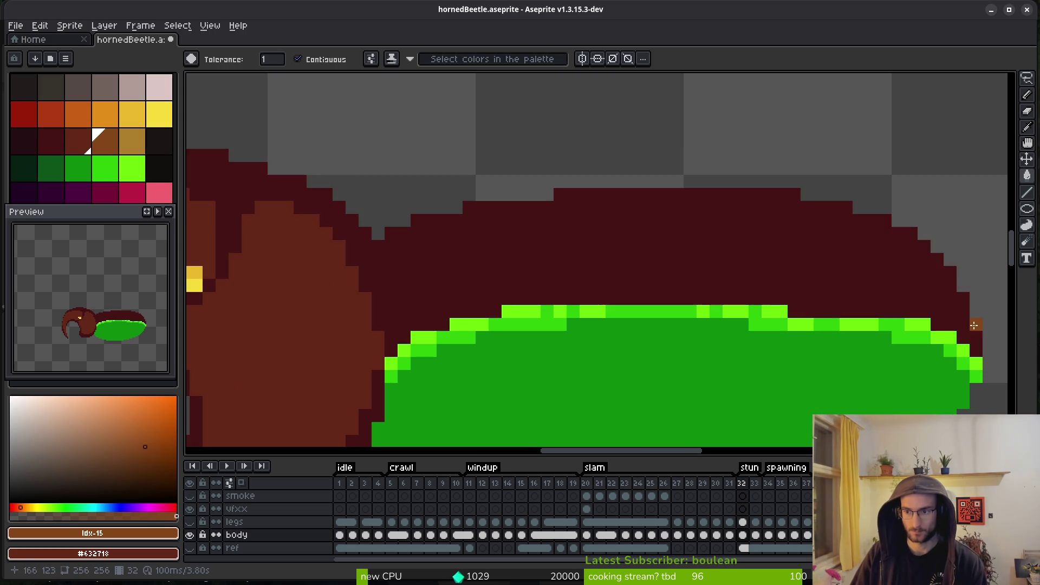
pyautogui.press('b')
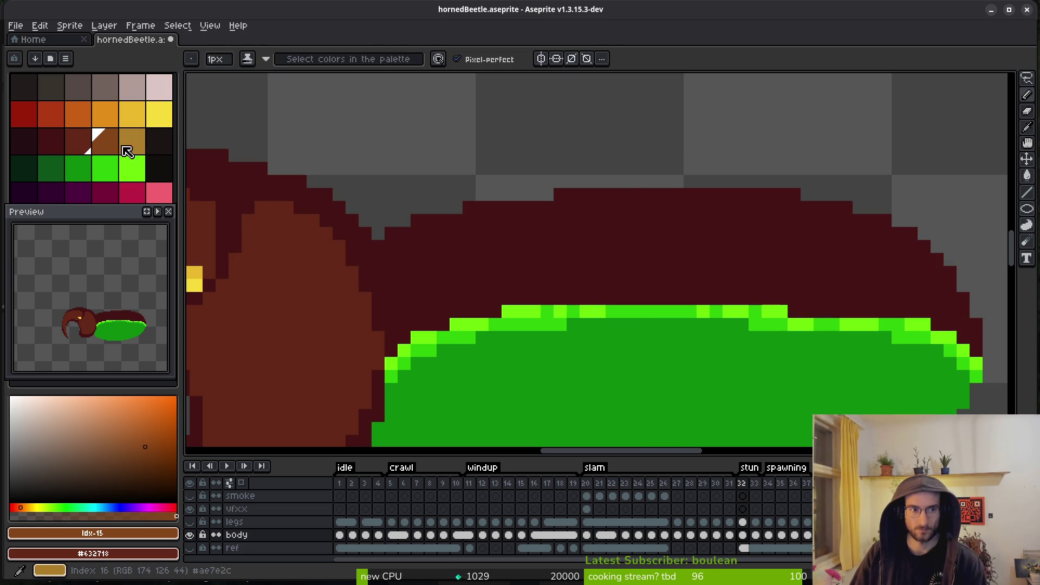
pyautogui.click(78, 141)
pyautogui.moveTo(965, 315)
pyautogui.mouseDown()
pyautogui.moveTo(899, 278)
pyautogui.moveTo(618, 255)
pyautogui.moveTo(417, 266)
pyautogui.moveTo(390, 274)
pyautogui.moveTo(403, 304)
pyautogui.mouseUp()
pyautogui.keyDown('alt'); pyautogui.click(402, 310); pyautogui.keyUp('alt')
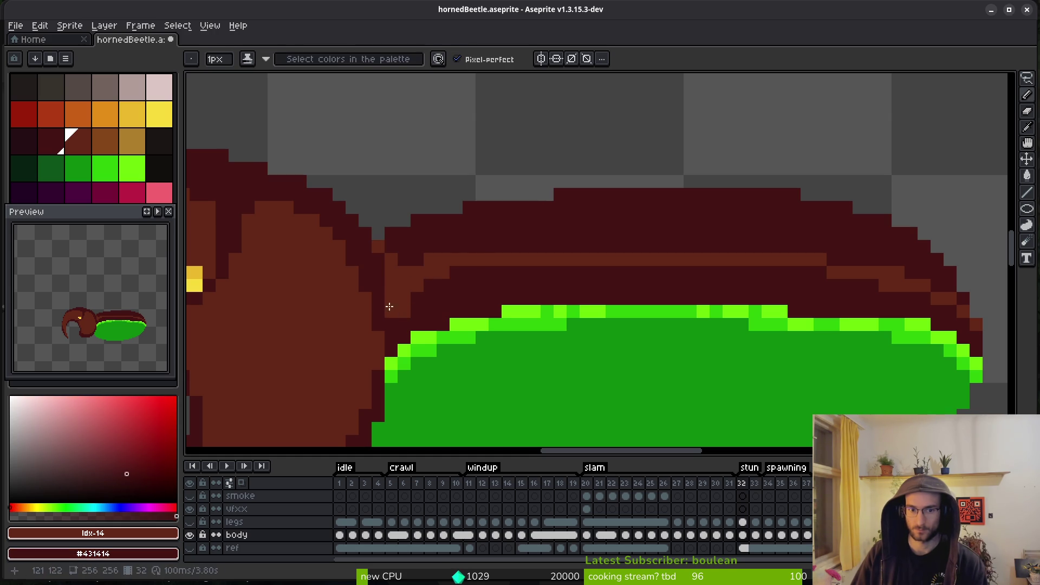
# Step: Extend the dark maroon band across the shell with Pencil strokes and pixels
pyautogui.press('g')
pyautogui.click(471, 228)
pyautogui.scroll(-2, 636, 252)
pyautogui.scroll(3, 636, 252)
pyautogui.press('b')
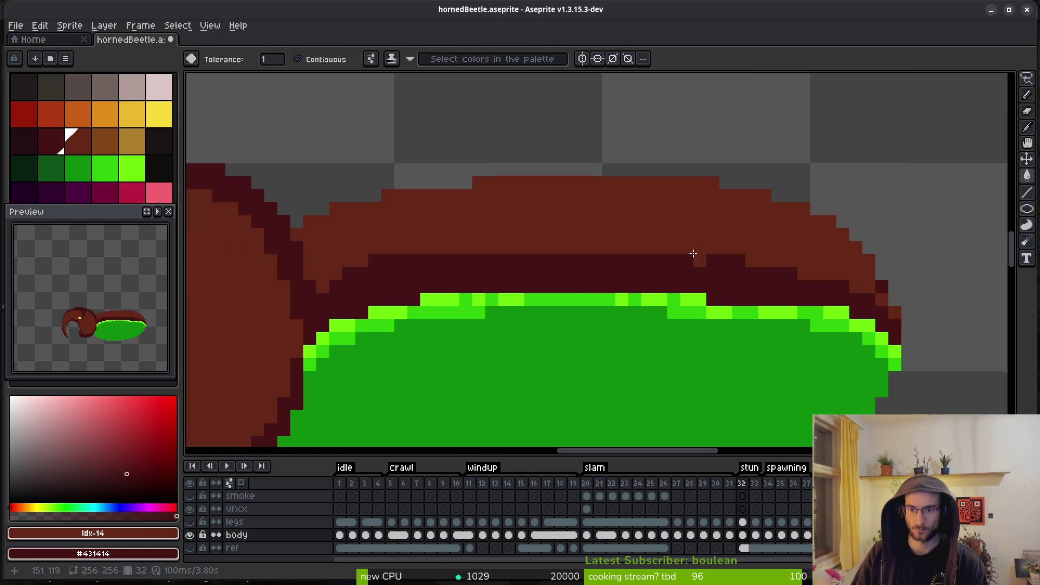
pyautogui.moveTo(429, 246)
pyautogui.mouseDown()
pyautogui.moveTo(631, 255)
pyautogui.moveTo(557, 244)
pyautogui.moveTo(745, 262)
pyautogui.mouseUp()
pyautogui.click(701, 245)
pyautogui.click(752, 260)
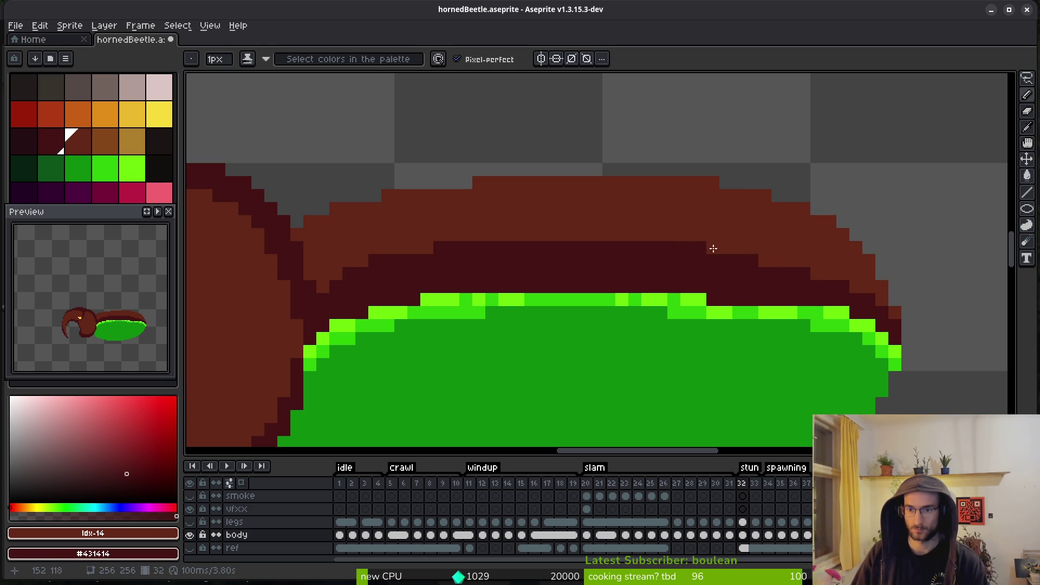
# Step: Add dark maroon pixels along the band's edges, then save hornedBeetle.aseprite
pyautogui.scroll(-3, 784, 271)
pyautogui.scroll(4, 847, 302)
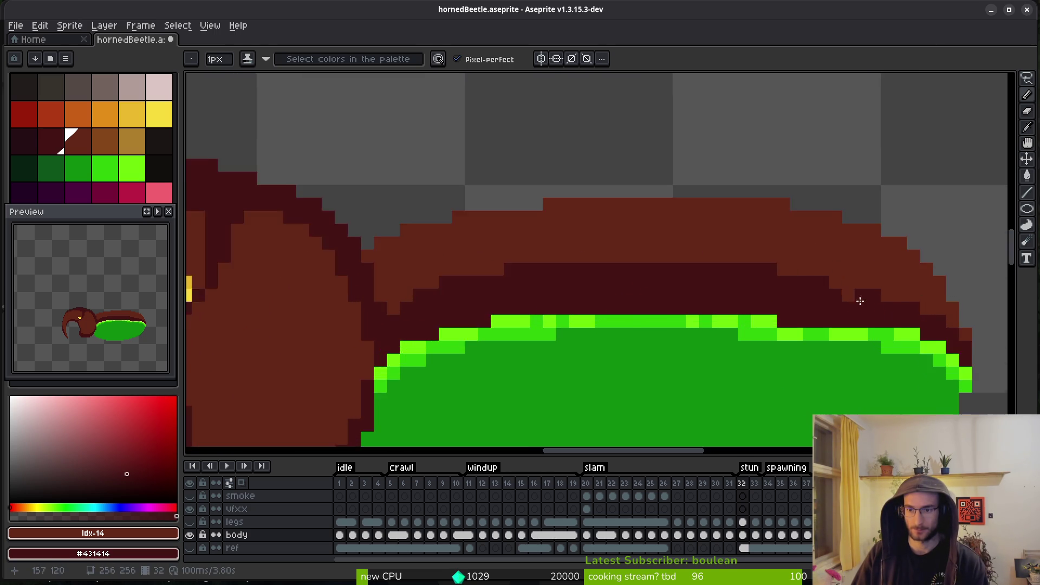
pyautogui.click(591, 255)
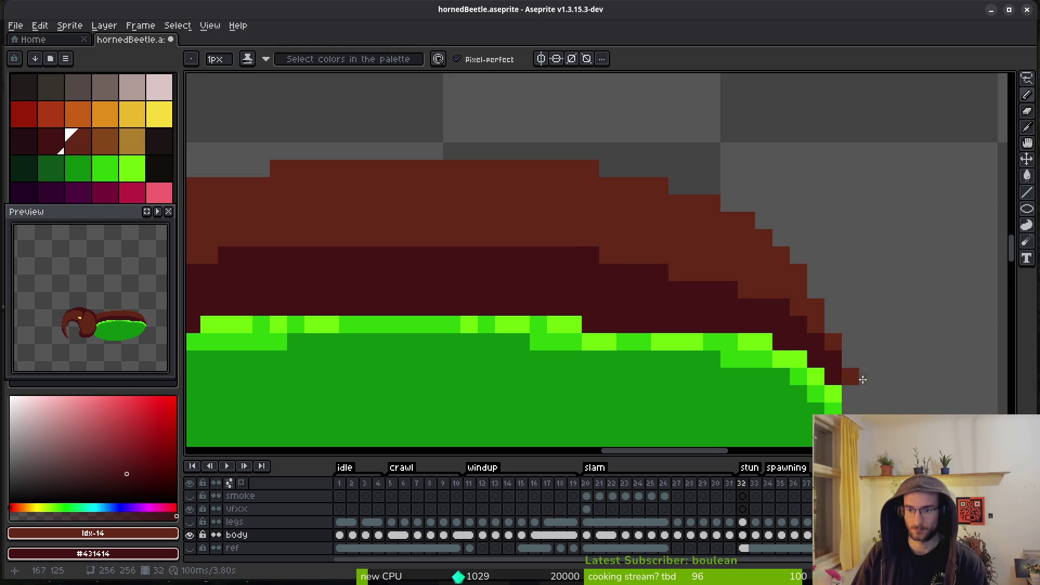
pyautogui.scroll(-3, 850, 375)
pyautogui.scroll(3, 798, 319)
pyautogui.click(749, 303)
pyautogui.click(686, 287)
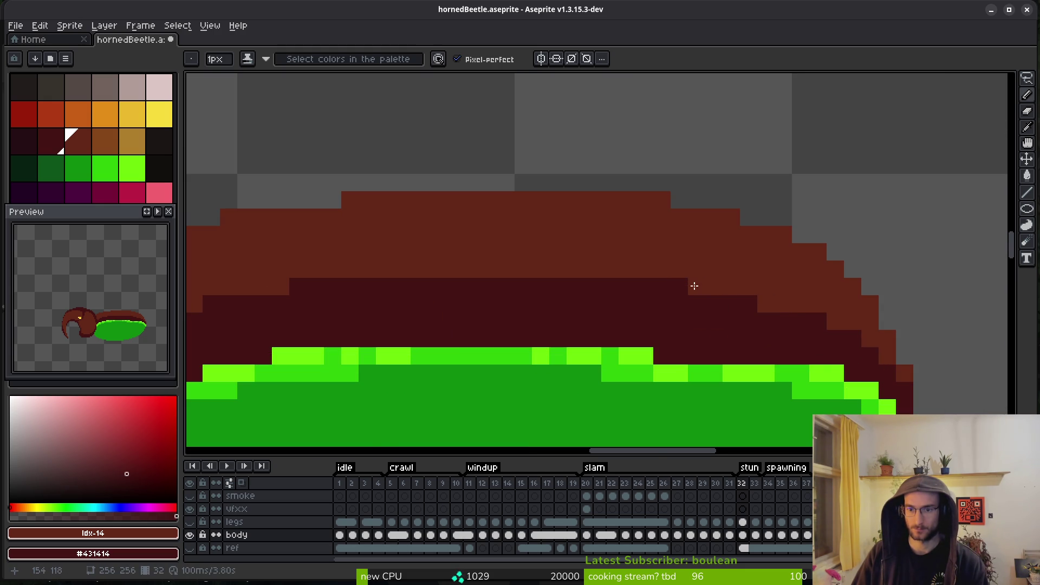
pyautogui.scroll(-3, 688, 287)
pyautogui.scroll(3, 559, 295)
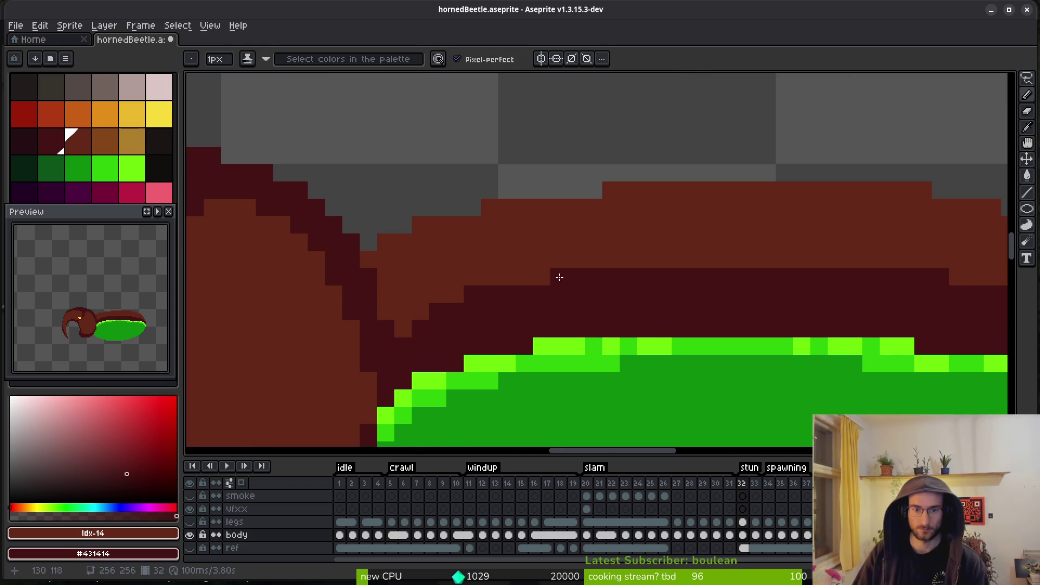
pyautogui.scroll(-2, 543, 275)
pyautogui.hotkey('ctrl', 's')
pyautogui.scroll(-3, 737, 331)
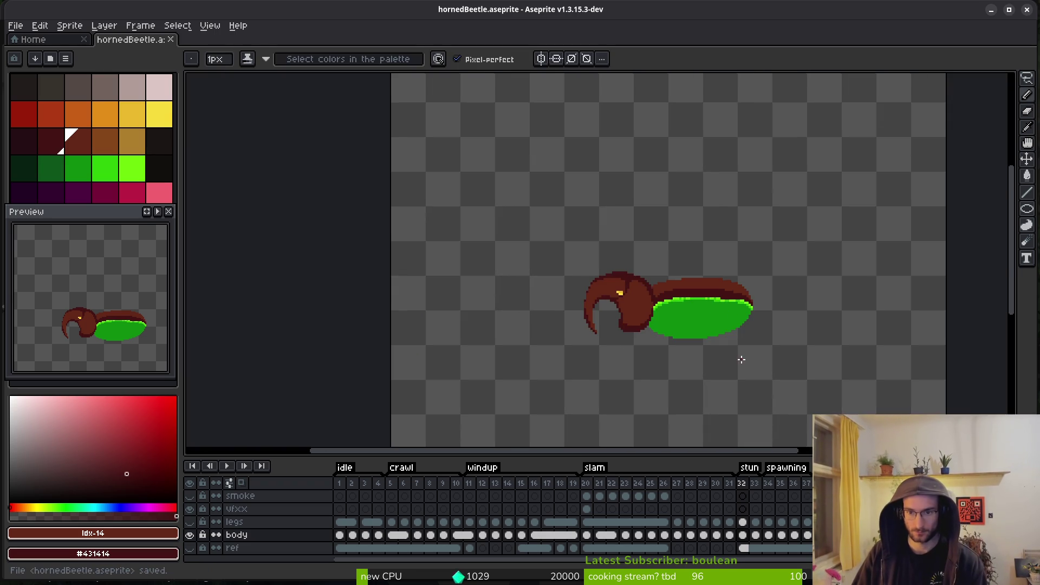
# Step: Paint brown across the dark band to the shell's edge and add a dark end pixel
pyautogui.scroll(3, 736, 330)
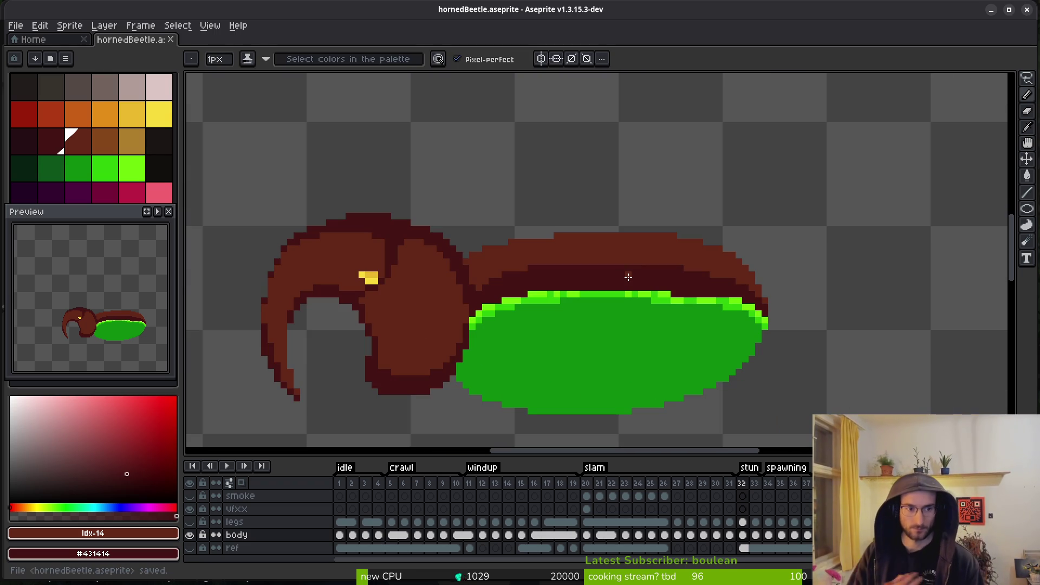
pyautogui.scroll(2, 563, 279)
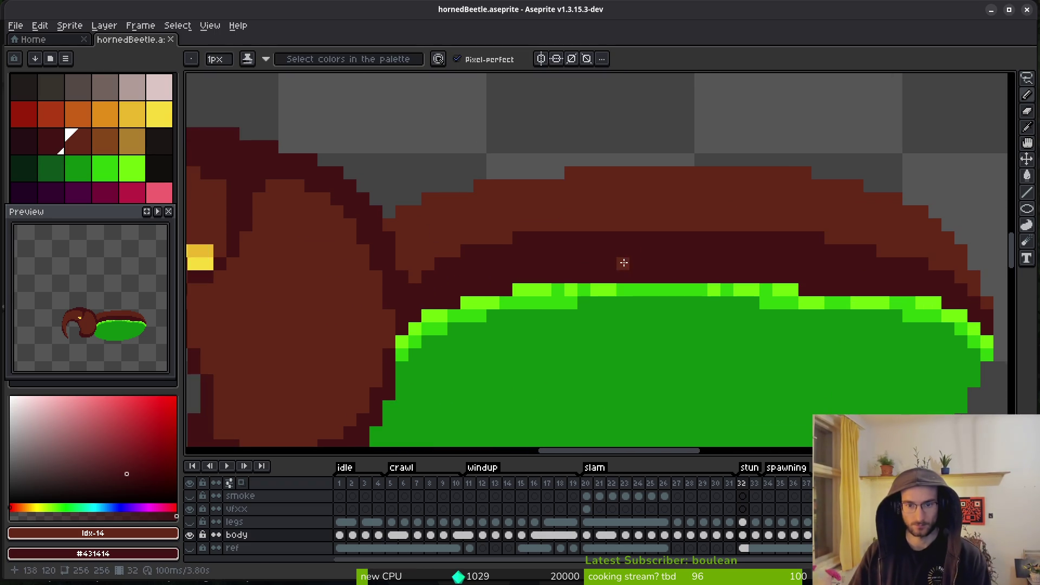
pyautogui.moveTo(418, 278)
pyautogui.mouseDown()
pyautogui.moveTo(520, 241)
pyautogui.moveTo(668, 235)
pyautogui.moveTo(807, 238)
pyautogui.moveTo(912, 266)
pyautogui.mouseUp()
pyautogui.moveTo(978, 300); pyautogui.dragTo(991, 311)
pyautogui.click(822, 292)
pyautogui.click(884, 264)
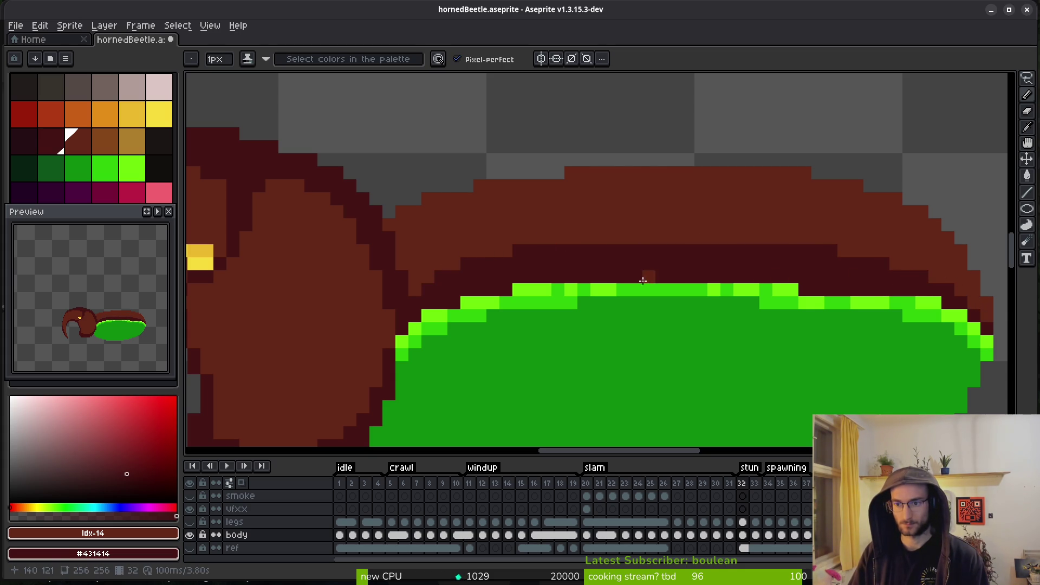
# Step: Zoom and pan to bring the beetle's head to the centre of the view
pyautogui.scroll(-4, 597, 286)
pyautogui.scroll(4, 528, 253)
pyautogui.scroll(-4, 577, 240)
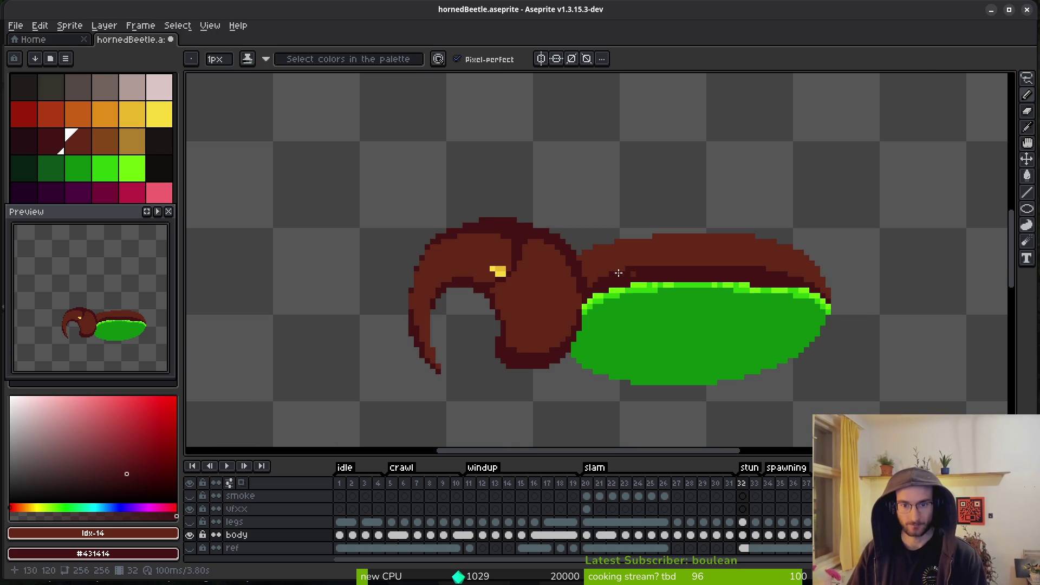
pyautogui.scroll(4, 629, 273)
pyautogui.moveTo(393, 227); pyautogui.dragTo(610, 234)
pyautogui.scroll(1, 609, 222)
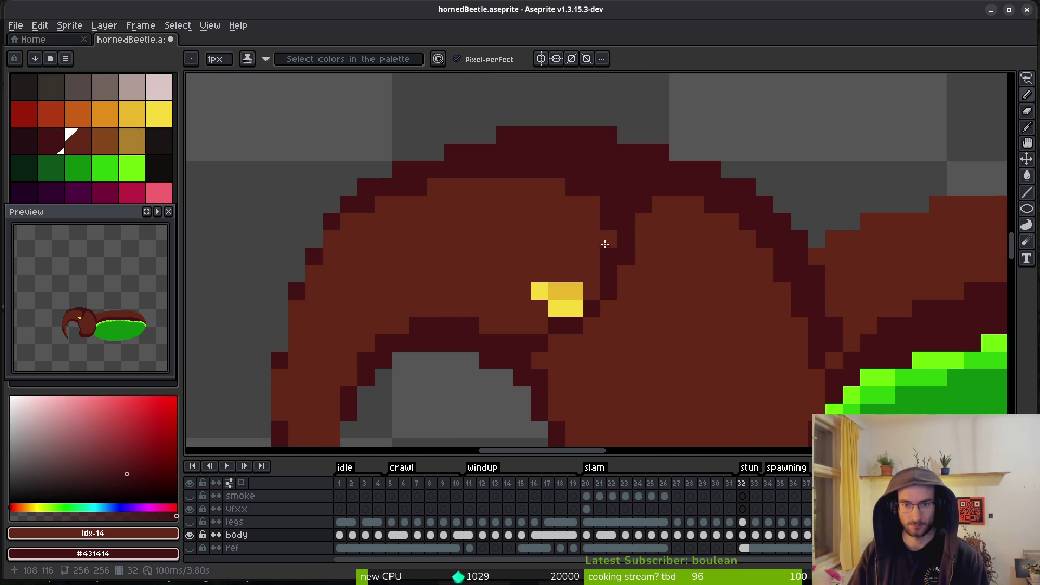
# Step: Lighten two dark pixels on the head-shell seam with lighter brown
pyautogui.click(648, 165)
pyautogui.hotkey('ctrl', 'z')
pyautogui.hotkey('ctrl', 'y')
pyautogui.click(619, 181)
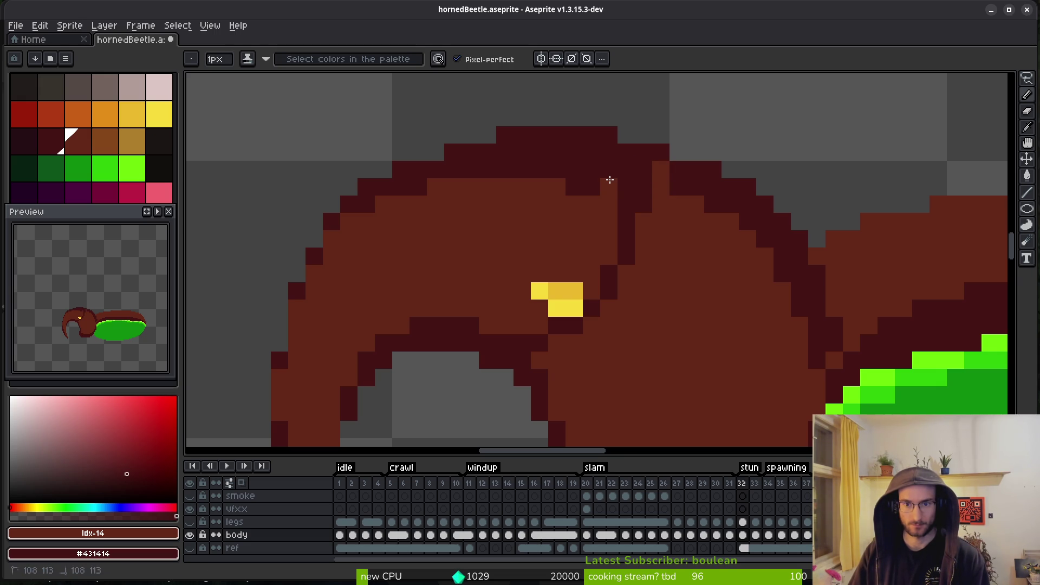
# Step: Recolour a pixel on the head's edge with the Pencil
pyautogui.press('g')
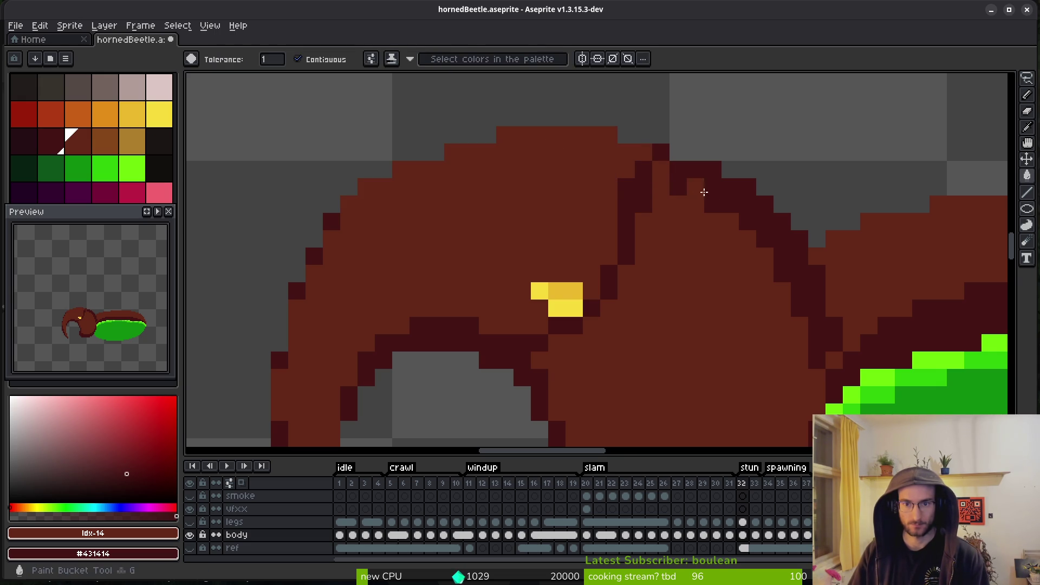
pyautogui.scroll(-5, 743, 283)
pyautogui.scroll(-5, 747, 277)
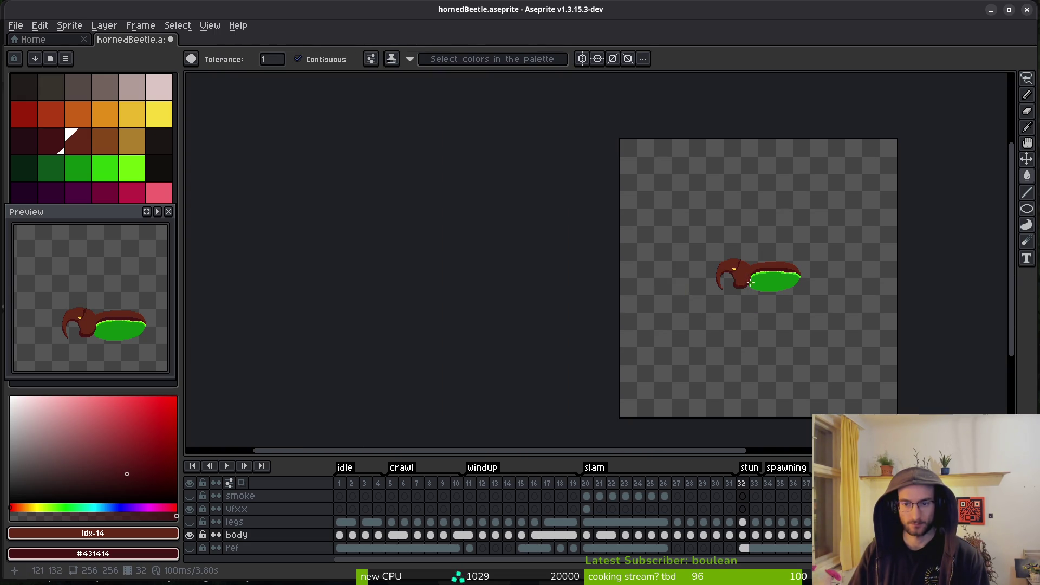
pyautogui.scroll(3, 741, 272)
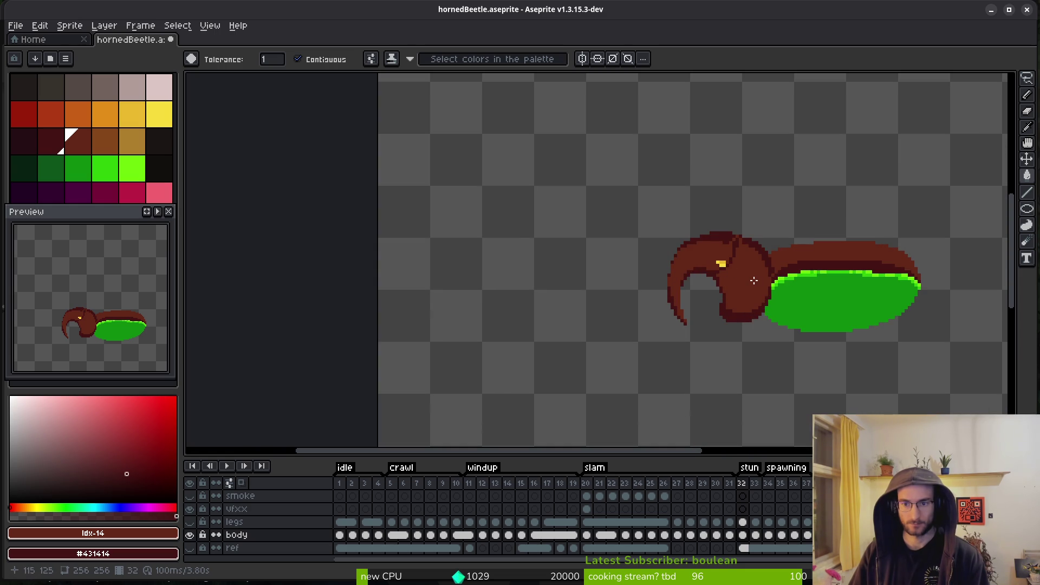
pyautogui.scroll(3, 755, 280)
pyautogui.press('b')
pyautogui.scroll(2, 733, 232)
pyautogui.click(727, 195)
pyautogui.scroll(-2, 727, 195)
# Step: Select the orange-brown highlight colour and undo the stray pixel
pyautogui.press('g')
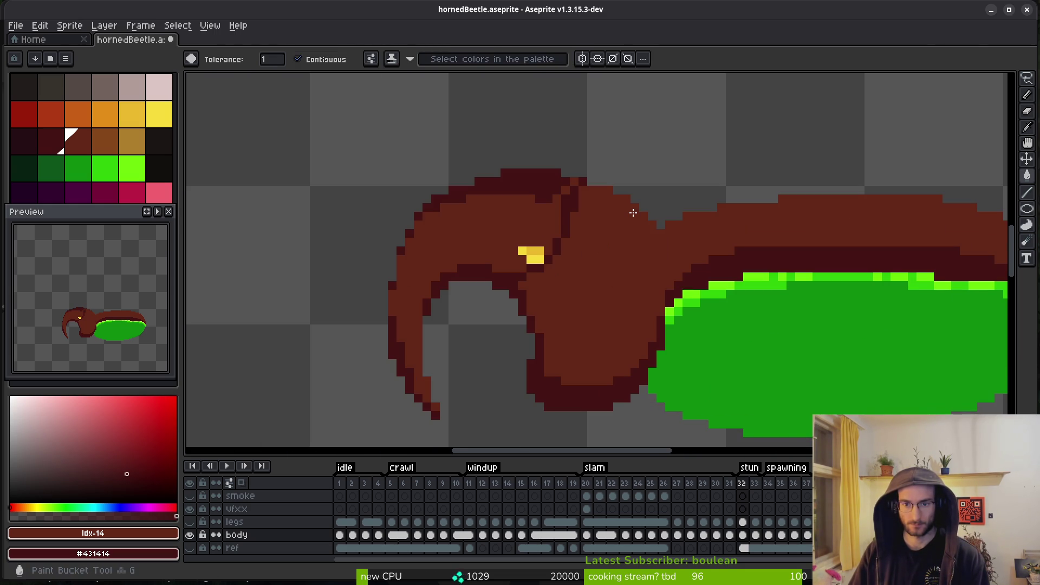
pyautogui.click(103, 139)
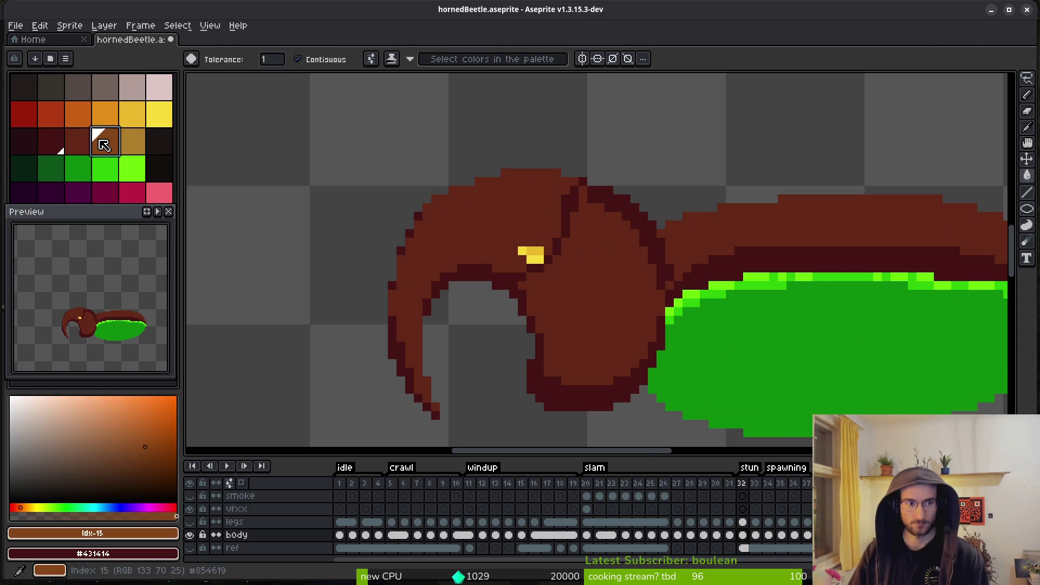
pyautogui.scroll(3, 508, 203)
pyautogui.click(550, 189)
pyautogui.hotkey('ctrl', 'z')
# Step: Draw an orange-brown highlight along the head's top and down its left edge
pyautogui.press('b')
pyautogui.moveTo(707, 138)
pyautogui.mouseDown()
pyautogui.moveTo(497, 117)
pyautogui.moveTo(412, 138)
pyautogui.moveTo(314, 191)
pyautogui.mouseUp()
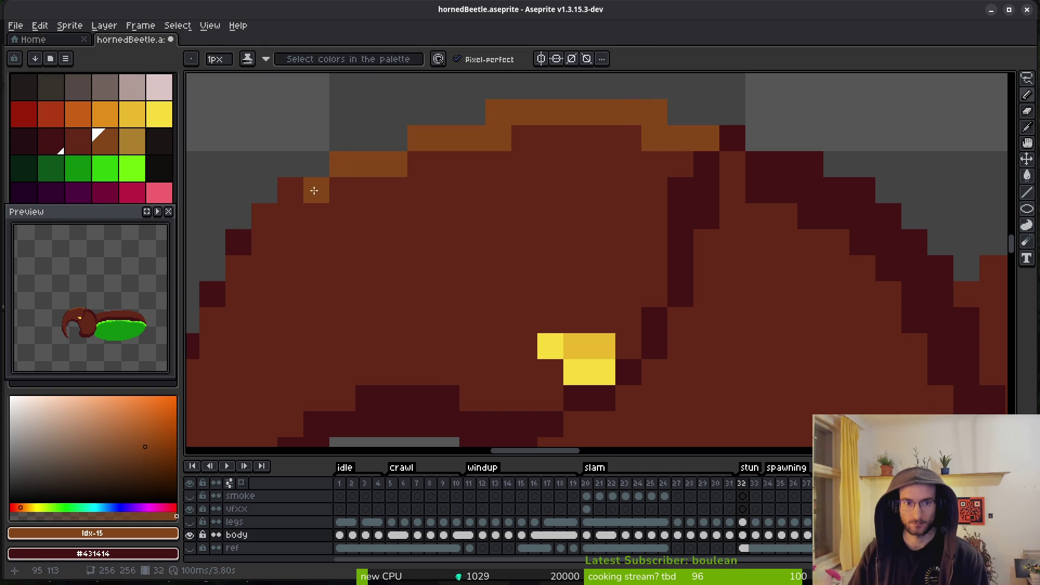
pyautogui.click(239, 242)
pyautogui.click(214, 294)
pyautogui.moveTo(317, 319); pyautogui.dragTo(548, 260)
pyautogui.click(410, 293)
pyautogui.click(394, 381)
pyautogui.click(393, 379)
pyautogui.scroll(-2, 591, 349)
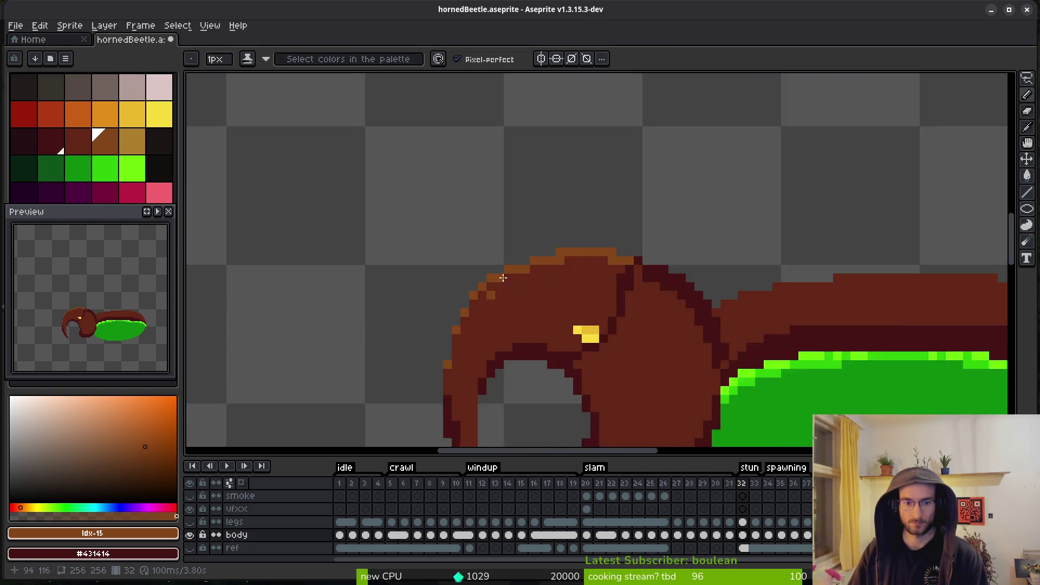
pyautogui.scroll(2, 591, 349)
# Step: Add highlight pixels near the horn tip and head seam, undoing a misplaced one
pyautogui.click(494, 270)
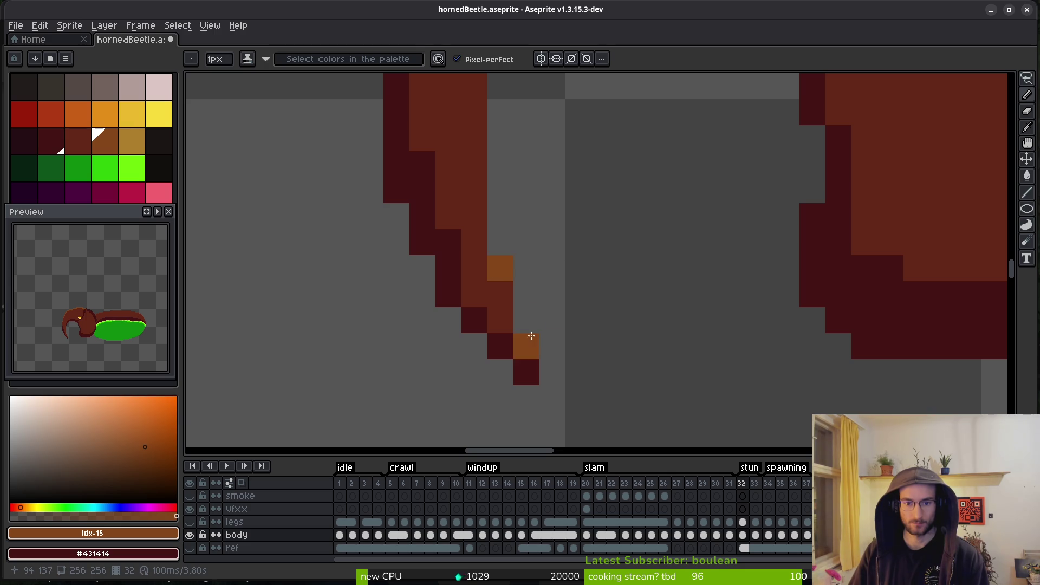
pyautogui.scroll(-3, 622, 298)
pyautogui.scroll(-1, 622, 318)
pyautogui.scroll(2, 623, 318)
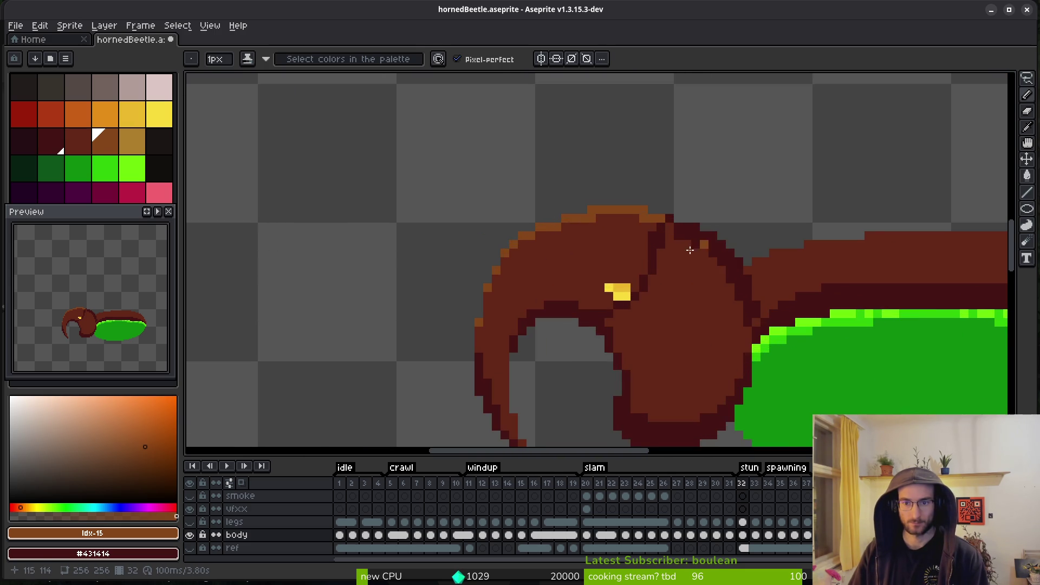
pyautogui.hotkey('ctrl', 'z')
pyautogui.scroll(3, 688, 238)
pyautogui.click(582, 210)
# Step: Highlight the head's top, its diagonal edge, and the body shell's top edge
pyautogui.moveTo(492, 174); pyautogui.dragTo(292, 208)
pyautogui.click(226, 255)
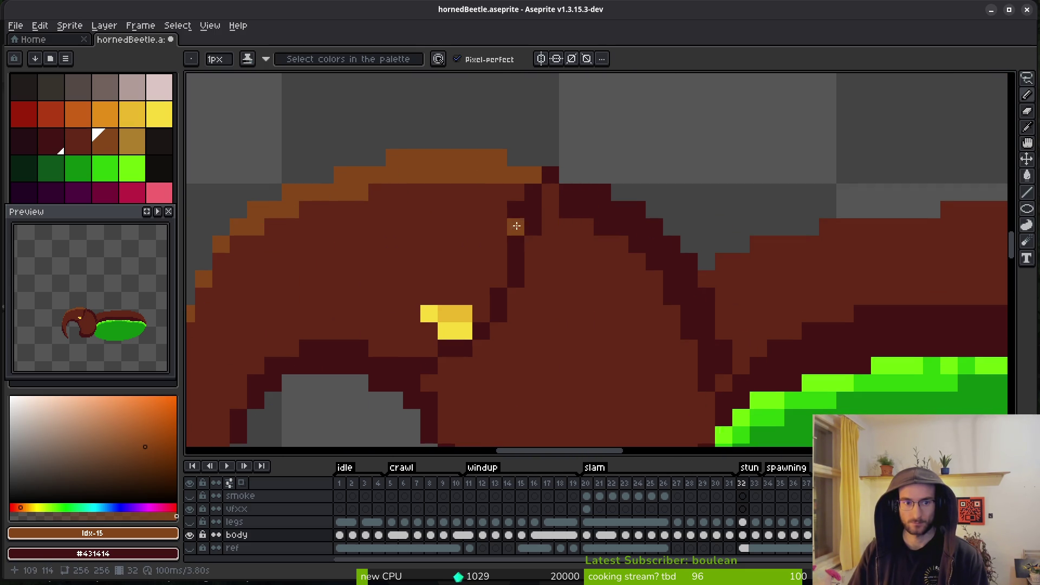
pyautogui.moveTo(572, 205)
pyautogui.mouseDown()
pyautogui.moveTo(699, 298)
pyautogui.moveTo(551, 184)
pyautogui.moveTo(639, 214)
pyautogui.mouseUp()
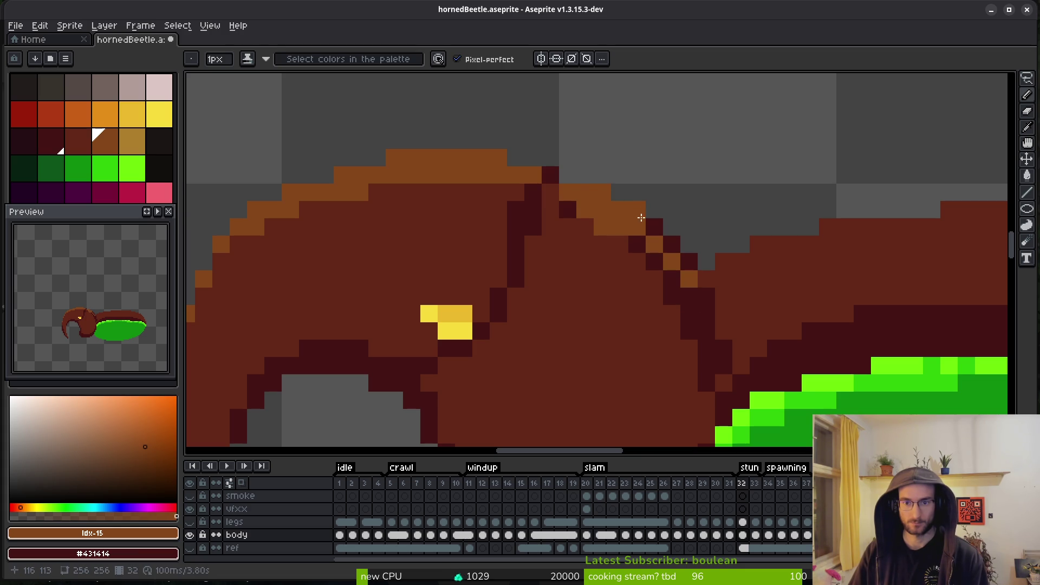
pyautogui.moveTo(791, 277); pyautogui.dragTo(511, 263)
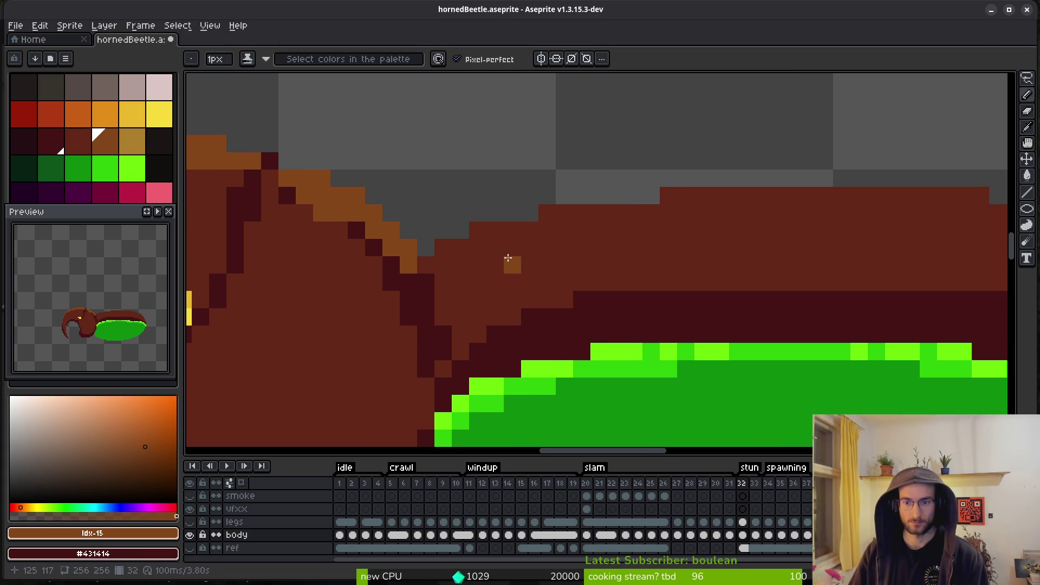
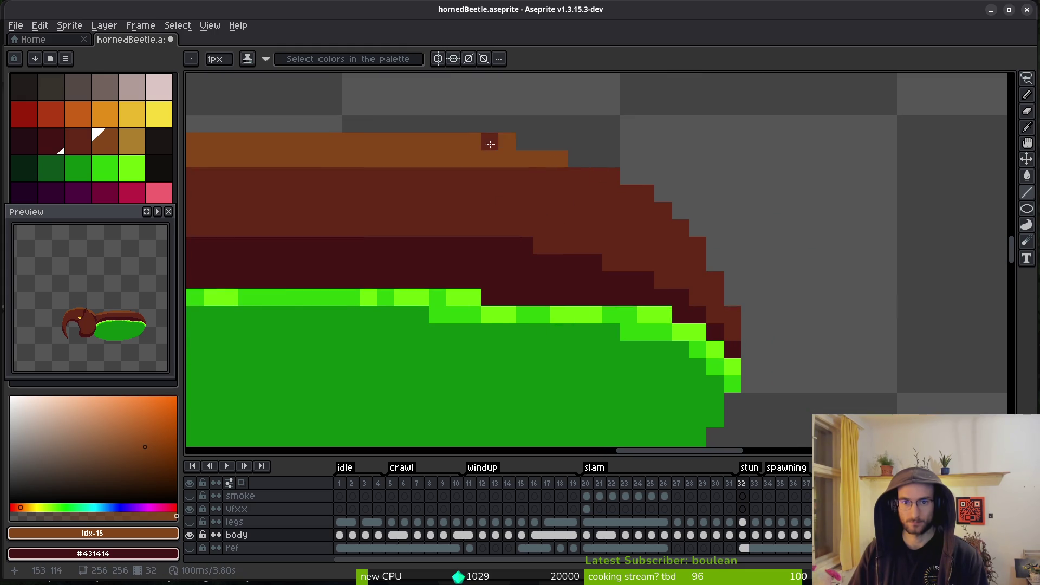
# Step: Draw a stepped orange-brown highlight along the shell's right edge
pyautogui.moveTo(594, 177)
pyautogui.mouseDown()
pyautogui.moveTo(663, 211)
pyautogui.moveTo(711, 279)
pyautogui.mouseUp()
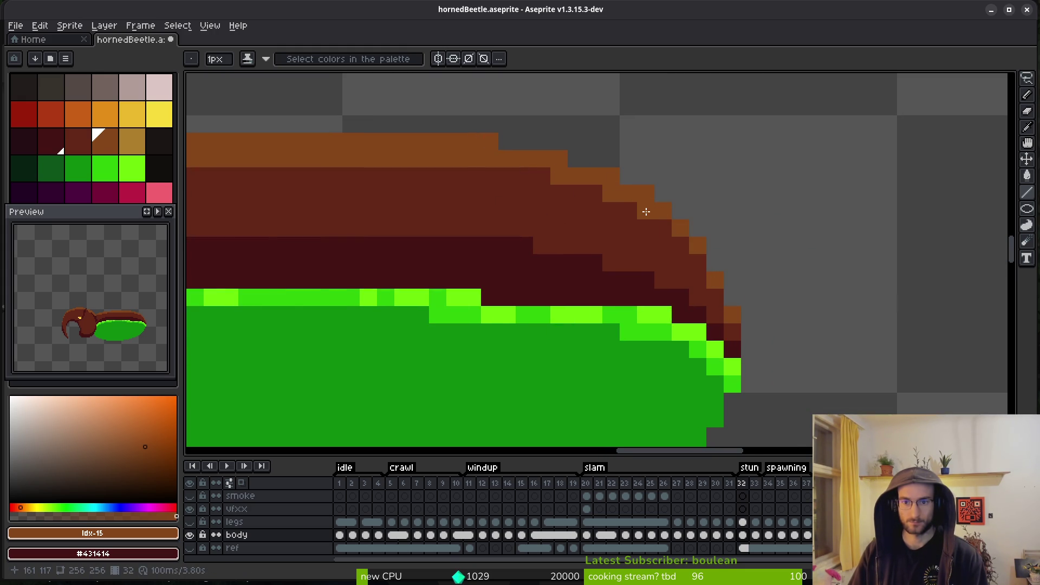
pyautogui.scroll(-1, 603, 194)
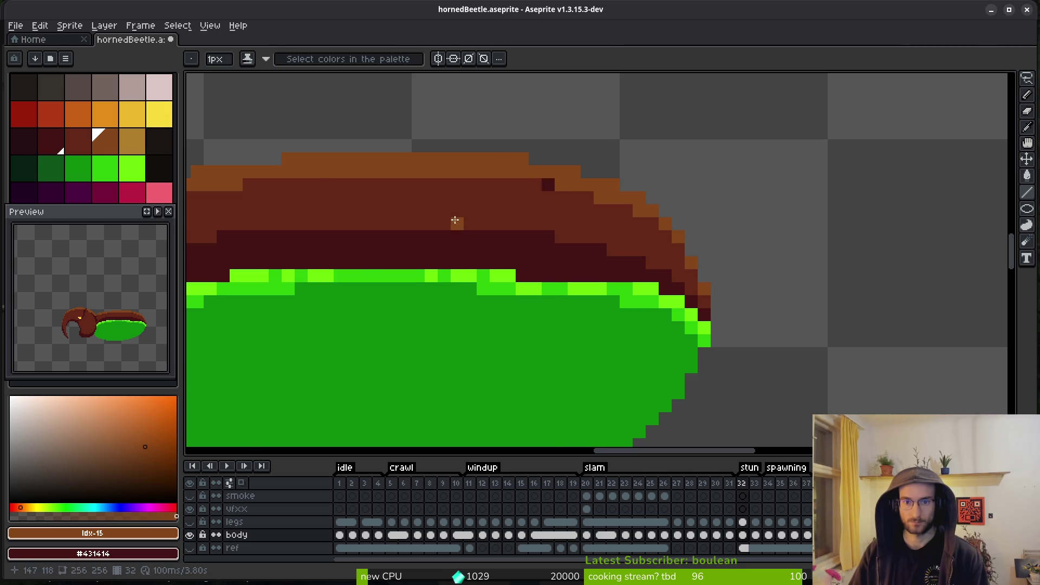
pyautogui.moveTo(461, 217); pyautogui.dragTo(642, 217)
# Step: Eyedrop the shell brown #632718 and repaint the dark outline where horn meets shell
pyautogui.keyDown('alt'); pyautogui.click(688, 203); pyautogui.keyUp('alt')
pyautogui.scroll(5, 687, 202)
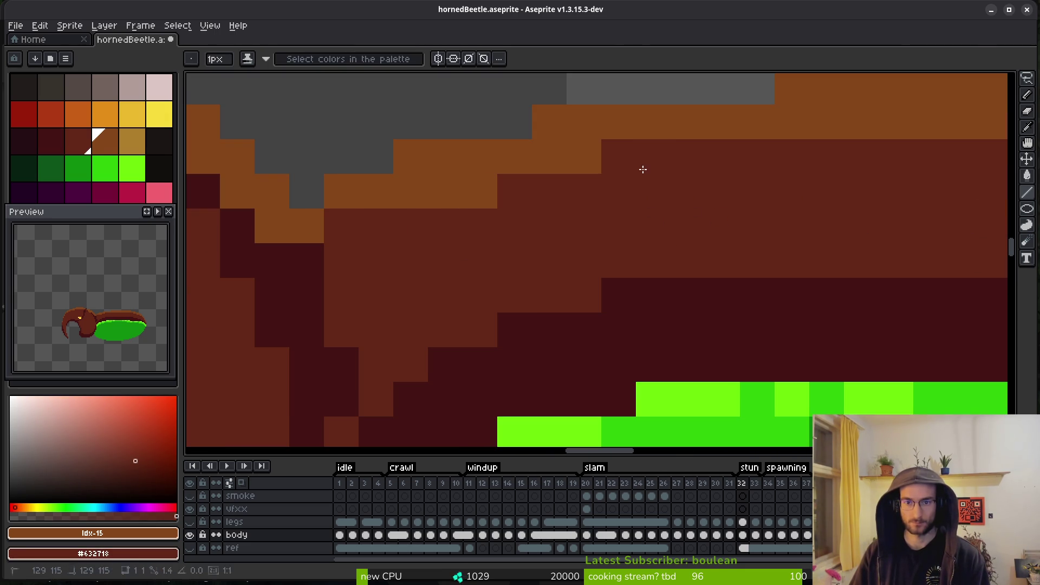
pyautogui.scroll(-4, 417, 228)
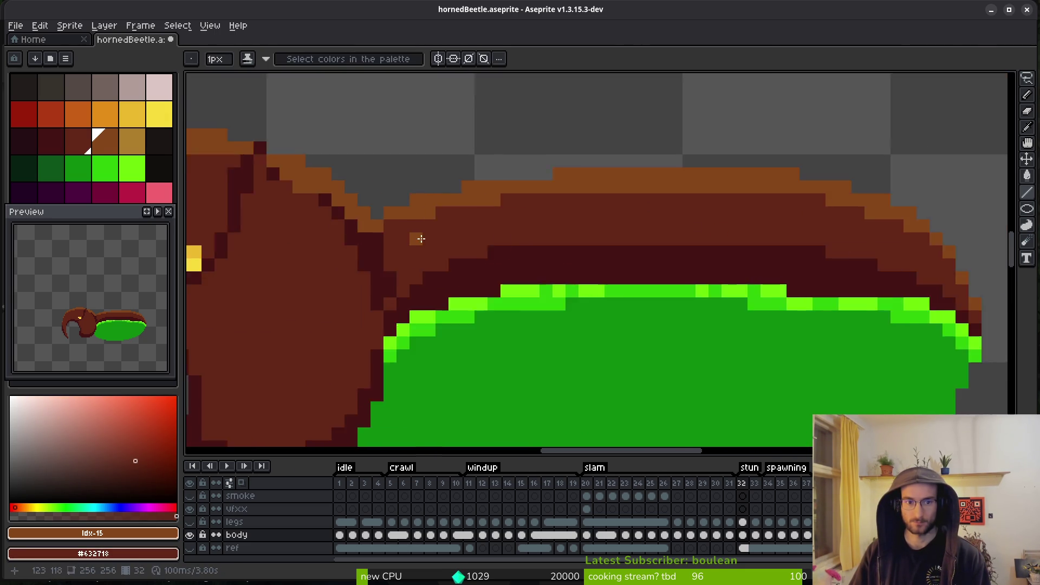
pyautogui.scroll(4, 612, 223)
pyautogui.scroll(-6, 604, 263)
pyautogui.scroll(4, 474, 205)
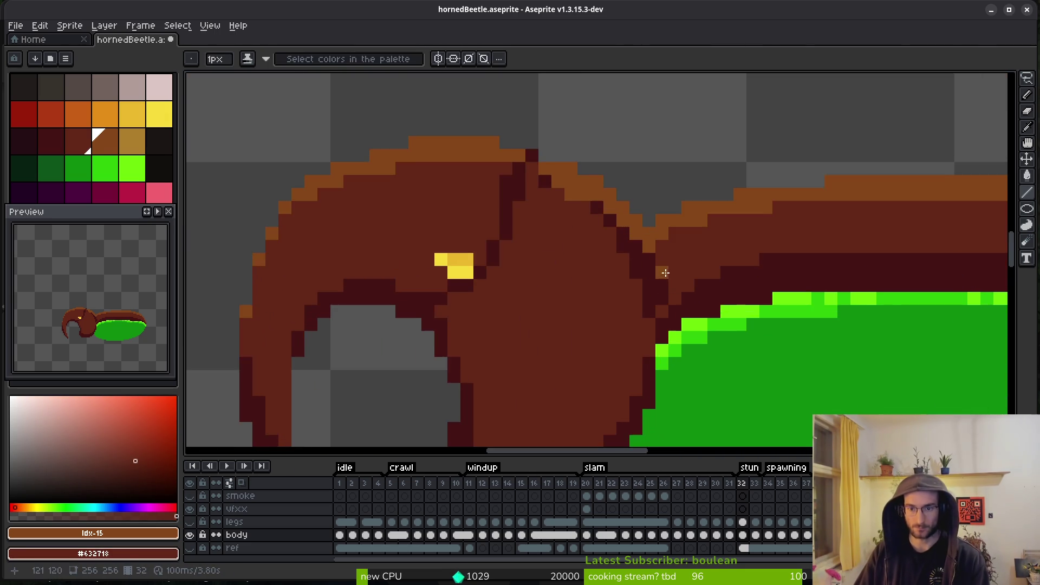
pyautogui.moveTo(516, 190)
pyautogui.mouseDown()
pyautogui.moveTo(565, 265)
pyautogui.moveTo(576, 249)
pyautogui.mouseUp()
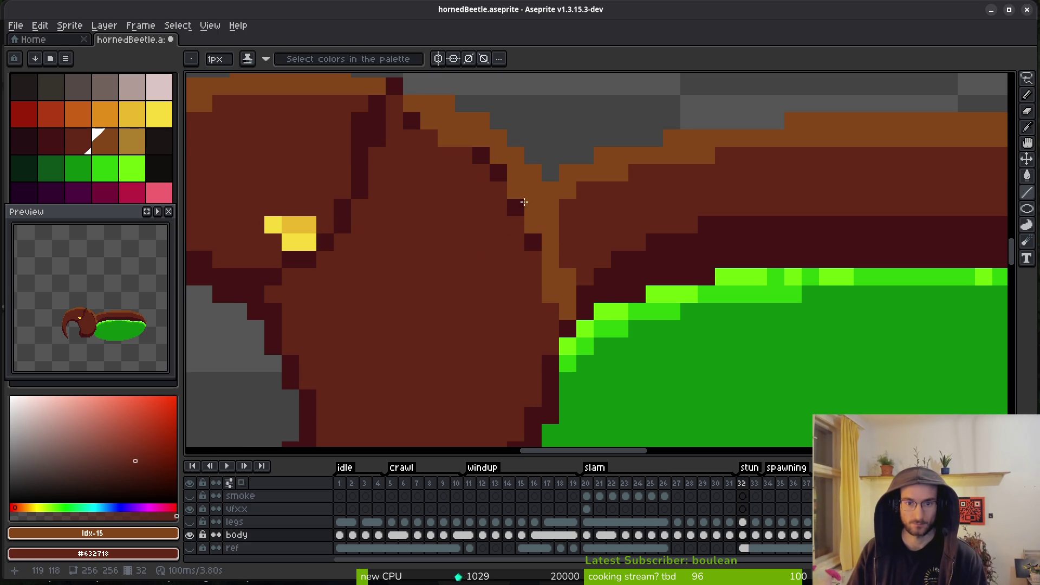
pyautogui.scroll(-5, 433, 213)
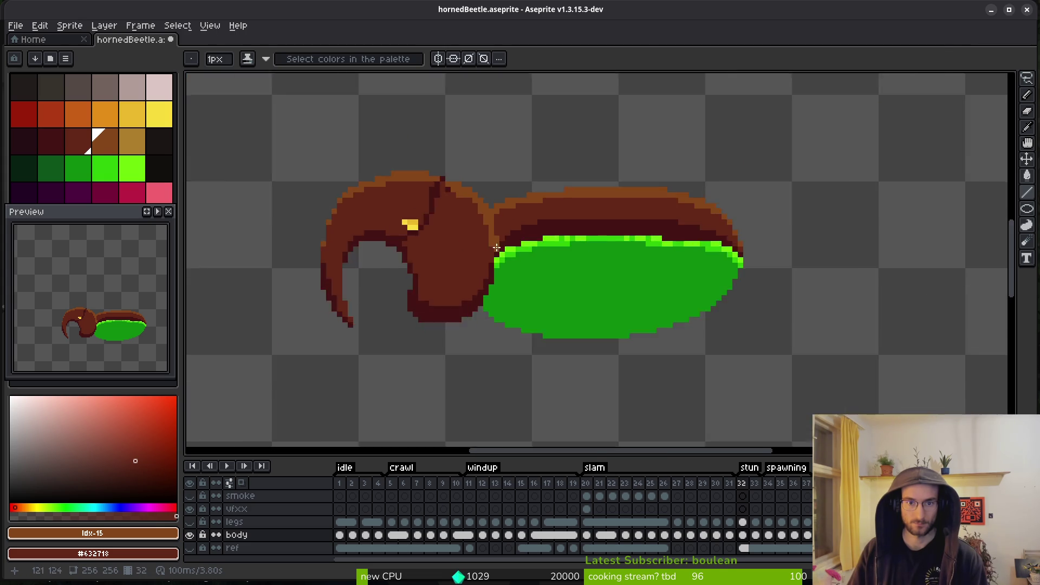
pyautogui.scroll(5, 433, 107)
pyautogui.moveTo(373, 129); pyautogui.dragTo(520, 278)
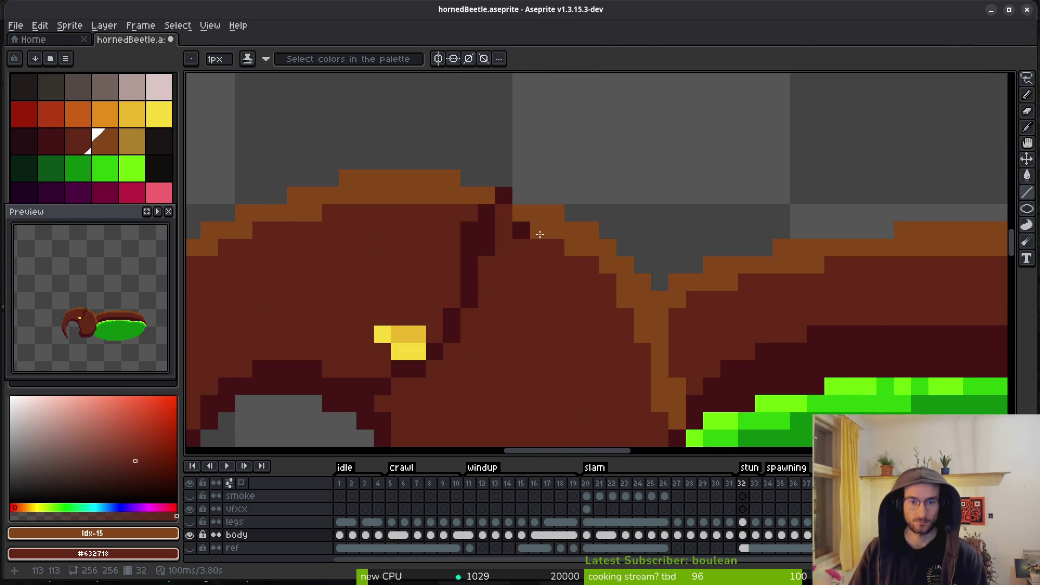
pyautogui.scroll(-1, 549, 273)
pyautogui.scroll(-9, 548, 273)
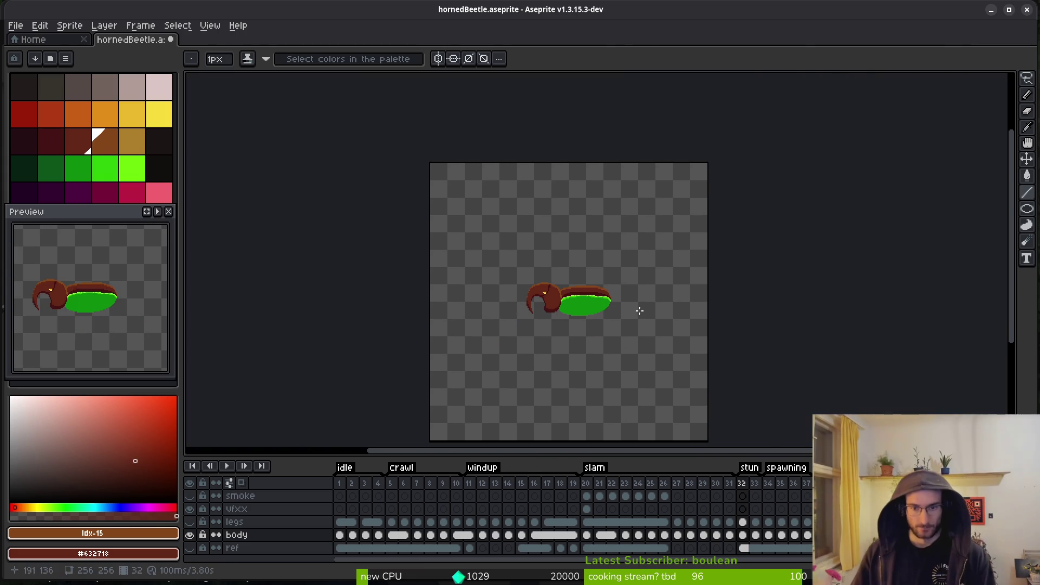
pyautogui.scroll(5, 604, 314)
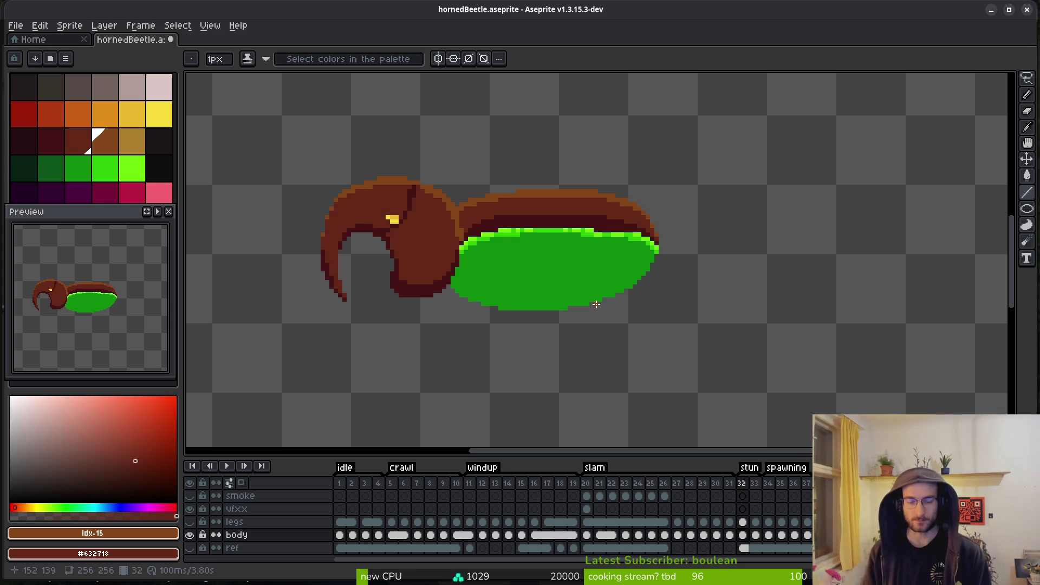
# Step: Paint a bright green highlight band along the belly's upper rim with the pixel-perfect Pencil
pyautogui.click(78, 168)
pyautogui.press('+')
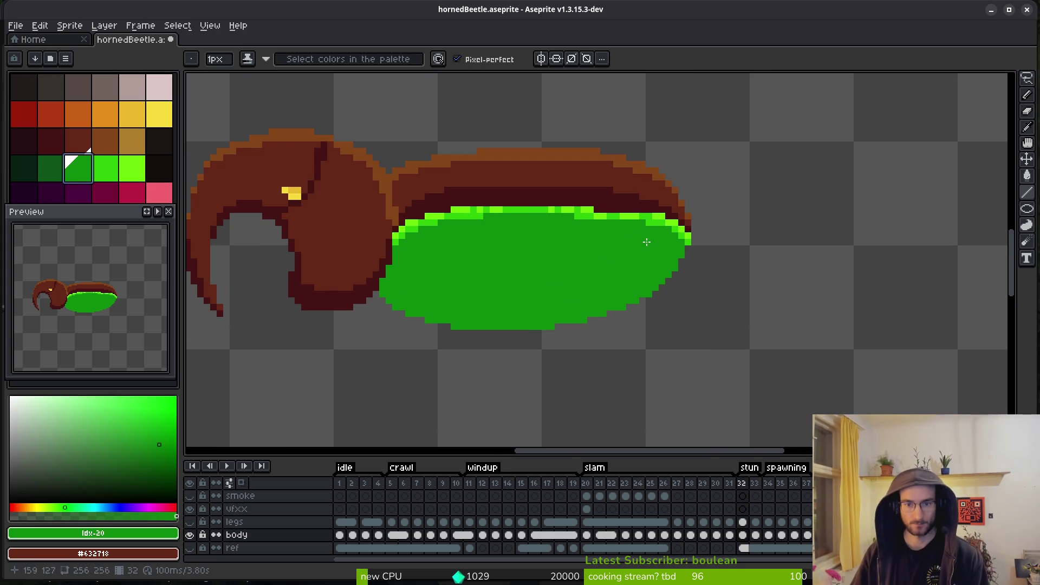
pyautogui.press('f')
pyautogui.press('+')
pyautogui.press('0')
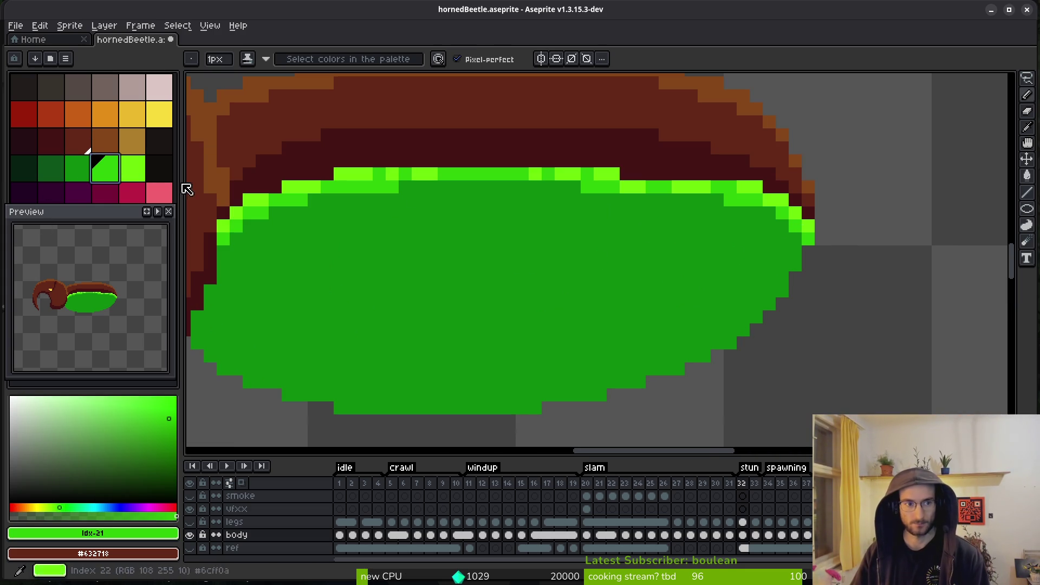
pyautogui.moveTo(774, 230); pyautogui.dragTo(719, 208)
pyautogui.moveTo(597, 200)
pyautogui.mouseDown()
pyautogui.moveTo(293, 214)
pyautogui.moveTo(220, 251)
pyautogui.moveTo(238, 239)
pyautogui.mouseUp()
pyautogui.moveTo(291, 212)
pyautogui.mouseDown()
pyautogui.moveTo(428, 187)
pyautogui.moveTo(577, 187)
pyautogui.mouseUp()
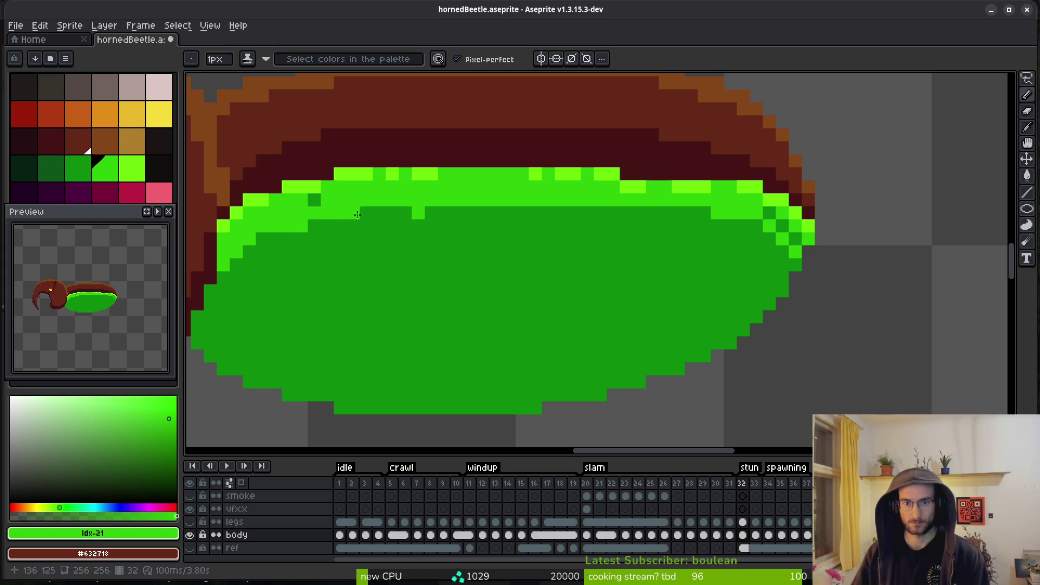
# Step: Shape the rim's lower edge with dark green #0c8b0c and add bright pixels at its right end
pyautogui.click(313, 199)
pyautogui.moveTo(285, 226); pyautogui.dragTo(348, 226)
pyautogui.keyDown('alt'); pyautogui.rightClick(341, 252); pyautogui.keyUp('alt')
pyautogui.click(379, 225)
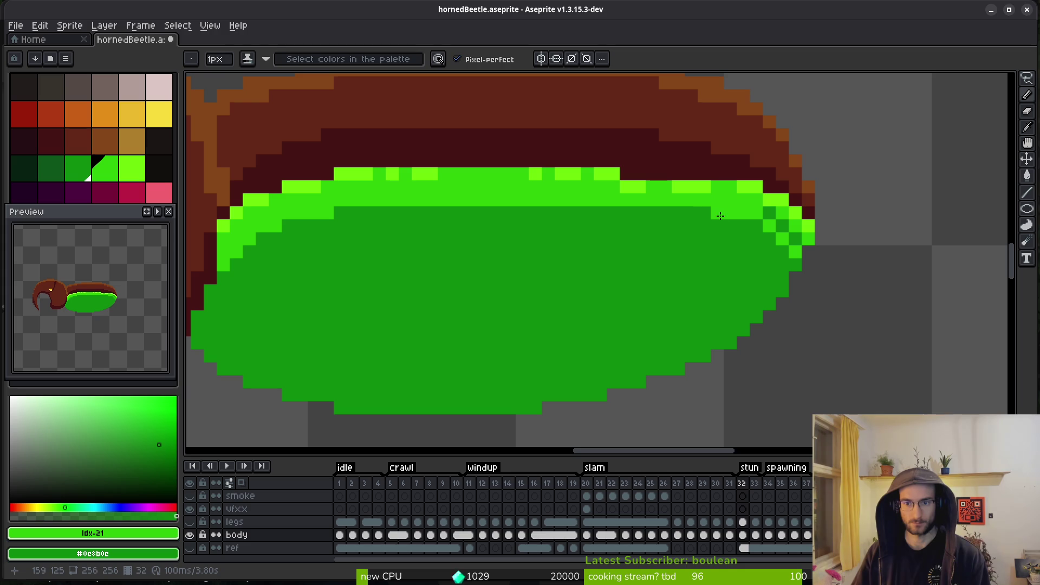
pyautogui.rightClick(781, 242)
pyautogui.rightClick(704, 213)
pyautogui.rightClick(743, 213)
pyautogui.rightClick(730, 213)
pyautogui.click(782, 249)
pyautogui.click(769, 226)
pyautogui.click(756, 226)
pyautogui.scroll(-4, 720, 217)
pyautogui.scroll(-1, 688, 303)
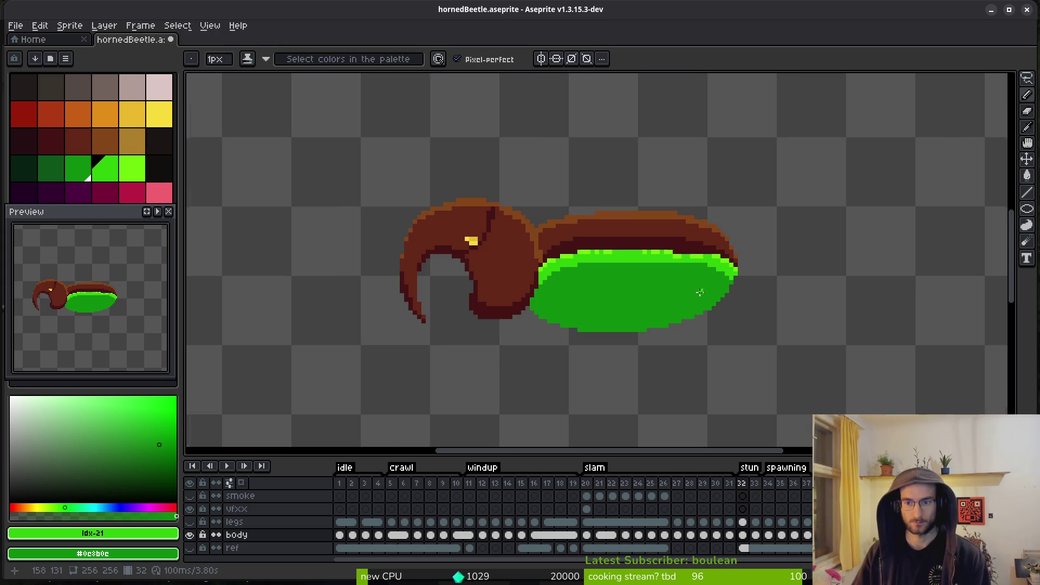
pyautogui.scroll(1, 609, 281)
# Step: Repaint the belly's right-end rim pixels with light green #6cff0a and medium green #2fc809
pyautogui.scroll(1, 518, 261)
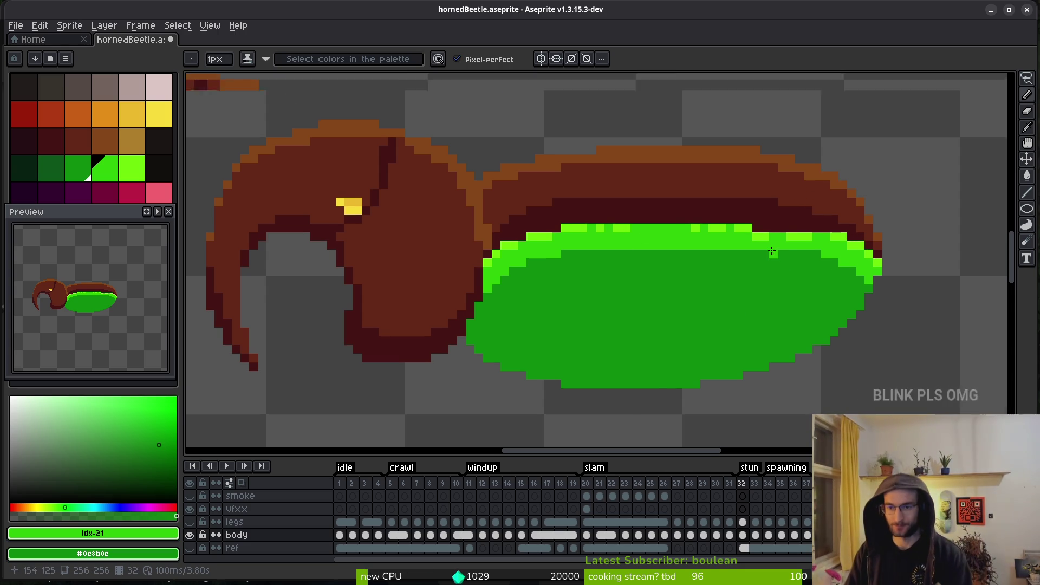
pyautogui.scroll(3, 737, 173)
pyautogui.click(752, 165)
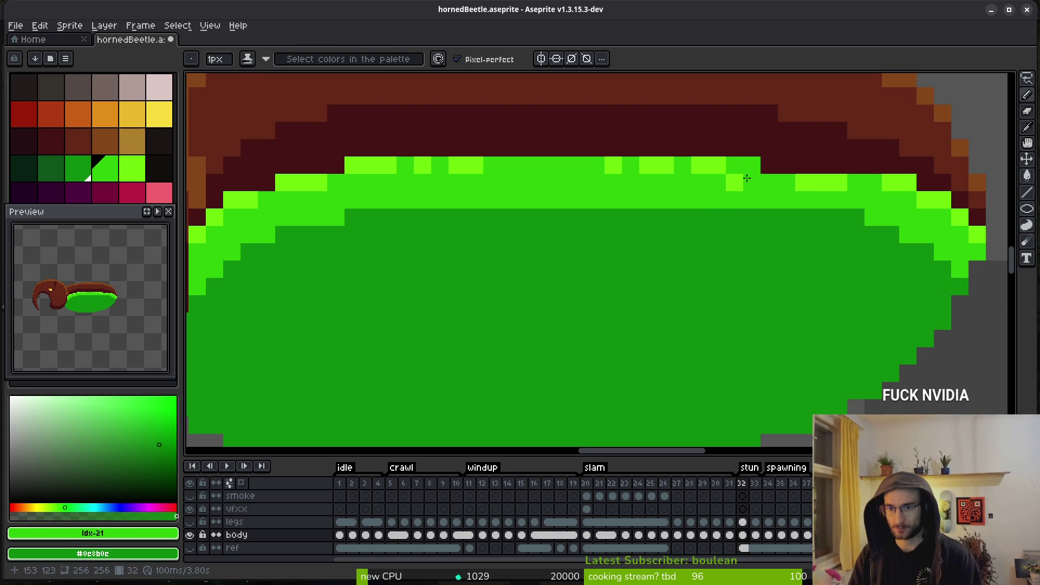
pyautogui.keyDown('alt'); pyautogui.click(748, 169); pyautogui.keyUp('alt')
pyautogui.keyDown('alt'); pyautogui.click(741, 199); pyautogui.keyUp('alt')
pyautogui.moveTo(739, 182); pyautogui.dragTo(756, 182)
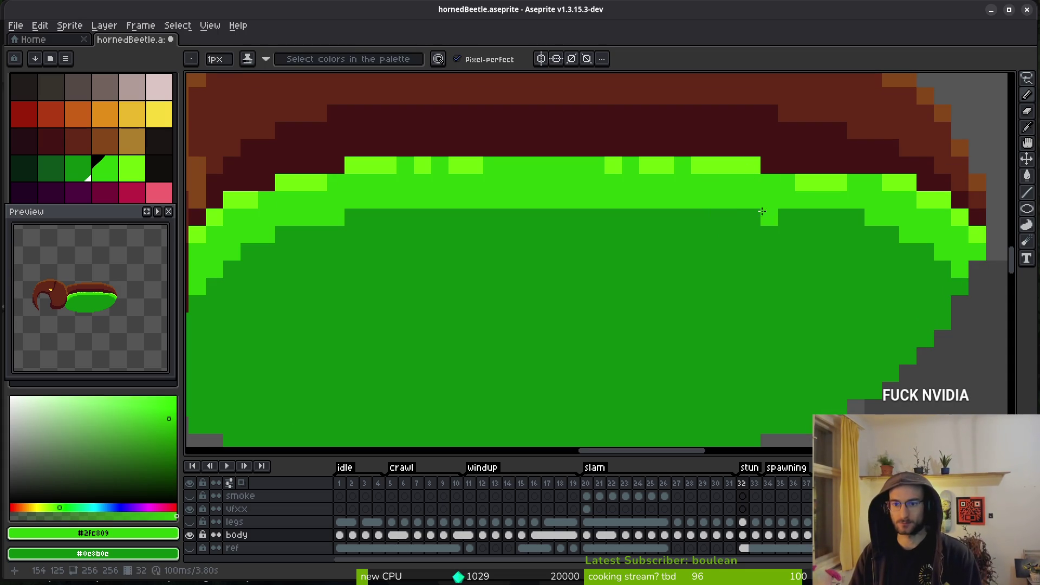
pyautogui.scroll(-3, 765, 215)
pyautogui.scroll(4, 820, 206)
pyautogui.scroll(-2, 820, 205)
pyautogui.scroll(2, 640, 276)
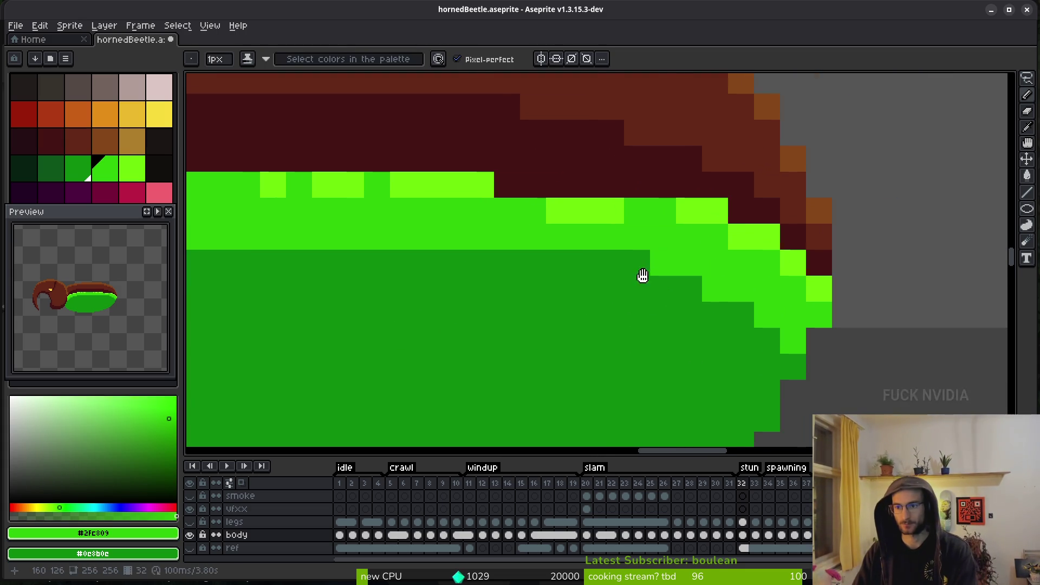
# Step: Erase a stray end pixel, refill it dark red #431414, then repaint it medium green #2fc809
pyautogui.press('e')
pyautogui.click(706, 204)
pyautogui.keyDown('alt'); pyautogui.click(733, 178); pyautogui.keyUp('alt')
pyautogui.press('b')
pyautogui.click(707, 204)
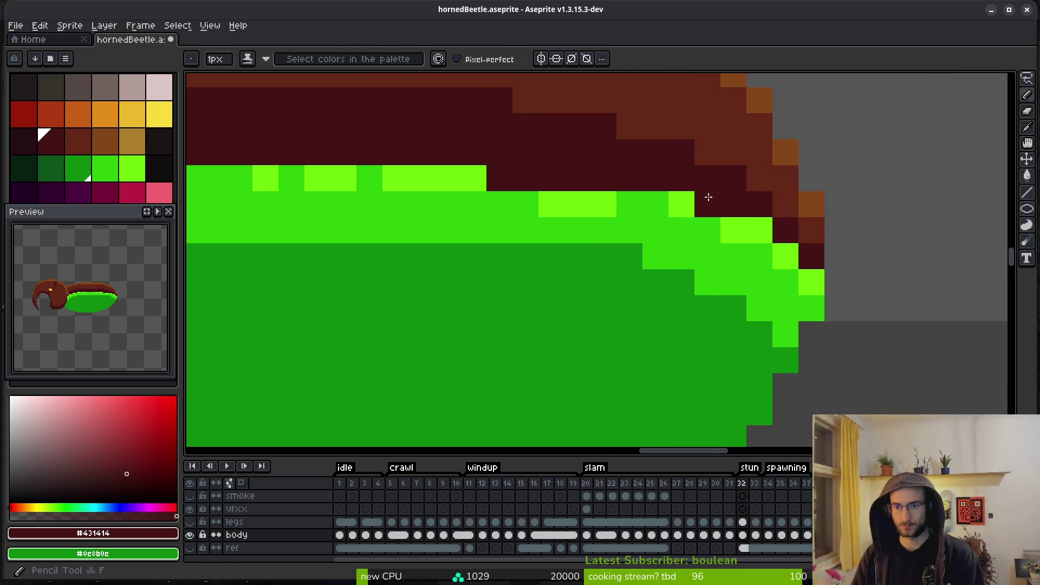
pyautogui.scroll(-3, 745, 290)
pyautogui.scroll(4, 709, 234)
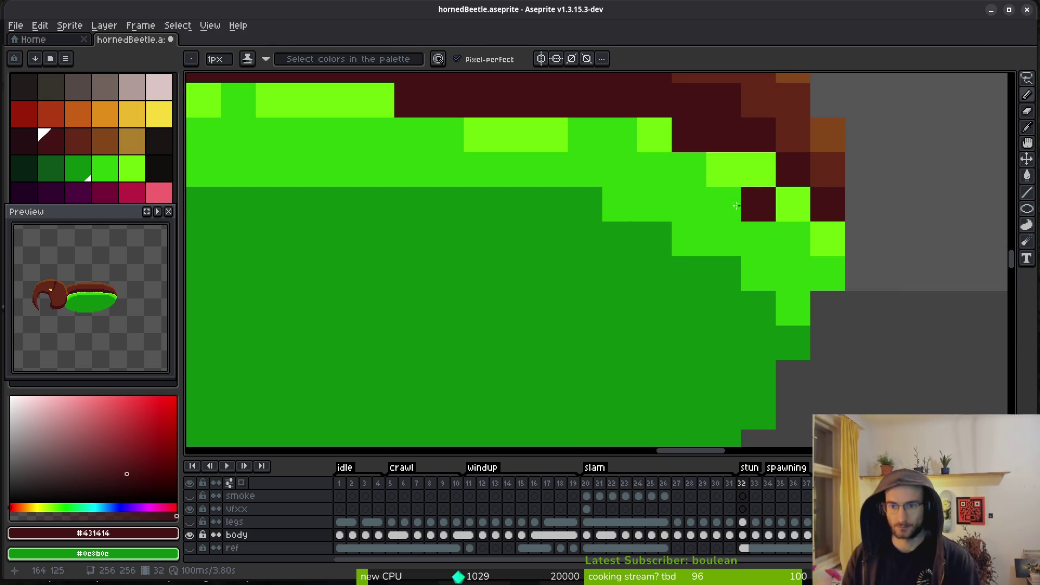
pyautogui.keyDown('alt'); pyautogui.click(758, 169); pyautogui.keyUp('alt')
pyautogui.click(758, 205)
pyautogui.scroll(1, 690, 260)
pyautogui.scroll(-1, 641, 244)
# Step: Save hornedBeetle.aseprite
pyautogui.hotkey('ctrl', 's')
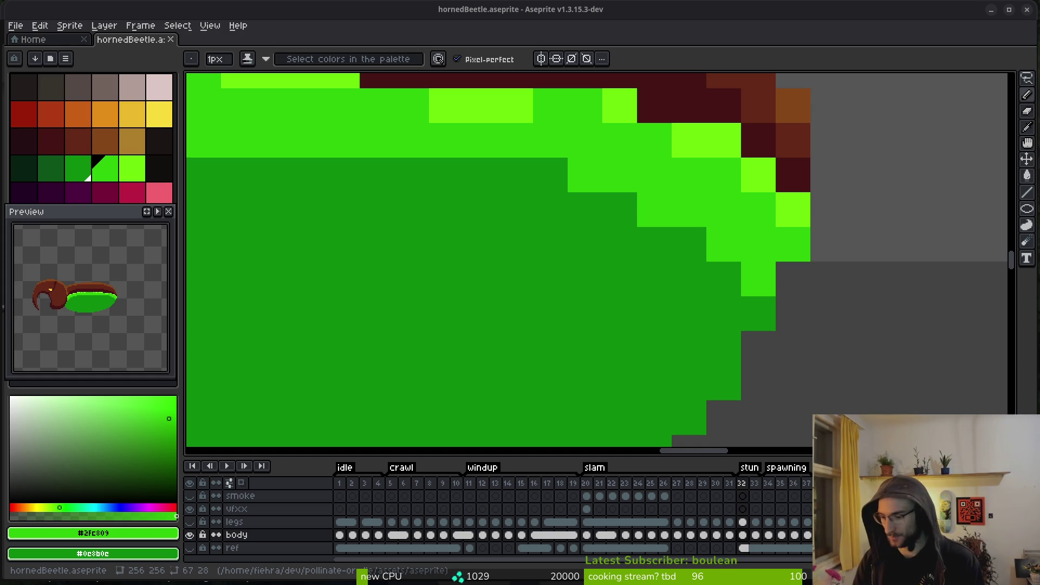
pyautogui.scroll(-4, 535, 362)
pyautogui.hotkey('ctrl', 's')
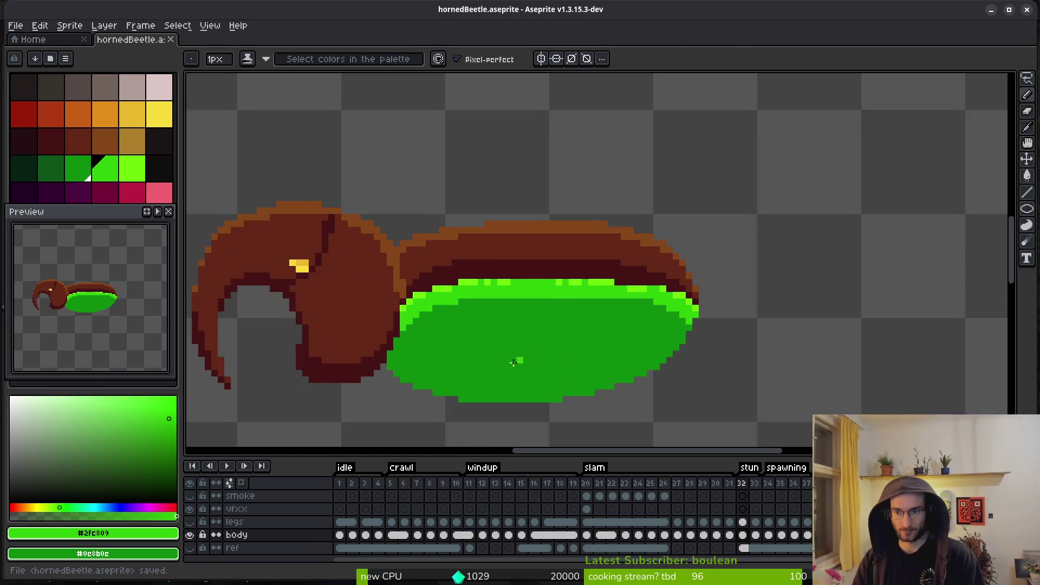
# Step: Repaint the belly's right-edge pixels dark green #0c8b0c and save hornedBeetle.aseprite again
pyautogui.scroll(4, 576, 337)
pyautogui.keyDown('alt'); pyautogui.click(822, 313); pyautogui.keyUp('alt')
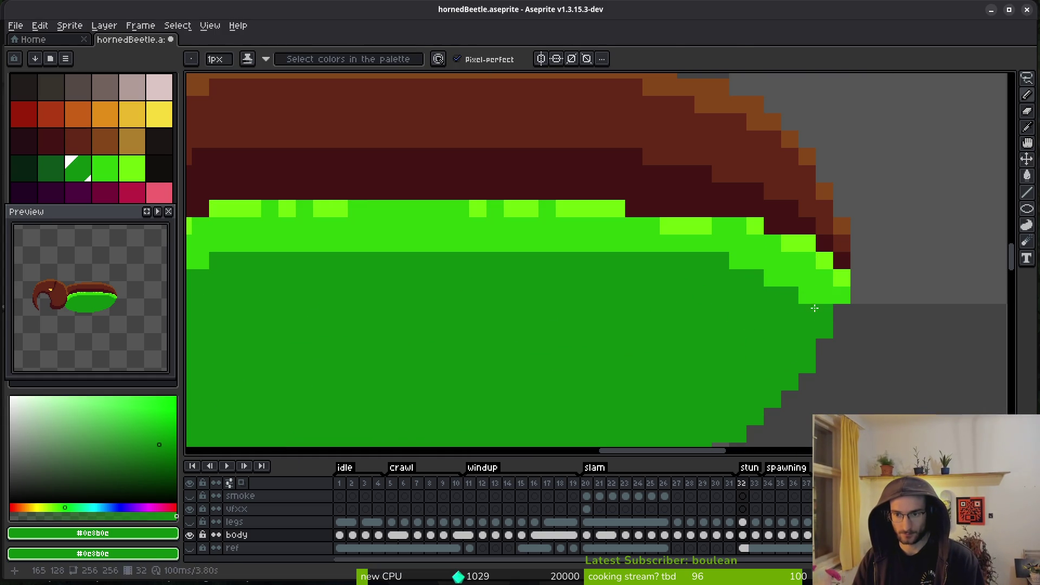
pyautogui.moveTo(822, 312); pyautogui.dragTo(773, 278)
pyautogui.moveTo(833, 323)
pyautogui.mouseDown()
pyautogui.moveTo(806, 279)
pyautogui.moveTo(737, 263)
pyautogui.mouseUp()
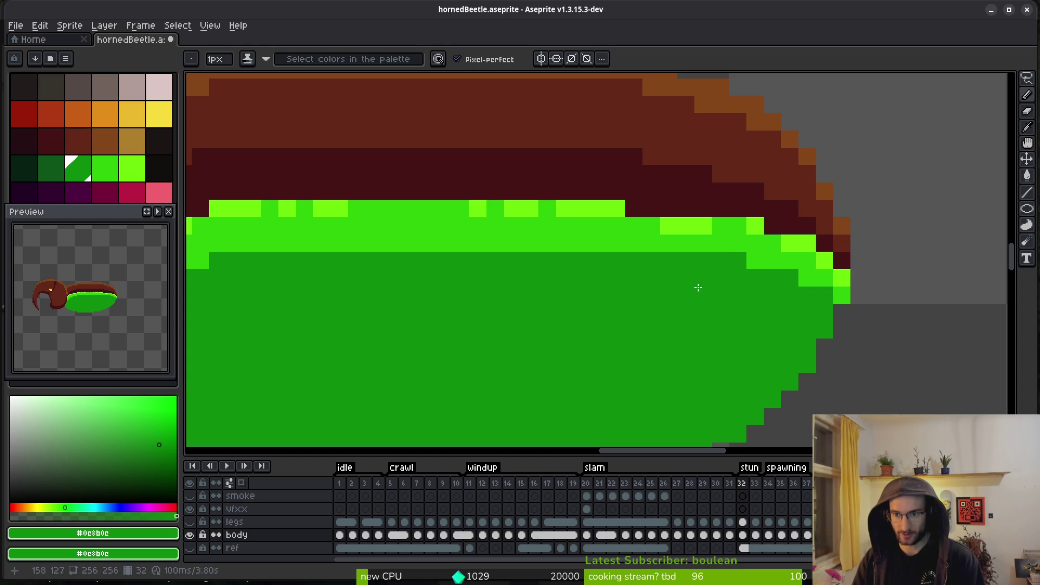
pyautogui.scroll(-4, 699, 287)
pyautogui.hotkey('ctrl', 's')
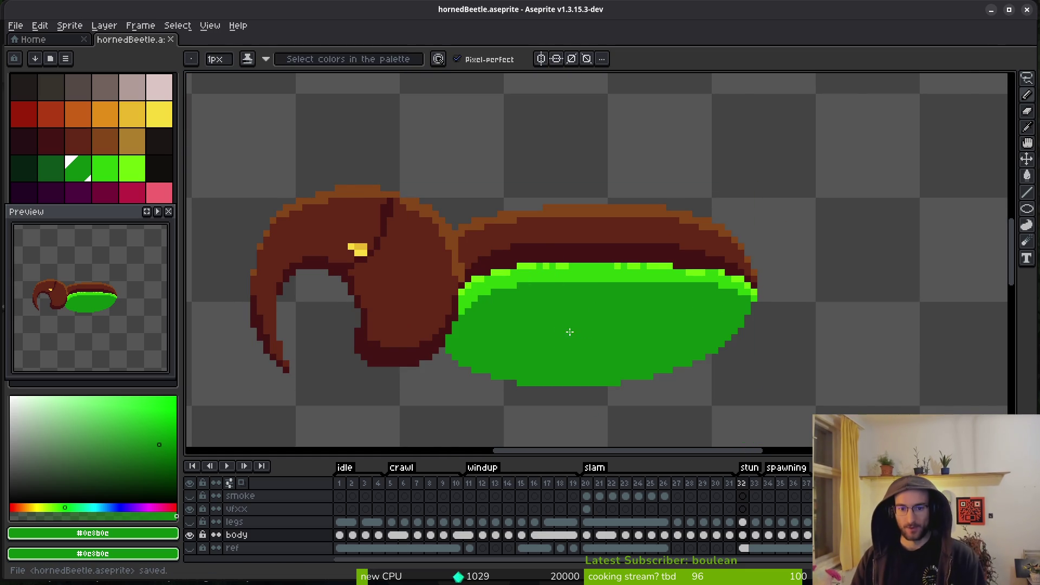
pyautogui.scroll(-3, 704, 314)
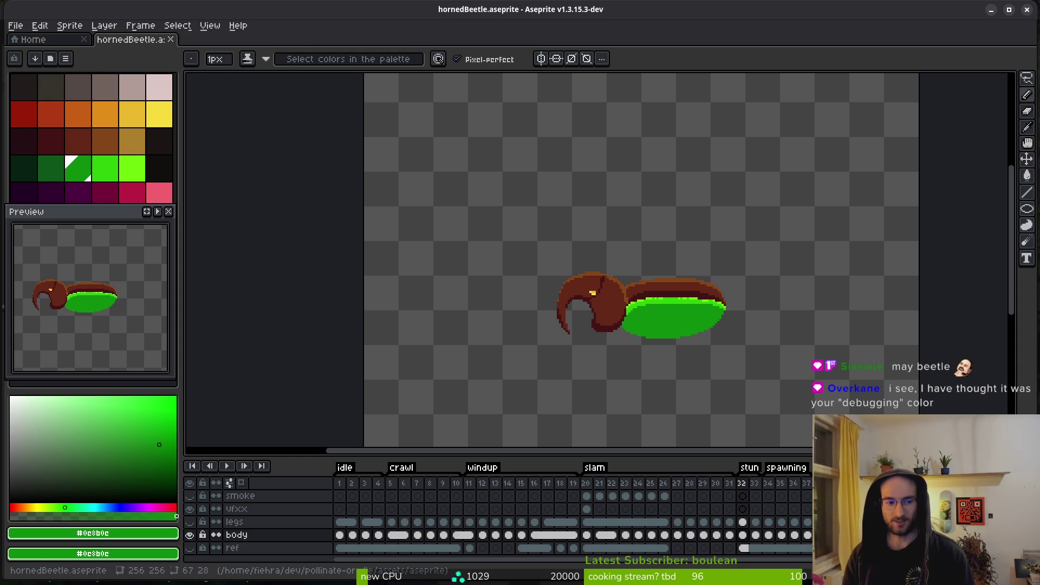
# Step: Play through the slam frames and step back to the green-bellied stun frame
pyautogui.click(587, 509)
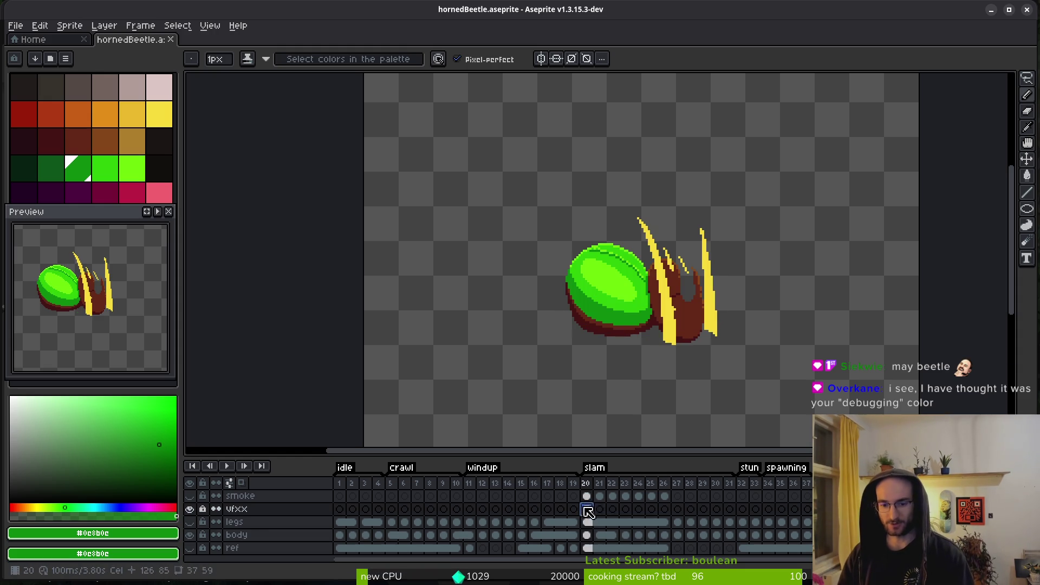
pyautogui.click(573, 509)
pyautogui.press('i')
pyautogui.press('Return')
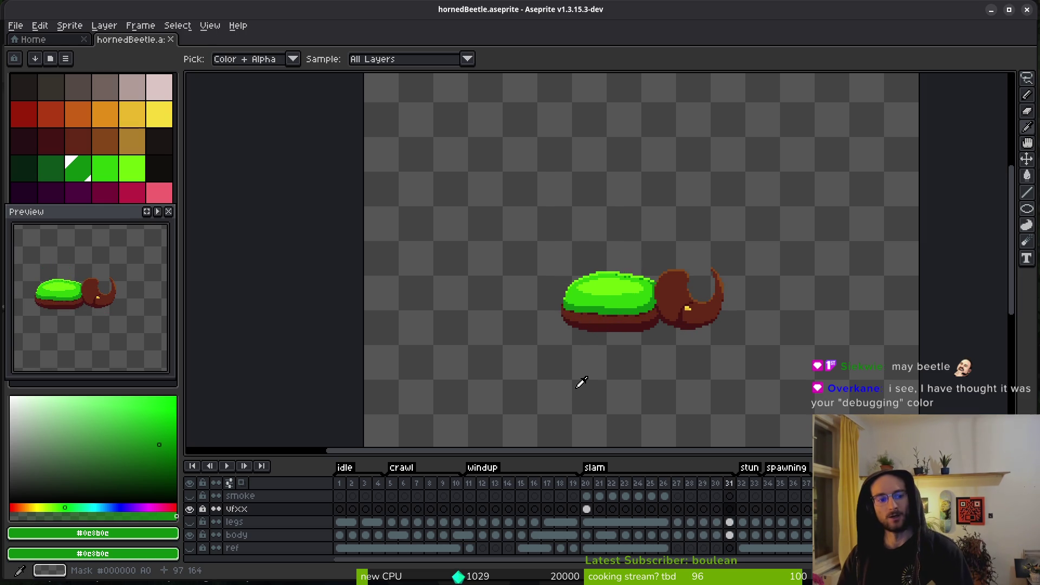
pyautogui.press('b')
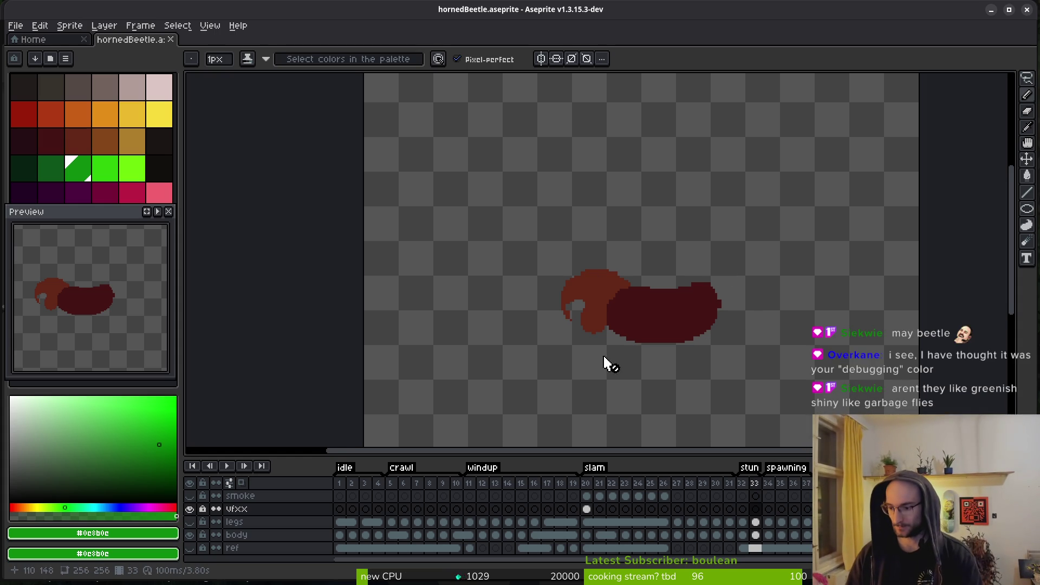
pyautogui.hscroll(1, 615, 360)
pyautogui.press('Left')
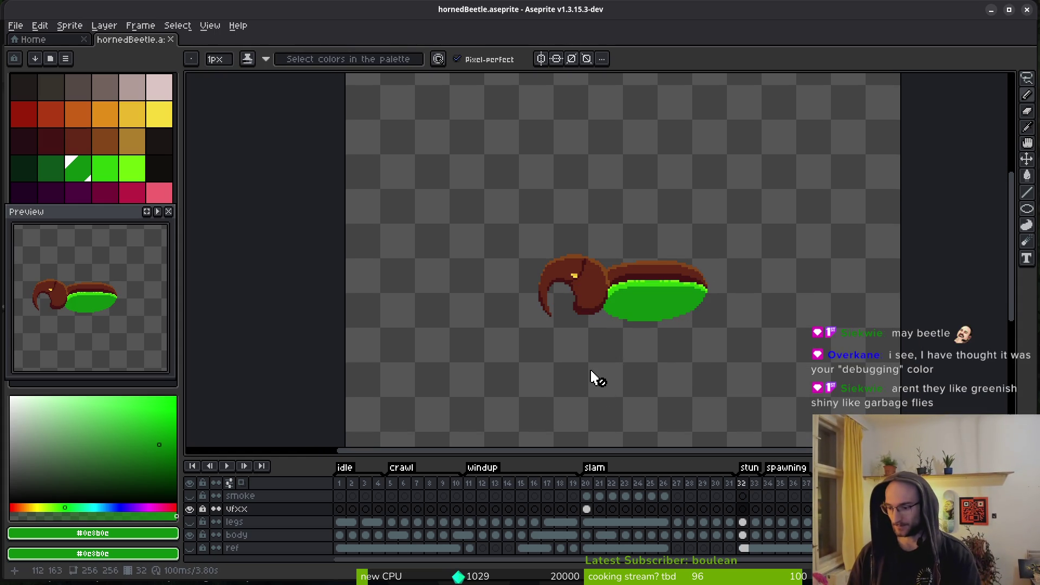
# Step: Eyedrop the dark brown shell, select the body layer's frame 32 cel, and maximize Aseprite
pyautogui.keyDown('alt'); pyautogui.click(631, 309); pyautogui.keyUp('alt')
pyautogui.scroll(3, 608, 279)
pyautogui.keyDown('alt'); pyautogui.click(577, 332); pyautogui.keyUp('alt')
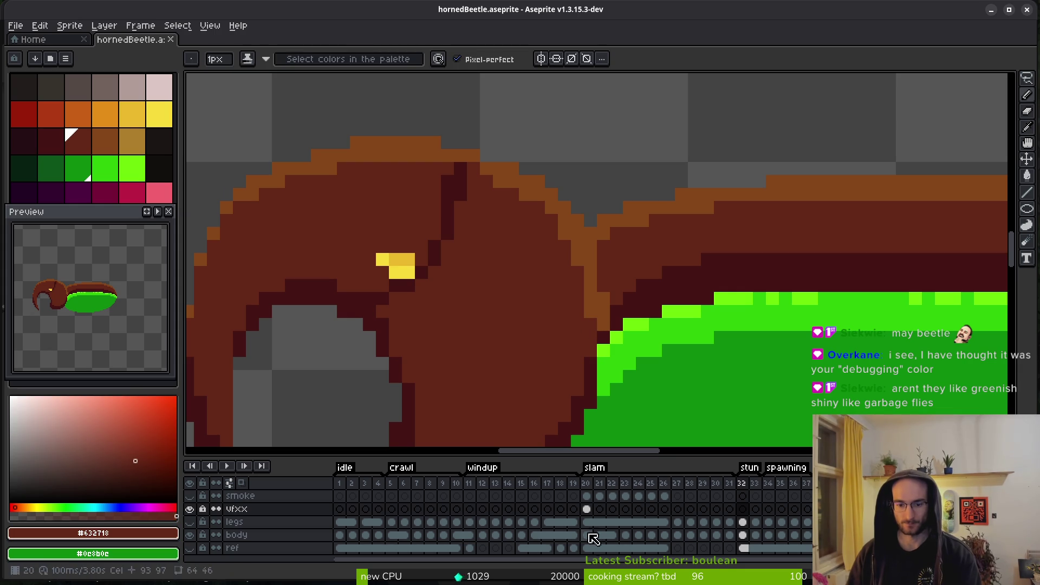
pyautogui.click(744, 535)
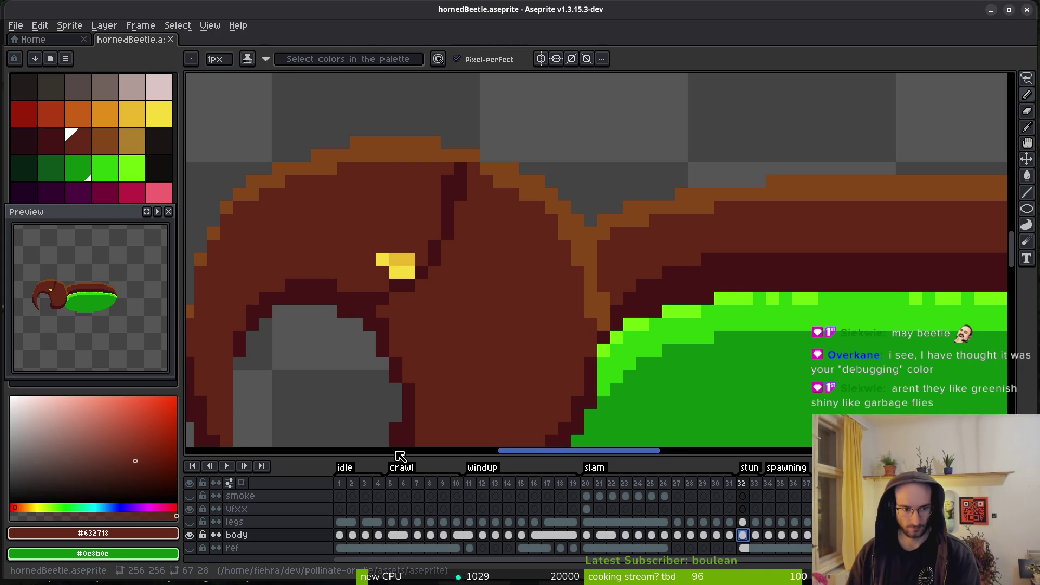
pyautogui.scroll(-3, 561, 233)
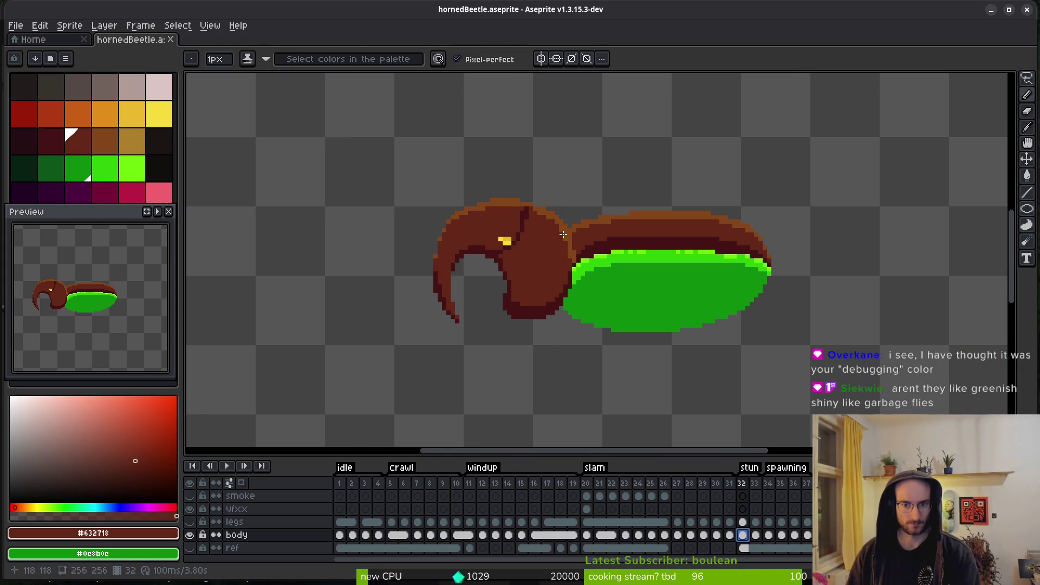
pyautogui.doubleClick(583, 11)
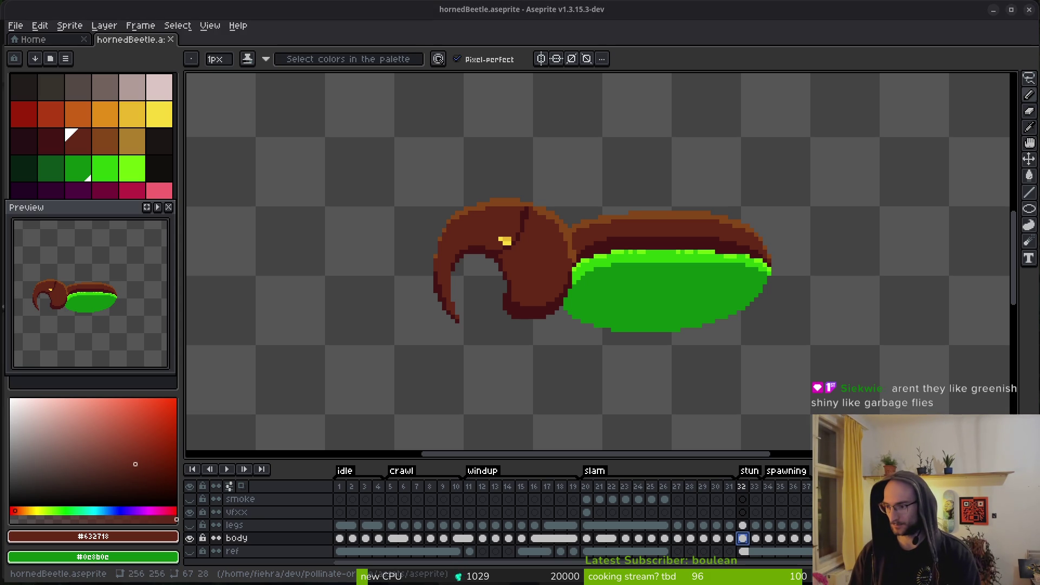
# Step: Quit vim with :q and run nvidia-smi to check the GPU status
pyautogui.write(':q')
pyautogui.press('Return')
pyautogui.write('nvidia-smi')
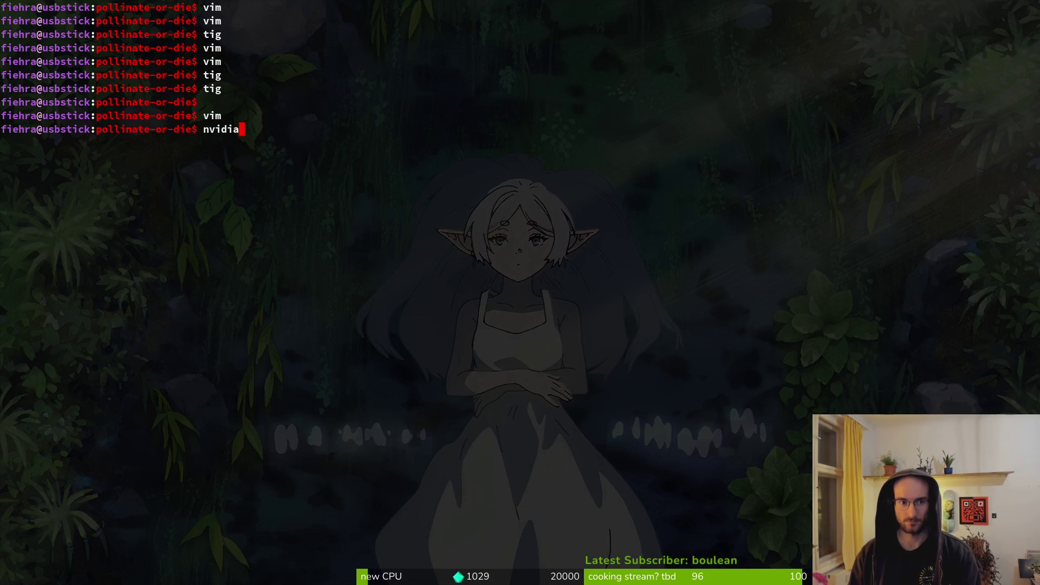
pyautogui.press('Return')
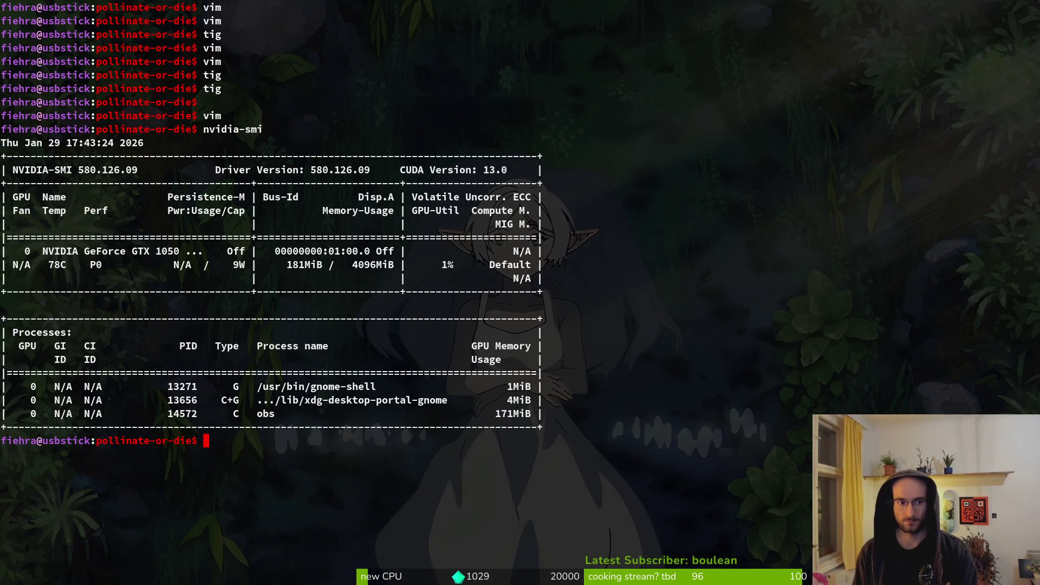
# Step: Try sensors command variants with -n options and an interval of 1
pyautogui.write('sensors watc')
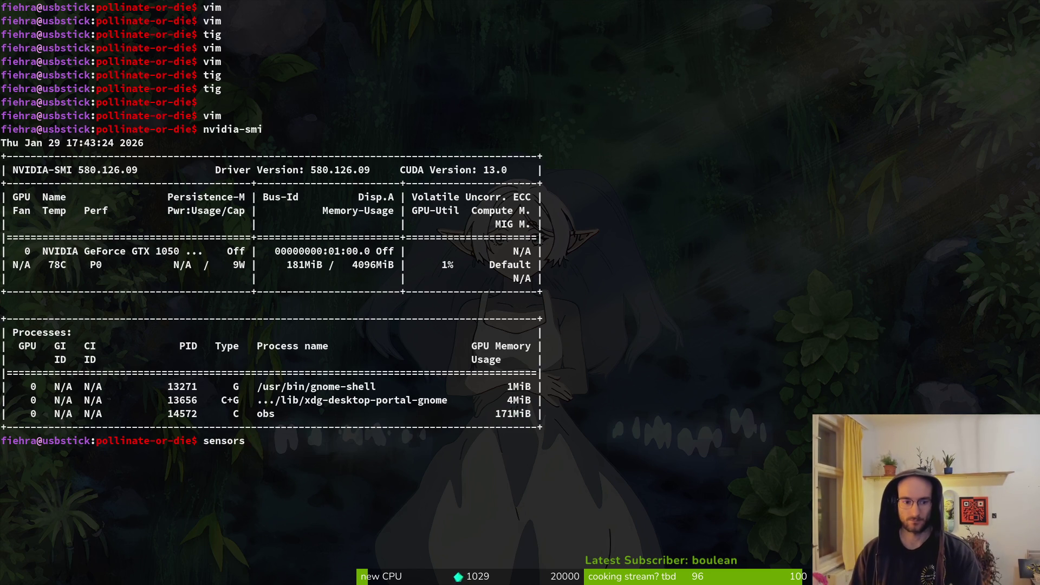
pyautogui.write('h -')
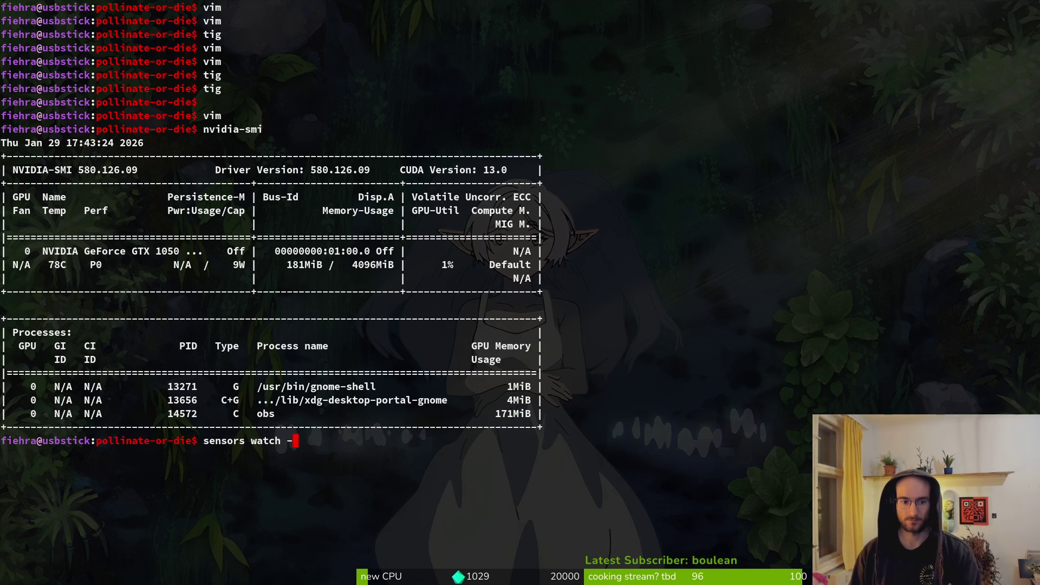
pyautogui.press('BackSpace')
pyautogui.write('n')
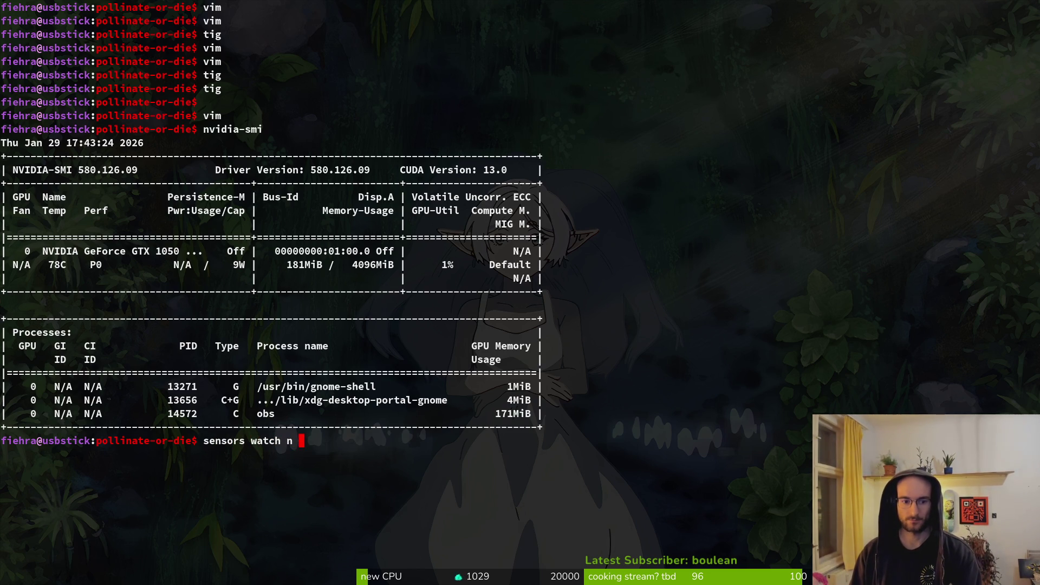
pyautogui.press('BackSpace')
pyautogui.write('-n q')
pyautogui.press('Return')
pyautogui.press('Up')
pyautogui.press('BackSpace')
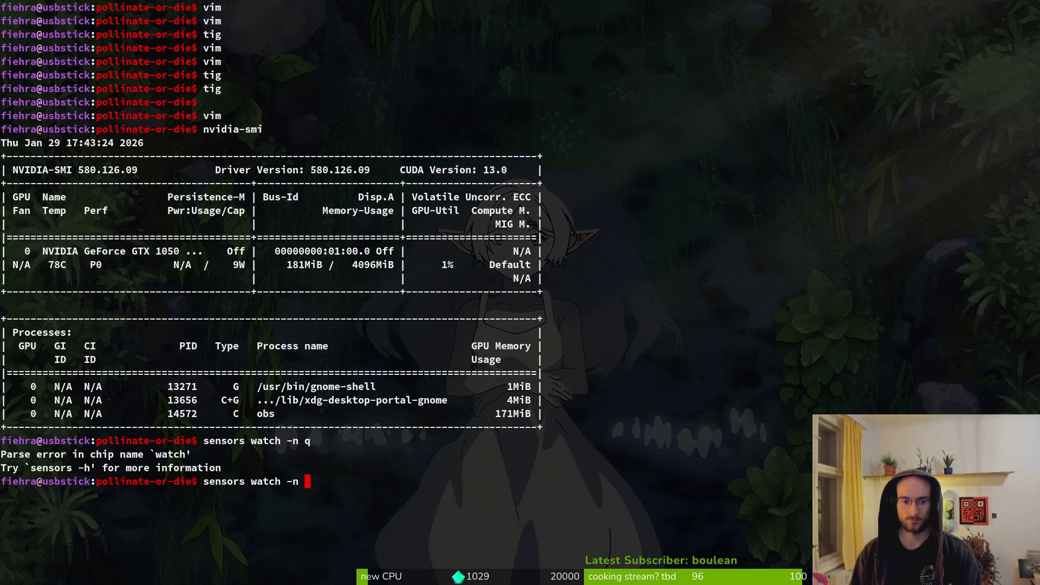
pyautogui.write('1')
pyautogui.press('Return')
# Step: Run watch sensors for live temperatures, trying -1 and -n 1 before the plain command
pyautogui.press('Up')
pyautogui.press('BackSpace')
pyautogui.press('BackSpace')
pyautogui.press('BackSpace')
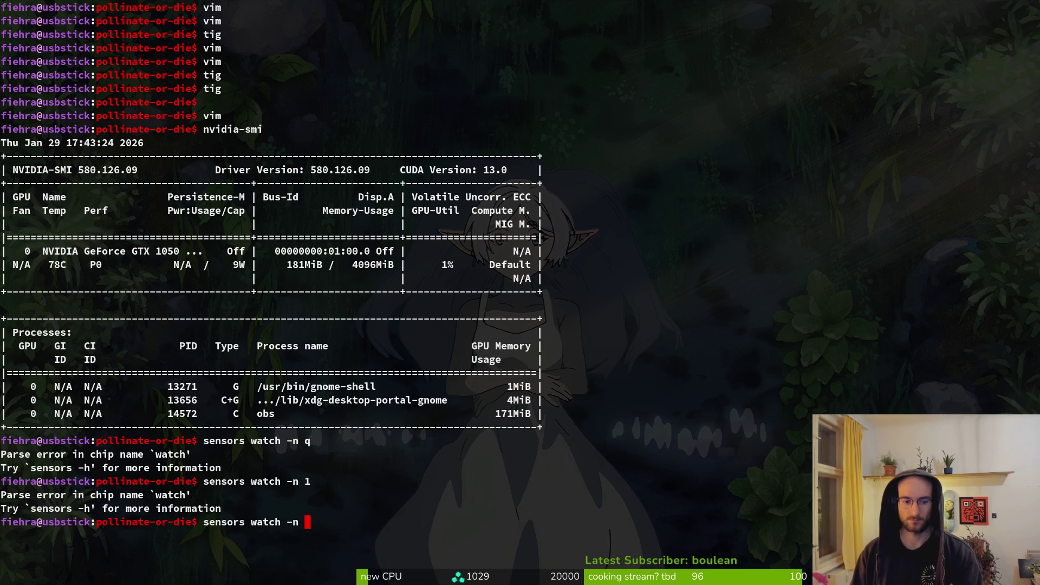
pyautogui.write('watch sen')
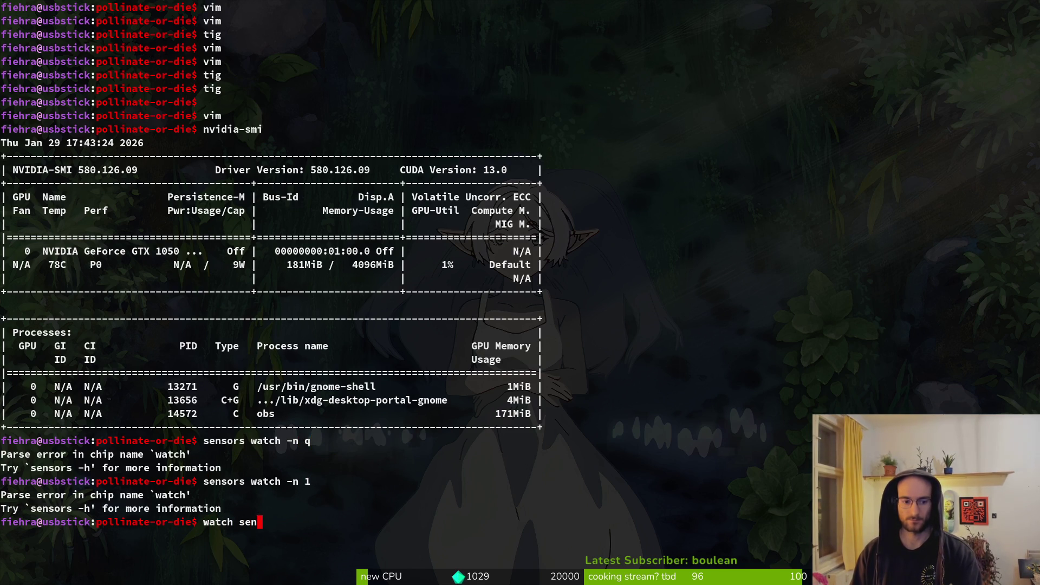
pyautogui.write('sors -1')
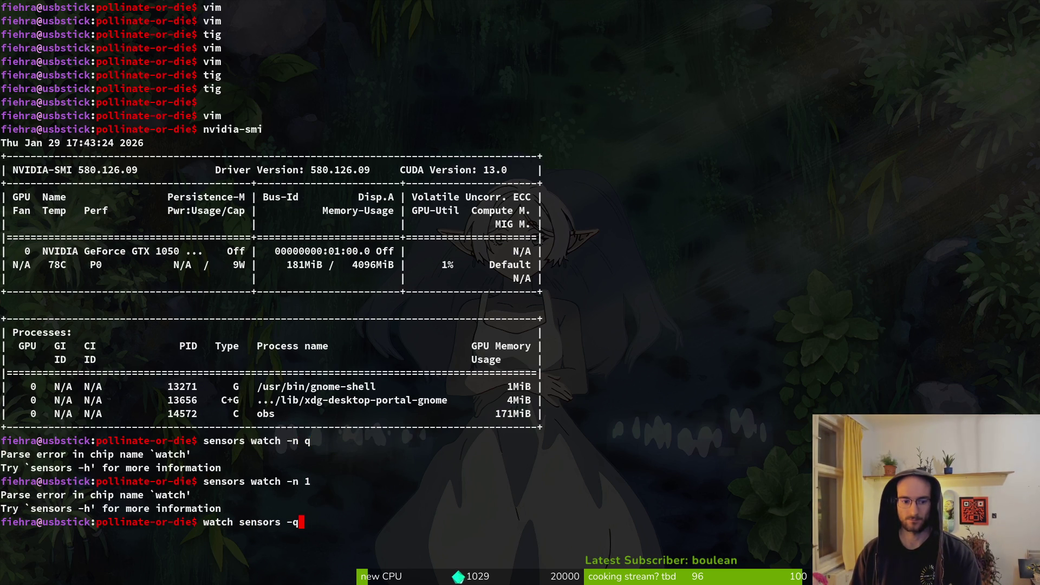
pyautogui.press('Return')
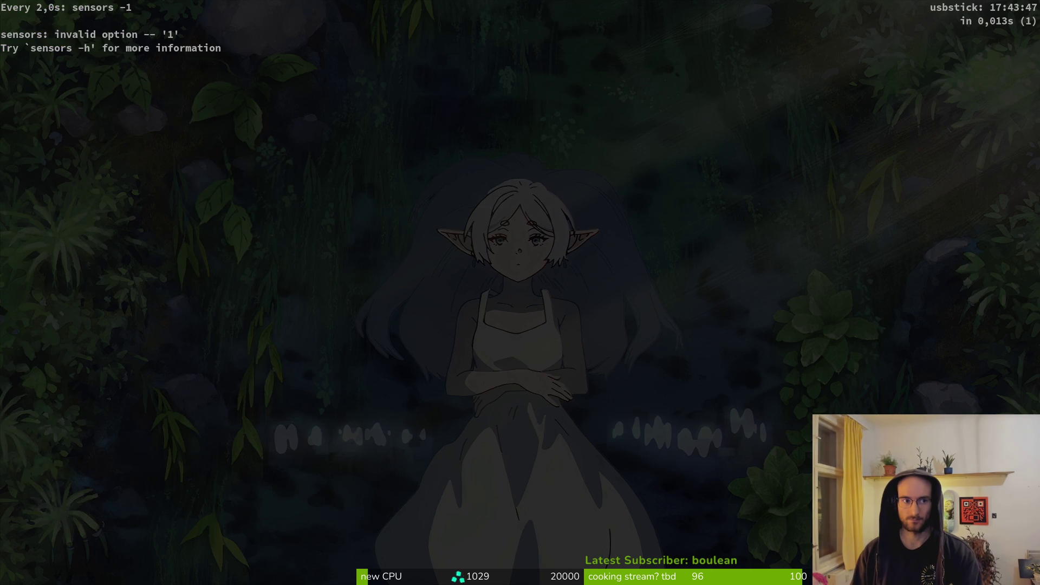
pyautogui.hotkey('ctrl', 'c')
pyautogui.press('Up')
pyautogui.press('BackSpace')
pyautogui.press('BackSpace')
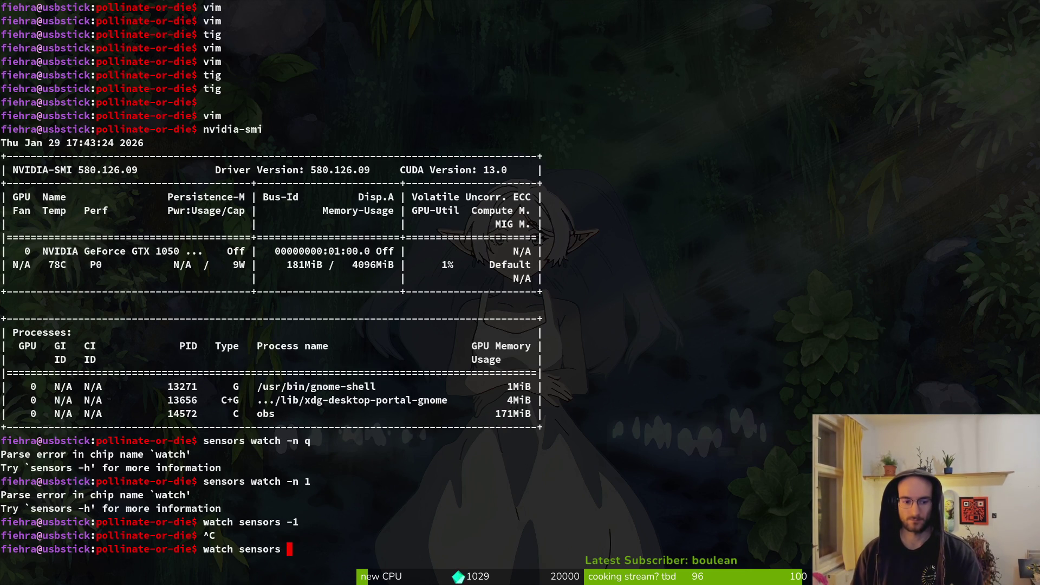
pyautogui.write('-n 1')
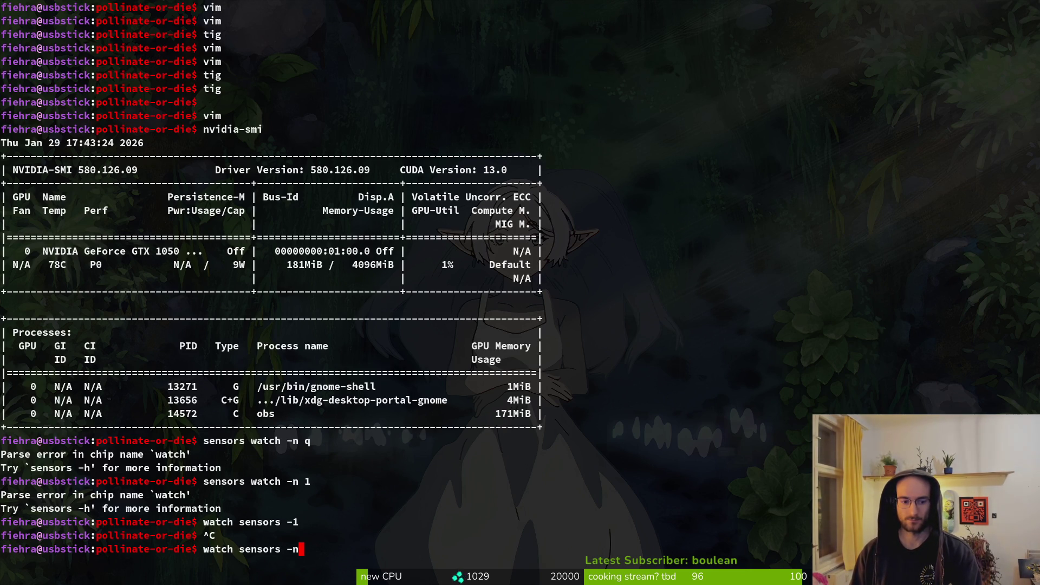
pyautogui.press('Return')
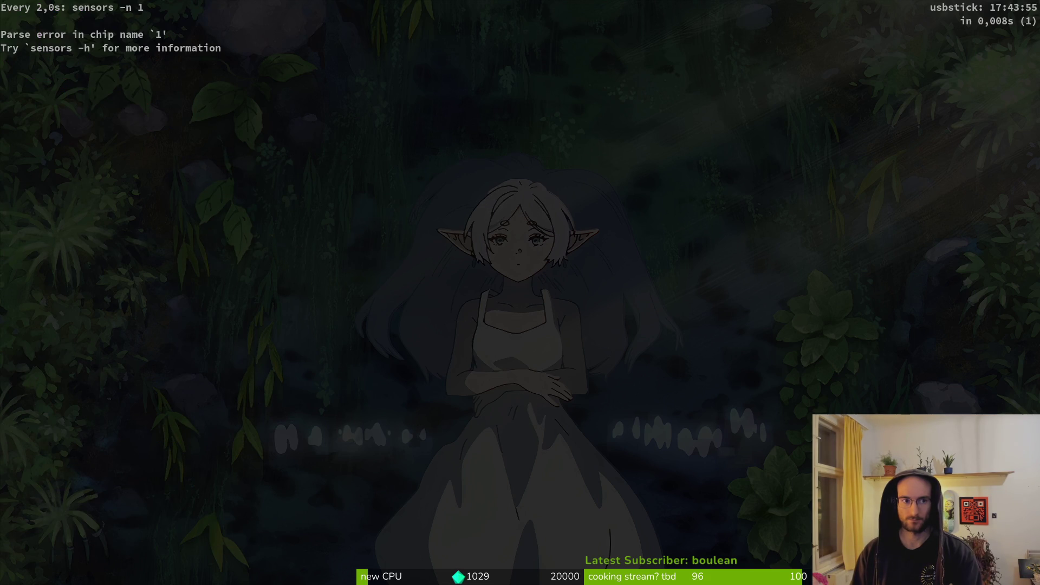
pyautogui.hotkey('ctrl', 'c')
pyautogui.press('Up')
pyautogui.press('BackSpace')
pyautogui.press('BackSpace')
pyautogui.press('BackSpace')
pyautogui.press('BackSpace')
pyautogui.press('Return')
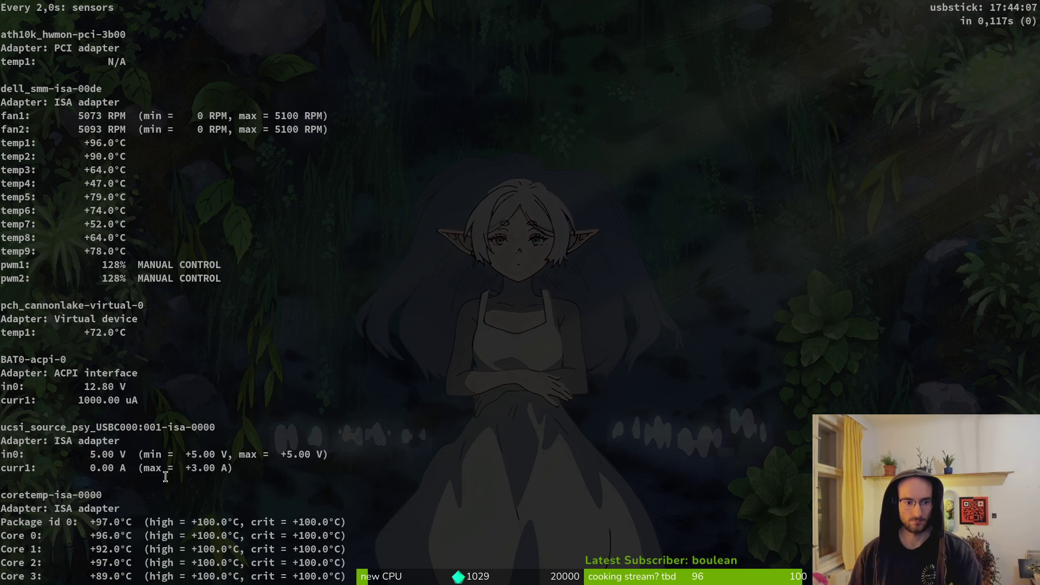
pyautogui.hotkey('ctrl', 'c')
# Step: Run a one-off sensors readout showing the CPU package at +97.0°C
pyautogui.write('sensors')
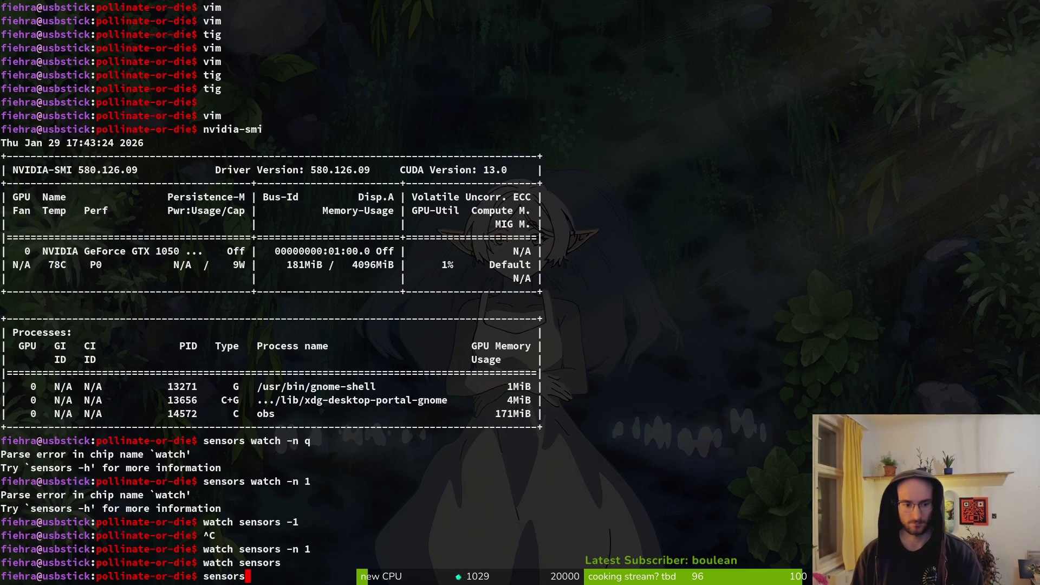
pyautogui.press('Return')
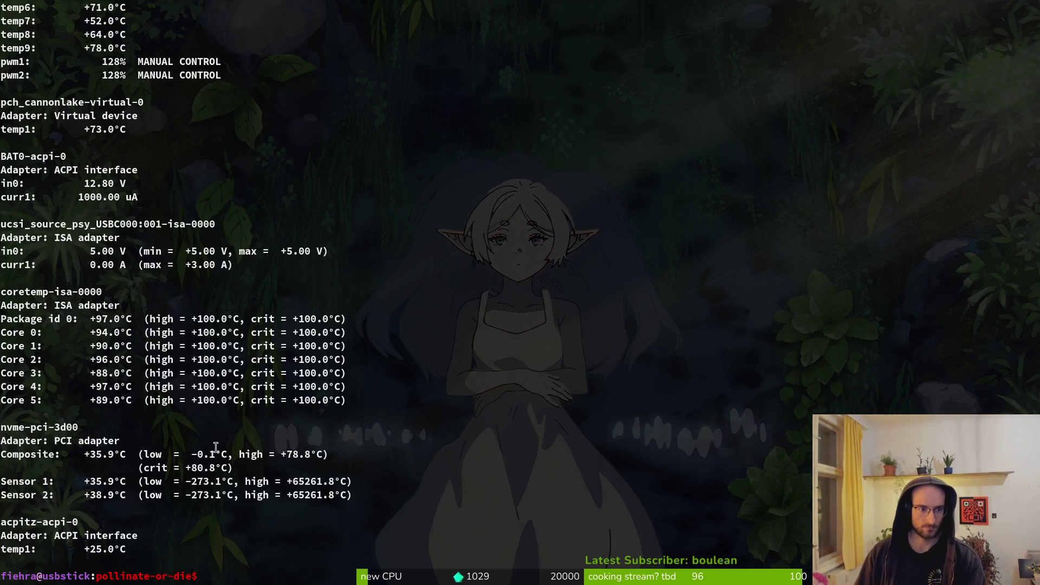
pyautogui.press('super')
pyautogui.press('super')
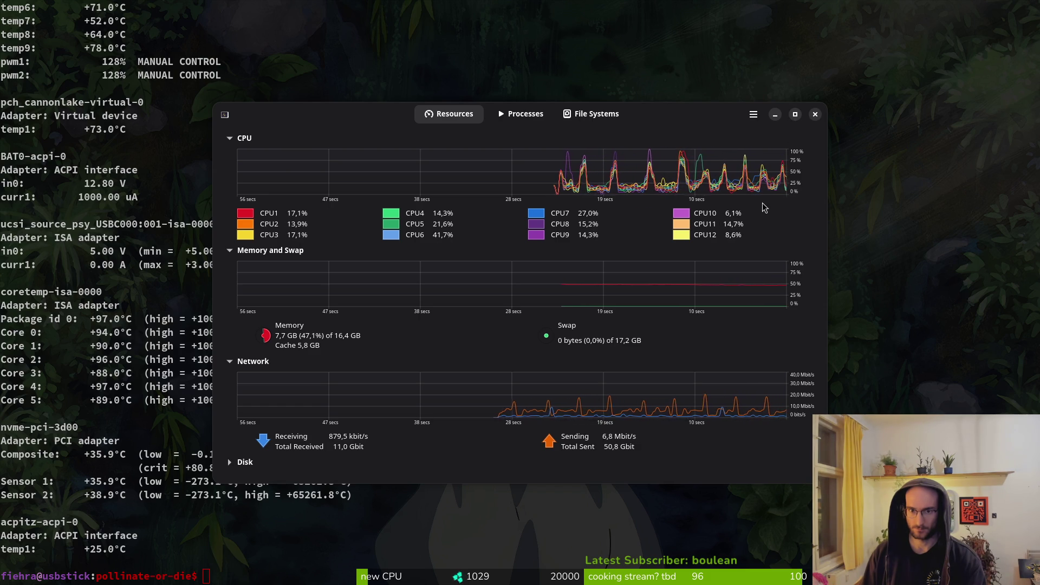
# Step: Look over System Monitor's CPU, memory and network load, close it, and refocus the terminal
pyautogui.moveTo(665, 128)
pyautogui.mouseDown()
pyautogui.moveTo(736, 188)
pyautogui.moveTo(668, 122)
pyautogui.mouseUp()
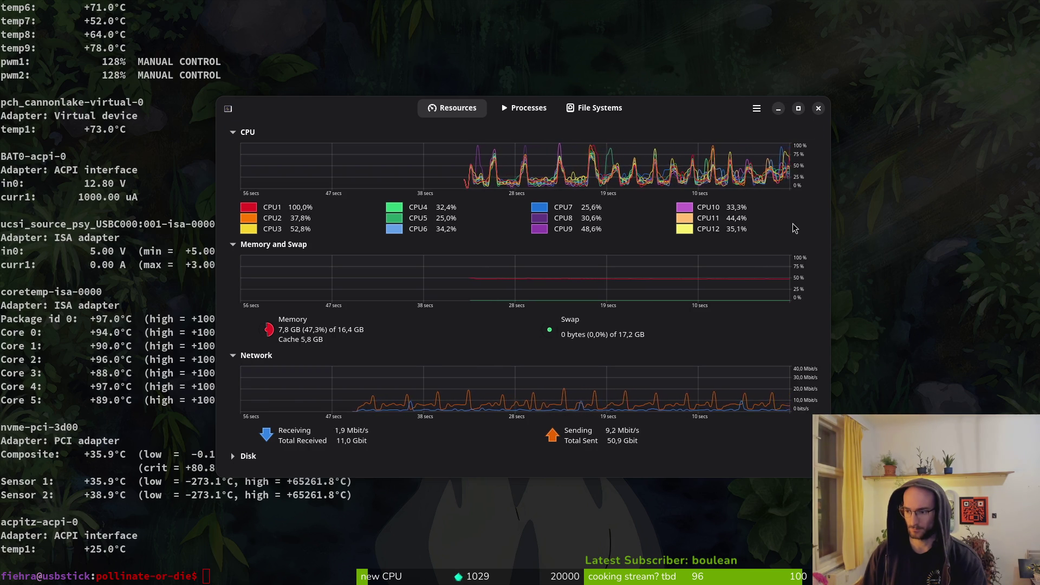
pyautogui.hotkey('ctrl', 'q')
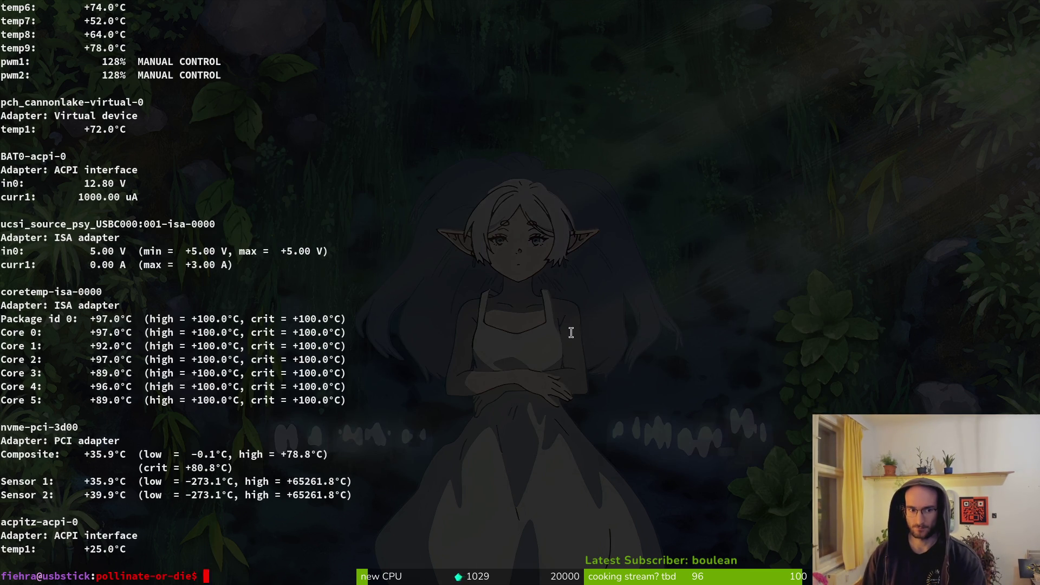
pyautogui.hotkey('alt', 'Tab')
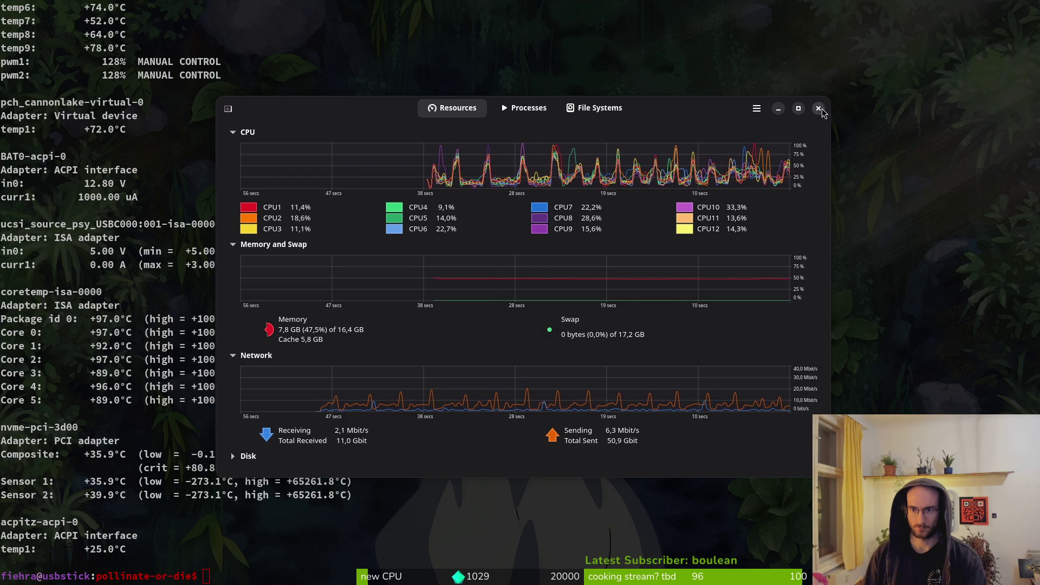
pyautogui.click(818, 108)
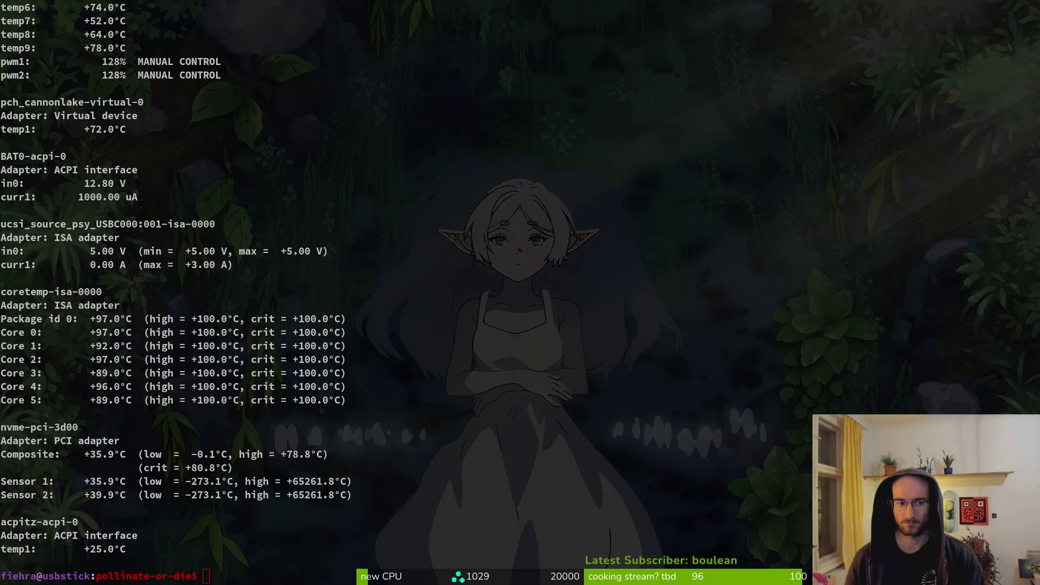
pyautogui.click(807, 281)
# Step: Rerun sensors and briefly switch to Aseprite and back
pyautogui.press('Up')
pyautogui.press('Return')
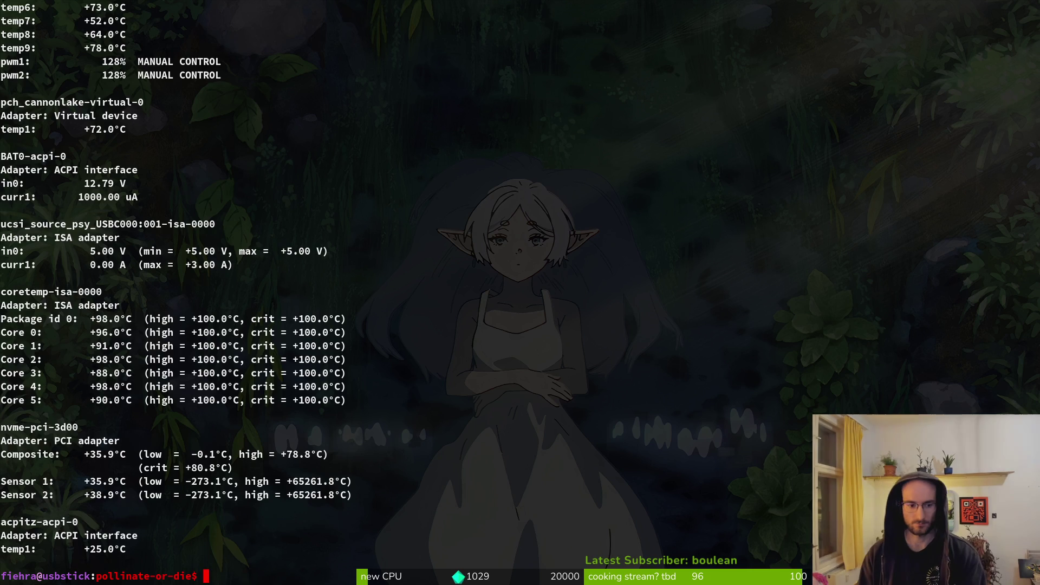
pyautogui.scroll(5, 147, 310)
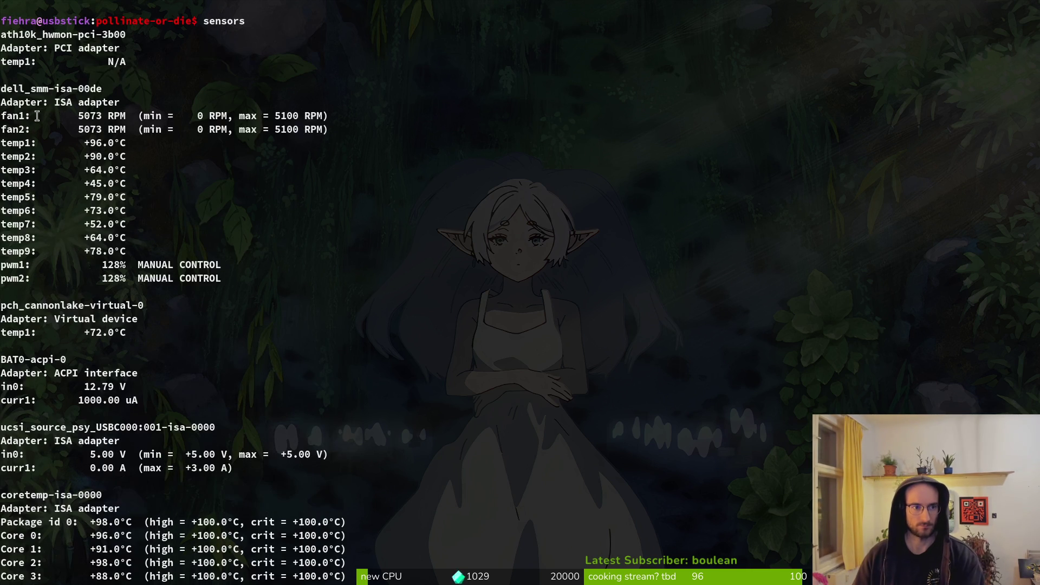
pyautogui.scroll(-5, 76, 130)
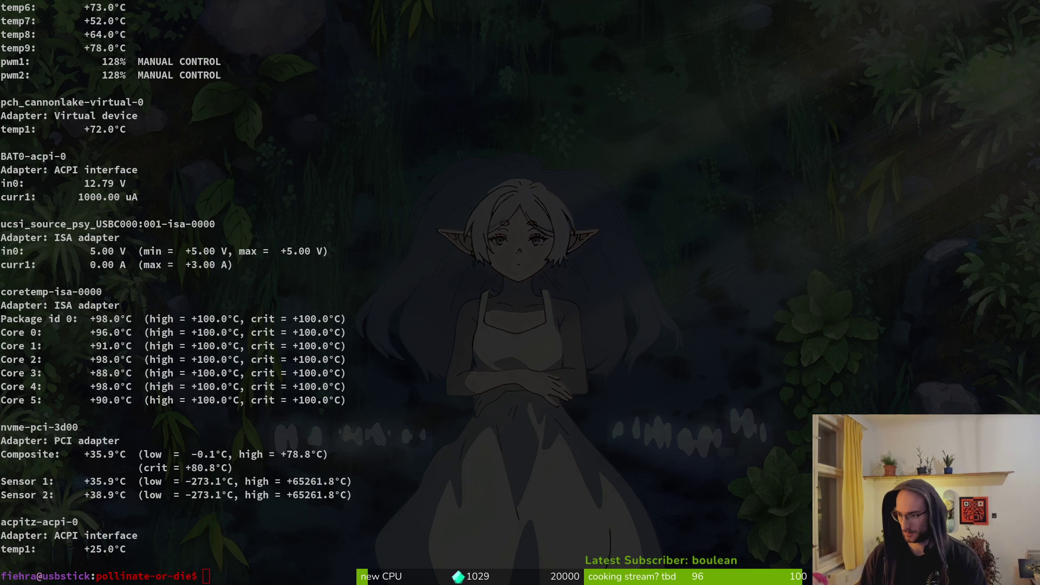
pyautogui.hotkey('alt', 'Tab')
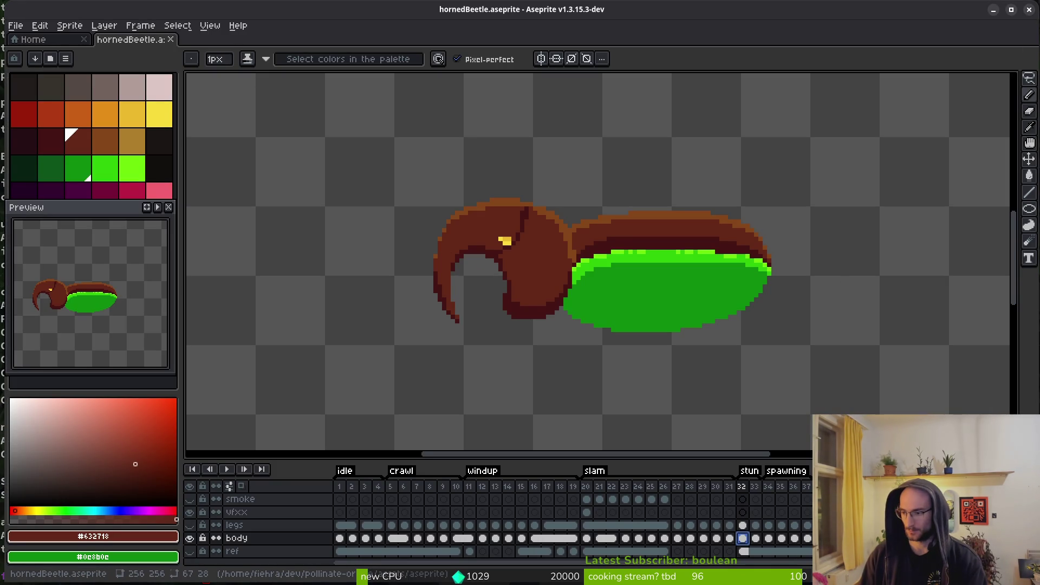
pyautogui.hotkey('alt', 'Tab')
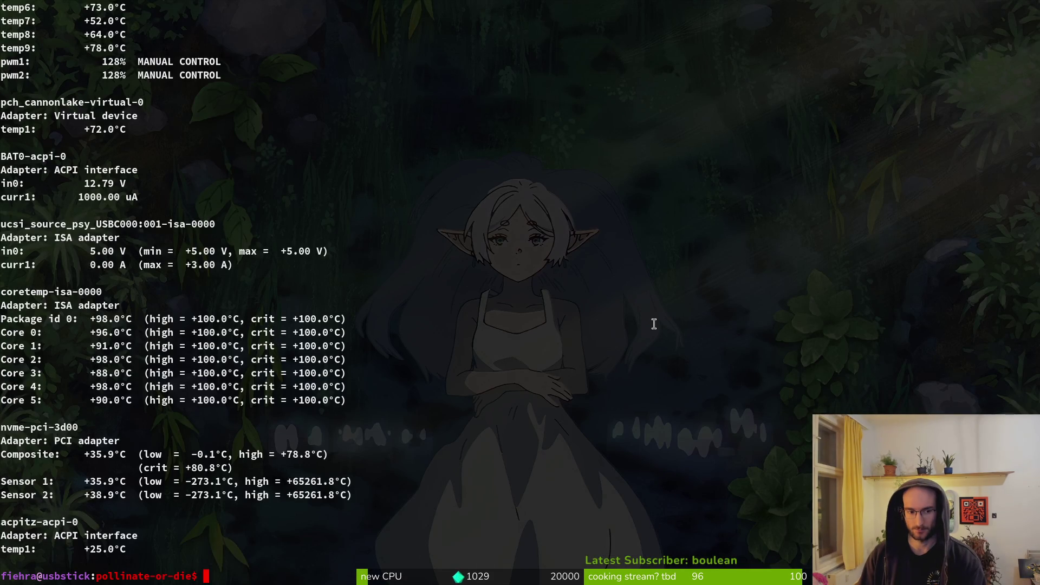
# Step: Refresh the sensors readout twice, then bring up System Monitor with Ctrl+Shift+Escape
pyautogui.press('Up')
pyautogui.press('Return')
pyautogui.press('Up')
pyautogui.press('Return')
pyautogui.hotkey('alt', 'Tab')
pyautogui.hotkey('alt', 'Tab')
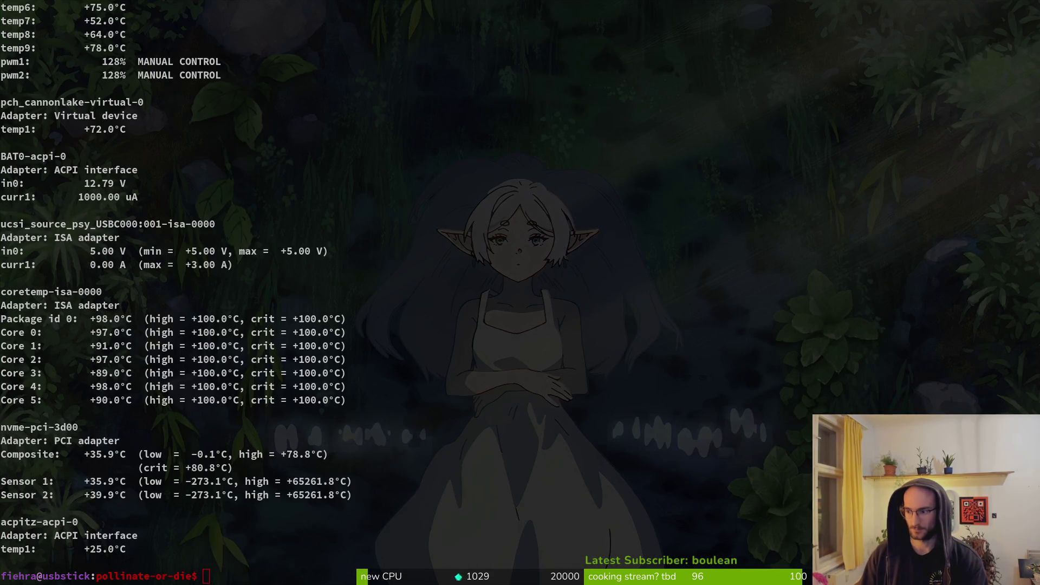
pyautogui.press('super')
pyautogui.press('super')
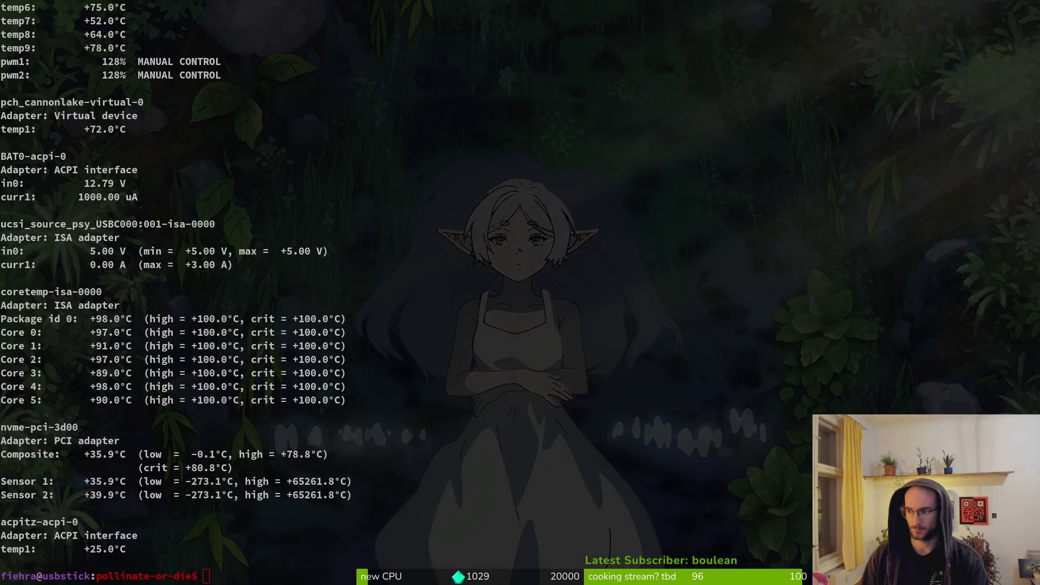
pyautogui.hotkey('ctrl', 'shift', 'Escape')
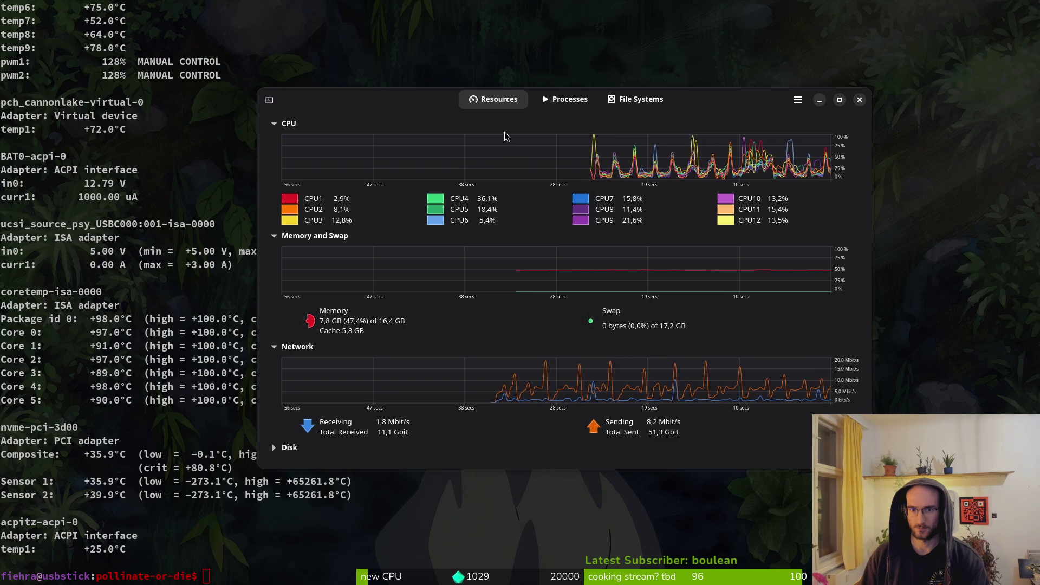
# Step: Review System Monitor's Preferences from the main menu, close them, then quit with Ctrl+Q
pyautogui.click(795, 102)
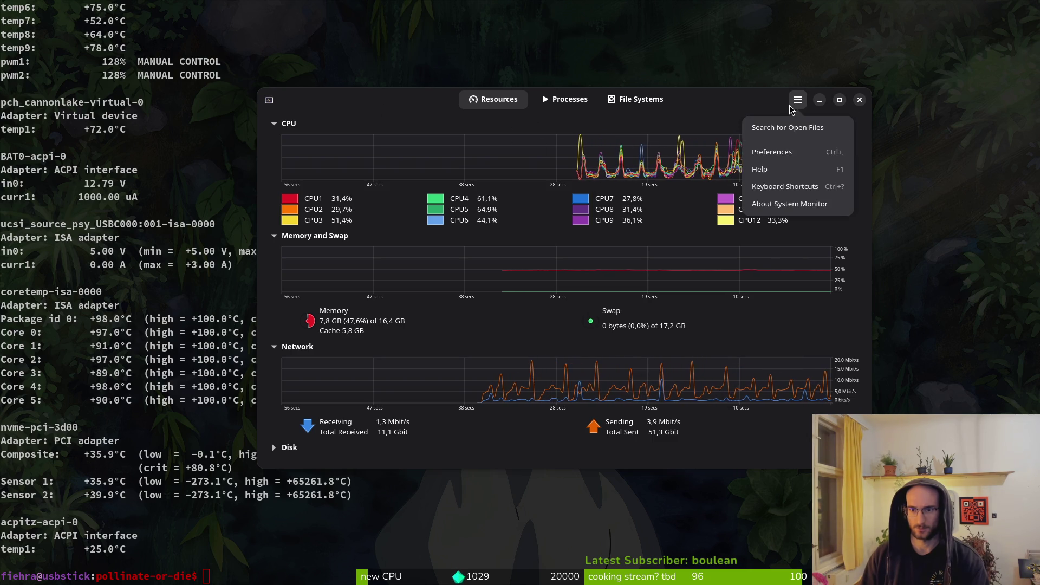
pyautogui.click(775, 152)
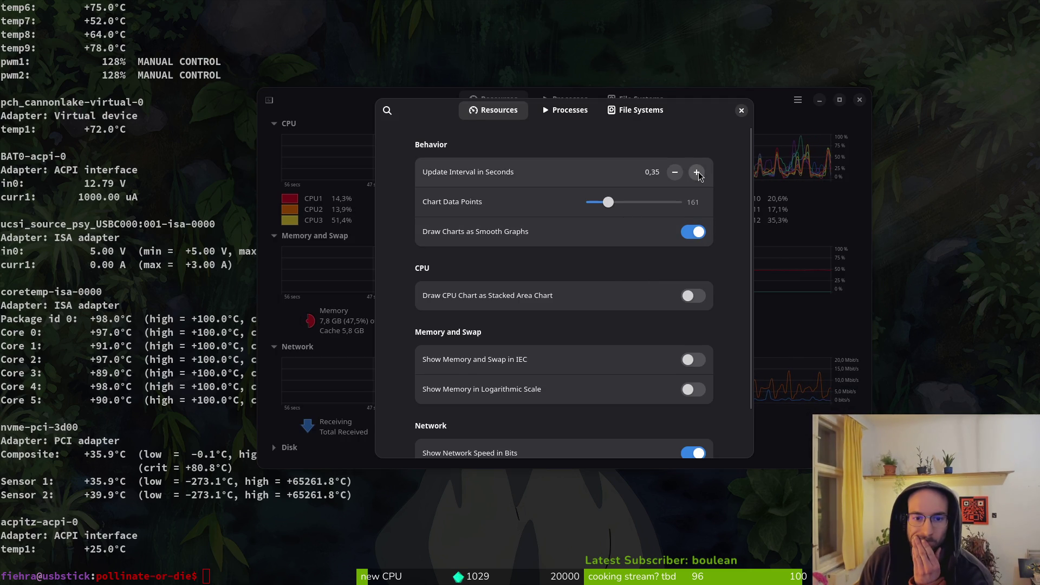
pyautogui.click(741, 110)
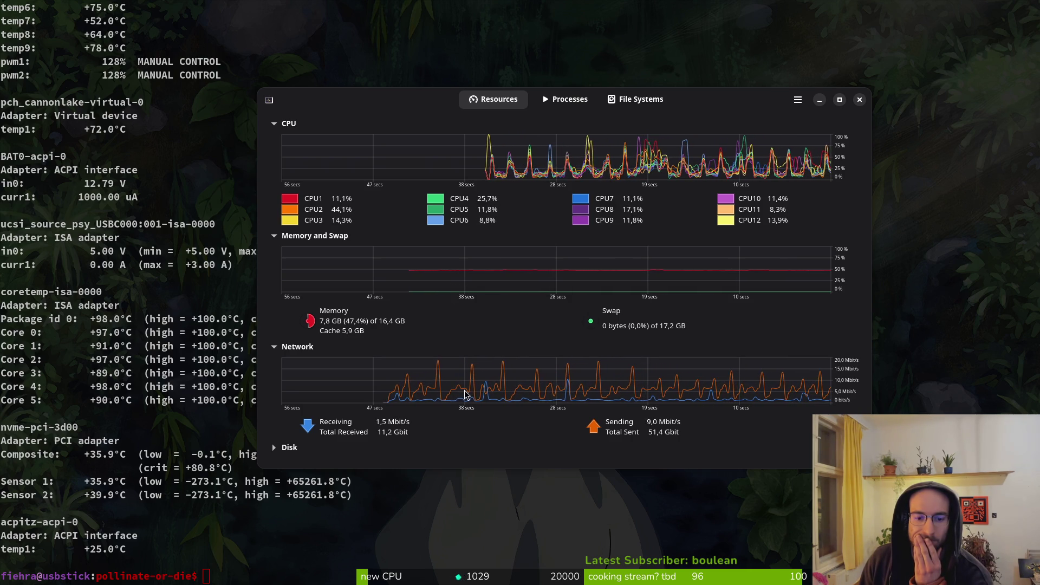
pyautogui.hotkey('ctrl', 'q')
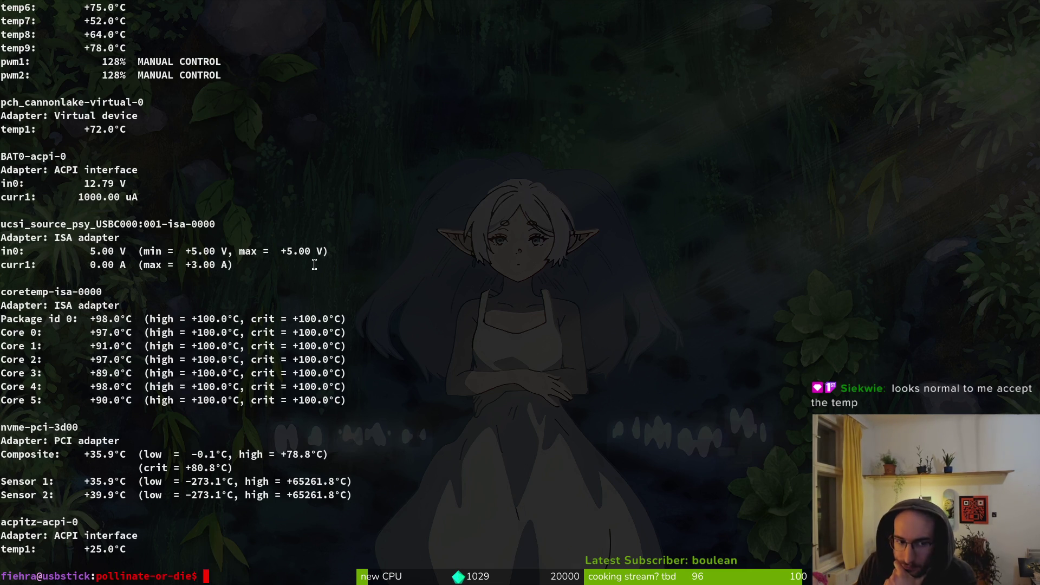
# Step: Rerun the sensors readout, check the Godot beetle scene and sprite, then return to Terminal
pyautogui.press('Up')
pyautogui.press('Return')
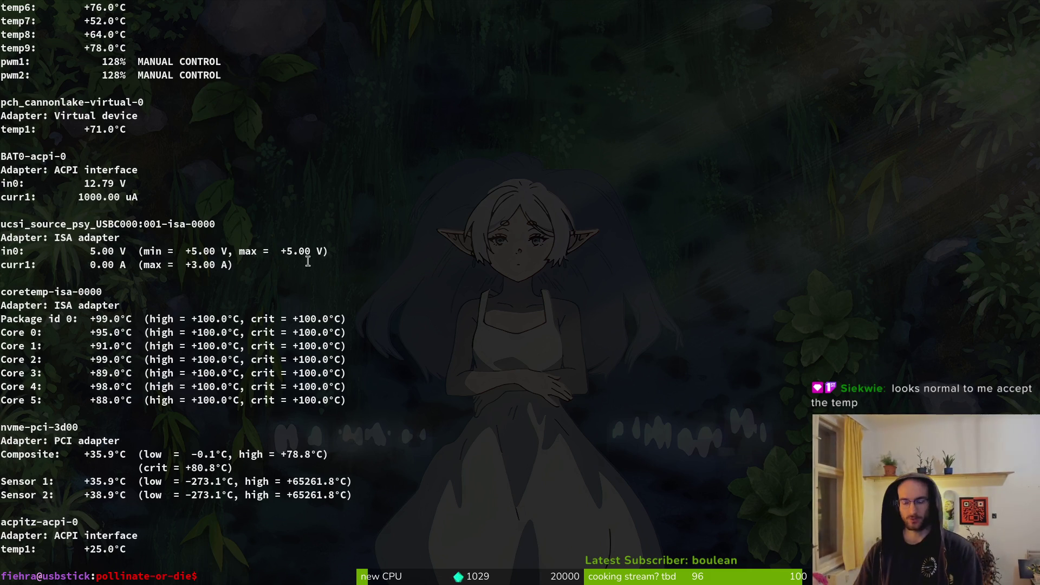
pyautogui.hotkey('alt', 'Tab')
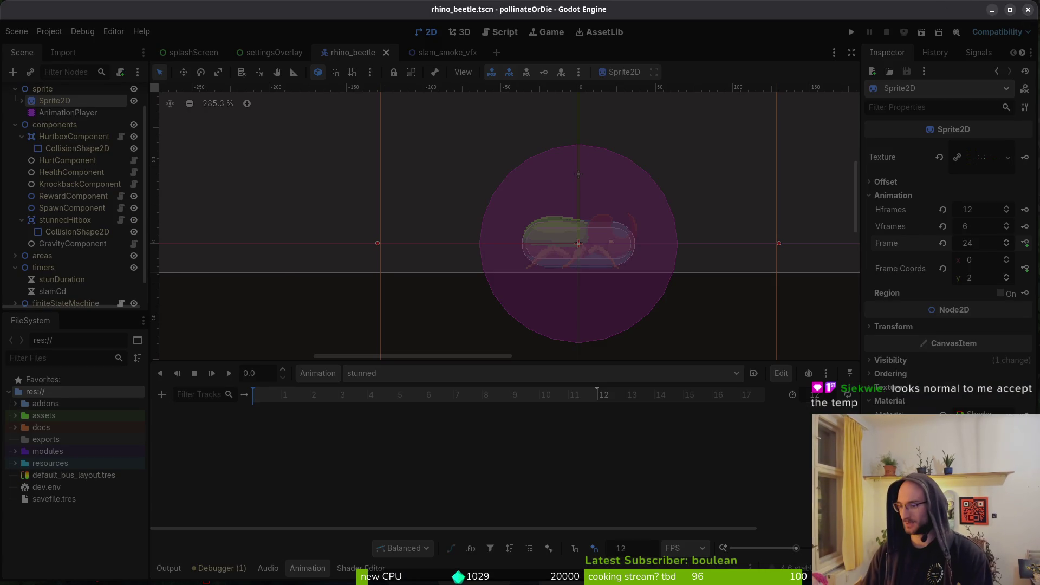
pyautogui.hotkey('alt', 'Tab')
pyautogui.hotkey('alt', 'Tab')
pyautogui.click(1028, 9)
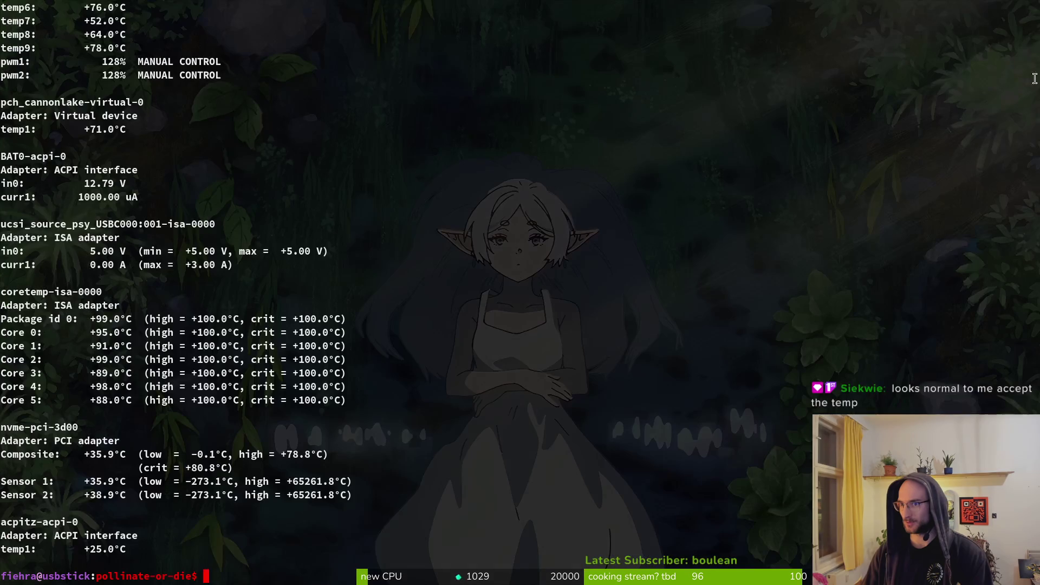
# Step: Rerun sensors twice more, with cores reading about 88–97°C
pyautogui.press('Up')
pyautogui.press('Return')
pyautogui.press('Up')
pyautogui.press('Return')
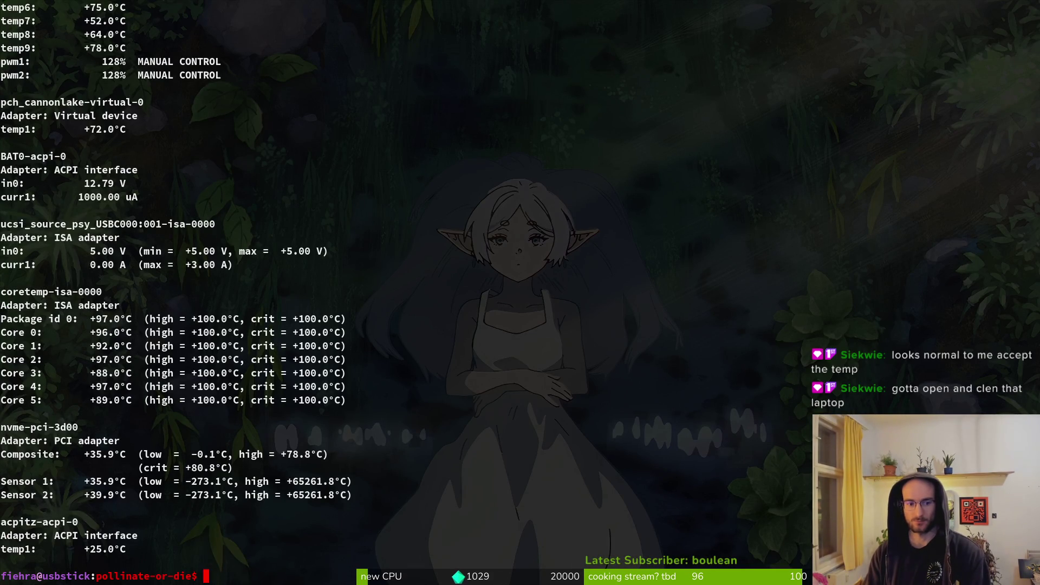
pyautogui.press('Up')
pyautogui.press('Return')
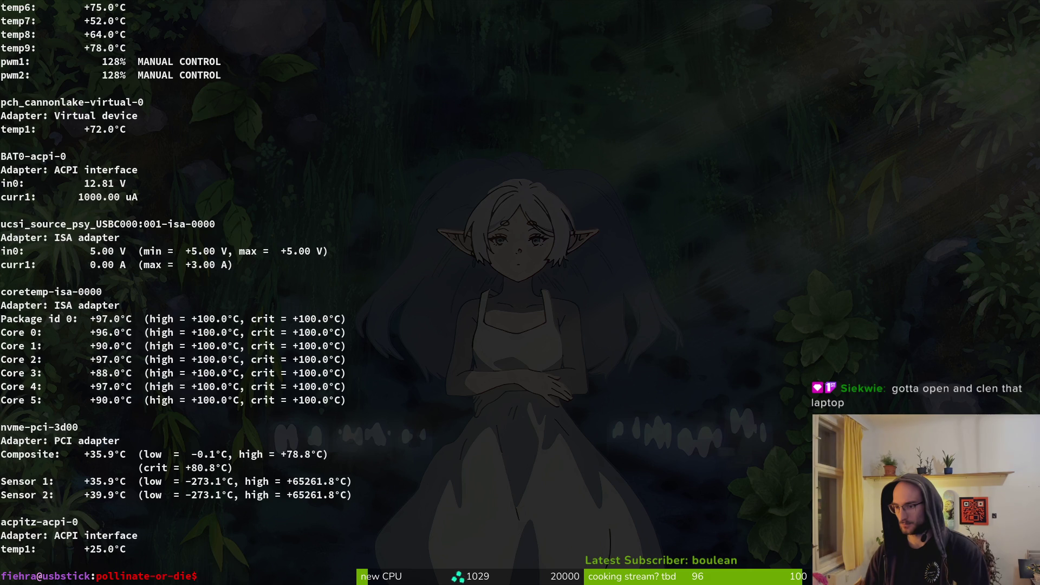
# Step: Run 'sensors' and scroll back through the readout before returning to the full-screen terminal
pyautogui.write('sensors')
pyautogui.press('Return')
pyautogui.scroll(9, 182, 309)
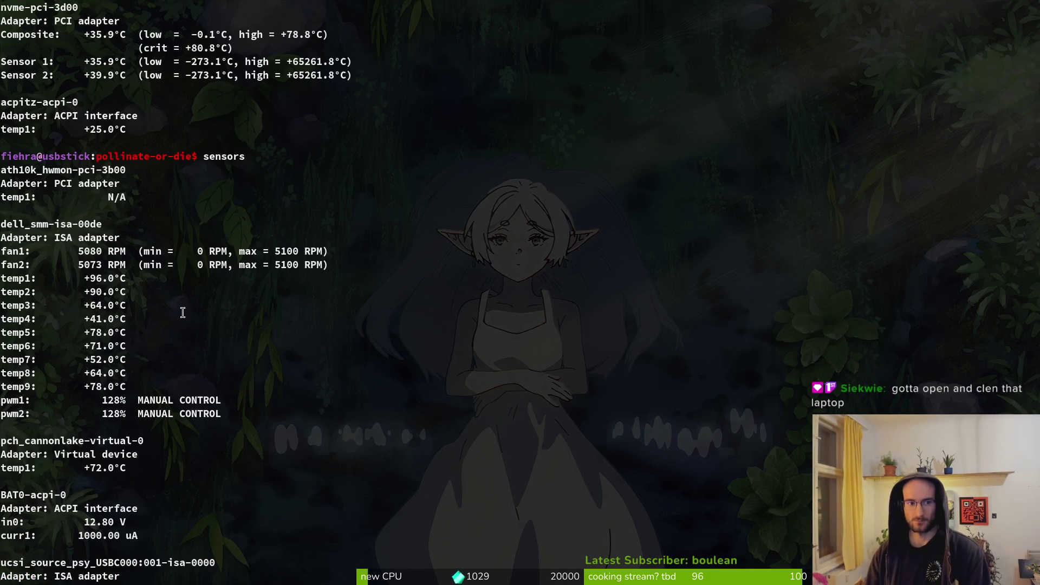
pyautogui.press('super')
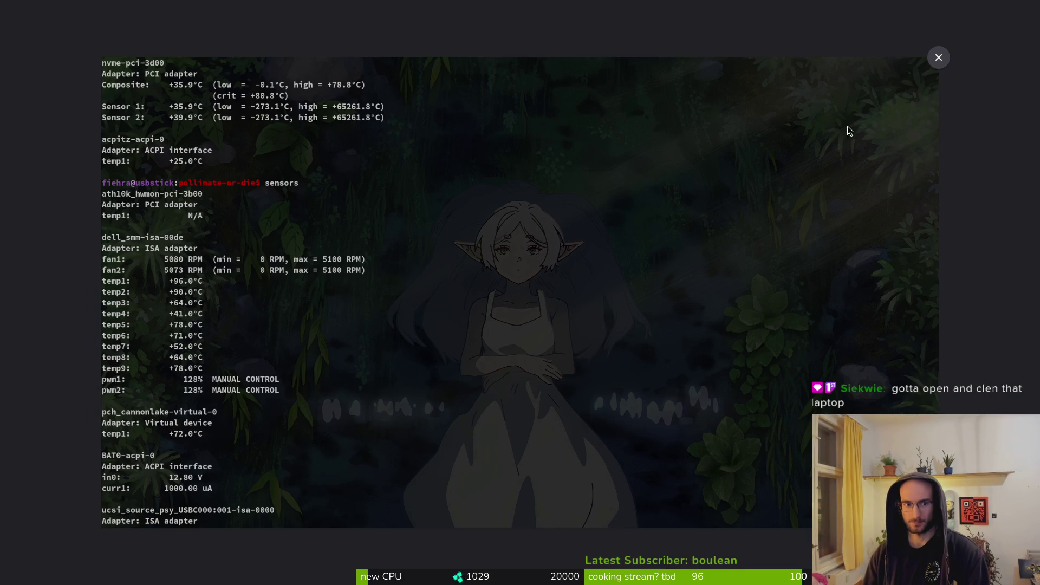
pyautogui.click(640, 100)
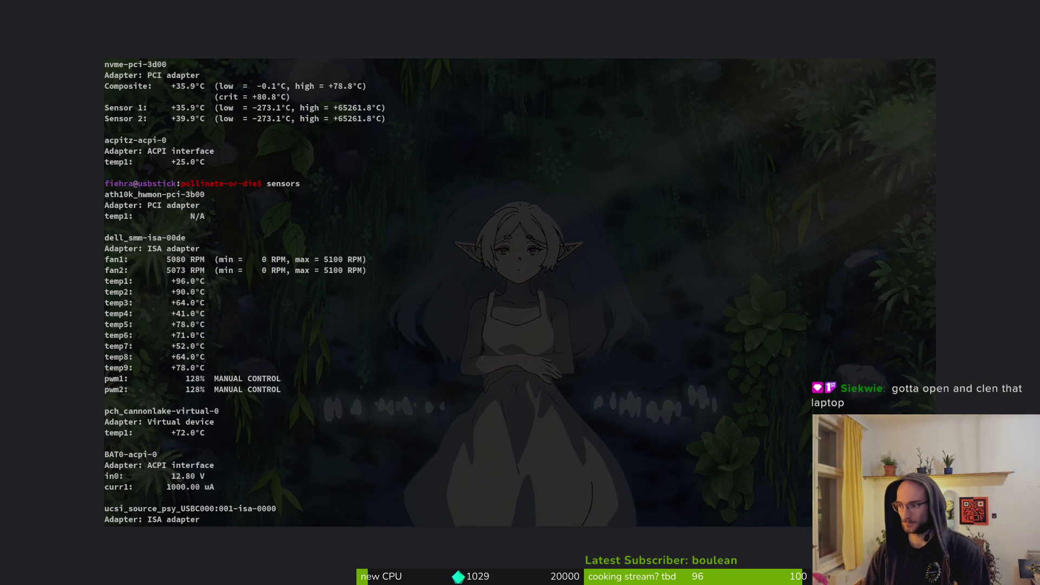
pyautogui.click(442, 223)
# Step: Rerun the sensors readout five more times
pyautogui.press('Up')
pyautogui.press('Return')
pyautogui.press('Up')
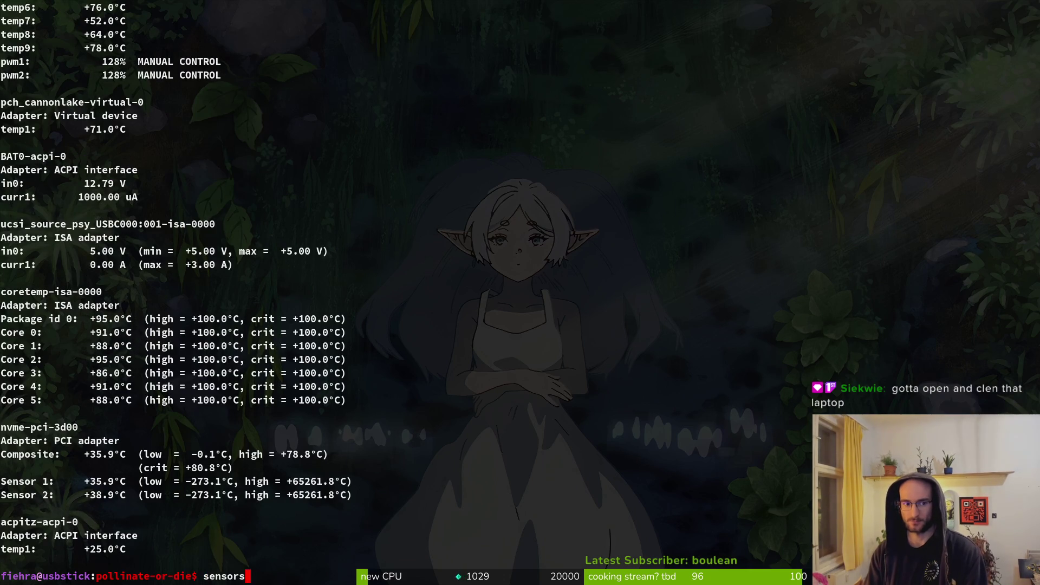
pyautogui.press('Return')
pyautogui.press('Up')
pyautogui.press('Return')
pyautogui.press('Up')
pyautogui.press('Return')
pyautogui.press('Up')
pyautogui.press('Return')
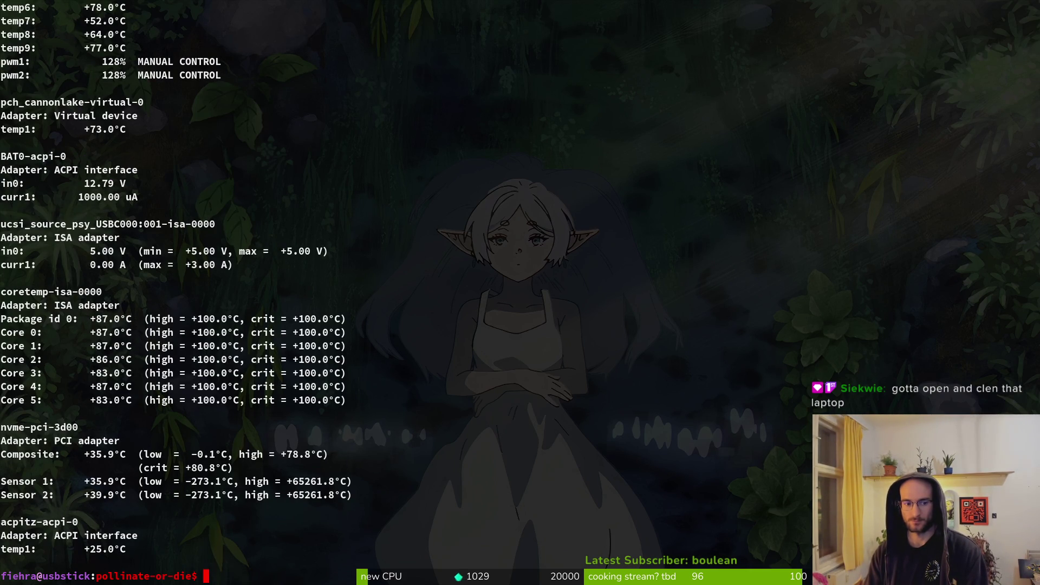
# Step: Attempt a continuous readout with 'sensors watch -n 1', then trim the command back
pyautogui.write('sensors wathc')
pyautogui.press('BackSpace')
pyautogui.press('BackSpace')
pyautogui.write('ch -')
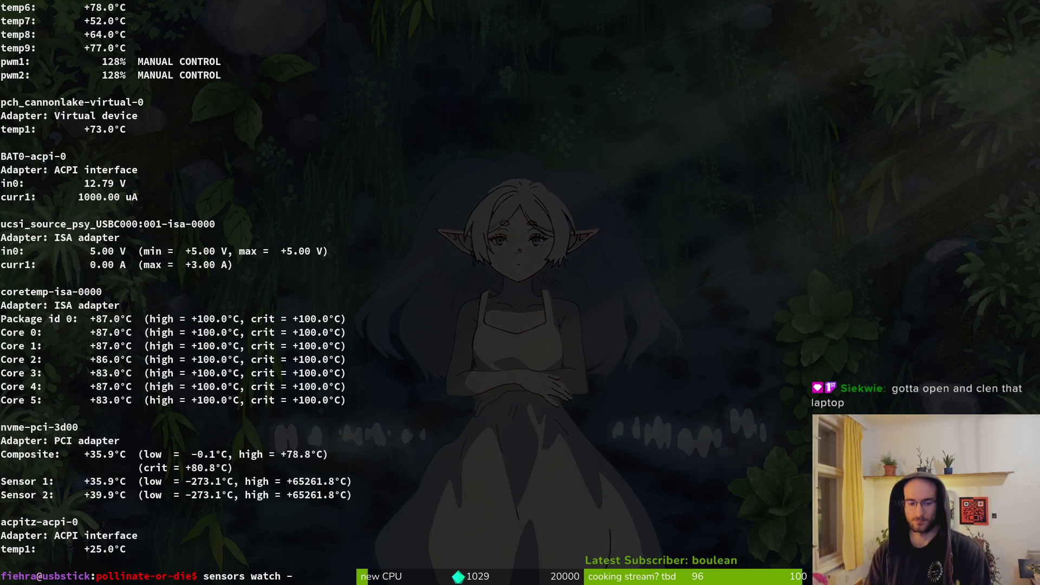
pyautogui.write('1')
pyautogui.press('Return')
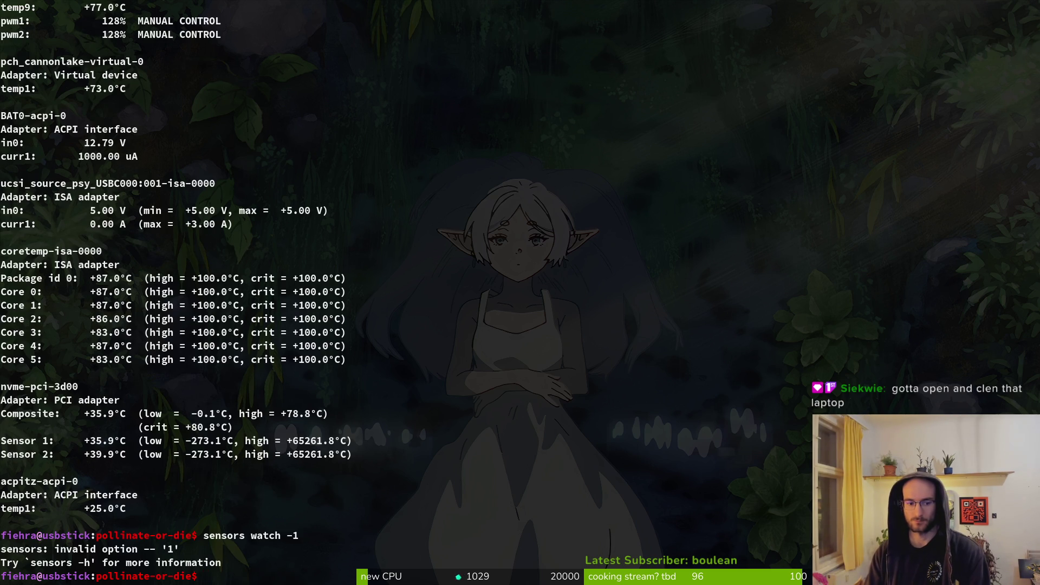
pyautogui.press('Up')
pyautogui.write('n 1')
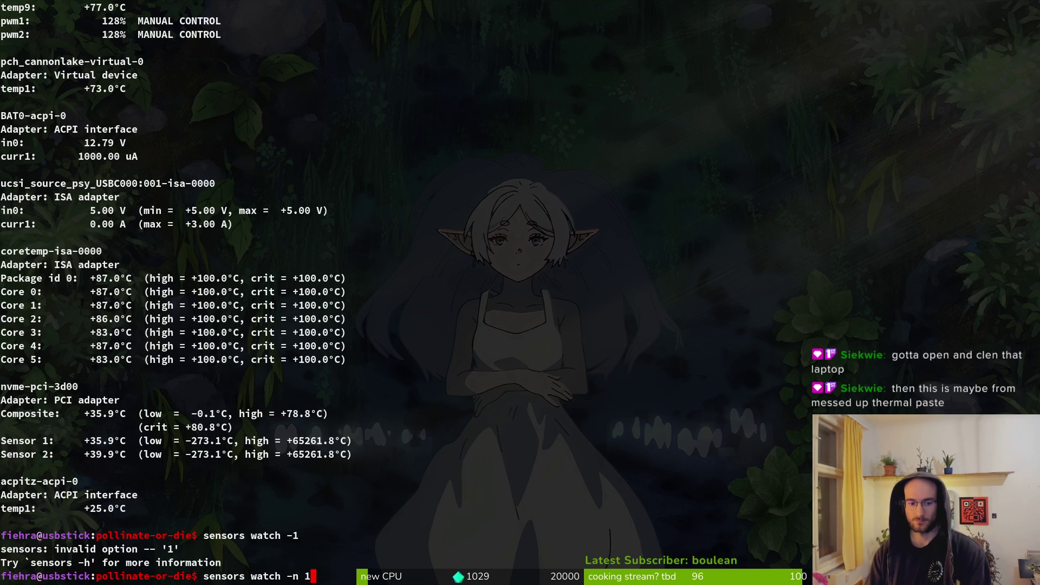
pyautogui.press('Return')
pyautogui.press('Up')
pyautogui.press('BackSpace')
pyautogui.press('BackSpace')
pyautogui.press('BackSpace')
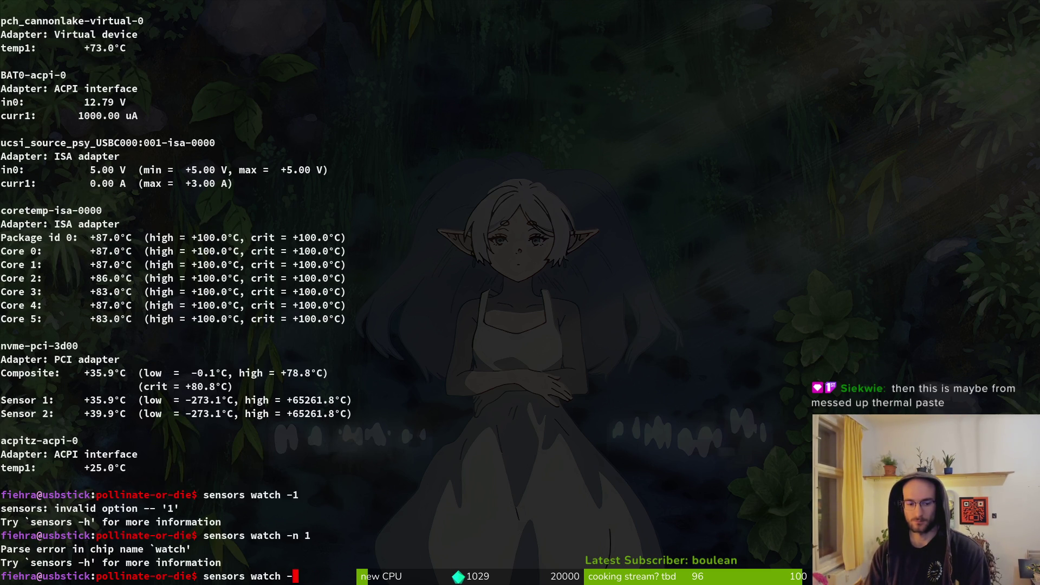
pyautogui.press('BackSpace')
pyautogui.press('BackSpace')
pyautogui.press('BackSpace')
pyautogui.press('BackSpace')
pyautogui.press('BackSpace')
# Step: Search CopyQ clipboard history for 'watch', then retype the sensors command
pyautogui.press('super+v')
pyautogui.write('watc')
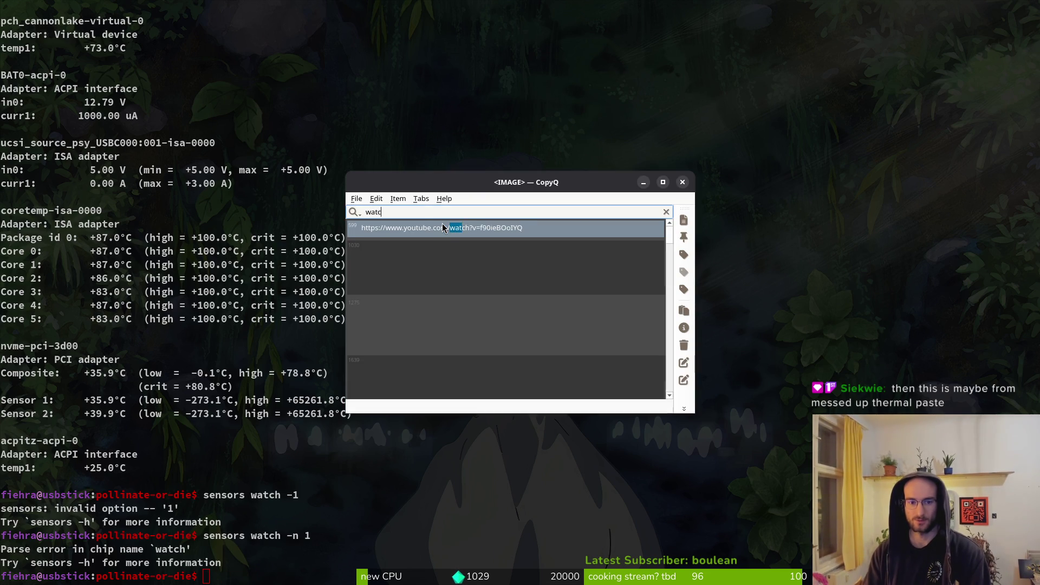
pyautogui.write('h')
pyautogui.press('Escape')
pyautogui.press('Escape')
pyautogui.write('en')
pyautogui.press('BackSpace')
pyautogui.press('BackSpace')
pyautogui.write('sn')
pyautogui.press('BackSpace')
pyautogui.write('ensors')
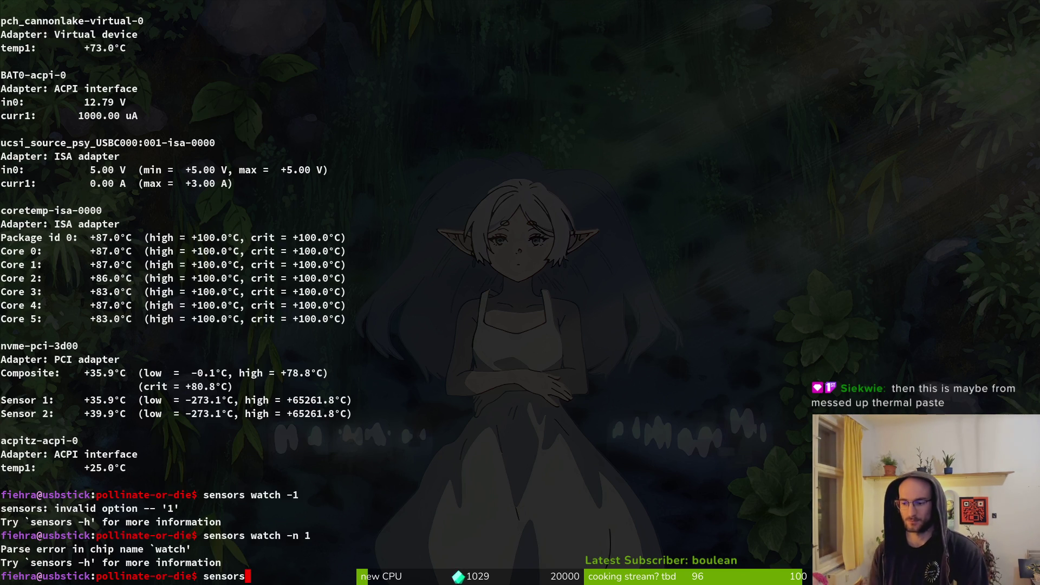
# Step: Clear the command line, restore the plain 'sensors' command and run it
pyautogui.hotkey('ctrl', 'a')
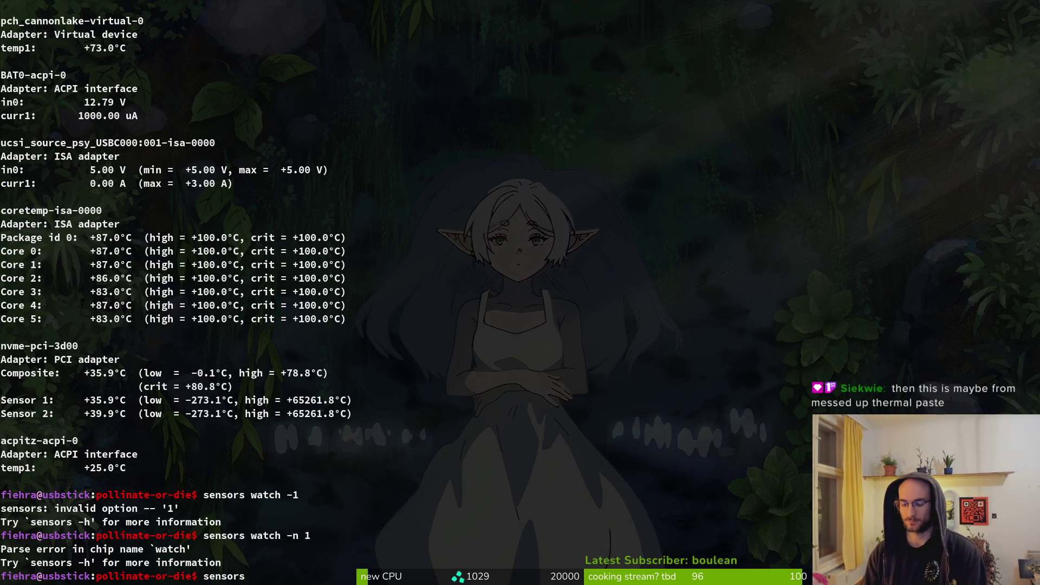
pyautogui.hotkey('ctrl', 'e')
pyautogui.hotkey('ctrl', 'u')
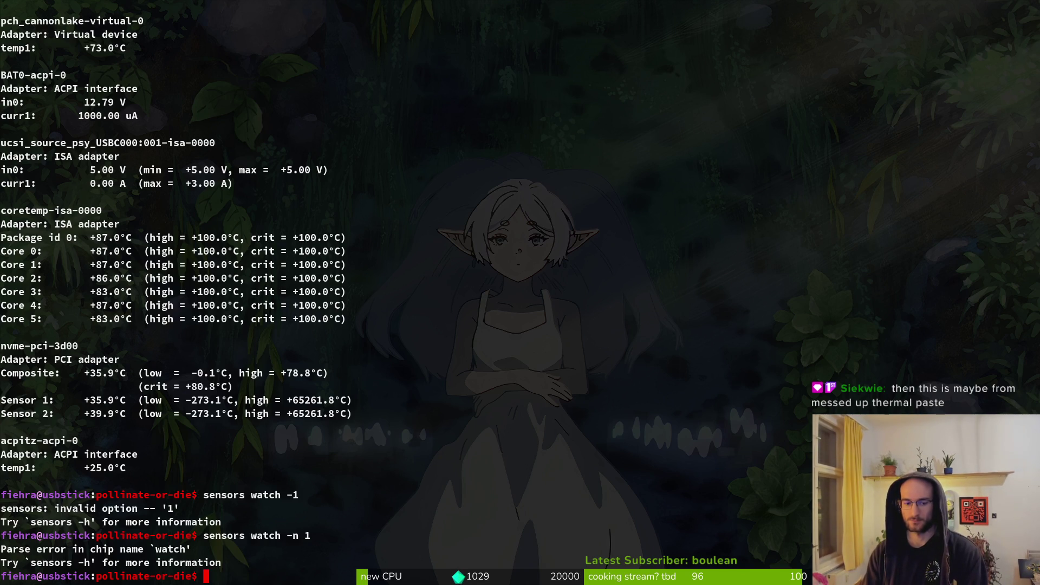
pyautogui.press('Up')
pyautogui.press('BackSpace')
pyautogui.press('BackSpace')
pyautogui.press('BackSpace')
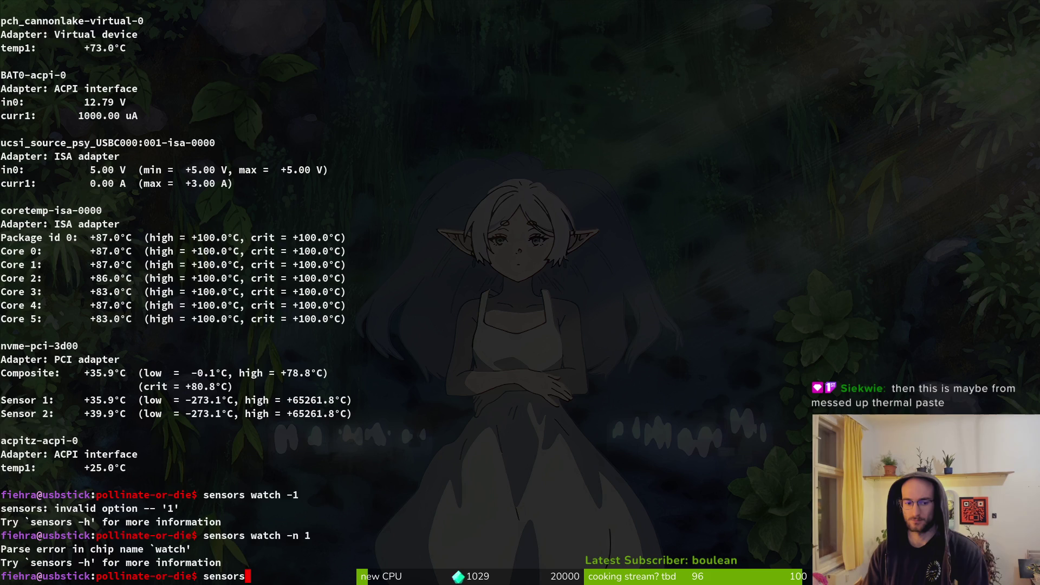
pyautogui.press('Return')
# Step: Rerun sensors four more times as core temperatures fall to about 78–83°C
pyautogui.press('Up')
pyautogui.press('Return')
pyautogui.press('Up')
pyautogui.press('Return')
pyautogui.press('Up')
pyautogui.press('Return')
pyautogui.press('Up')
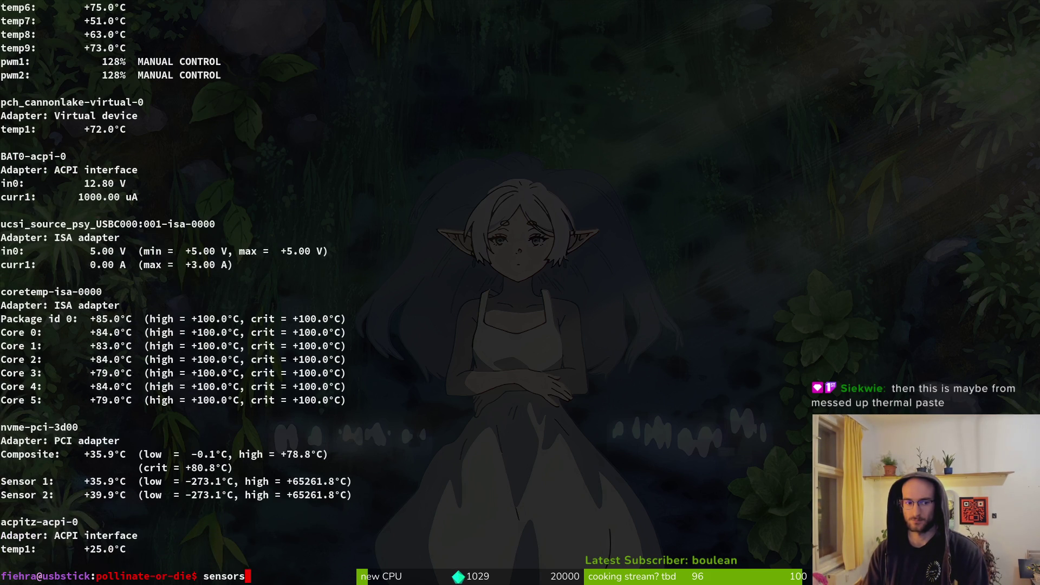
pyautogui.press('Return')
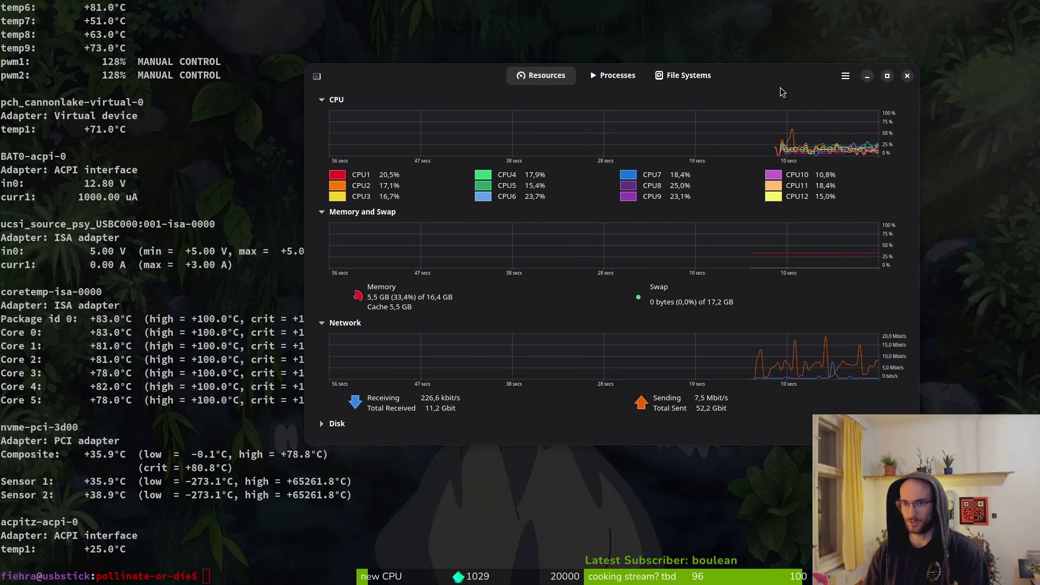
# Step: Close and reopen System Monitor to view the graphs, then close it and rerun sensors
pyautogui.hotkey('ctrl', 'q')
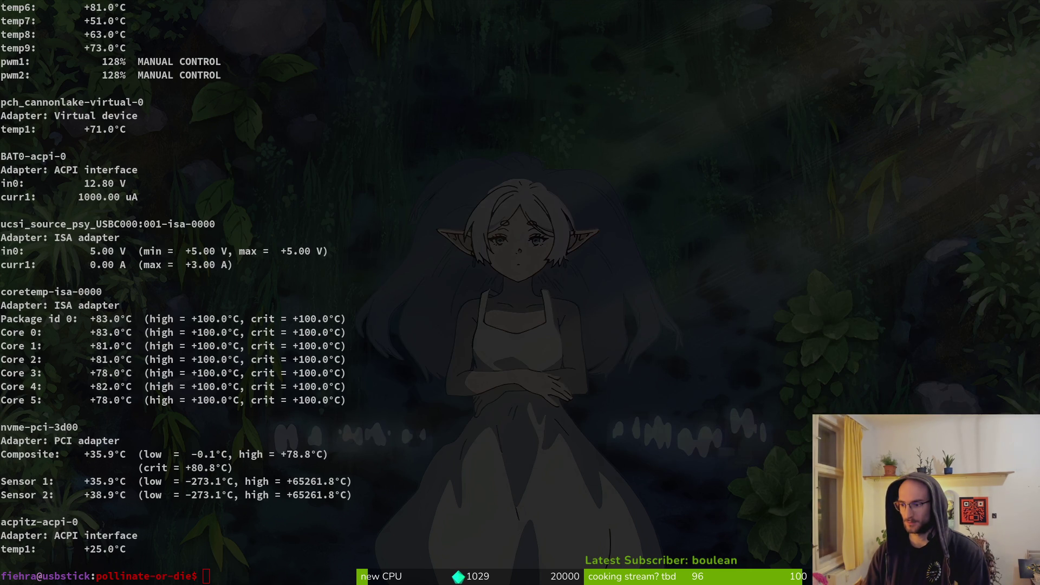
pyautogui.hotkey('ctrl', 'shift', 'Escape')
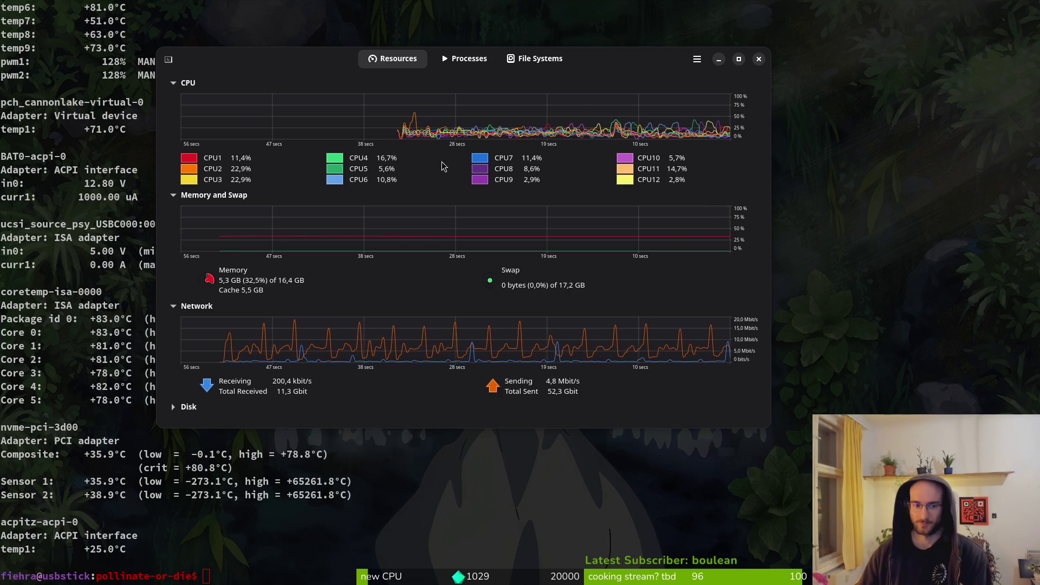
pyautogui.click(759, 59)
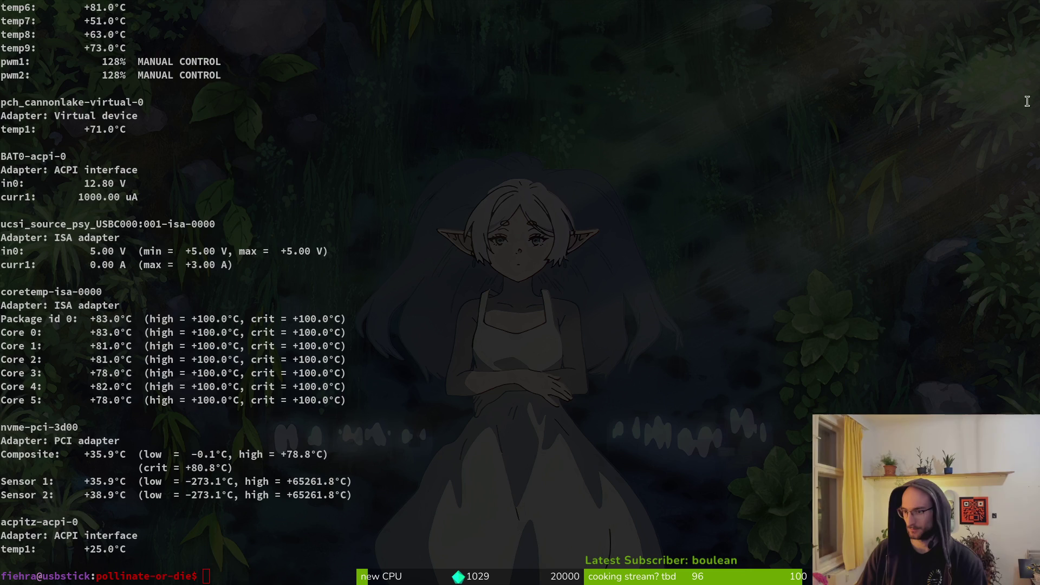
pyautogui.write('sensors8')
pyautogui.press('BackSpace')
pyautogui.press('Return')
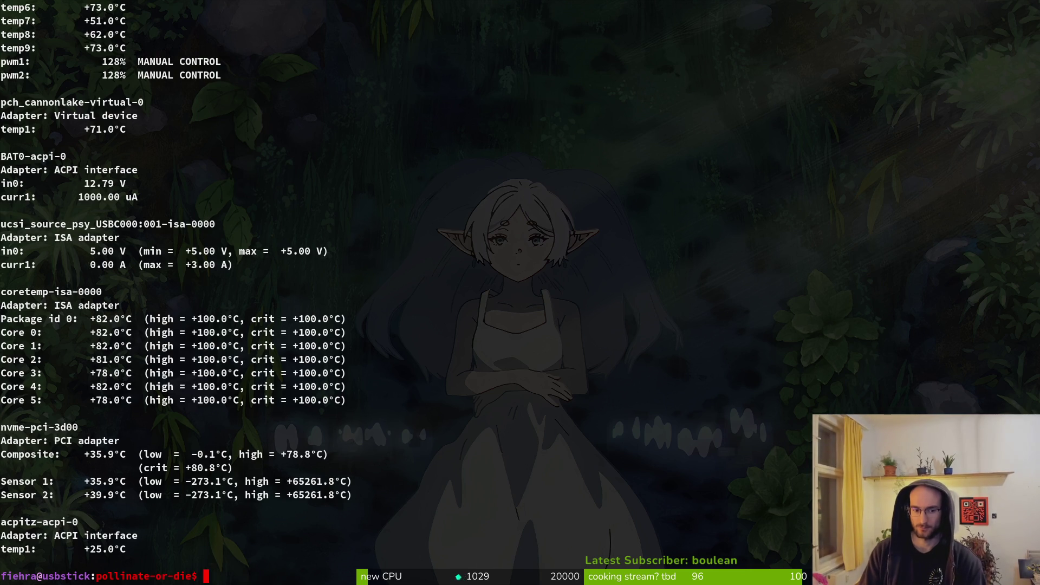
# Step: Rerun sensors four more times, ending with the CPU package at +87.0°C
pyautogui.press('Up')
pyautogui.press('Return')
pyautogui.press('Up')
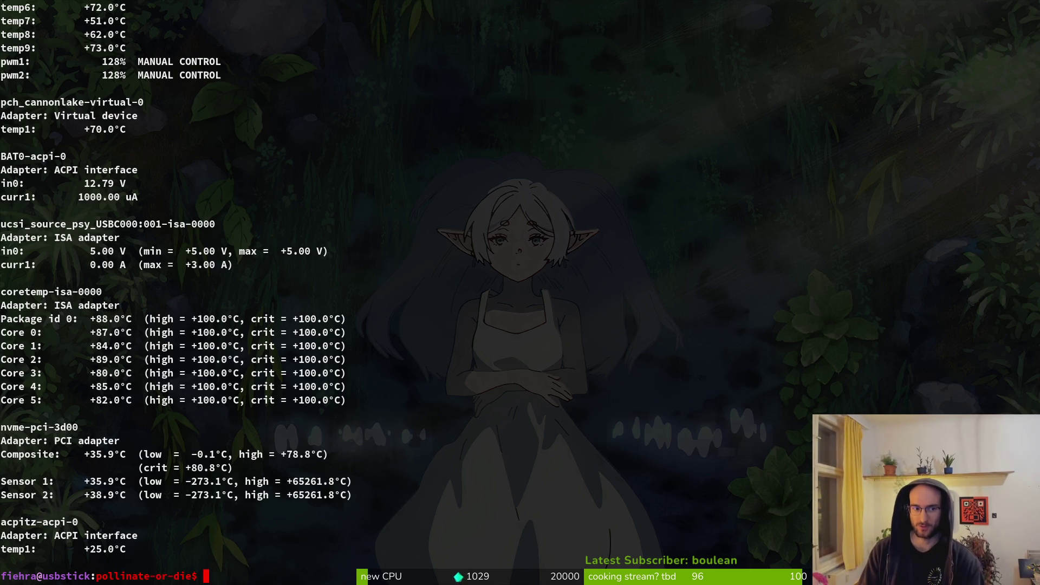
pyautogui.press('Return')
pyautogui.press('Up')
pyautogui.press('Return')
pyautogui.press('Up')
pyautogui.press('Return')
pyautogui.scroll(2, 173, 75)
pyautogui.scroll(5, 173, 75)
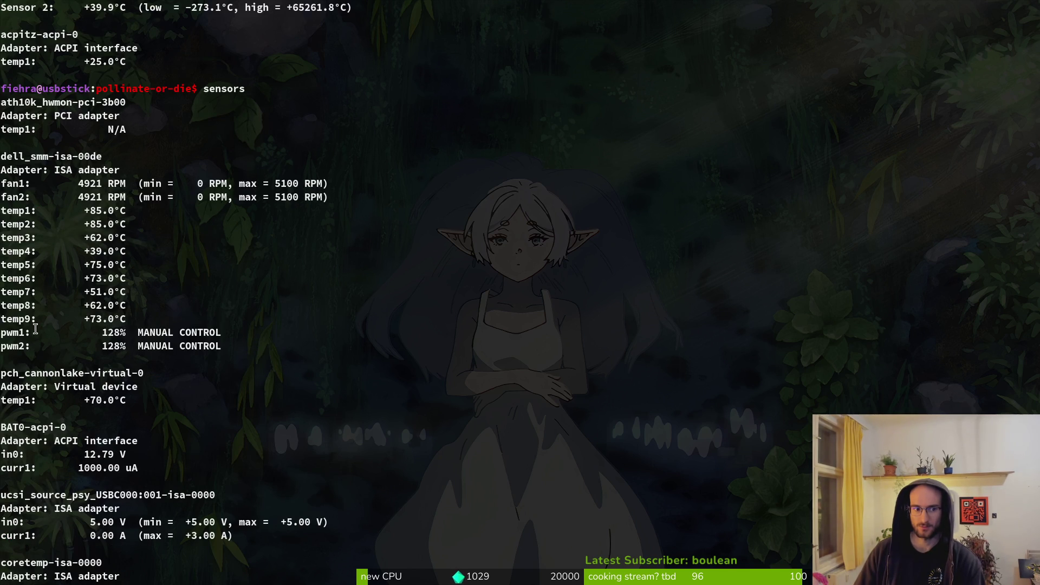
# Step: Clear the terminal output with 'clear' and exit fullscreen
pyautogui.write('clear')
pyautogui.press('Return')
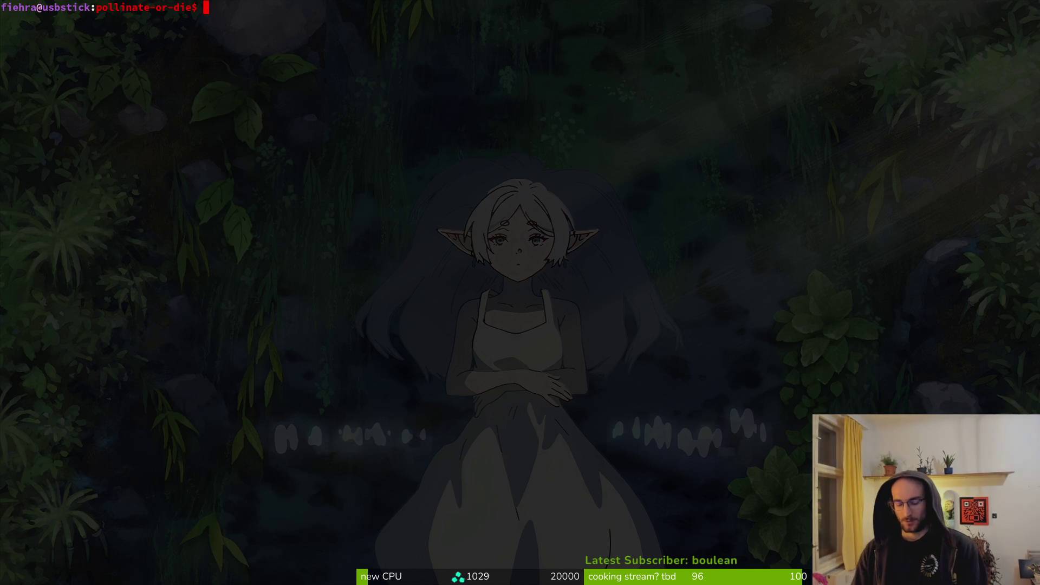
pyautogui.press('F11')
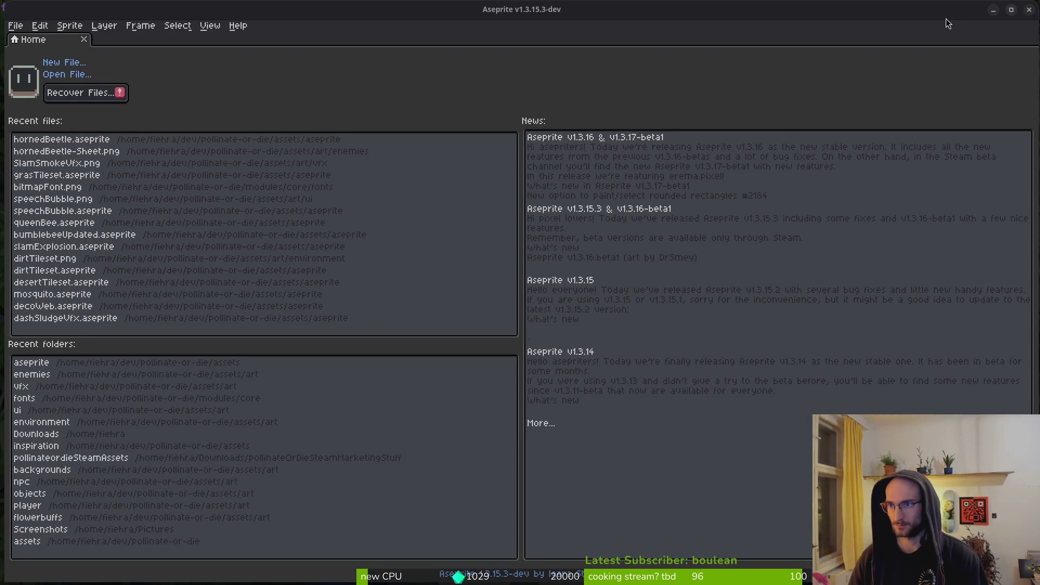
# Step: Maximize the Aseprite window and reopen hornedBeetle.aseprite from the Recent files list
pyautogui.click(1012, 12)
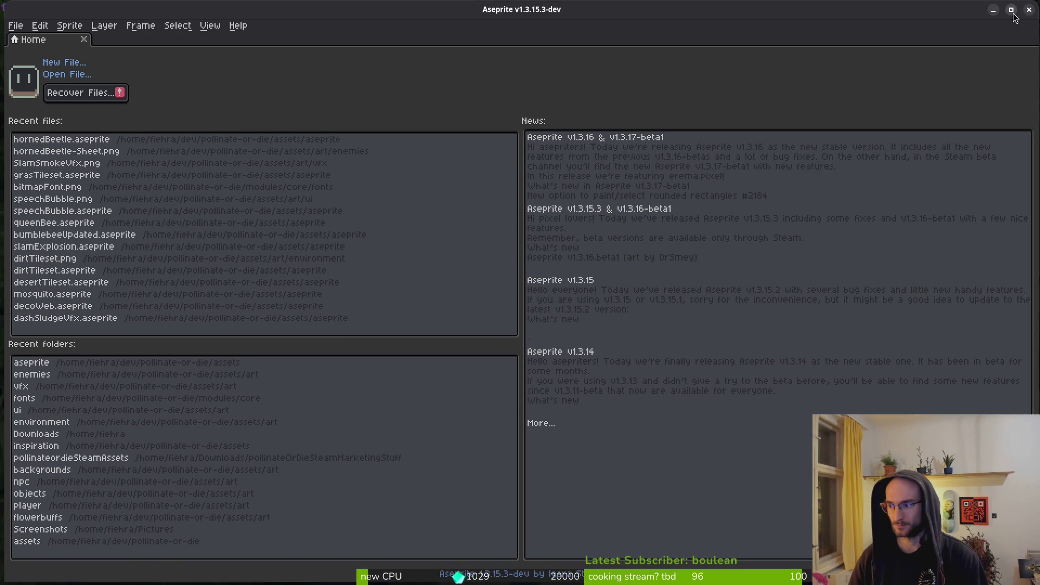
pyautogui.click(1012, 11)
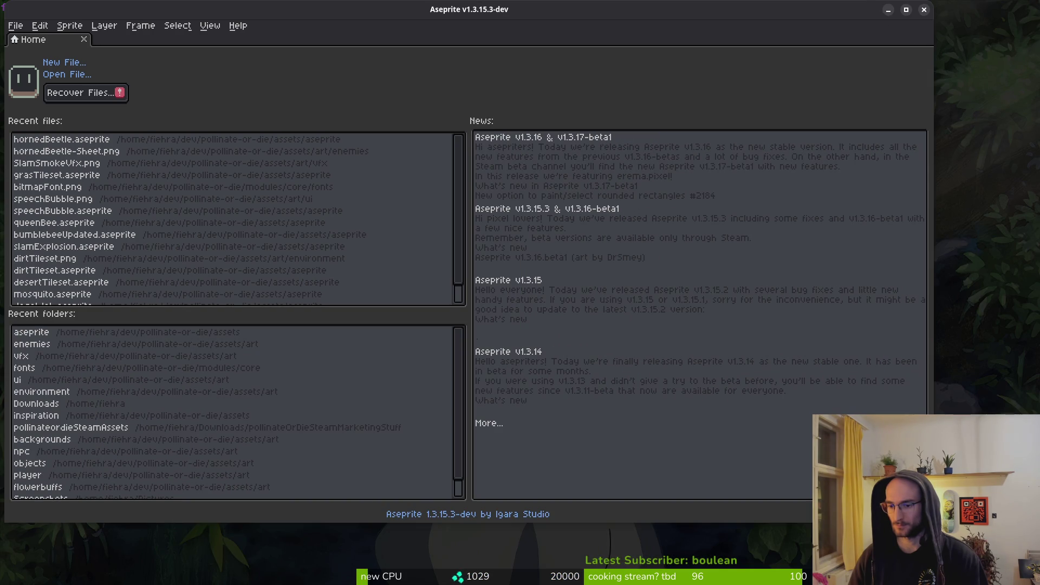
pyautogui.press('super+Up')
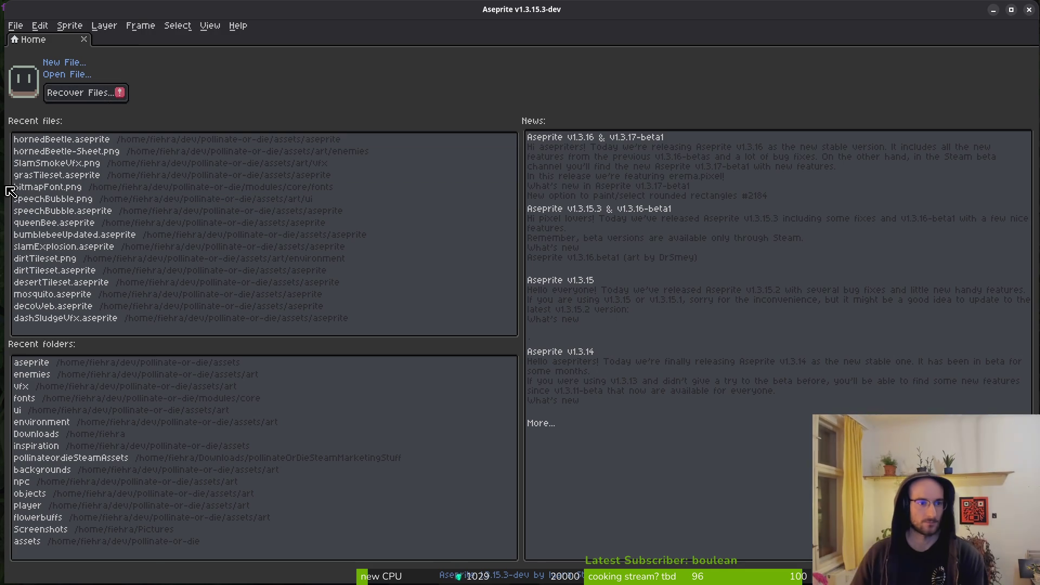
pyautogui.click(74, 142)
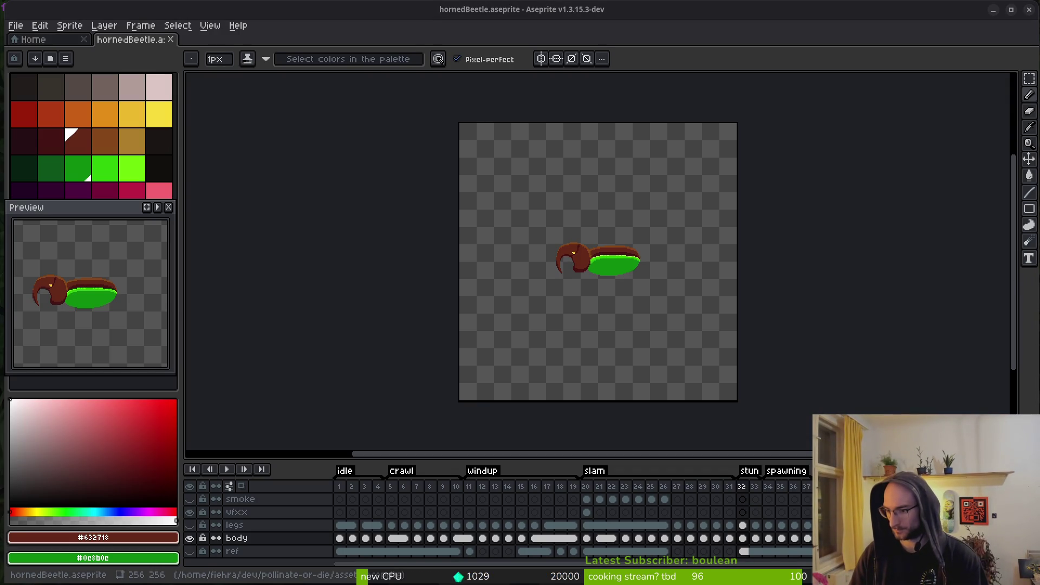
# Step: Zoom in on frame 32 and sample the outline #431414 and body fill #632718 colours
pyautogui.scroll(4, 499, 302)
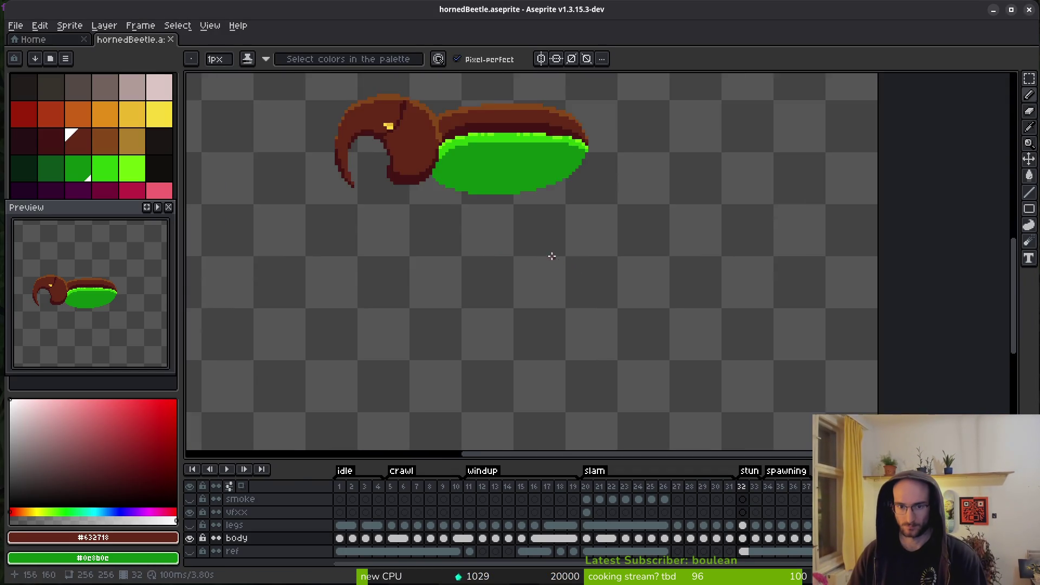
pyautogui.scroll(-3, 608, 320)
pyautogui.press('Right')
pyautogui.press('alt')
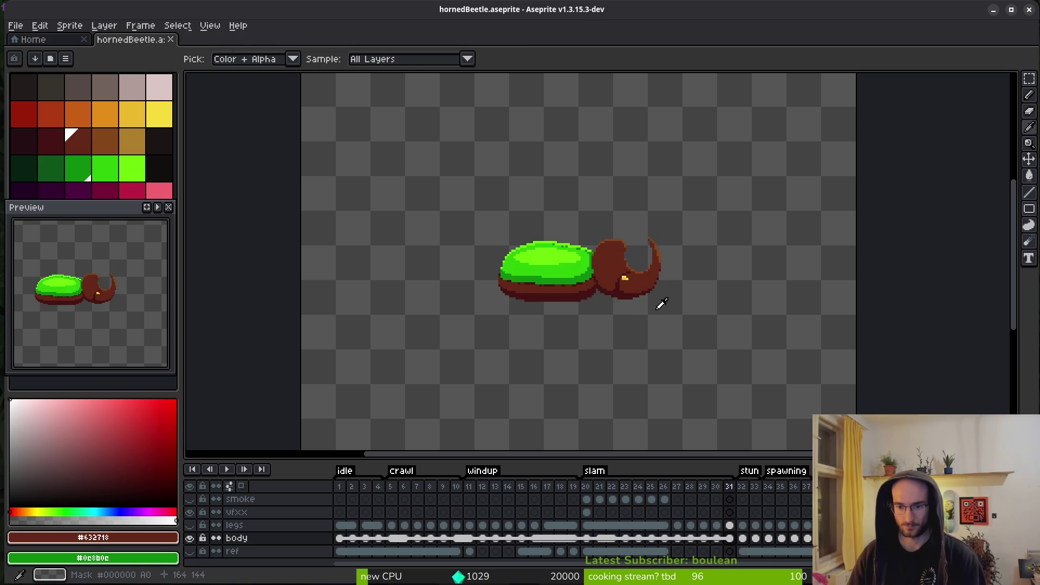
pyautogui.press('Left')
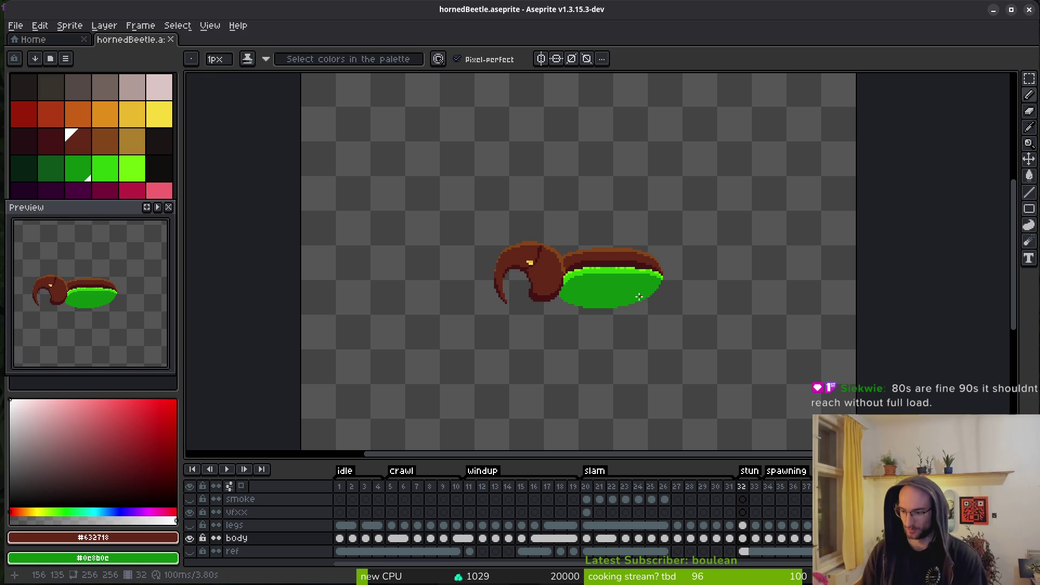
pyautogui.scroll(3, 537, 297)
pyautogui.scroll(4, 532, 297)
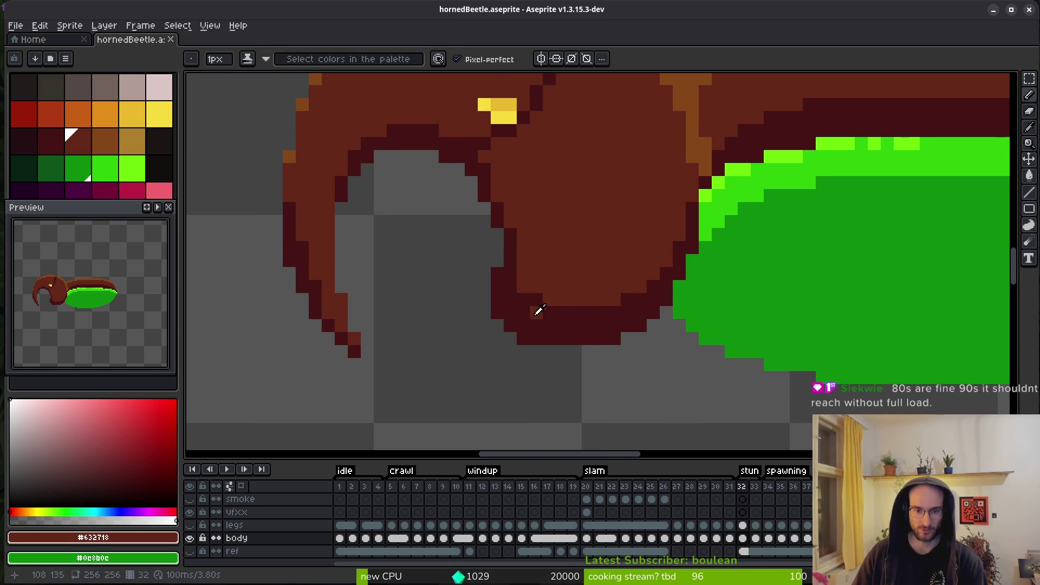
pyautogui.keyDown('alt'); pyautogui.click(534, 309); pyautogui.keyUp('alt')
pyautogui.keyDown('alt'); pyautogui.click(534, 297); pyautogui.keyUp('alt')
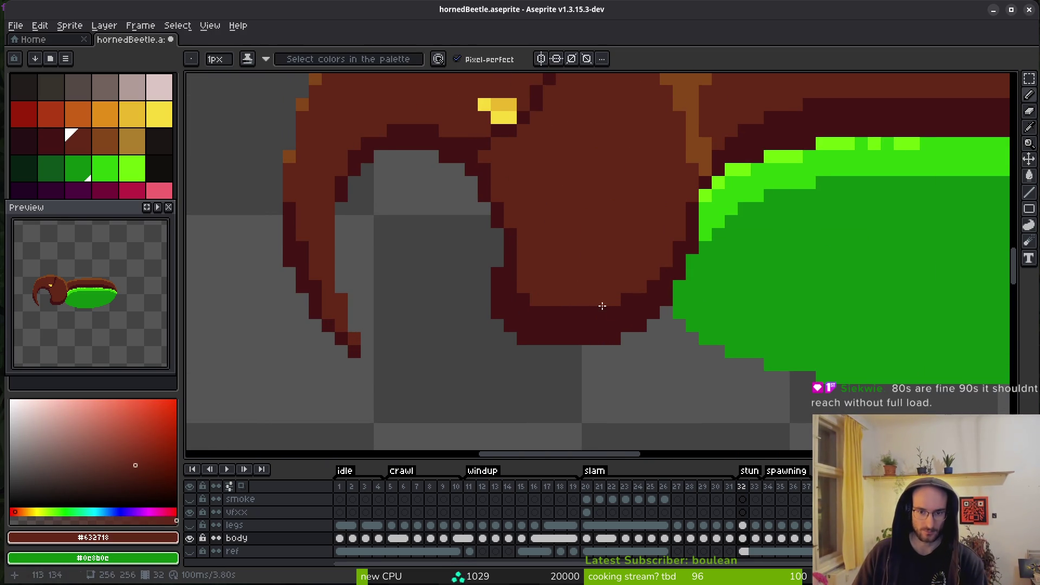
# Step: Drag the frame 32 body cel onto stun frame 33 in the timeline
pyautogui.scroll(-2, 620, 265)
pyautogui.scroll(-2, 660, 251)
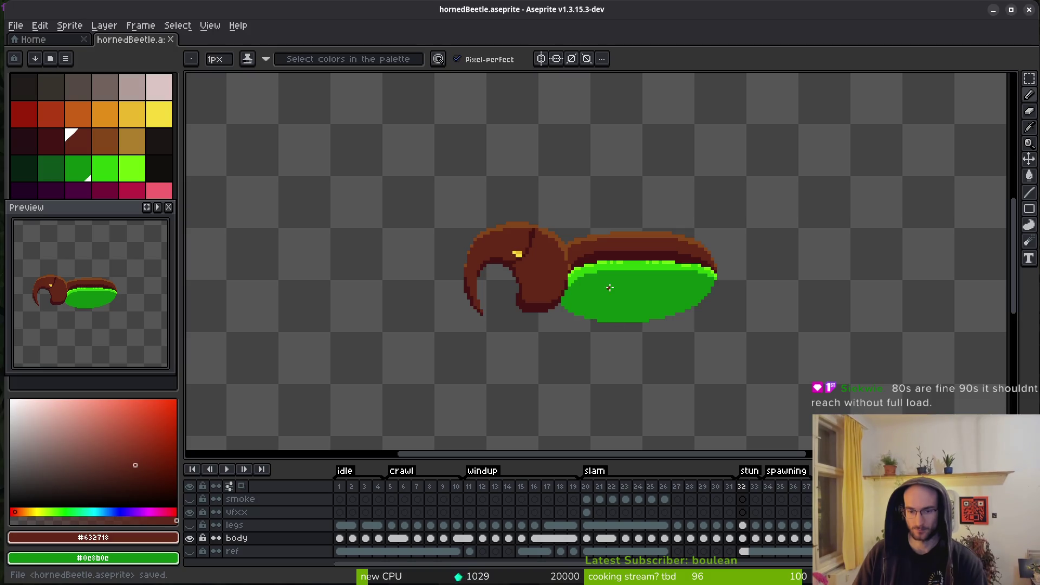
pyautogui.click(755, 538)
pyautogui.moveTo(766, 541); pyautogui.dragTo(758, 540)
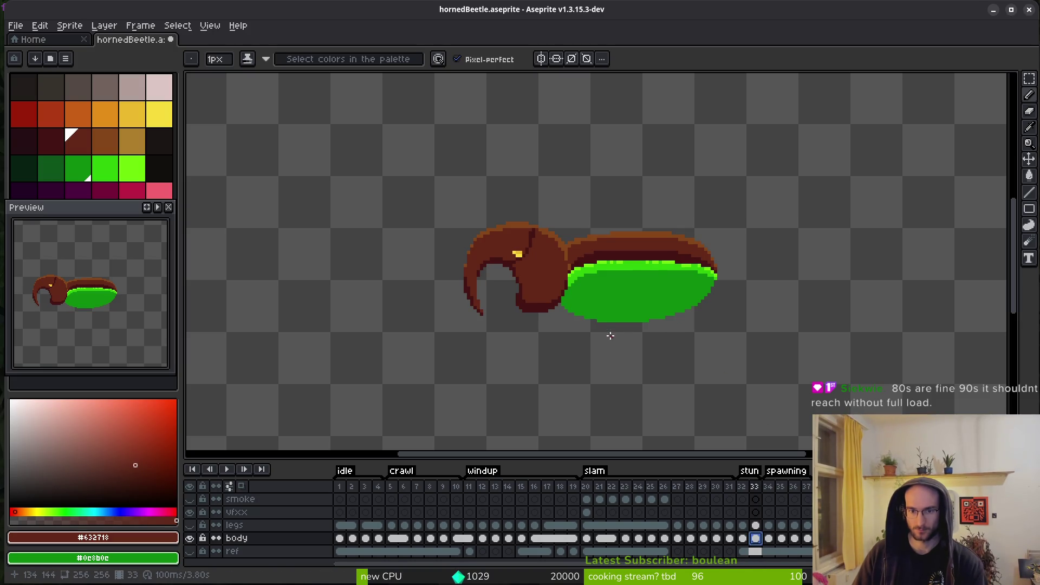
# Step: Lasso-select the beetle's head and horns, extending the selection over the orange block
pyautogui.hotkey('shift', 'w')
pyautogui.scroll(2, 557, 244)
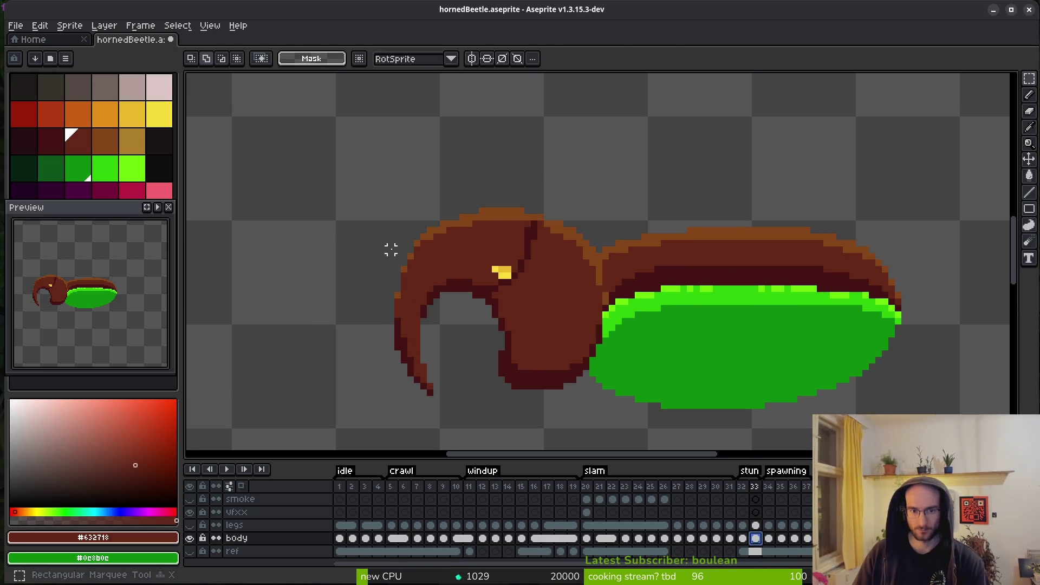
pyautogui.moveTo(596, 266)
pyautogui.mouseDown()
pyautogui.moveTo(359, 225)
pyautogui.moveTo(534, 437)
pyautogui.moveTo(572, 245)
pyautogui.mouseUp()
pyautogui.scroll(-3, 548, 441)
pyautogui.scroll(3, 590, 191)
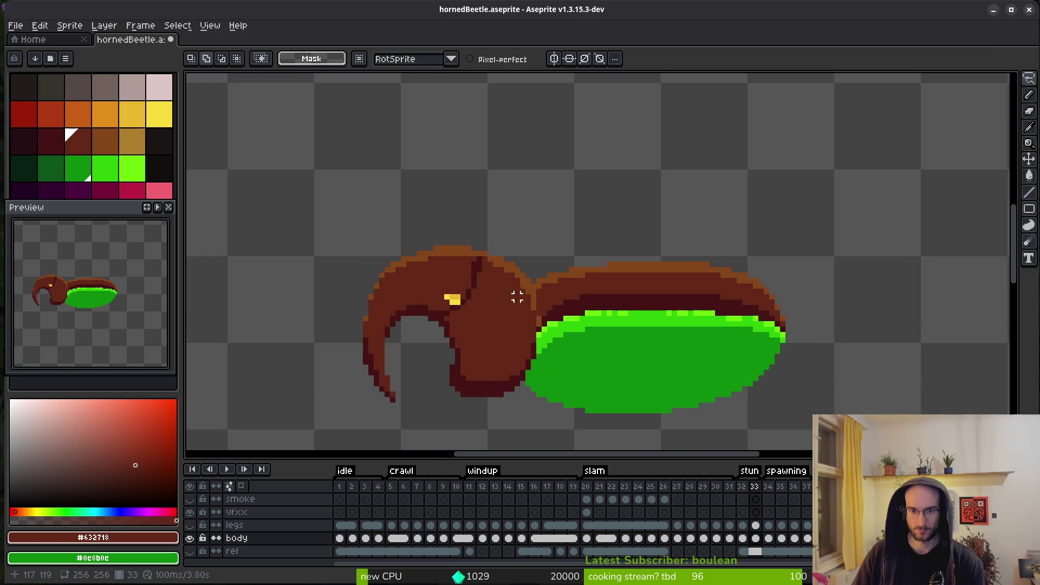
pyautogui.moveTo(618, 207)
pyautogui.mouseDown()
pyautogui.moveTo(514, 152)
pyautogui.moveTo(520, 365)
pyautogui.mouseUp()
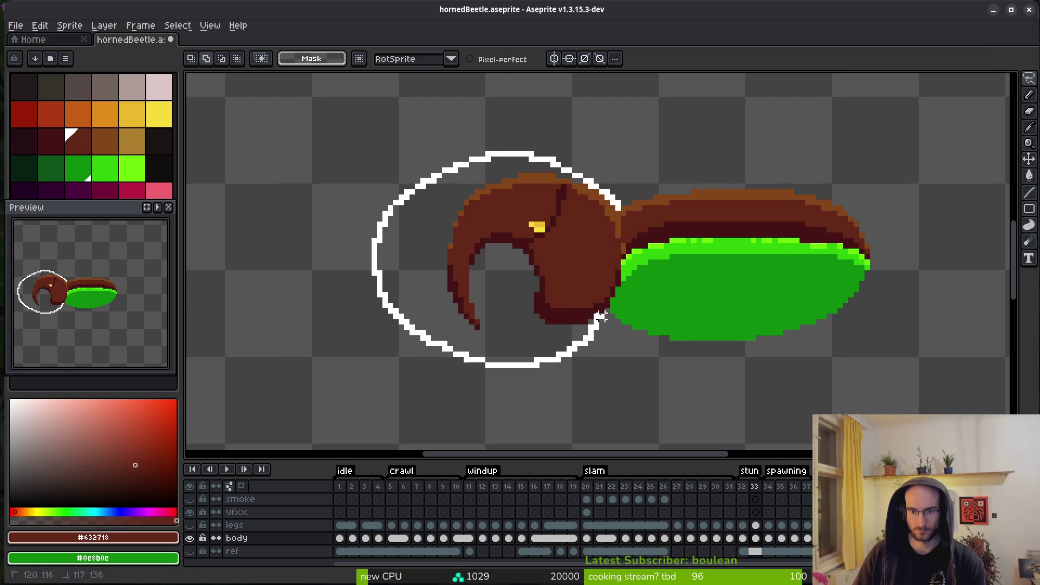
pyautogui.moveTo(618, 219); pyautogui.dragTo(619, 222)
pyautogui.scroll(2, 623, 239)
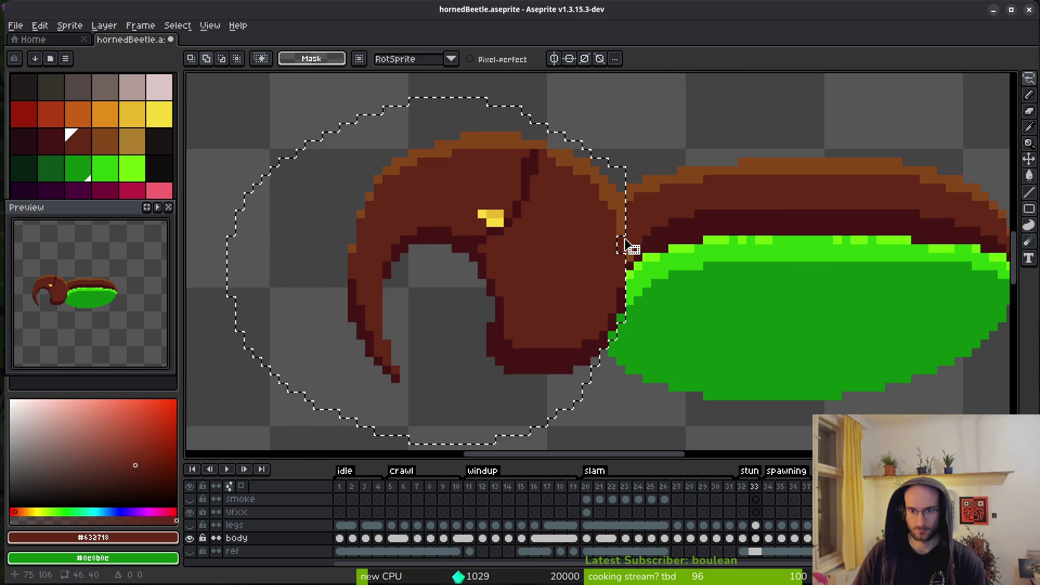
pyautogui.scroll(3, 625, 245)
pyautogui.moveTo(617, 207)
pyautogui.mouseDown()
pyautogui.moveTo(665, 286)
pyautogui.moveTo(608, 302)
pyautogui.mouseUp()
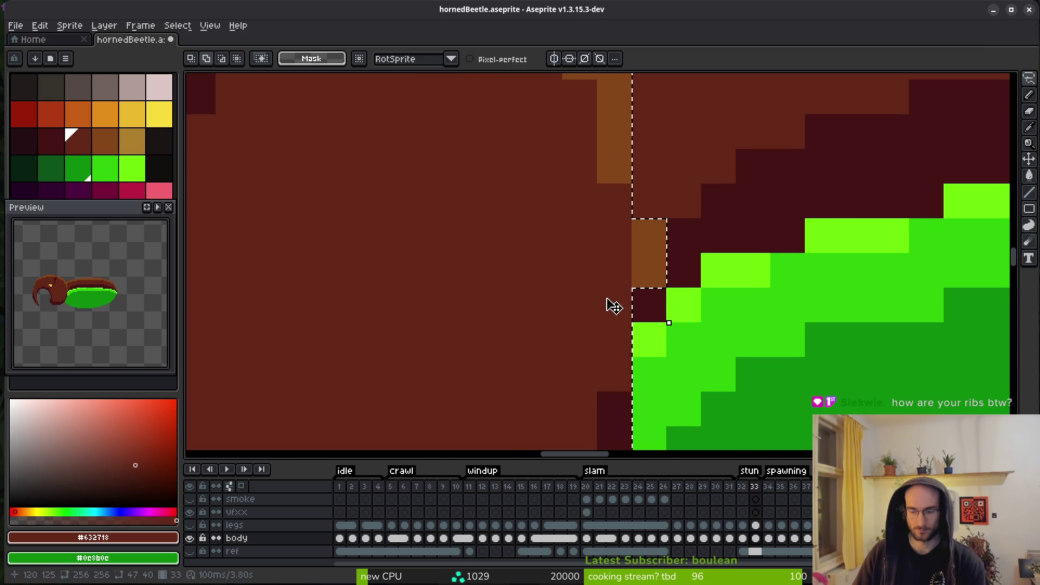
pyautogui.scroll(-4, 593, 297)
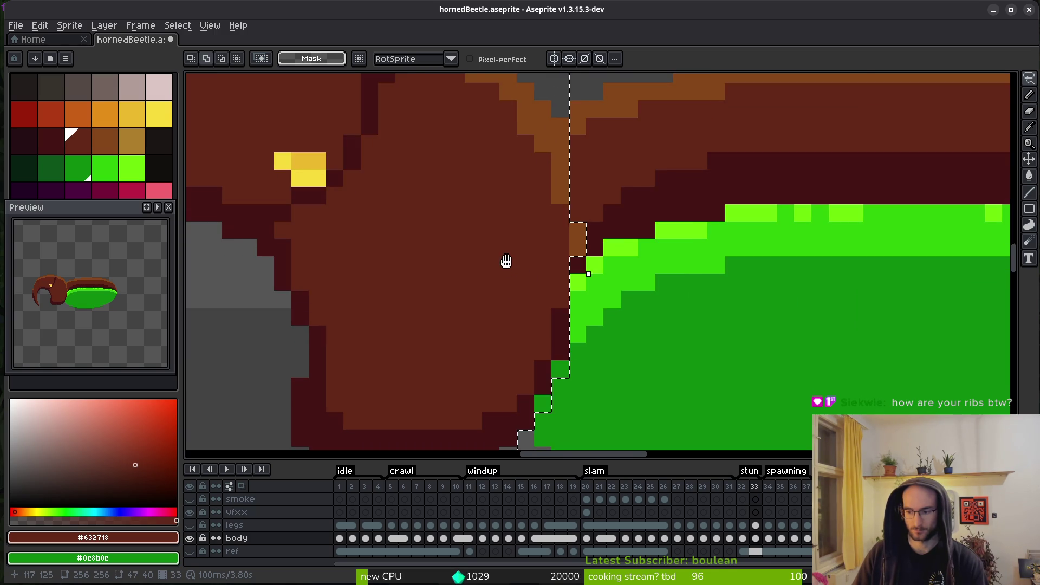
# Step: Deselect and pencil a light brown #854619 pixel into the shell notch
pyautogui.hotkey('ctrl', 'd')
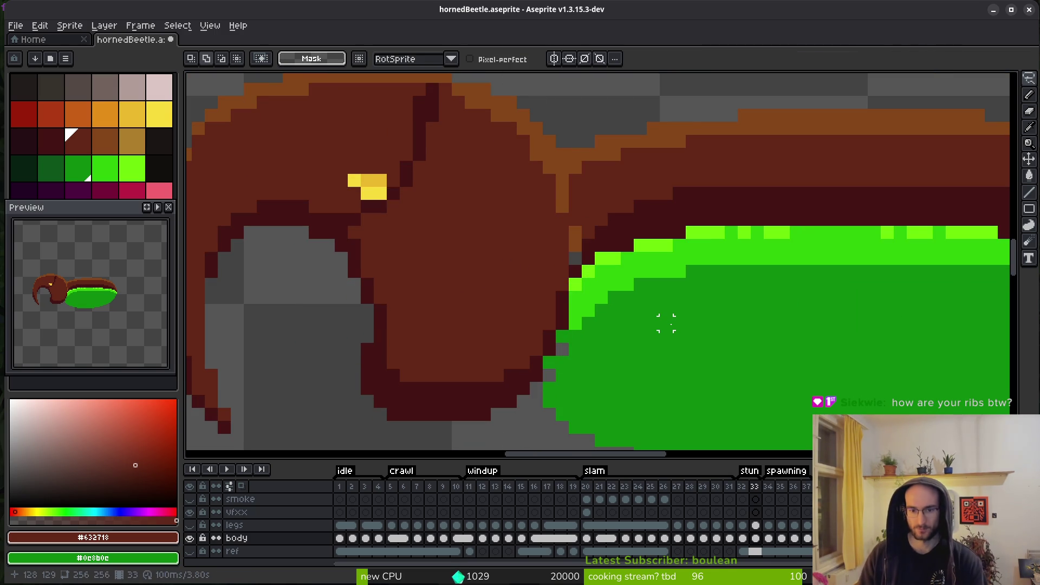
pyautogui.scroll(-2, 623, 244)
pyautogui.scroll(3, 617, 176)
pyautogui.press('b')
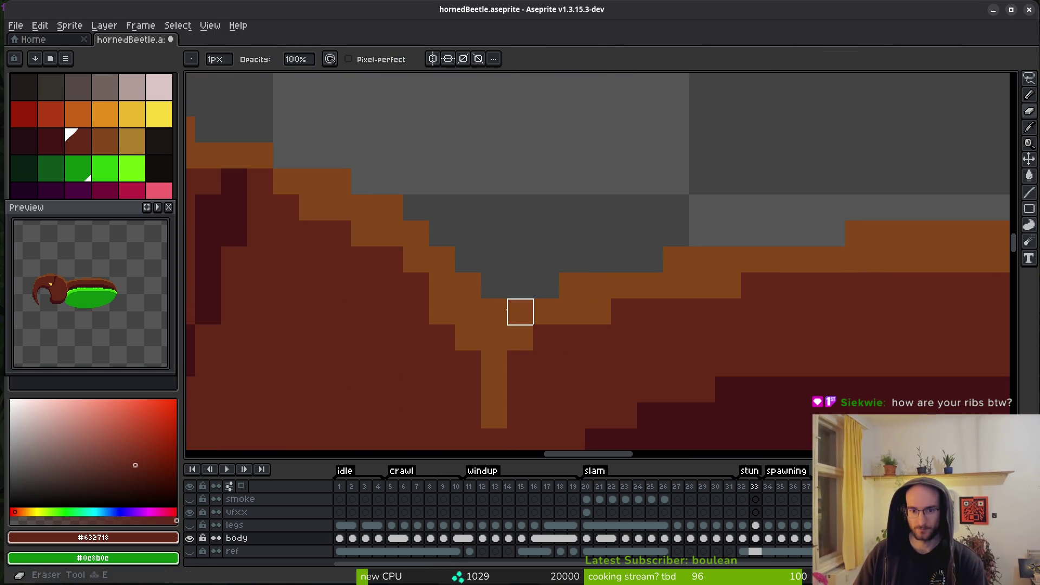
pyautogui.scroll(-3, 542, 309)
pyautogui.scroll(2, 605, 324)
pyautogui.keyDown('alt'); pyautogui.click(529, 226); pyautogui.keyUp('alt')
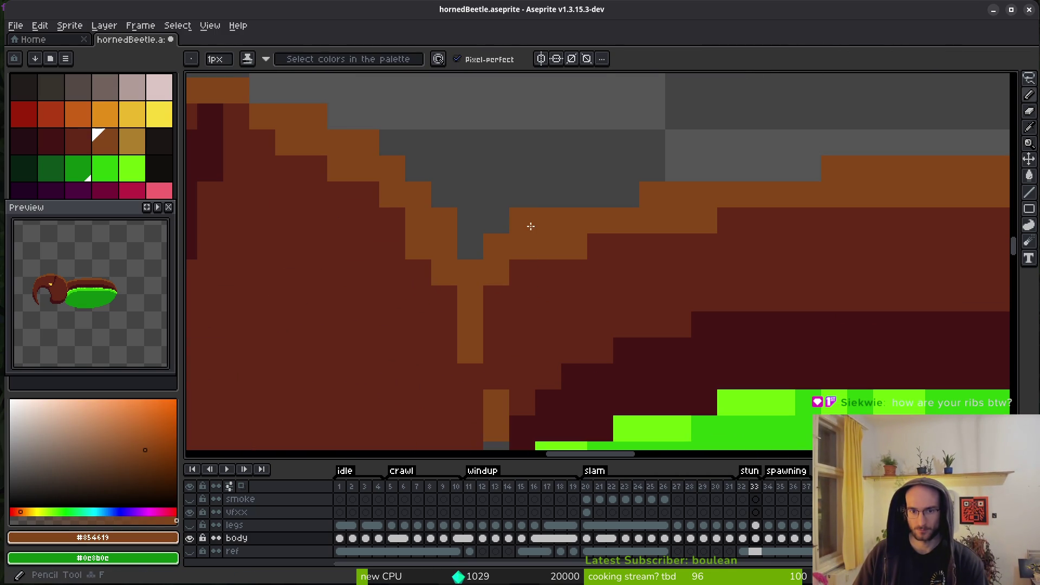
pyautogui.scroll(-2, 542, 244)
pyautogui.scroll(2, 592, 260)
pyautogui.click(592, 260)
# Step: Try a dark #431414 pixel at the head-shell join, undo it, and pick green #0c8b0c
pyautogui.scroll(-4, 580, 211)
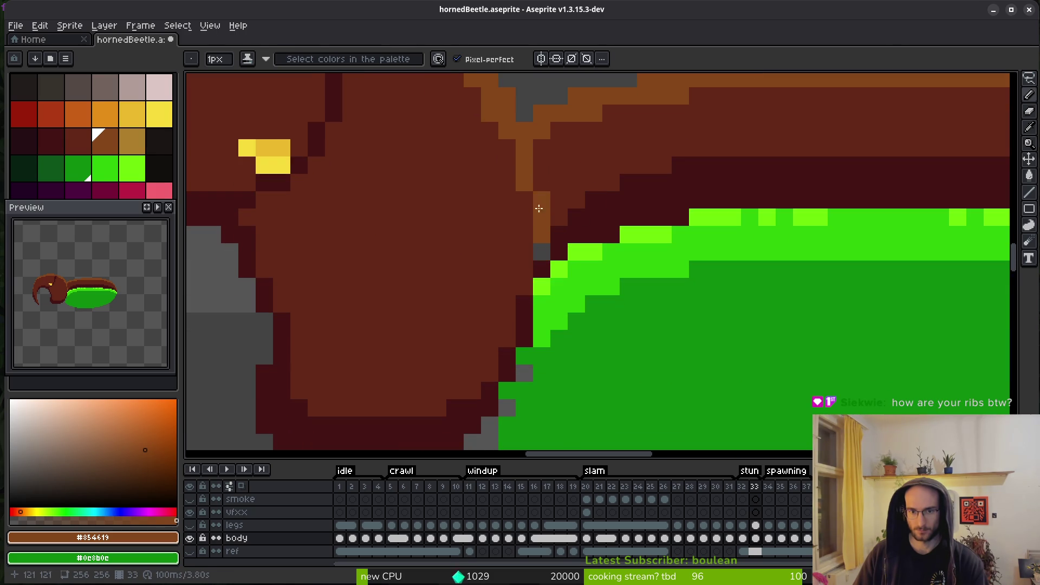
pyautogui.keyDown('alt'); pyautogui.click(541, 255); pyautogui.keyUp('alt')
pyautogui.click(610, 321)
pyautogui.scroll(-3, 610, 322)
pyautogui.hotkey('ctrl', 'z')
pyautogui.keyDown('alt'); pyautogui.click(560, 262); pyautogui.keyUp('alt')
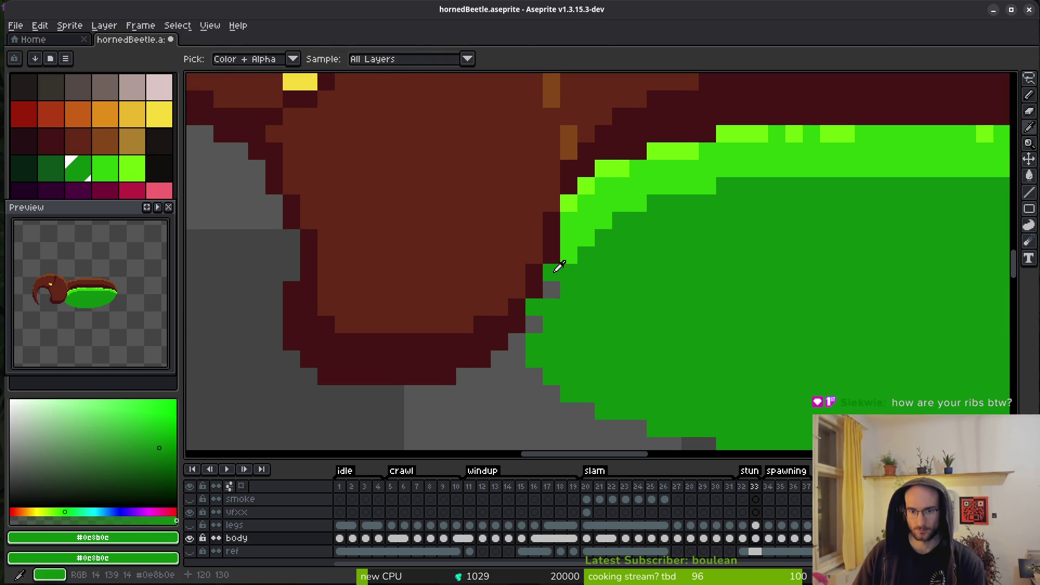
pyautogui.scroll(-4, 537, 322)
# Step: Flip back and forth between frames 32 and 33 to compare the join
pyautogui.press(',')
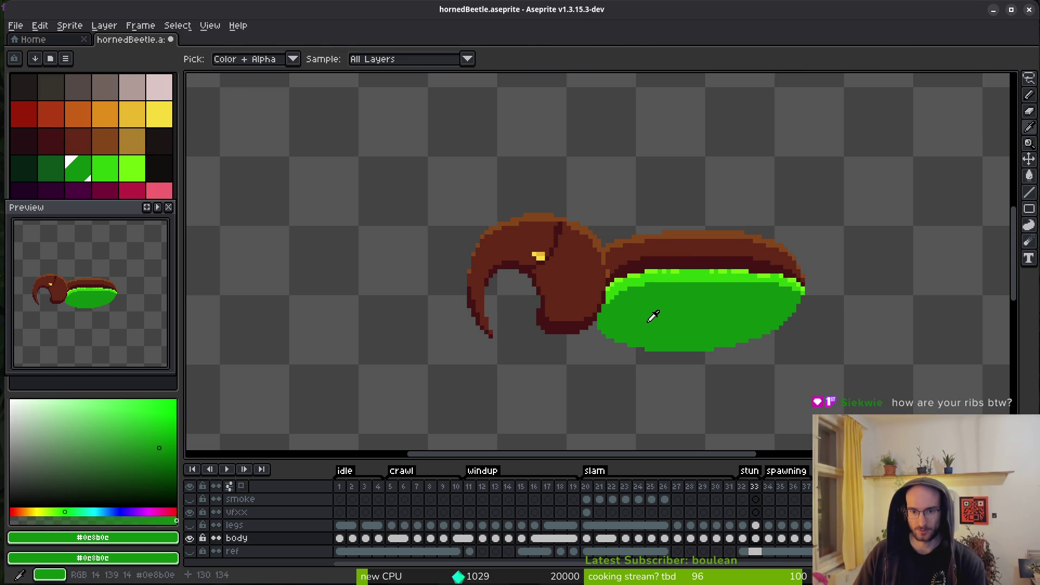
pyautogui.press('.')
pyautogui.press(',')
pyautogui.press('.')
pyautogui.press(',')
pyautogui.press('.')
pyautogui.press(',')
pyautogui.press('.')
pyautogui.press(',')
pyautogui.press('.')
pyautogui.press(',')
pyautogui.press('.')
pyautogui.press(',')
pyautogui.press('.')
pyautogui.press(',')
pyautogui.press('.')
# Step: Switch to Pencil then Eyedropper, and check frame 34 before returning to frame 33
pyautogui.press('b')
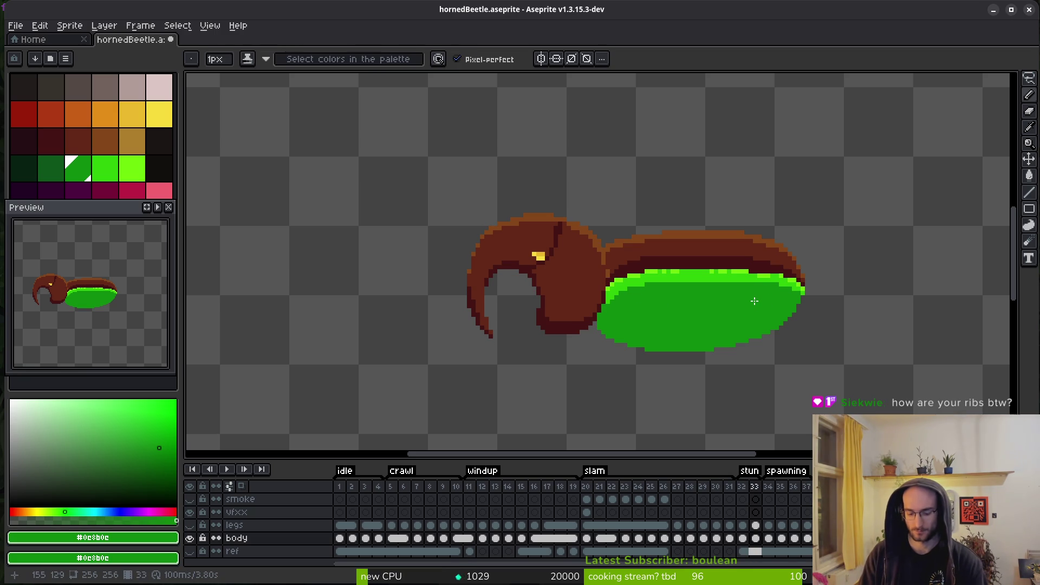
pyautogui.press('i')
pyautogui.press('.')
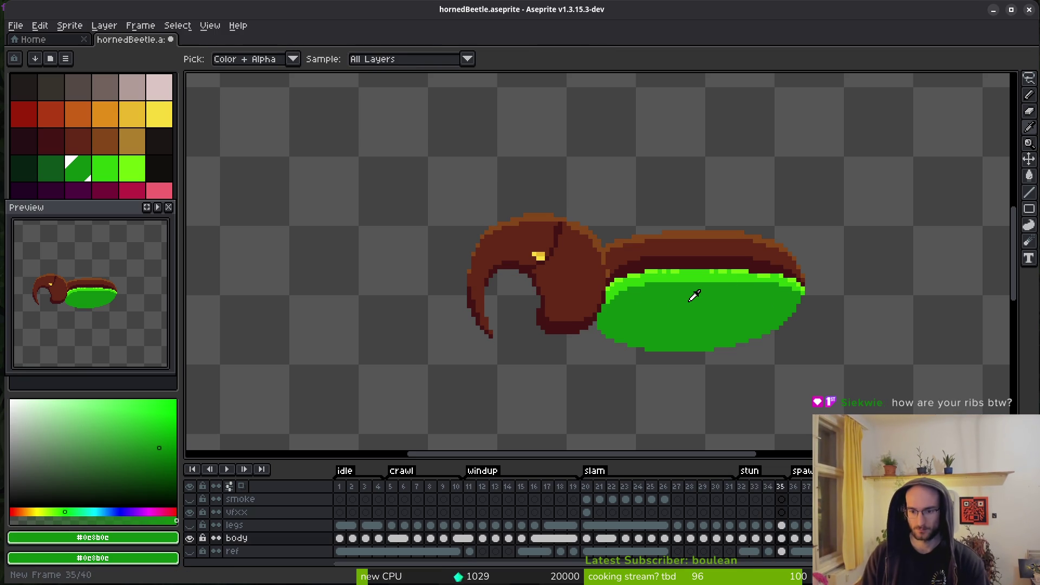
pyautogui.press(',')
pyautogui.press(',')
# Step: Flip through stun frames 32–34 to compare poses, ending on frame 33
pyautogui.press('.')
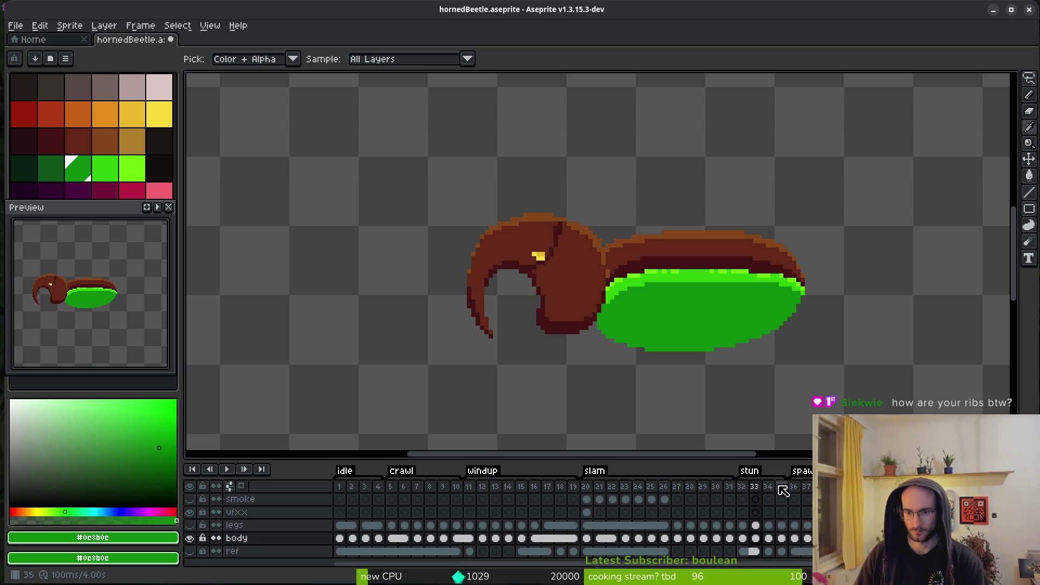
pyautogui.press('.')
pyautogui.press(',')
pyautogui.press(',')
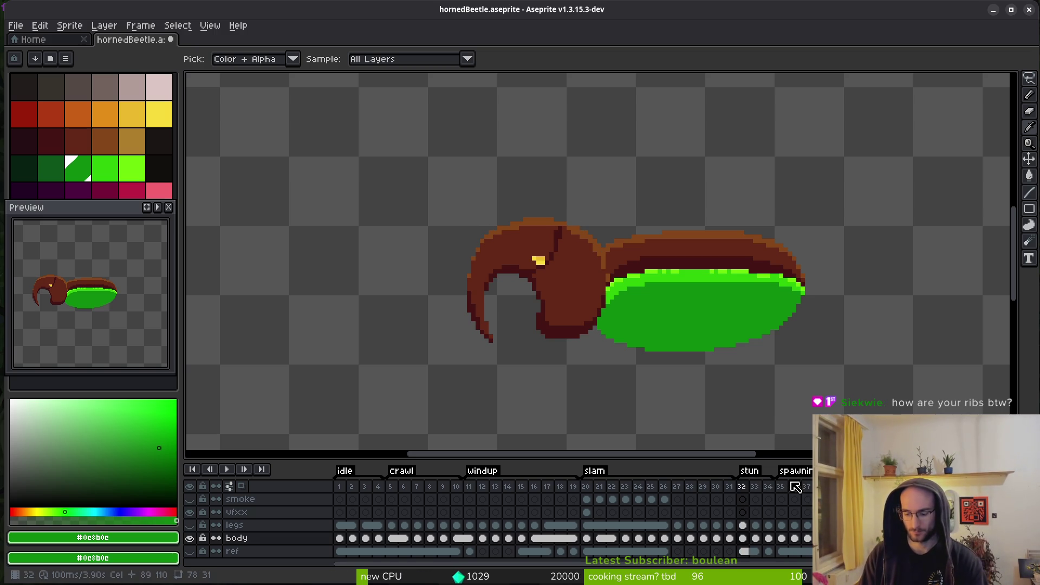
pyautogui.press('.')
pyautogui.press('.')
pyautogui.press('.')
pyautogui.press(',')
pyautogui.press(',')
pyautogui.press(',')
pyautogui.press('.')
pyautogui.press(',')
pyautogui.press(',')
pyautogui.press('.')
pyautogui.press(',')
pyautogui.press('.')
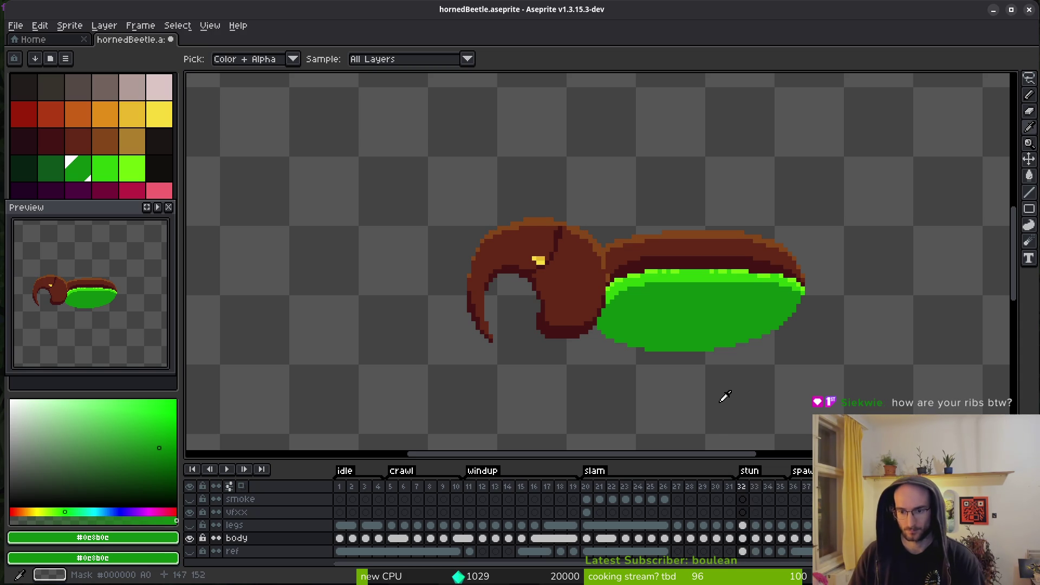
pyautogui.press('.')
pyautogui.press('.')
pyautogui.press('.')
pyautogui.press(',')
pyautogui.press(',')
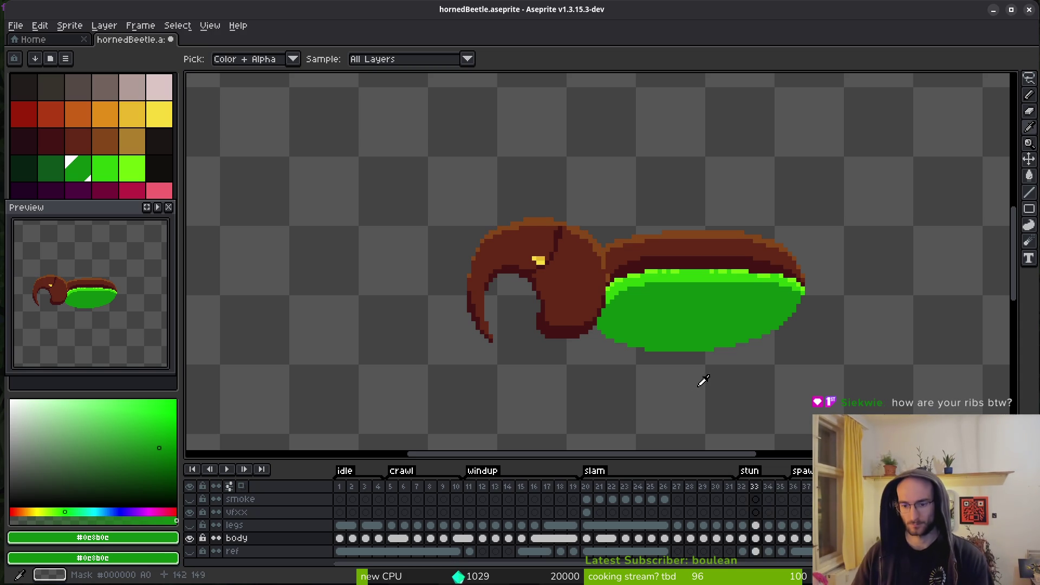
# Step: Lasso the shell and belly, rotate them about 3°, and apply the rotation
pyautogui.press('b')
pyautogui.scroll(2, 666, 260)
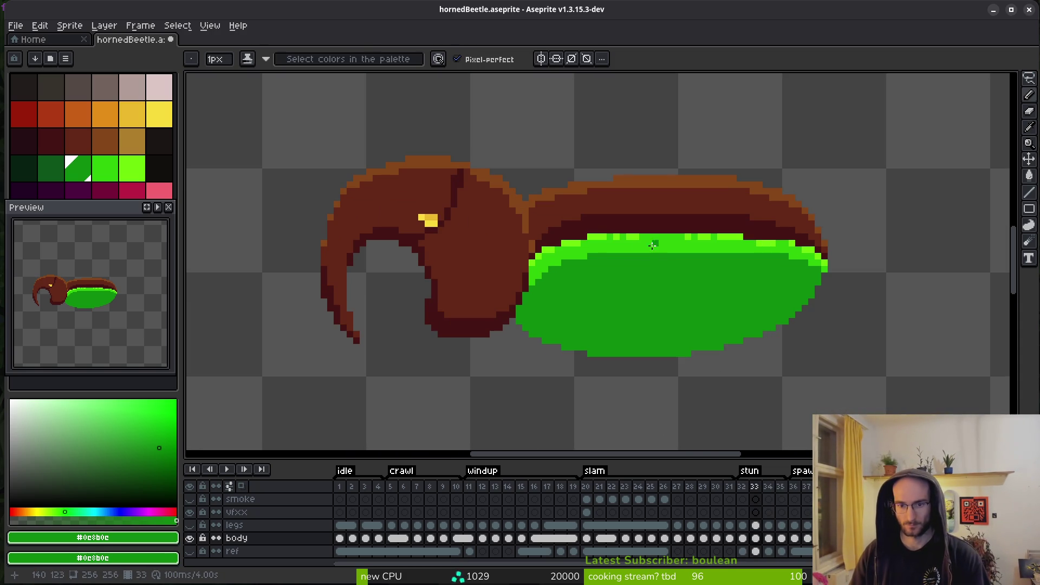
pyautogui.press('q')
pyautogui.moveTo(685, 159); pyautogui.dragTo(576, 179)
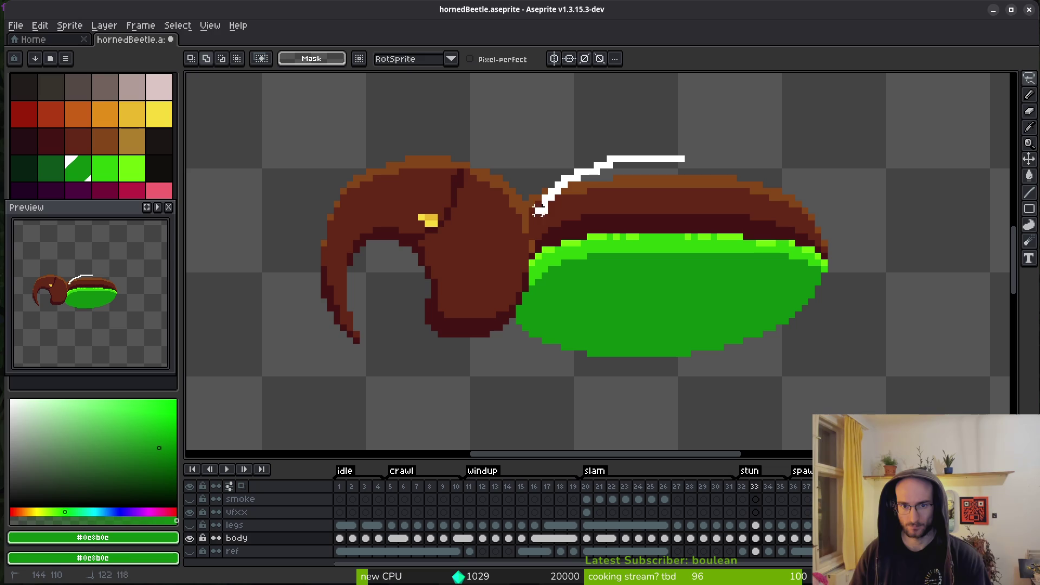
pyautogui.moveTo(531, 293)
pyautogui.mouseDown()
pyautogui.moveTo(644, 377)
pyautogui.moveTo(769, 155)
pyautogui.moveTo(650, 151)
pyautogui.mouseUp()
pyautogui.moveTo(862, 117); pyautogui.dragTo(859, 116)
pyautogui.click(748, 260)
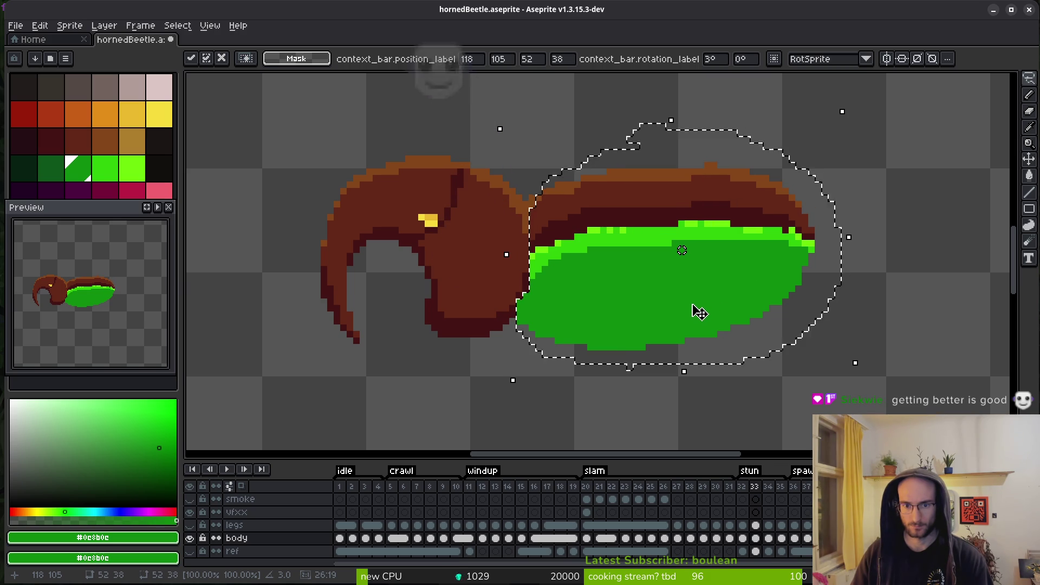
pyautogui.hotkey('ctrl', 'd')
pyautogui.moveTo(688, 294); pyautogui.dragTo(732, 297)
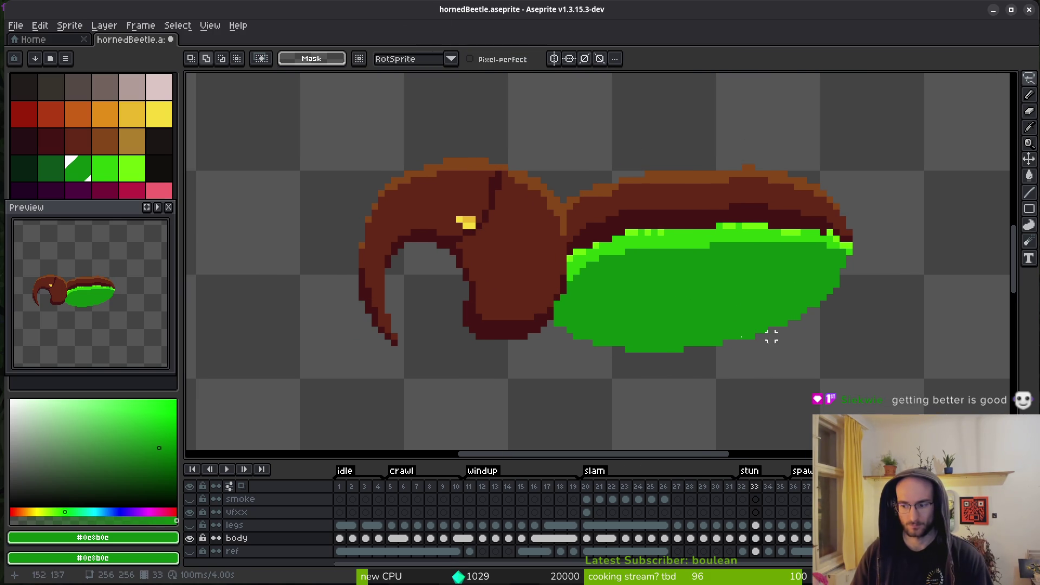
pyautogui.scroll(4, 704, 330)
pyautogui.keyDown('alt'); pyautogui.click(581, 238); pyautogui.keyUp('alt')
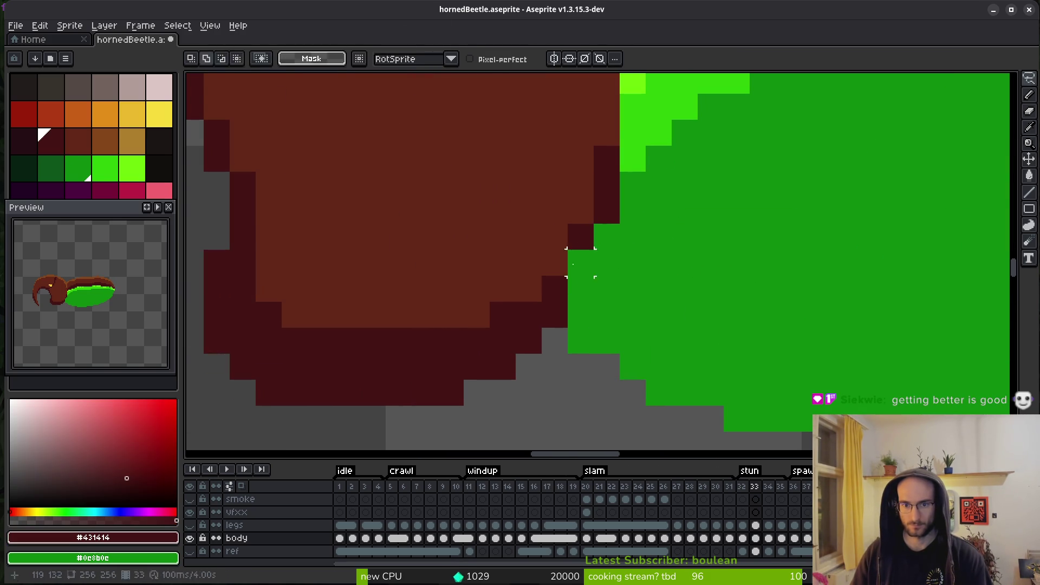
# Step: With the Pencil active, toggle frames 32 and 33 to spot the belly gaps
pyautogui.scroll(-3, 580, 262)
pyautogui.scroll(3, 639, 318)
pyautogui.press('b')
pyautogui.scroll(-1, 534, 319)
pyautogui.scroll(-3, 671, 382)
pyautogui.press('Left')
pyautogui.press('Right')
pyautogui.press('Left')
pyautogui.press('Right')
pyautogui.press('Left')
pyautogui.press('Right')
pyautogui.press('Left')
pyautogui.press('Right')
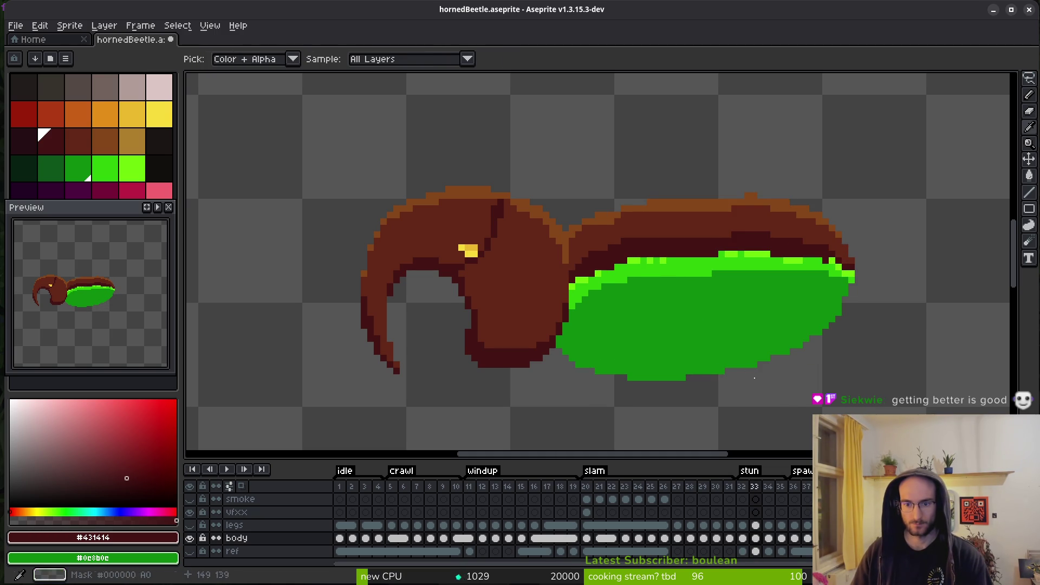
# Step: Fill the belly's bottom, lower-right and right edge gaps with mid green #0c8b0c
pyautogui.scroll(2, 761, 373)
pyautogui.keyDown('alt'); pyautogui.click(409, 344); pyautogui.keyUp('alt')
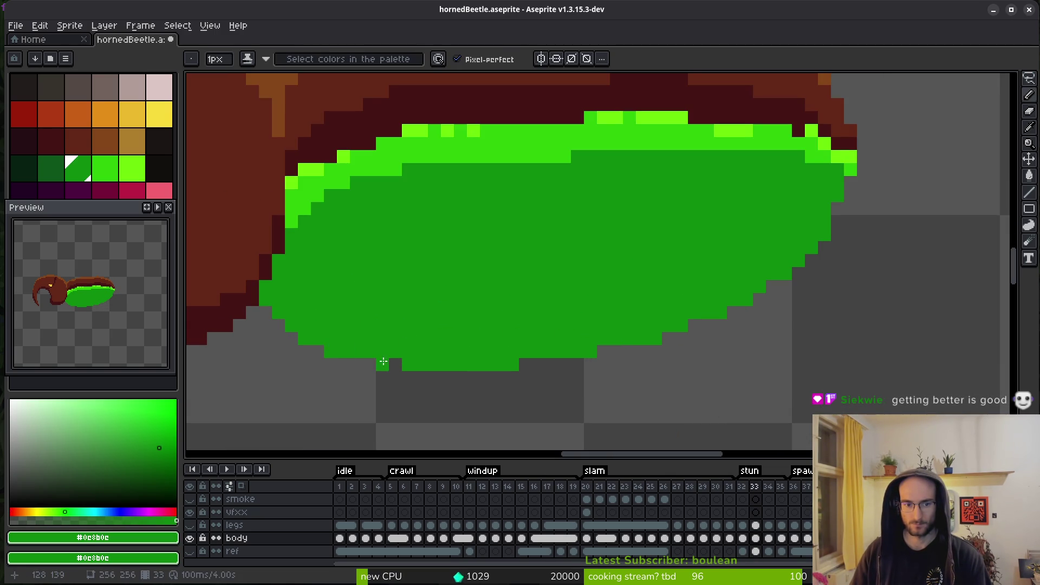
pyautogui.moveTo(531, 363); pyautogui.dragTo(609, 353)
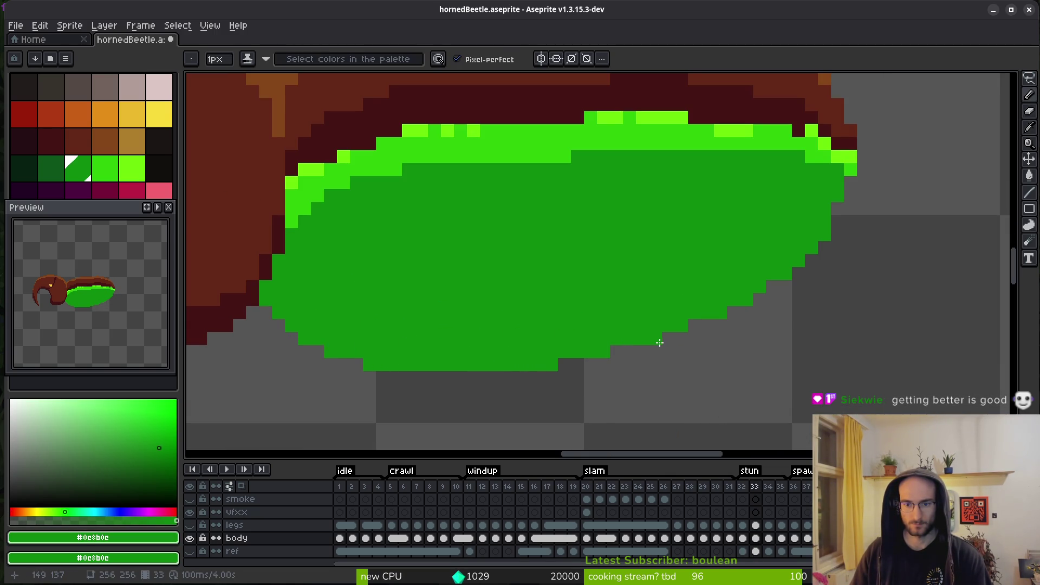
pyautogui.moveTo(667, 337); pyautogui.dragTo(704, 321)
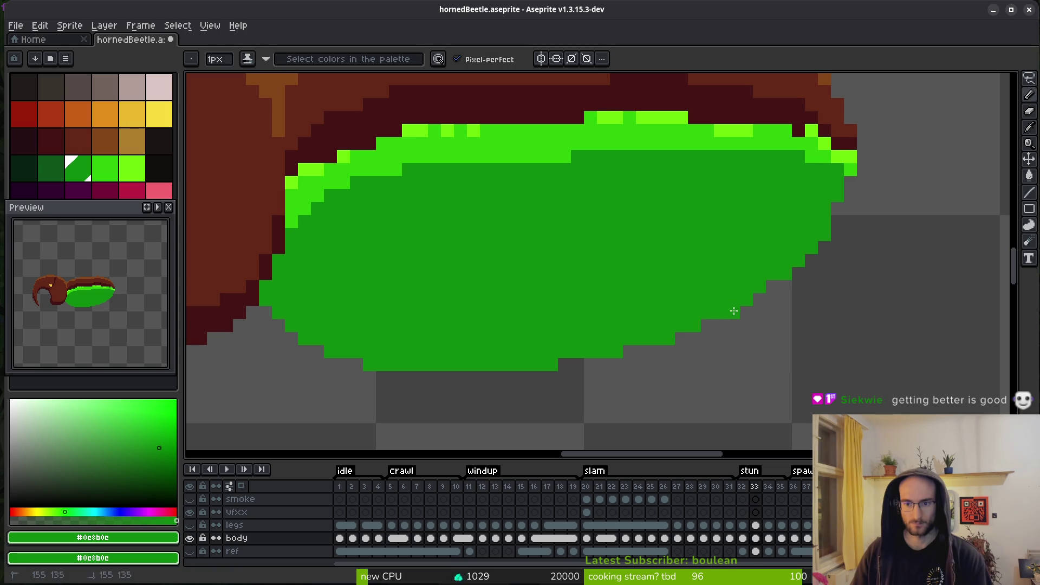
pyautogui.moveTo(823, 200)
pyautogui.mouseDown()
pyautogui.moveTo(838, 207)
pyautogui.moveTo(853, 182)
pyautogui.mouseUp()
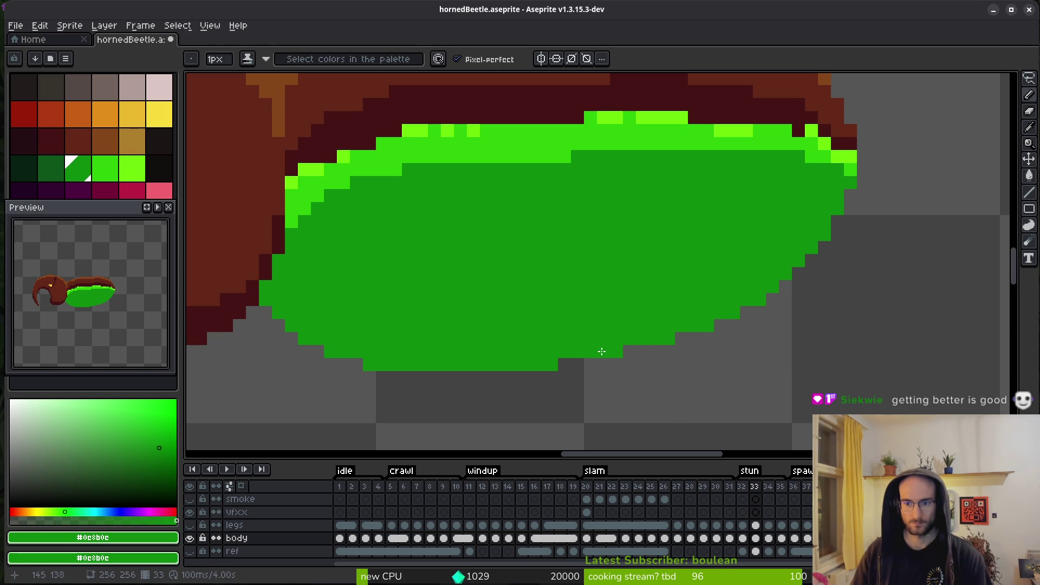
pyautogui.scroll(-2, 620, 351)
# Step: Check the patched belly against frame 32 by toggling frames, ending on frame 33
pyautogui.press('alt')
pyautogui.press('Right')
pyautogui.press('Left')
pyautogui.press('Right')
pyautogui.press('Left')
pyautogui.press('Right')
pyautogui.press('Left')
pyautogui.press('Right')
pyautogui.press('Left')
pyautogui.press('Right')
# Step: Add more green pixels along the belly's lower edge and stepped right edge
pyautogui.click(757, 250)
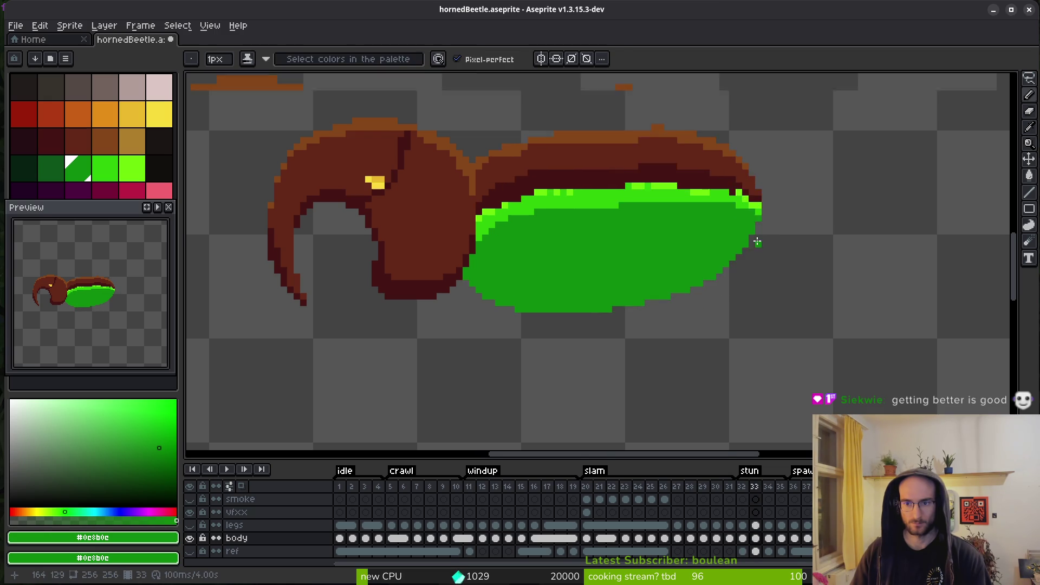
pyautogui.scroll(3, 756, 242)
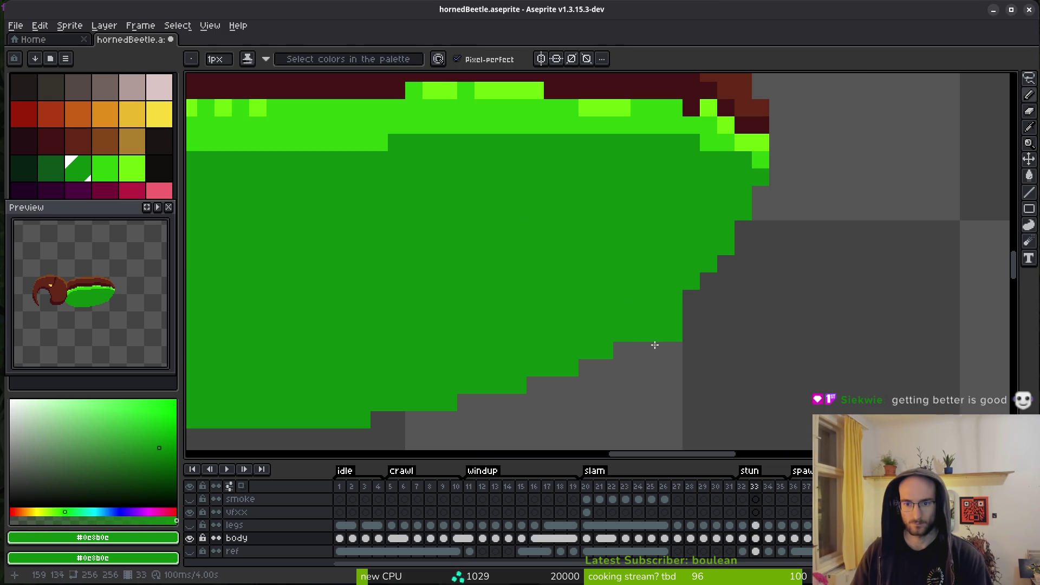
pyautogui.click(588, 367)
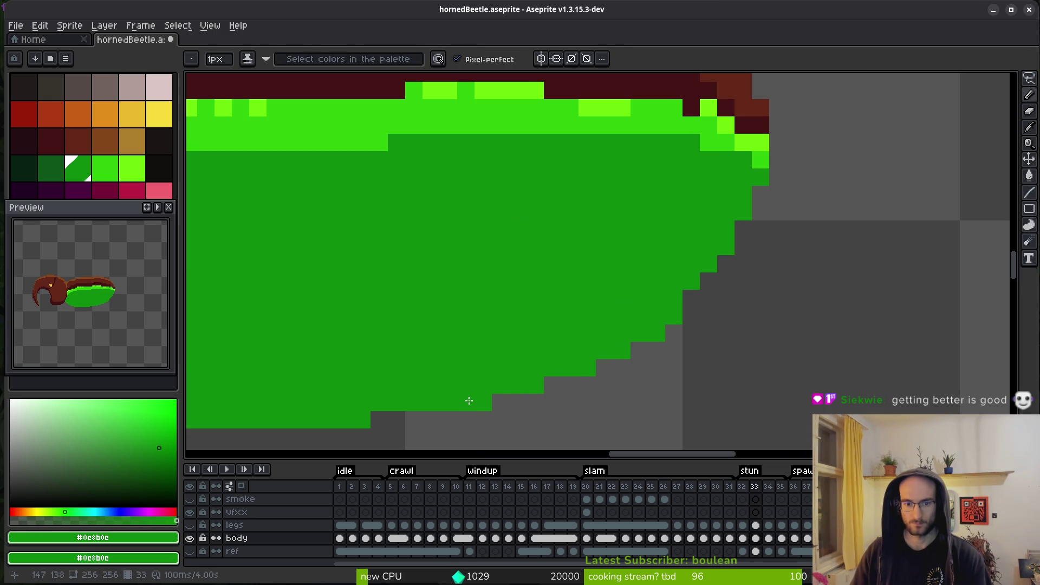
pyautogui.scroll(-3, 387, 422)
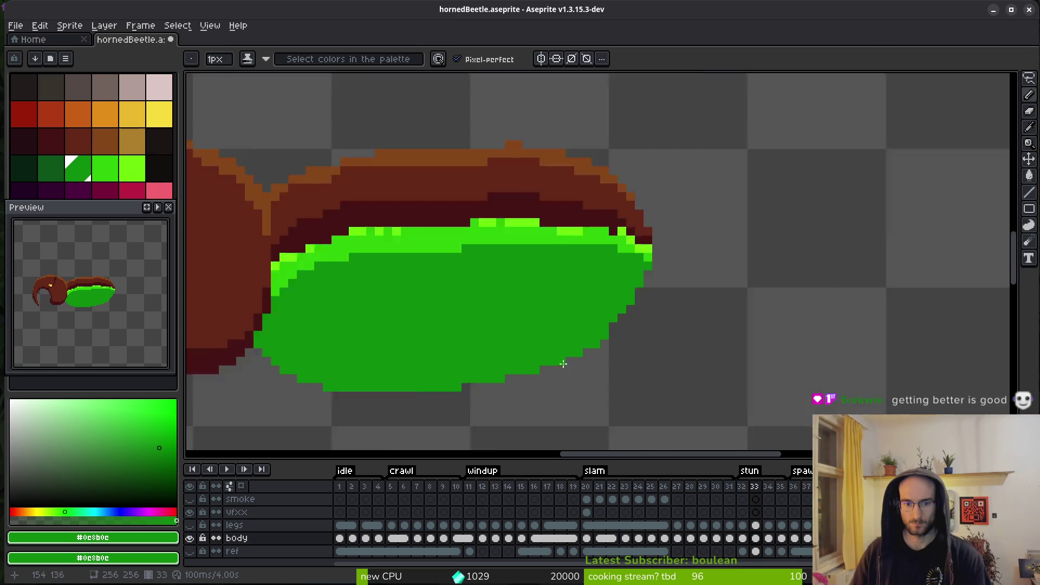
pyautogui.scroll(3, 561, 368)
pyautogui.moveTo(651, 306); pyautogui.dragTo(687, 274)
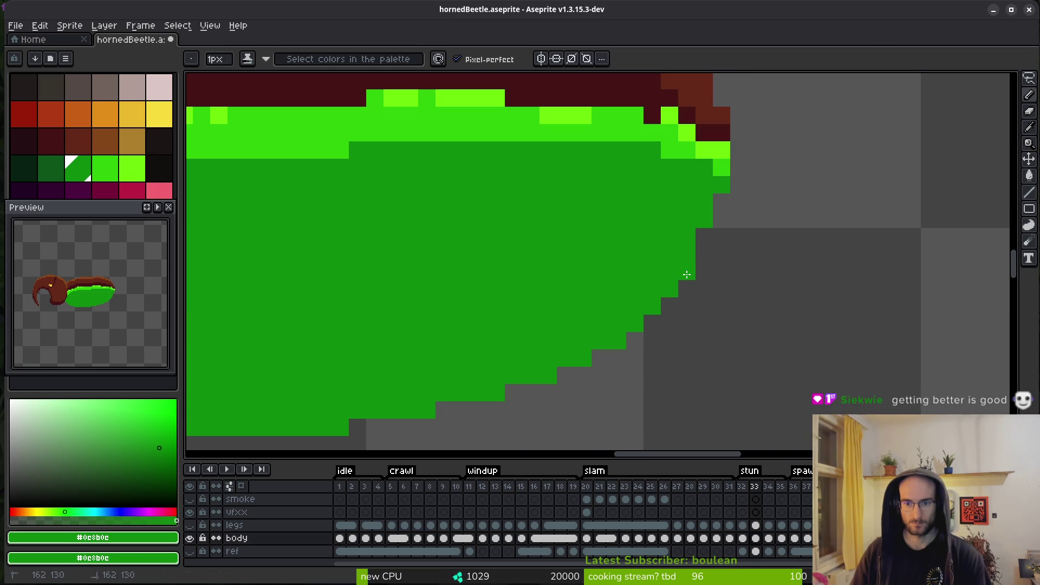
pyautogui.click(704, 236)
pyautogui.click(721, 201)
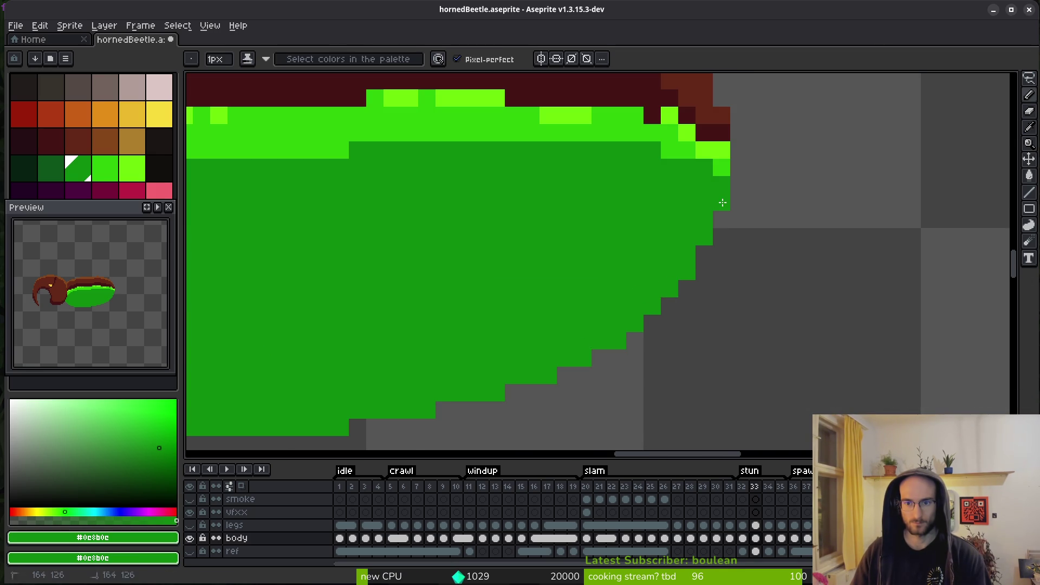
pyautogui.moveTo(774, 168); pyautogui.dragTo(765, 272)
pyautogui.click(728, 248)
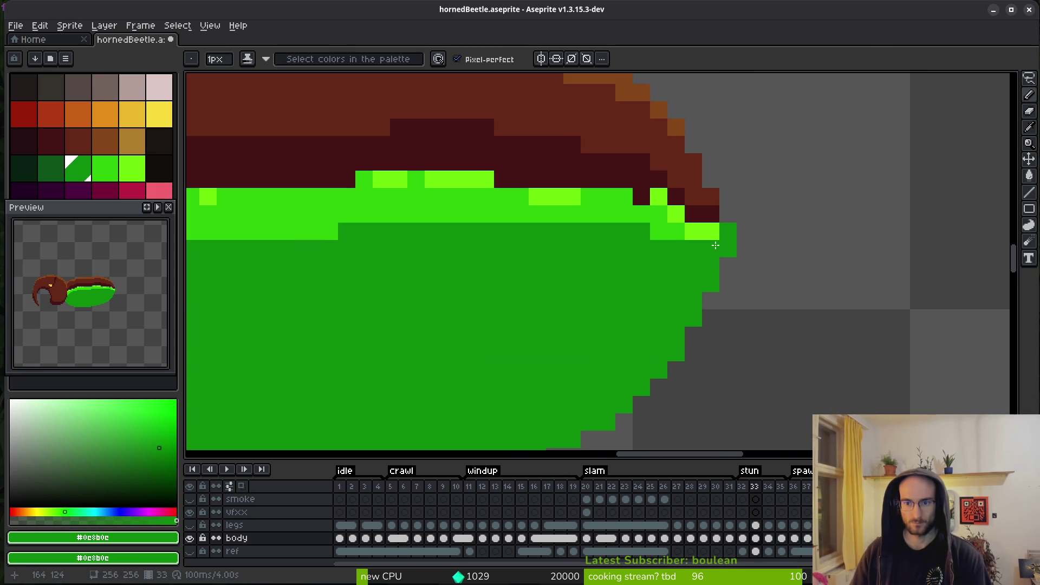
# Step: Paint lime highlight pixels along the belly's top row, undoing the stray ones
pyautogui.keyDown('alt'); pyautogui.click(687, 228); pyautogui.keyUp('alt')
pyautogui.click(707, 213)
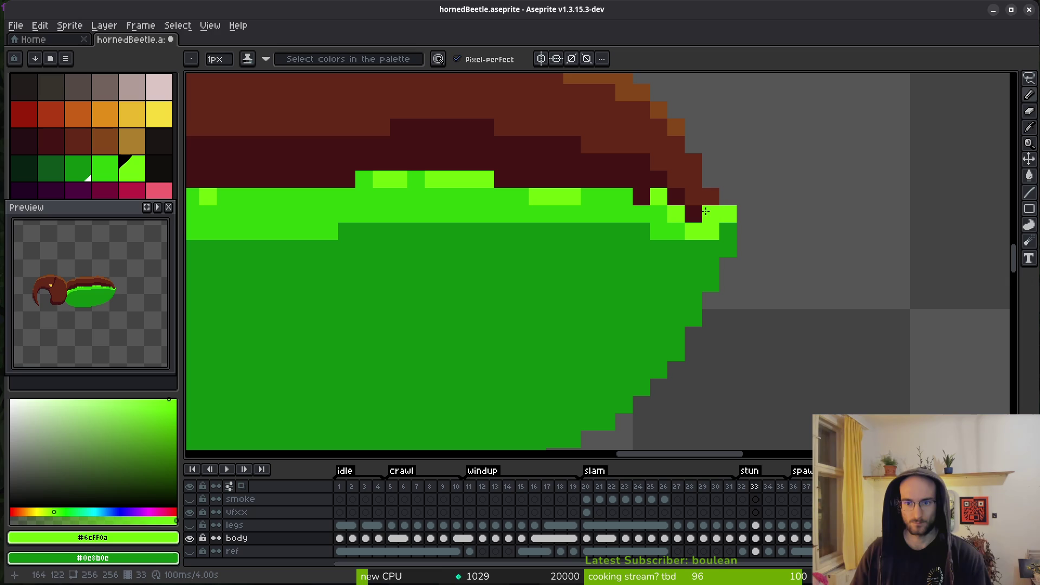
pyautogui.moveTo(666, 194); pyautogui.dragTo(500, 179)
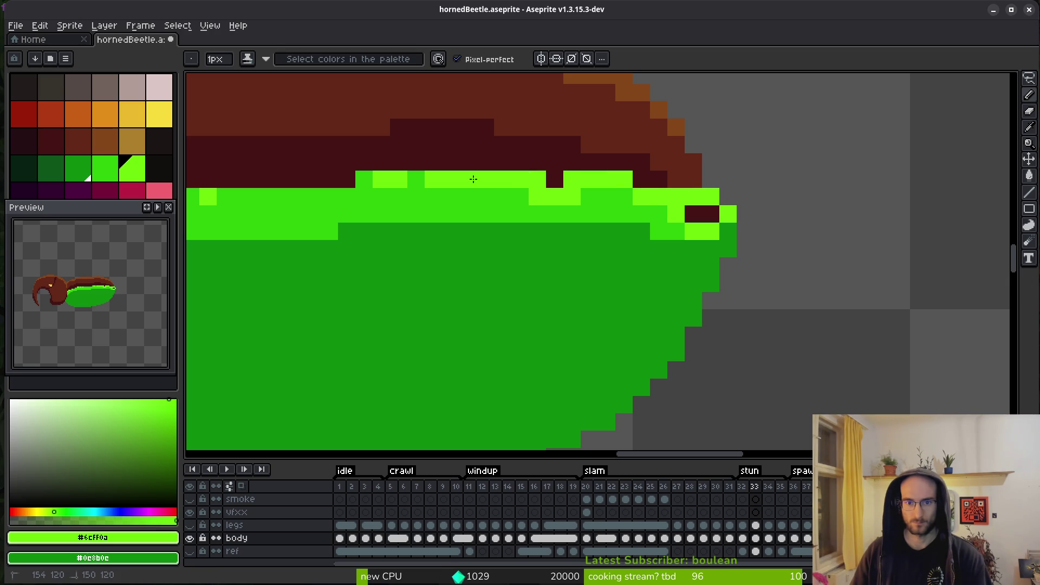
pyautogui.keyDown('alt'); pyautogui.click(717, 223); pyautogui.keyUp('alt')
pyautogui.hotkey('ctrl', 'z')
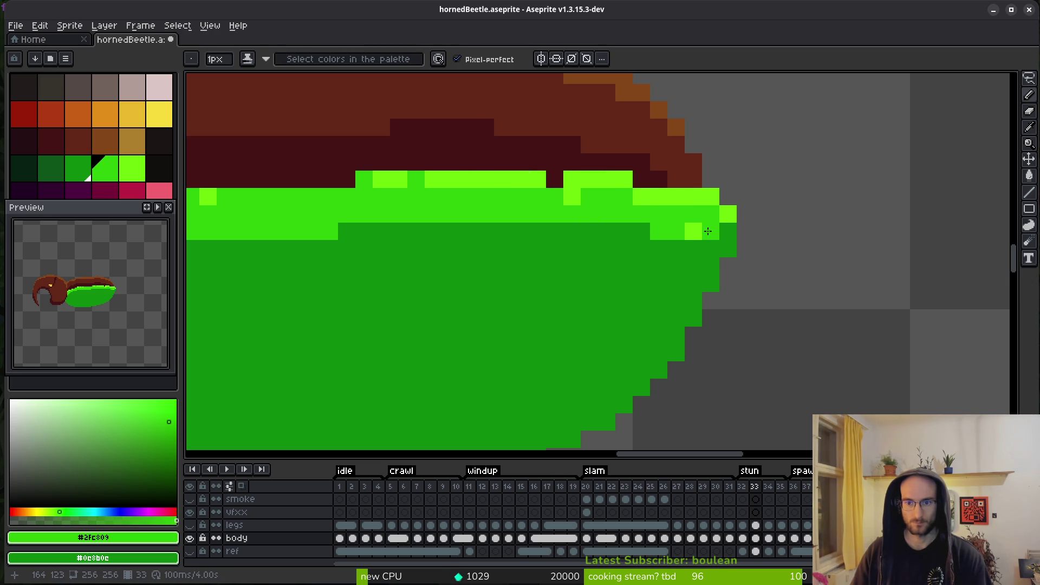
pyautogui.scroll(-5, 787, 297)
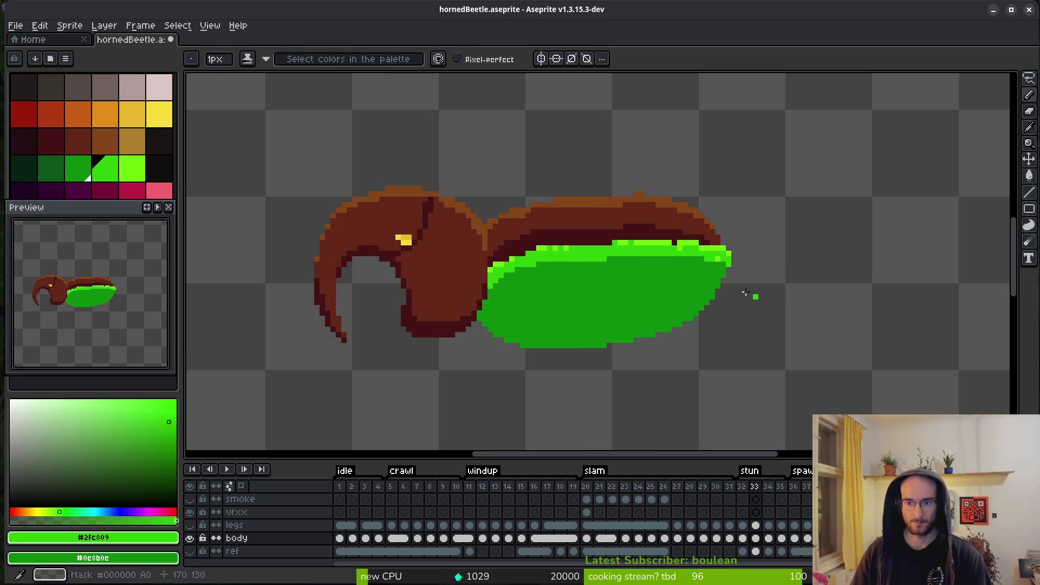
# Step: Pick the shell browns and paint orange-brown pixels on the shell's top outline
pyautogui.scroll(5, 742, 258)
pyautogui.moveTo(698, 217); pyautogui.dragTo(685, 335)
pyautogui.keyDown('alt'); pyautogui.click(711, 314); pyautogui.keyUp('alt')
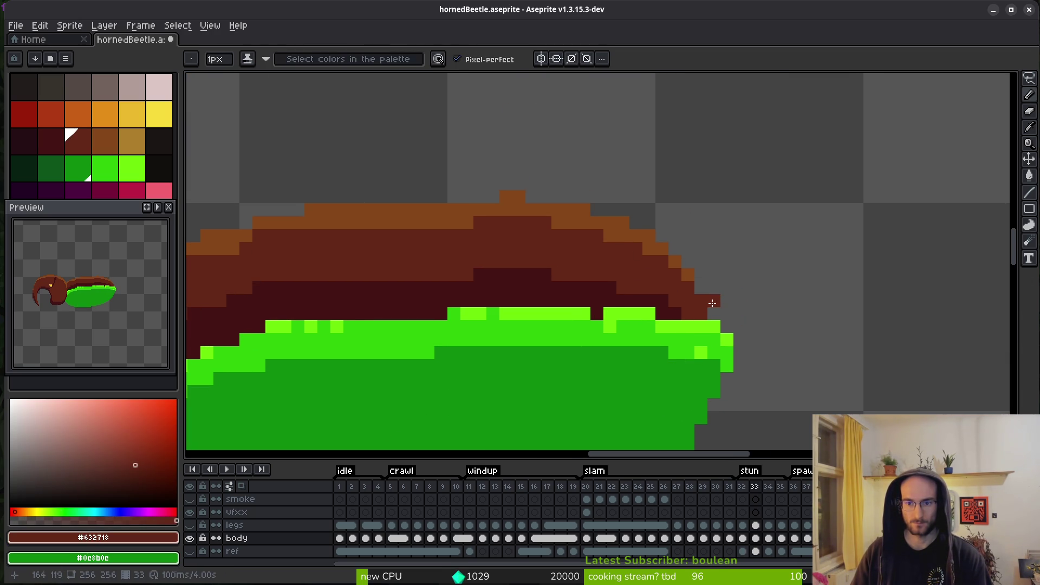
pyautogui.click(707, 295)
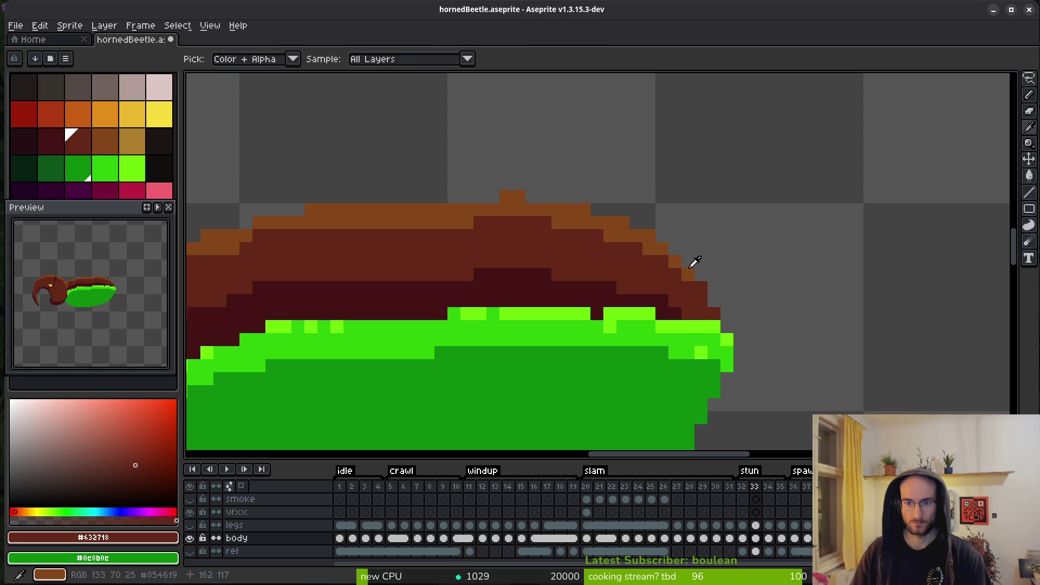
pyautogui.keyDown('alt'); pyautogui.click(688, 274); pyautogui.keyUp('alt')
pyautogui.click(713, 315)
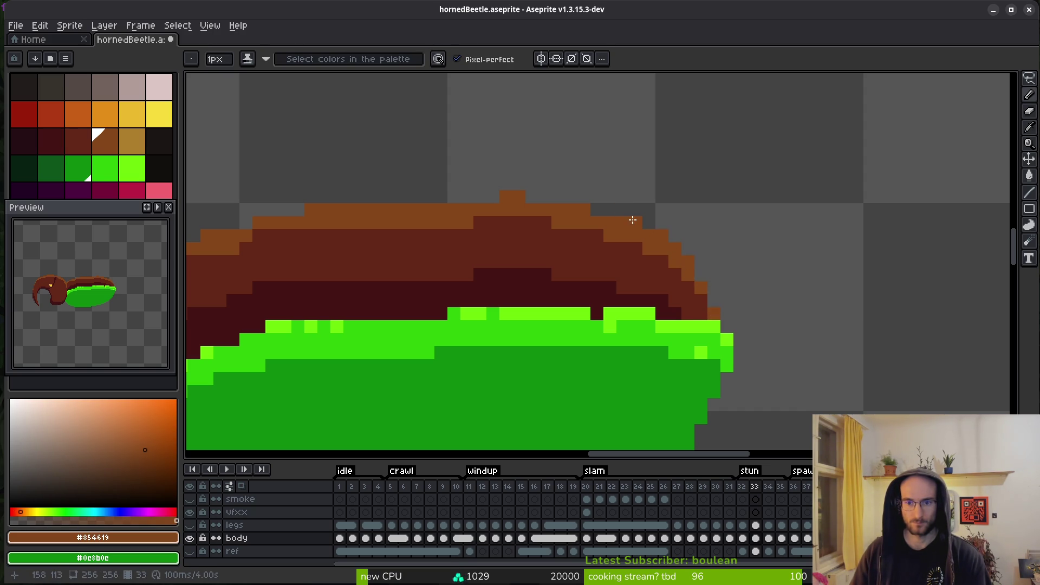
pyautogui.moveTo(596, 211); pyautogui.dragTo(713, 236)
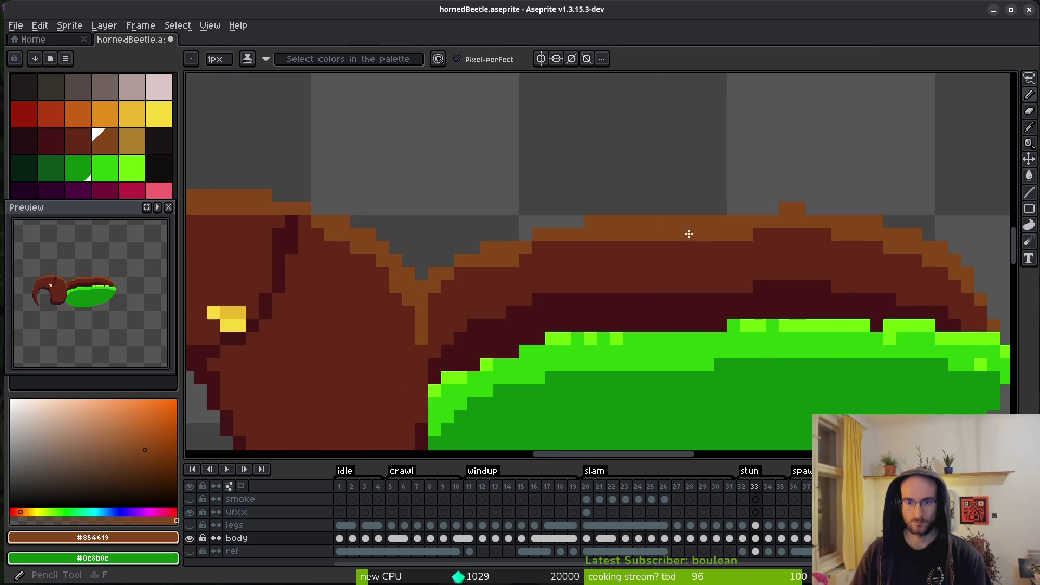
pyautogui.click(669, 209)
# Step: Darken the stray orange outline pixels along the shell's top and right edge to dark brown
pyautogui.scroll(1, 630, 288)
pyautogui.moveTo(552, 254); pyautogui.dragTo(628, 269)
pyautogui.keyDown('alt'); pyautogui.rightClick(662, 262); pyautogui.keyUp('alt')
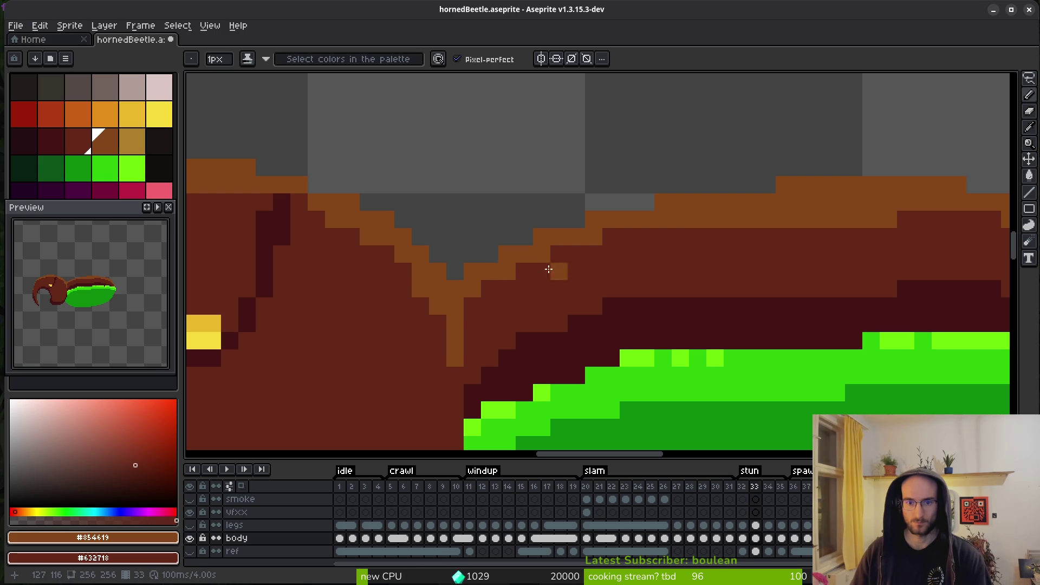
pyautogui.rightClick(542, 254)
pyautogui.rightClick(594, 239)
pyautogui.moveTo(713, 301); pyautogui.dragTo(396, 268)
pyautogui.moveTo(452, 201); pyautogui.dragTo(554, 205)
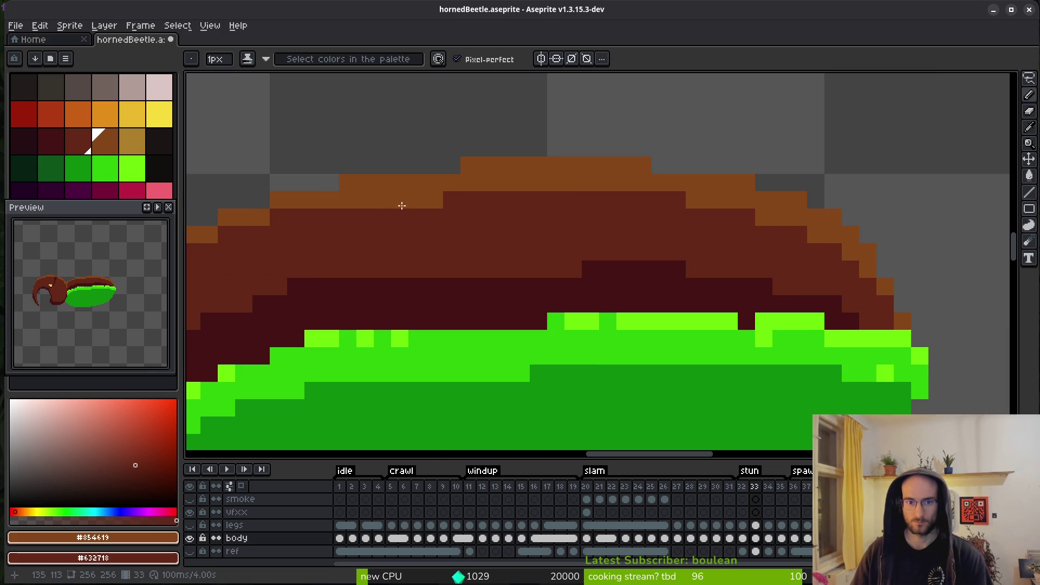
pyautogui.moveTo(405, 206); pyautogui.dragTo(379, 201)
pyautogui.click(521, 200)
pyautogui.rightClick(763, 214)
pyautogui.rightClick(814, 235)
pyautogui.moveTo(866, 287); pyautogui.dragTo(751, 247)
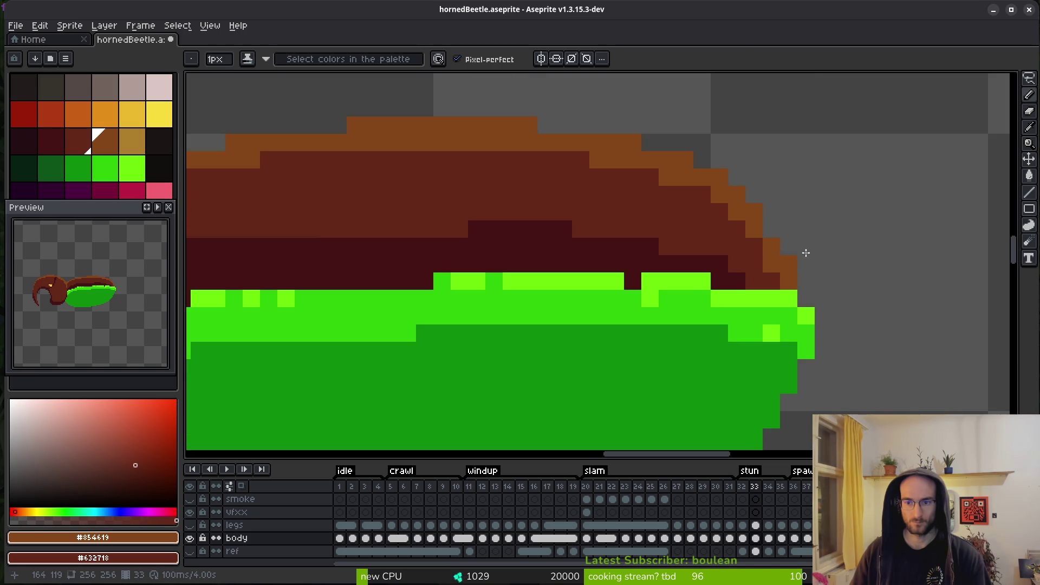
pyautogui.scroll(-3, 787, 256)
# Step: Flip back and forth between neighbouring stun frames to compare them
pyautogui.press('m')
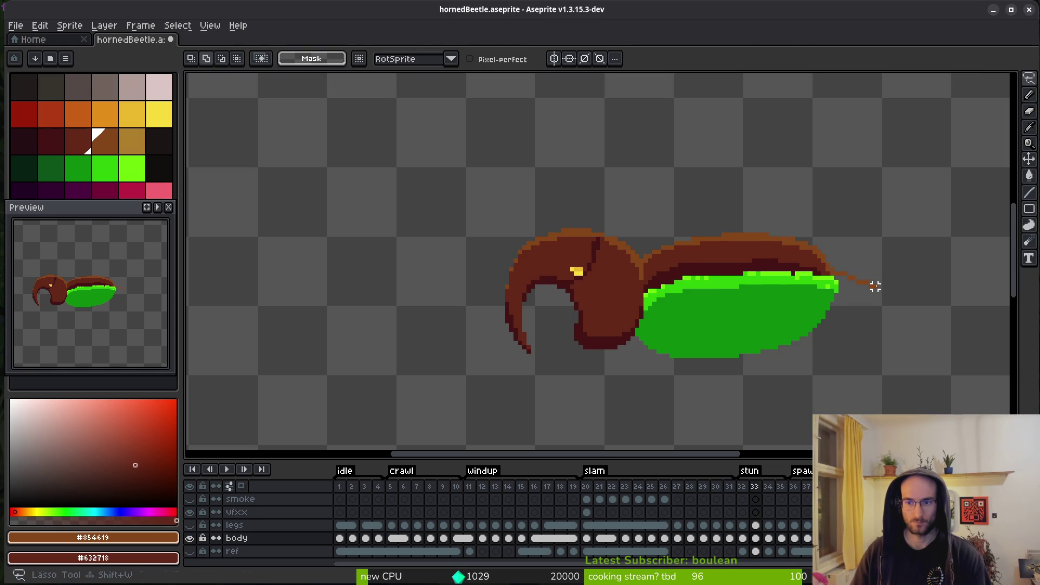
pyautogui.press('Tab')
pyautogui.press(',')
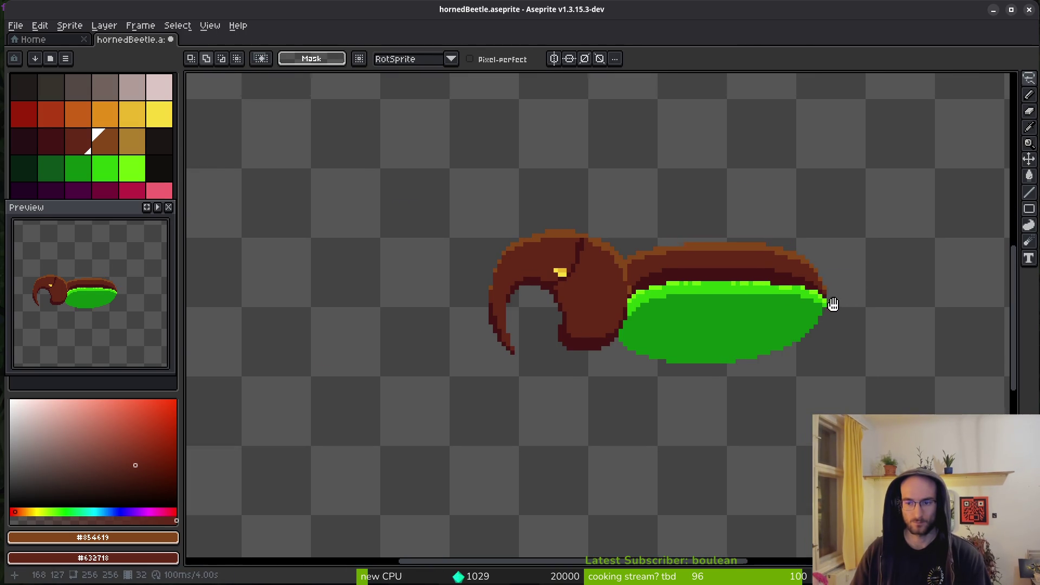
pyautogui.press('b')
pyautogui.press(',')
pyautogui.press('i')
pyautogui.press(',')
pyautogui.press(',')
pyautogui.press(',')
pyautogui.press('.')
pyautogui.press(',')
pyautogui.press('.')
pyautogui.press(',')
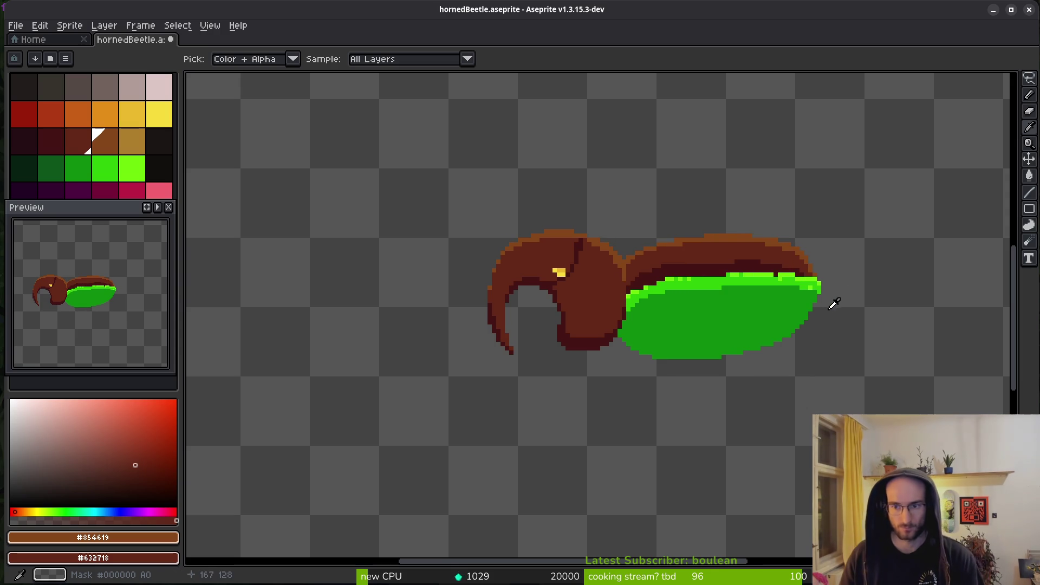
# Step: Darken the rim pixels at the shell's right tip with the darkest shell brown
pyautogui.scroll(4, 834, 292)
pyautogui.press('b')
pyautogui.scroll(2, 806, 292)
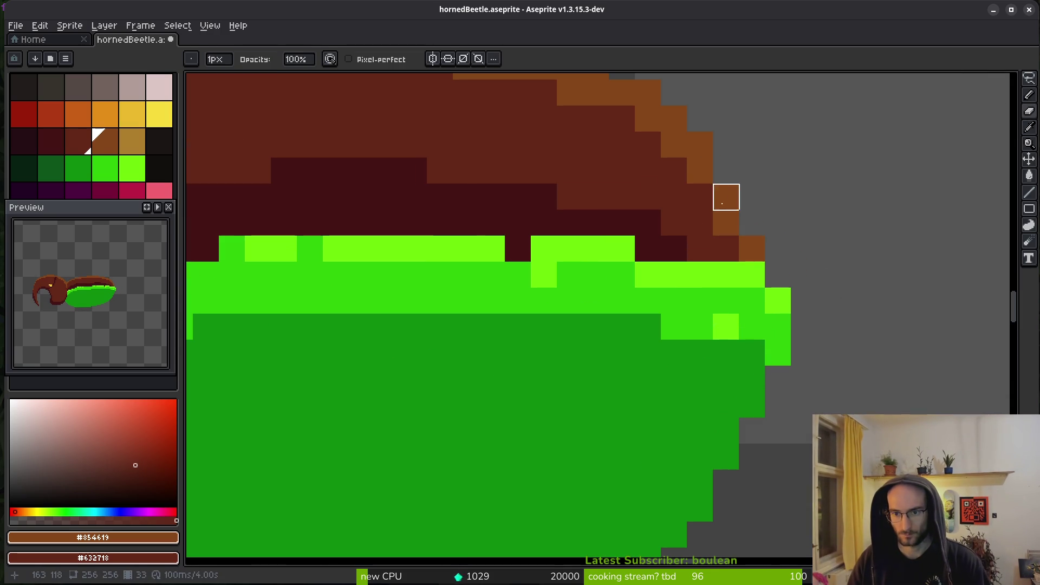
pyautogui.keyDown('alt'); pyautogui.click(742, 241); pyautogui.keyUp('alt')
pyautogui.keyDown('alt'); pyautogui.click(736, 230); pyautogui.keyUp('alt')
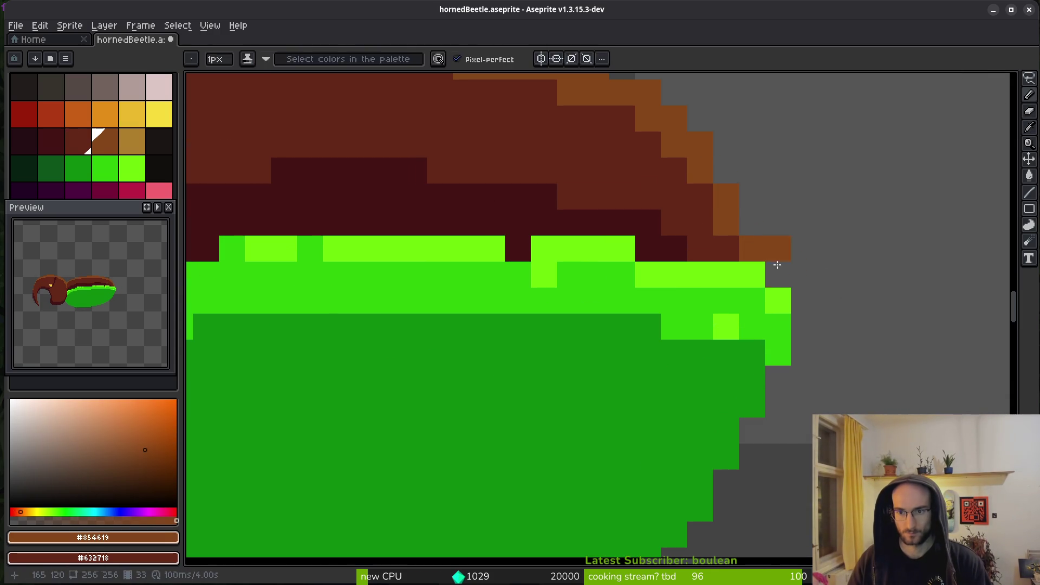
pyautogui.press('.')
pyautogui.press(',')
pyautogui.keyDown('alt'); pyautogui.click(781, 274); pyautogui.keyUp('alt')
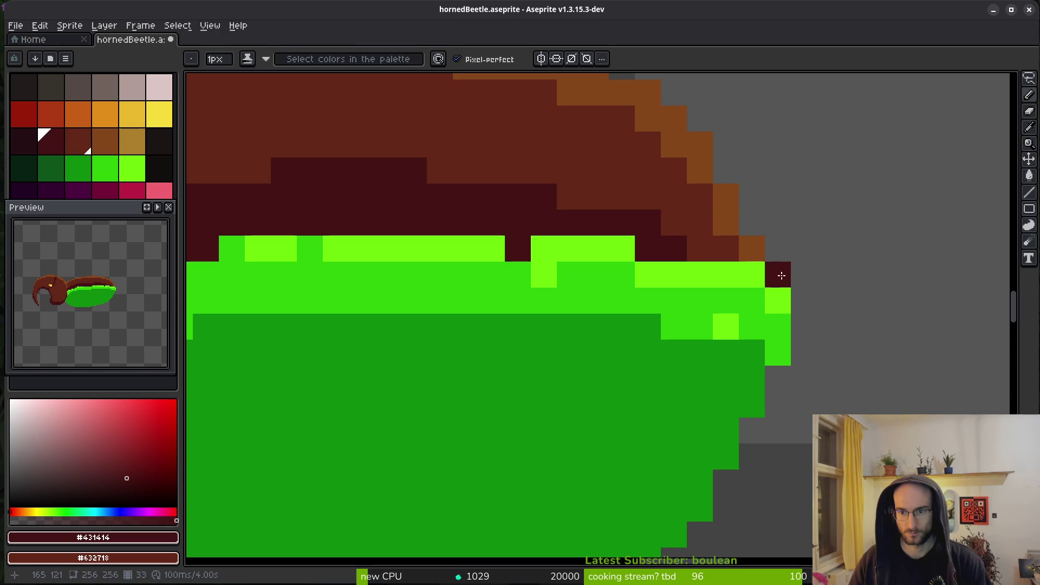
pyautogui.moveTo(698, 222); pyautogui.dragTo(609, 213)
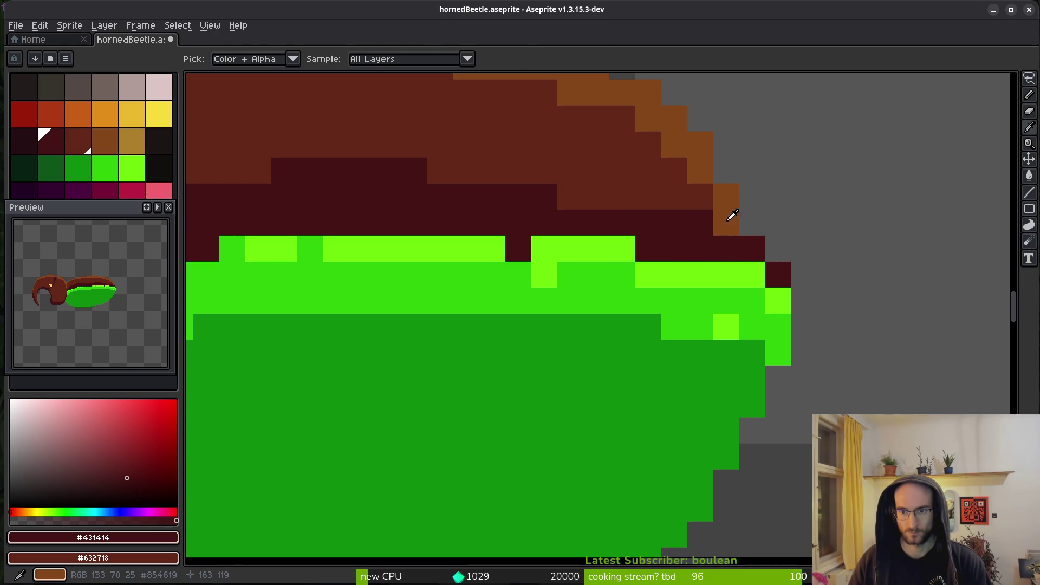
# Step: Repaint the orange tip and staircase outline pixels in the shell's dark red-brown
pyautogui.keyDown('alt'); pyautogui.click(753, 248); pyautogui.keyUp('alt')
pyautogui.click(728, 222)
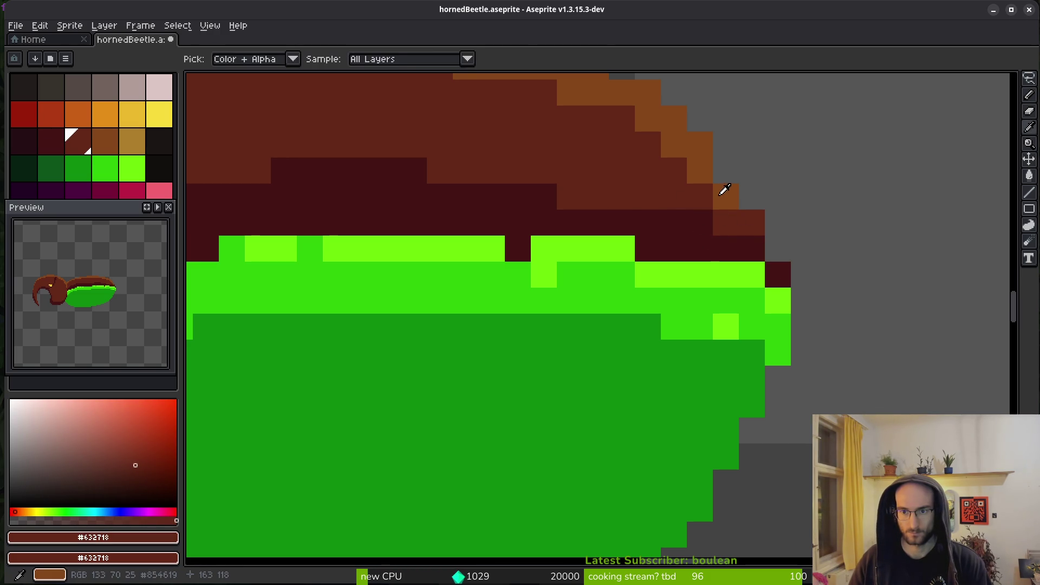
pyautogui.keyDown('alt'); pyautogui.click(726, 194); pyautogui.keyUp('alt')
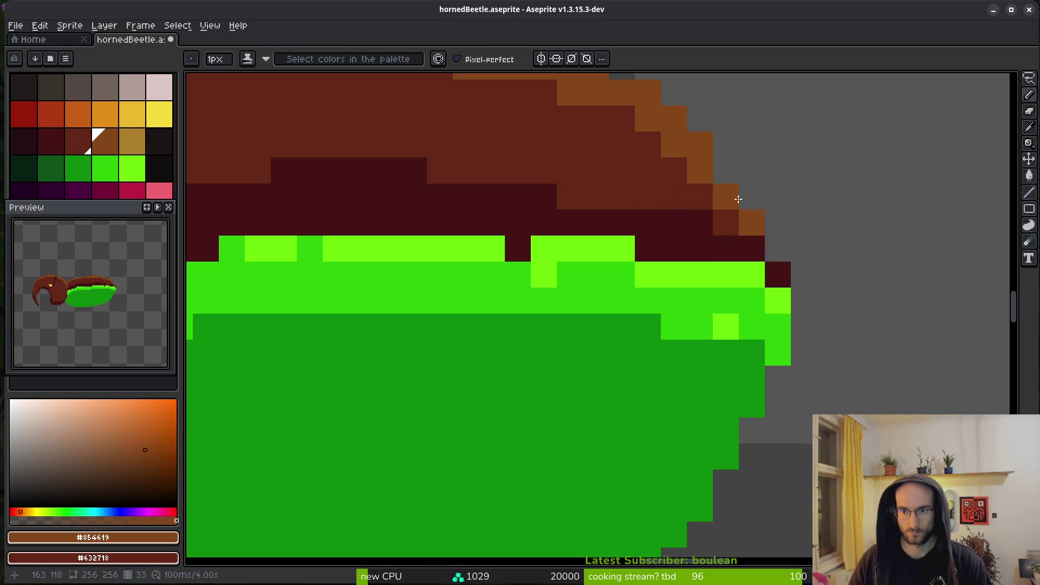
pyautogui.keyDown('alt'); pyautogui.click(707, 196); pyautogui.keyUp('alt')
pyautogui.moveTo(712, 197)
pyautogui.mouseDown()
pyautogui.moveTo(666, 144)
pyautogui.moveTo(701, 200)
pyautogui.mouseUp()
# Step: Sample the belly greens and paint a stray pixel mid green
pyautogui.scroll(-2, 701, 200)
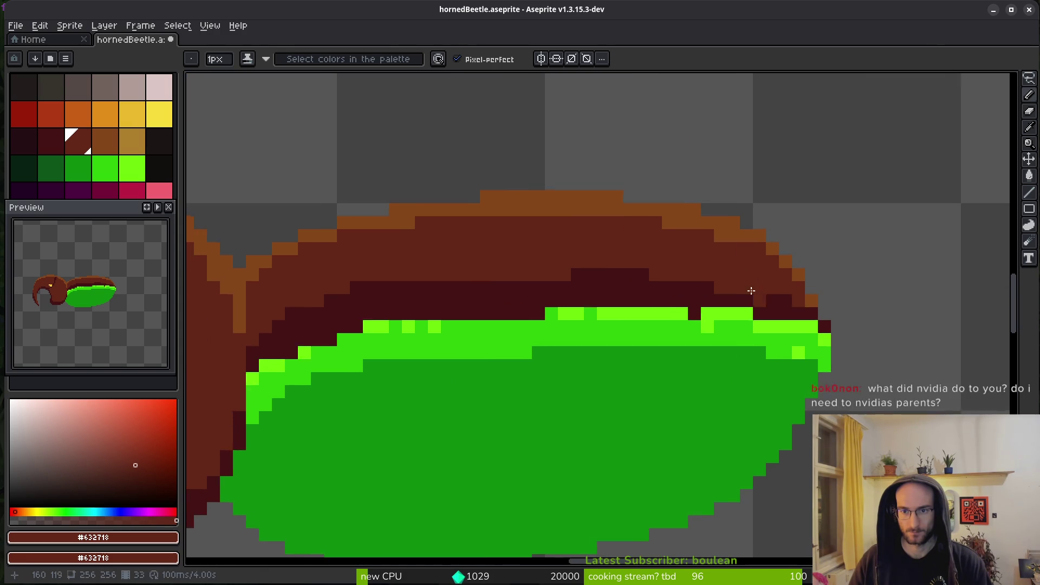
pyautogui.scroll(1, 749, 294)
pyautogui.keyDown('alt'); pyautogui.click(768, 235); pyautogui.keyUp('alt')
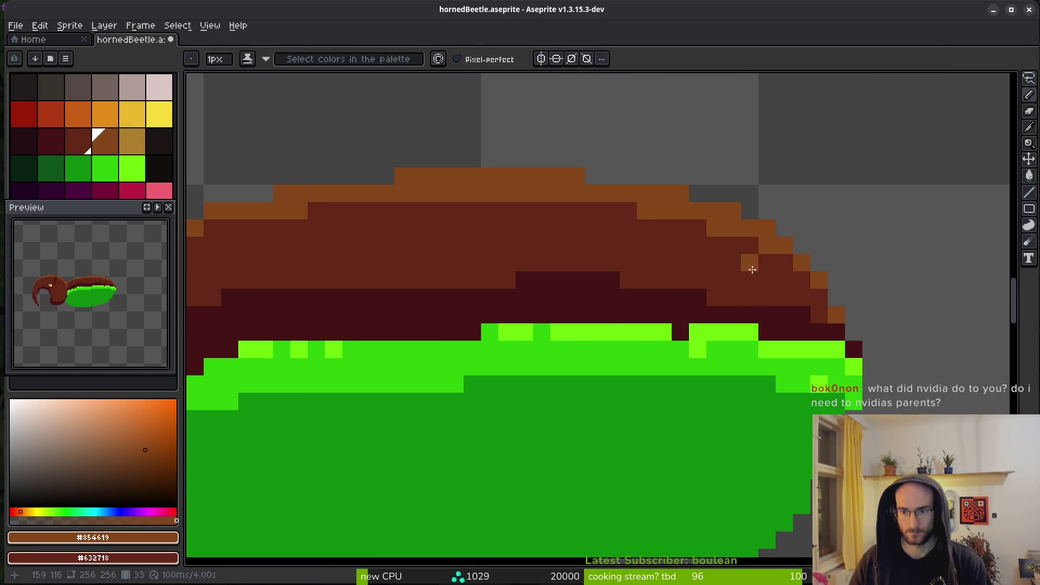
pyautogui.scroll(-3, 742, 241)
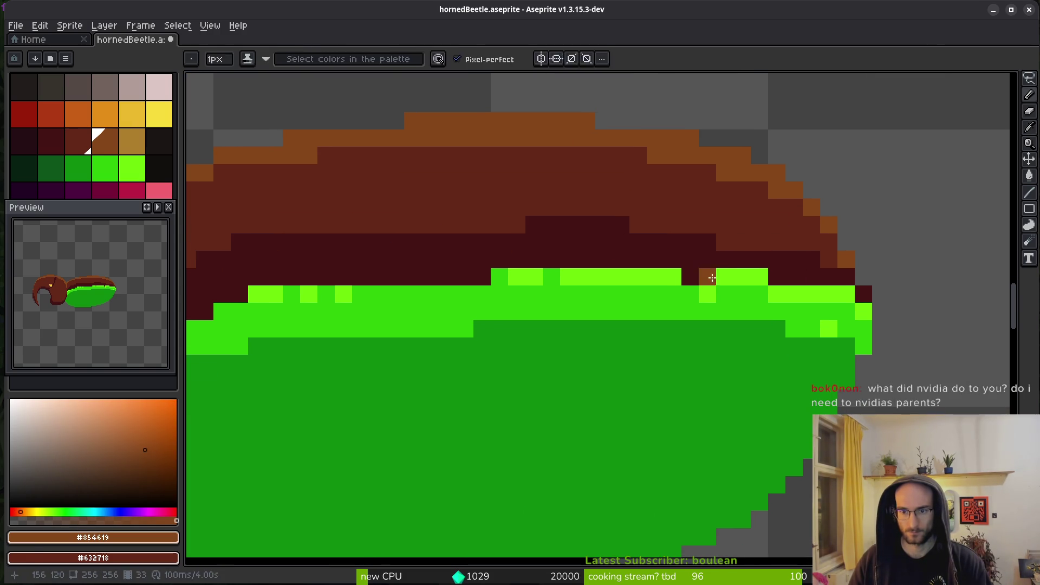
pyautogui.keyDown('alt'); pyautogui.click(742, 278); pyautogui.keyUp('alt')
pyautogui.scroll(-2, 737, 290)
pyautogui.scroll(3, 722, 292)
pyautogui.keyDown('alt'); pyautogui.click(722, 292); pyautogui.keyUp('alt')
pyautogui.click(685, 282)
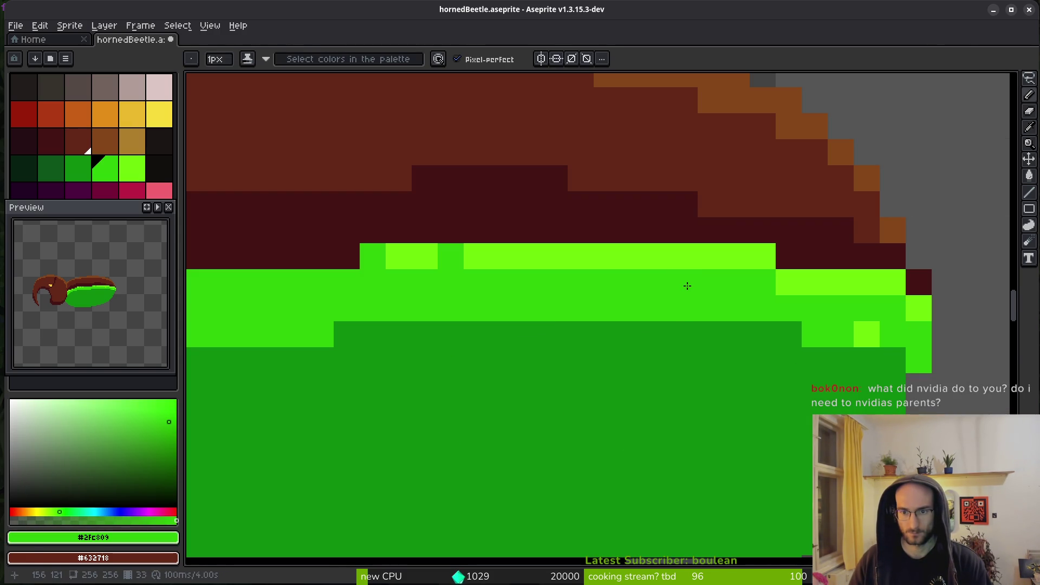
# Step: Fix stray pixels mid green and add light green pixels on the belly's top row
pyautogui.click(867, 334)
pyautogui.click(659, 334)
pyautogui.hotkey('ctrl', 'z')
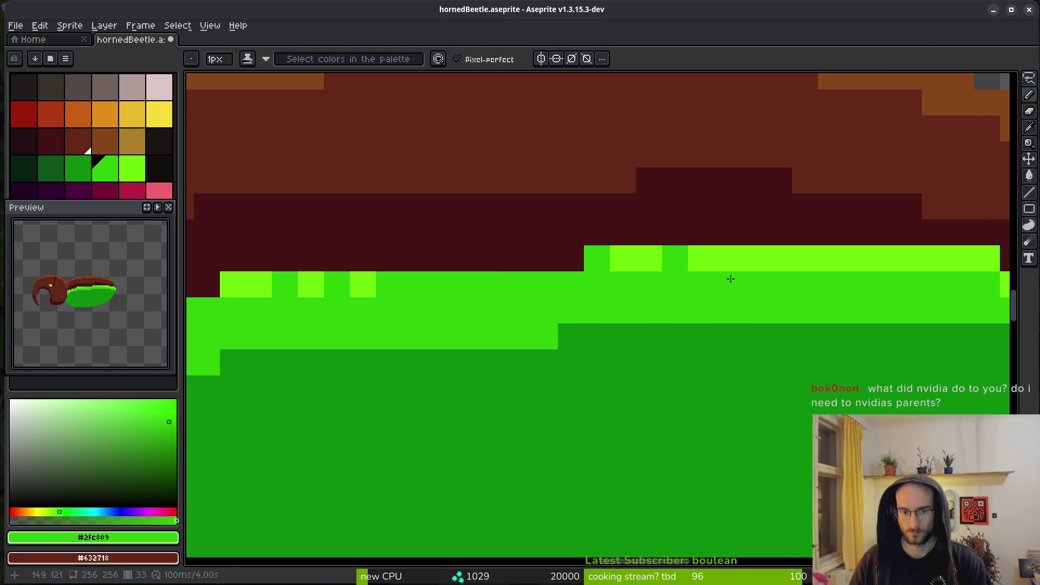
pyautogui.hscroll(-4, 731, 279)
pyautogui.keyDown('alt'); pyautogui.click(618, 259); pyautogui.keyUp('alt')
pyautogui.click(545, 284)
pyautogui.click(441, 284)
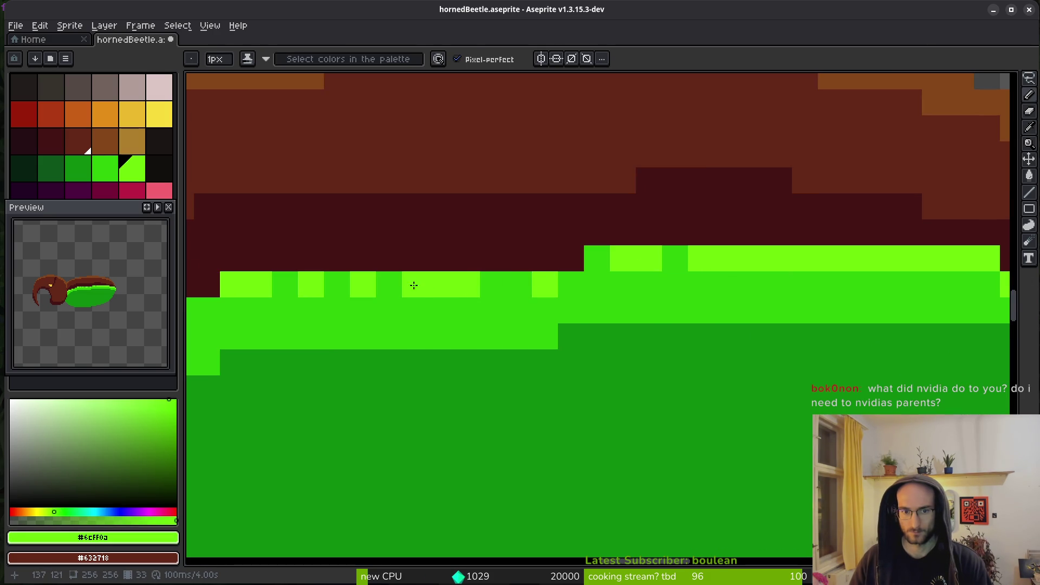
pyautogui.click(597, 258)
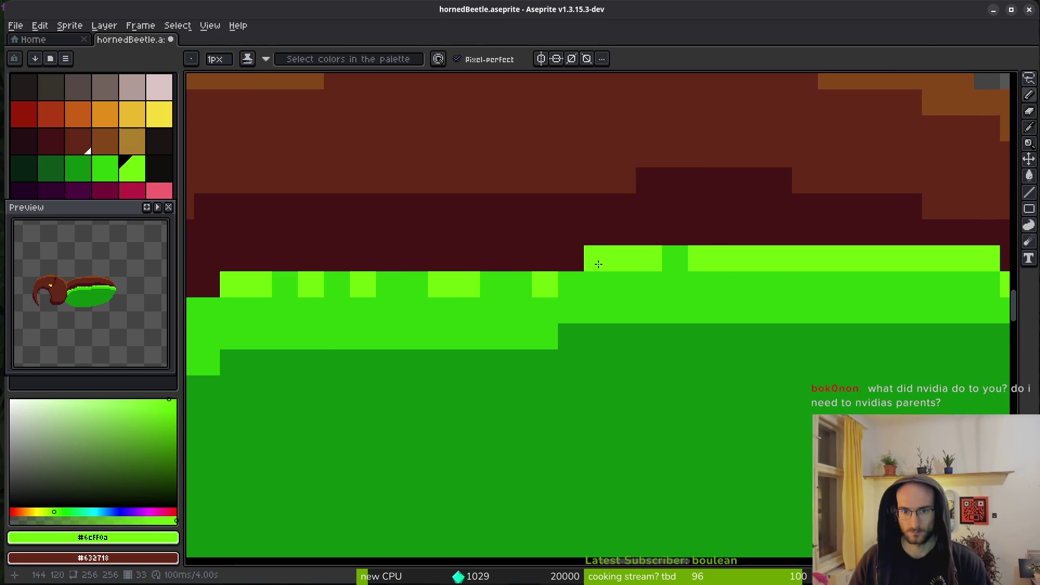
# Step: Set mid green as the secondary colour, repaint a stray brown pixel, and play the animation
pyautogui.scroll(-3, 528, 287)
pyautogui.scroll(3, 504, 290)
pyautogui.rightClick(571, 298)
pyautogui.keyDown('alt'); pyautogui.rightClick(590, 298); pyautogui.keyUp('alt')
pyautogui.rightClick(572, 299)
pyautogui.scroll(-3, 656, 320)
pyautogui.scroll(3, 667, 317)
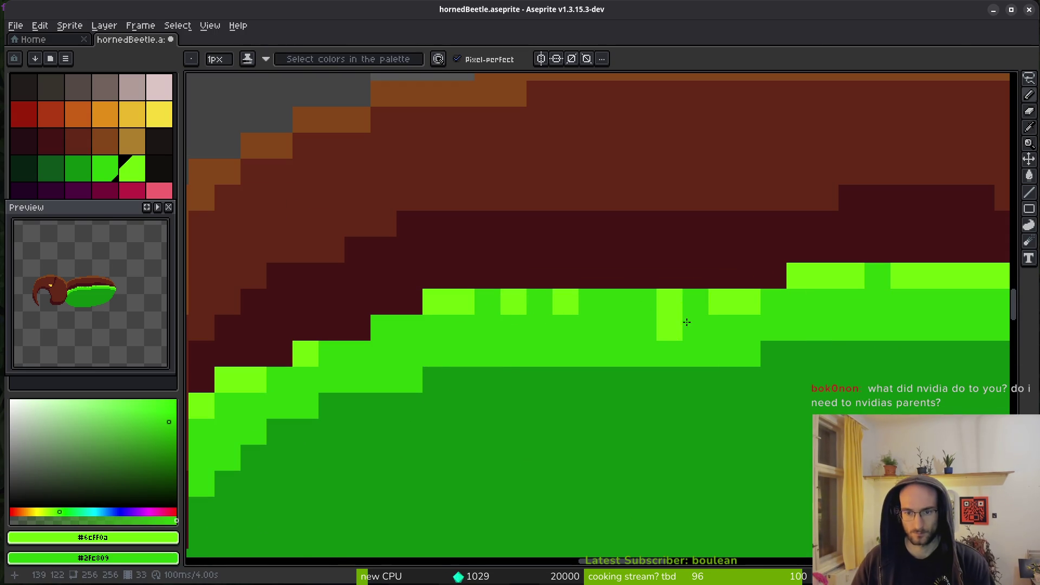
pyautogui.scroll(-3, 669, 318)
pyautogui.press('Return')
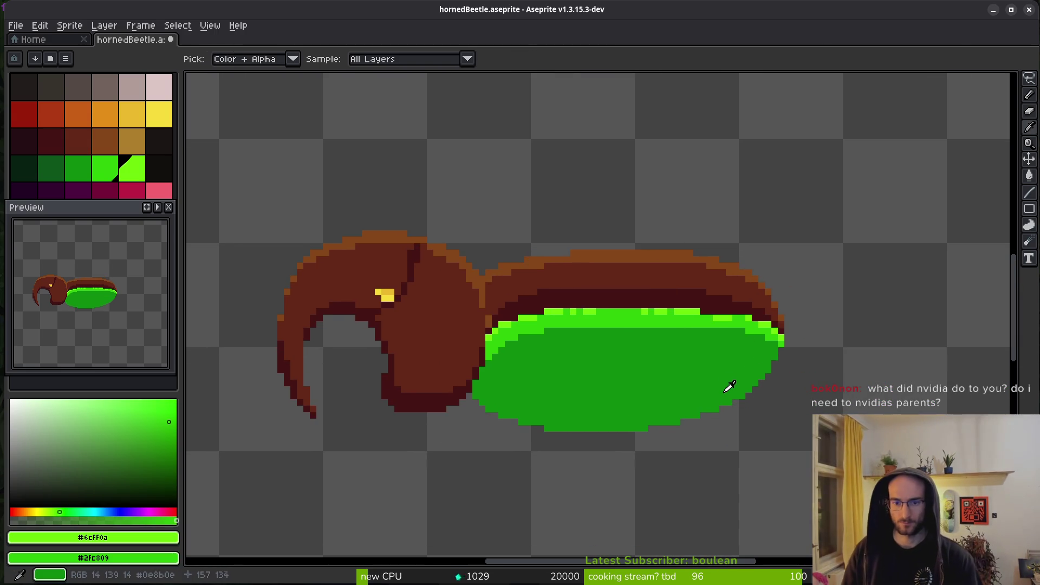
# Step: Paint a bright green row along the belly top, alternating highlight and mid green pixels
pyautogui.scroll(3, 689, 355)
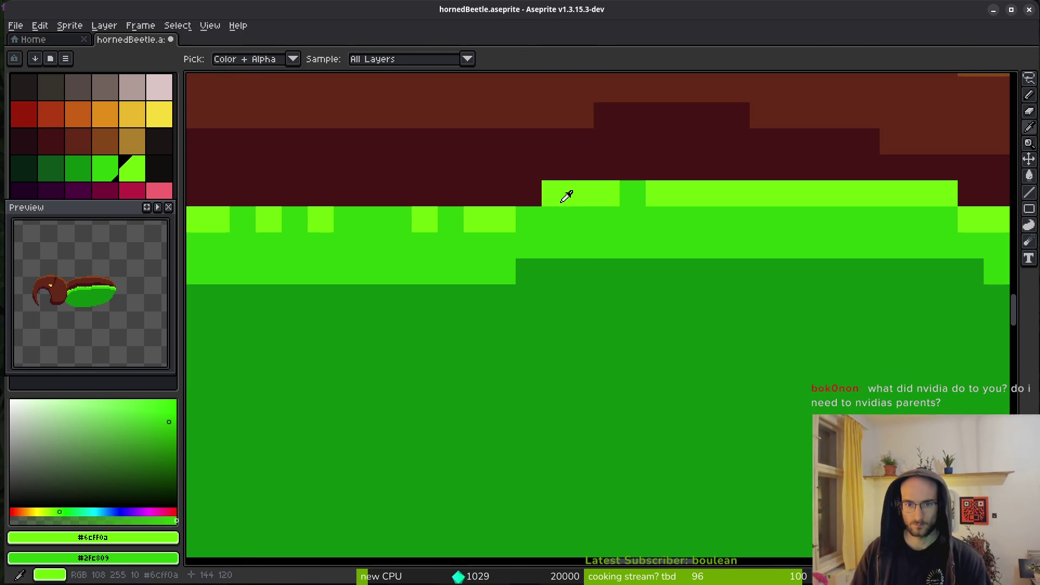
pyautogui.scroll(-1, 719, 278)
pyautogui.moveTo(699, 255); pyautogui.dragTo(776, 261)
pyautogui.rightClick(703, 282)
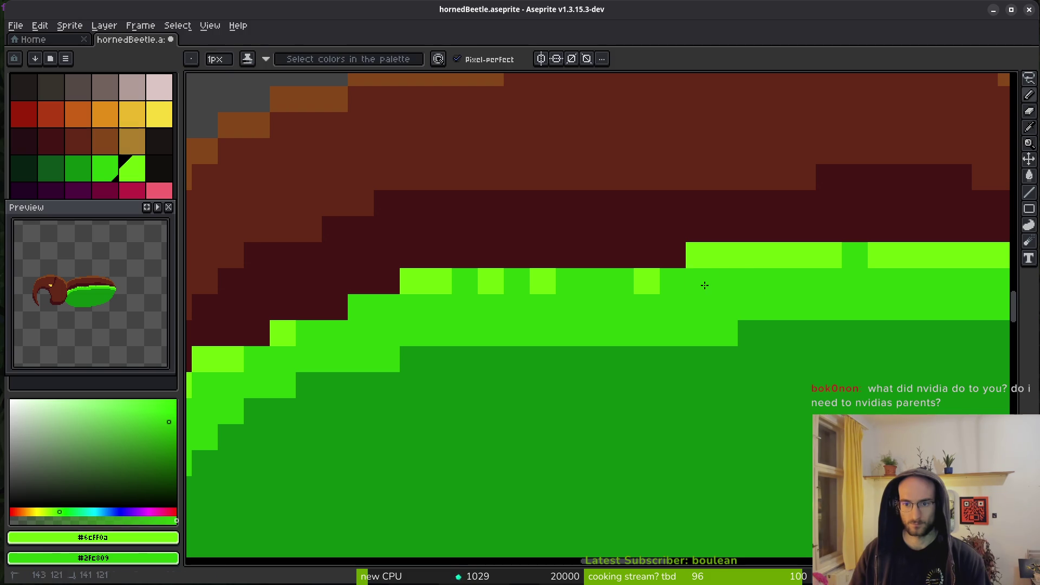
pyautogui.click(672, 279)
pyautogui.click(608, 277)
pyautogui.rightClick(612, 279)
pyautogui.click(590, 281)
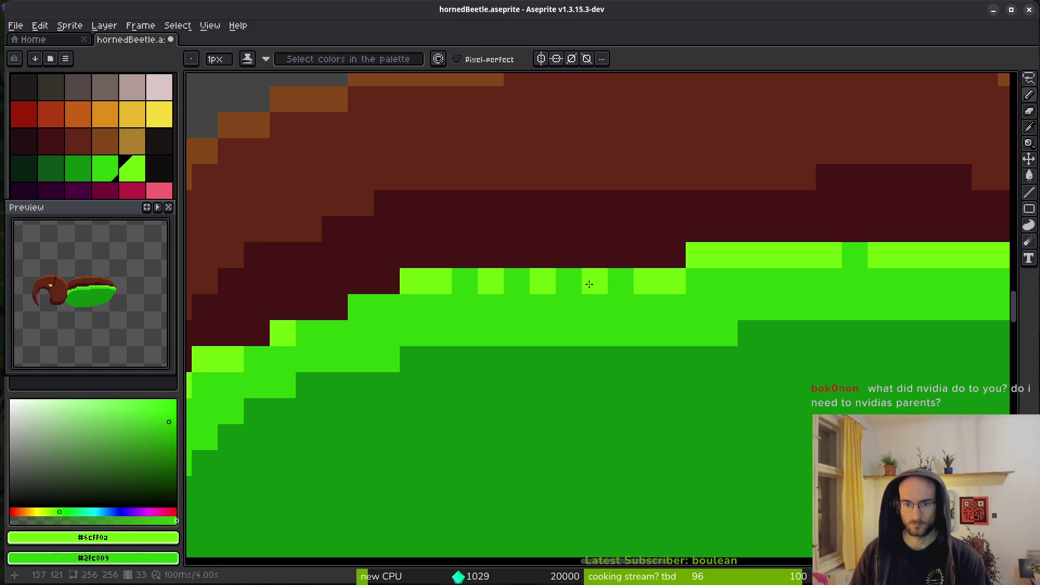
pyautogui.rightClick(542, 281)
pyautogui.click(512, 281)
pyautogui.click(361, 281)
pyautogui.rightClick(361, 281)
pyautogui.click(465, 282)
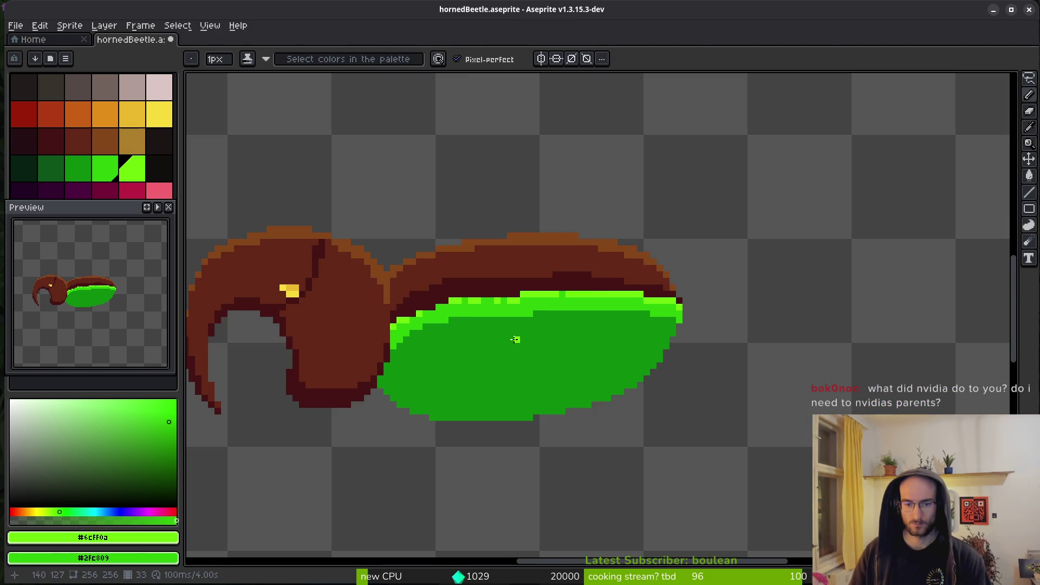
# Step: Add an orange-brown pixel below the horn joint, sampled from the horn
pyautogui.scroll(-5, 516, 339)
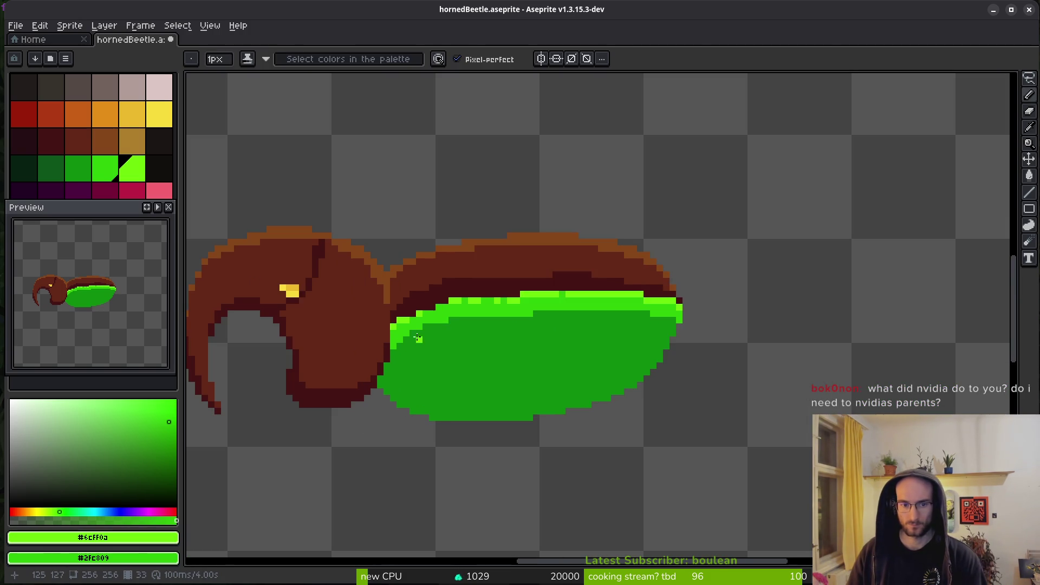
pyautogui.scroll(5, 364, 309)
pyautogui.click(565, 244)
pyautogui.press('b')
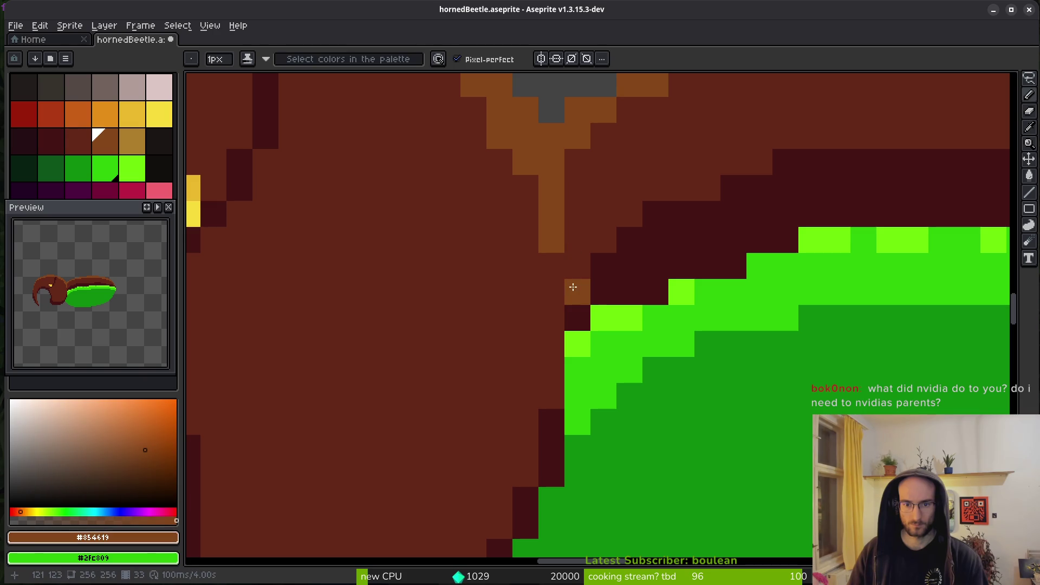
pyautogui.click(525, 317)
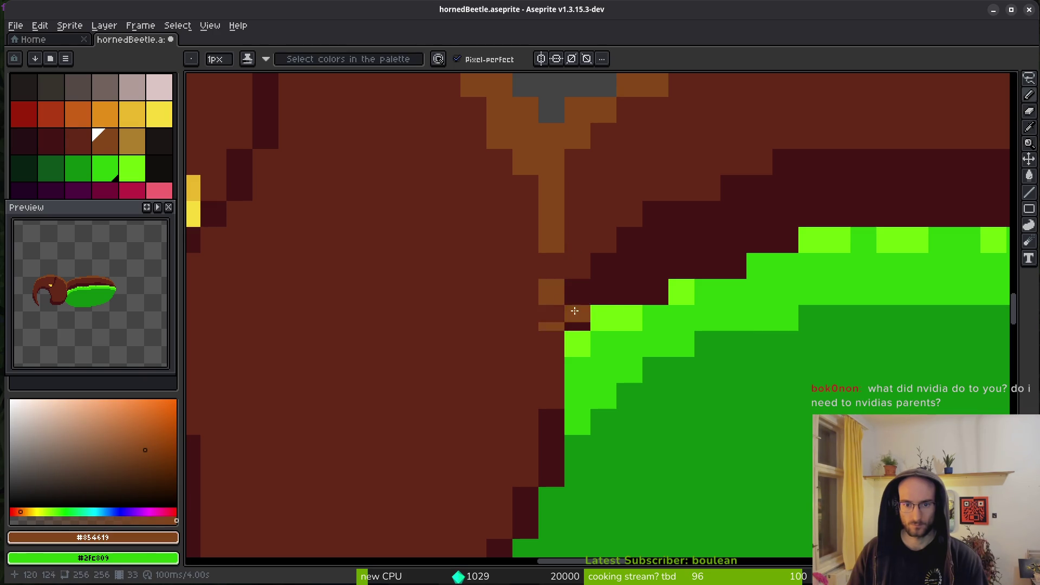
pyautogui.scroll(-4, 560, 303)
pyautogui.scroll(3, 615, 293)
pyautogui.scroll(-4, 616, 292)
# Step: Fill the gap between head and belly with dark red and darkest brown pixels
pyautogui.press('i')
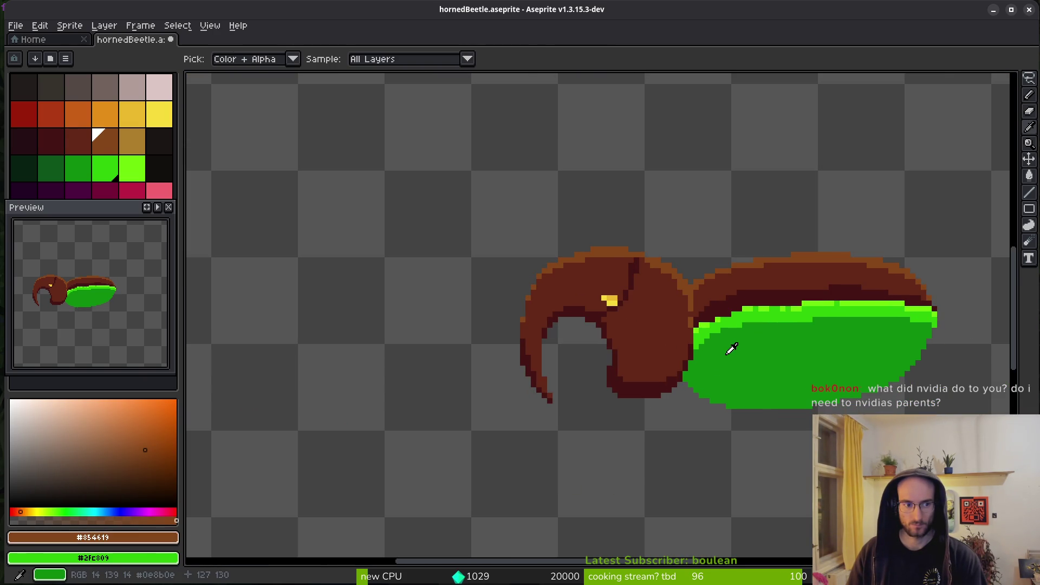
pyautogui.scroll(5, 726, 345)
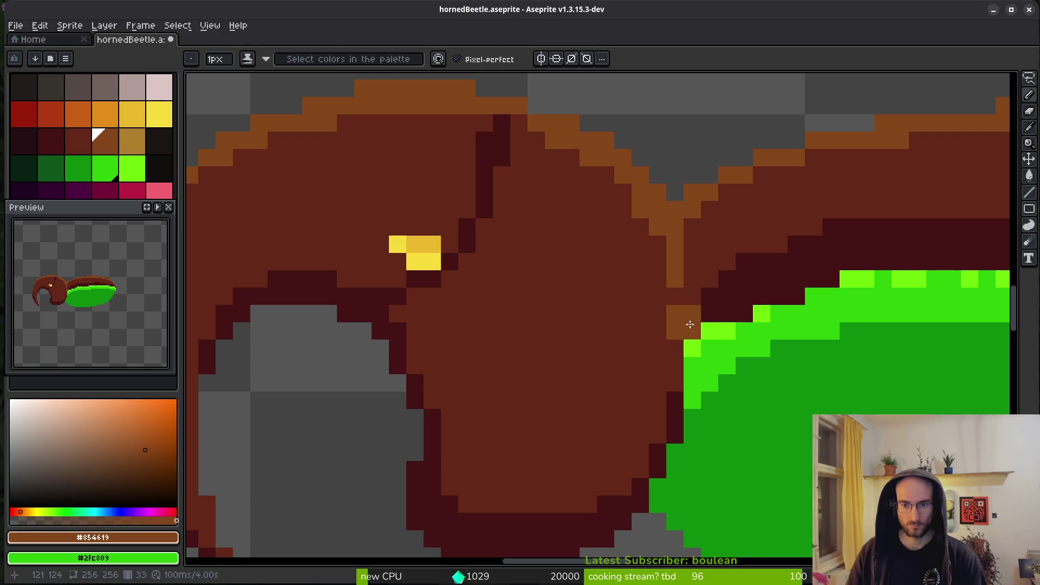
pyautogui.press('b')
pyautogui.scroll(-3, 710, 352)
pyautogui.press('[')
pyautogui.scroll(3, 697, 349)
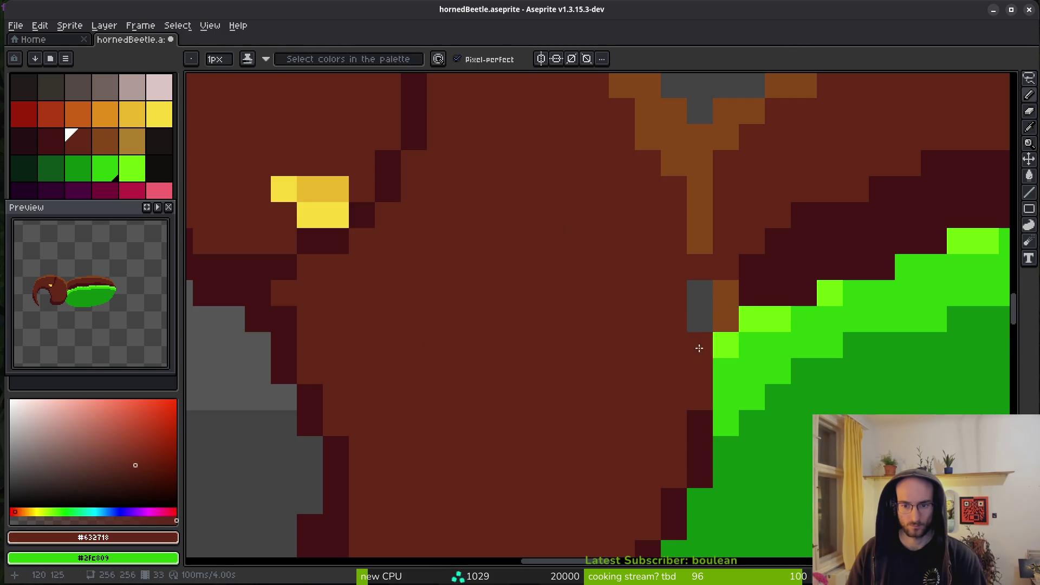
pyautogui.click(693, 295)
pyautogui.keyDown('alt'); pyautogui.rightClick(689, 299); pyautogui.keyUp('alt')
pyautogui.moveTo(674, 344)
pyautogui.mouseDown()
pyautogui.moveTo(675, 320)
pyautogui.moveTo(703, 343)
pyautogui.mouseUp()
pyautogui.press('[')
pyautogui.click(727, 314)
# Step: Zoom out to check how the head meets the shell and belly
pyautogui.scroll(-6, 727, 314)
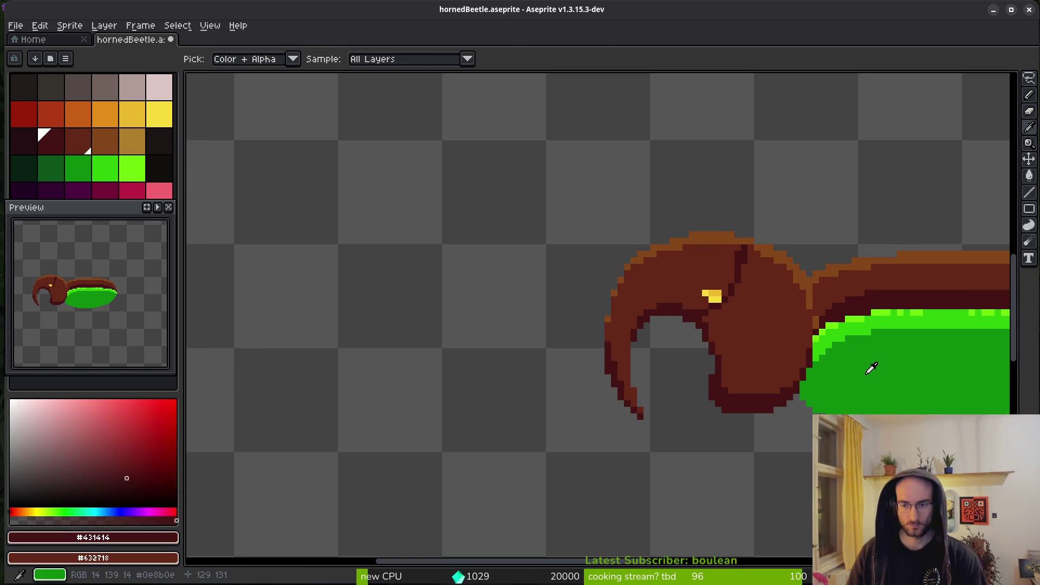
pyautogui.scroll(-3, 650, 299)
pyautogui.scroll(-1, 650, 298)
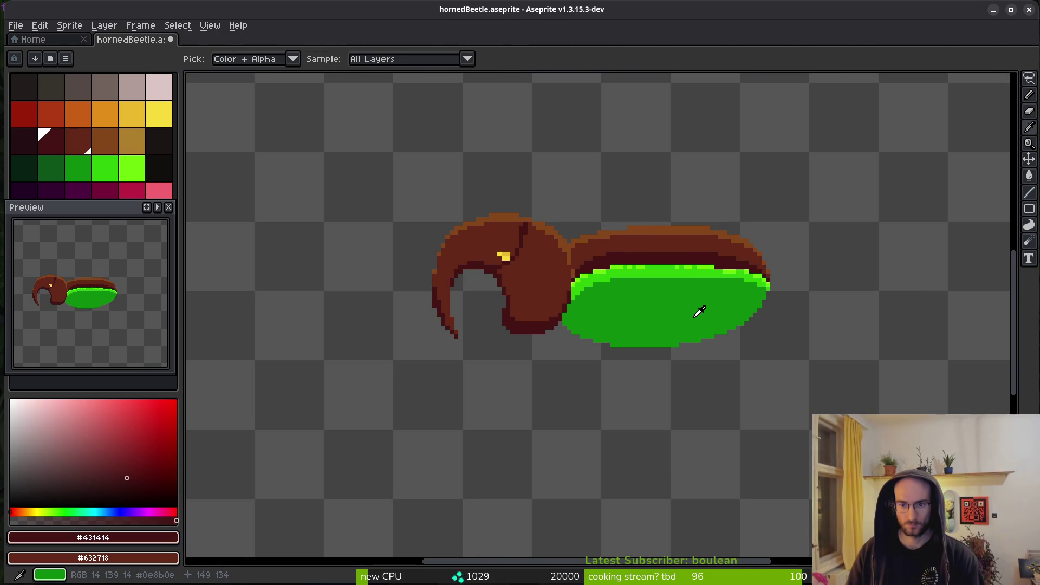
pyautogui.scroll(-3, 707, 311)
pyautogui.press('alt')
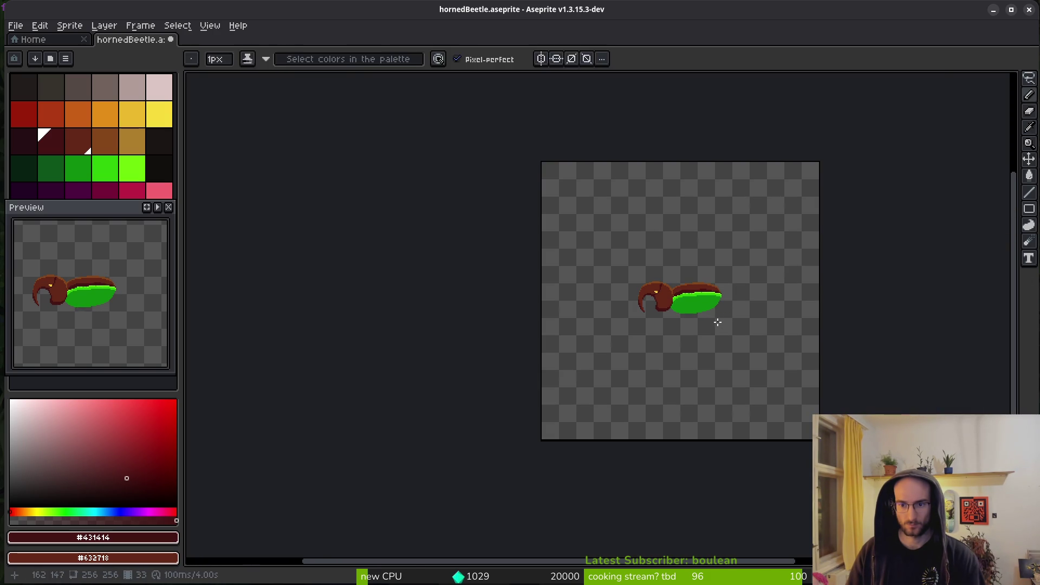
# Step: Flip the beetle horizontally and back, then step between stun frames 33 and 34
pyautogui.hotkey('shift', 'h')
pyautogui.hotkey('shift', 'h')
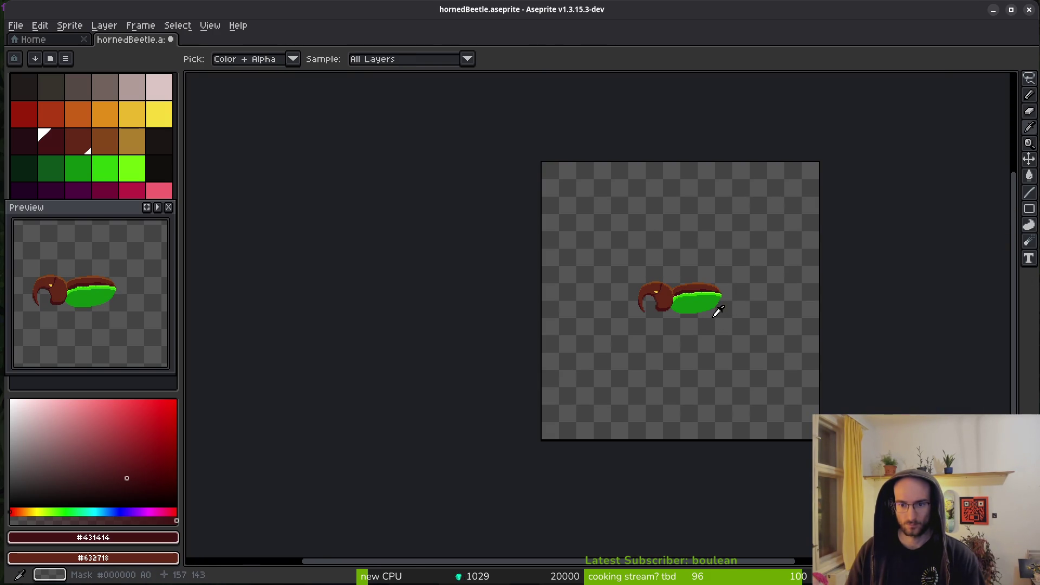
pyautogui.press('Tab')
pyautogui.press('Right')
pyautogui.press('alt')
pyautogui.press('Left')
pyautogui.scroll(3, 673, 301)
# Step: Lasso the green body and compare it across frames 34 and 35, then deselect
pyautogui.press('q')
pyautogui.moveTo(704, 182)
pyautogui.mouseDown()
pyautogui.moveTo(667, 179)
pyautogui.moveTo(631, 225)
pyautogui.mouseUp()
pyautogui.moveTo(632, 271)
pyautogui.mouseDown()
pyautogui.moveTo(812, 251)
pyautogui.moveTo(704, 182)
pyautogui.mouseUp()
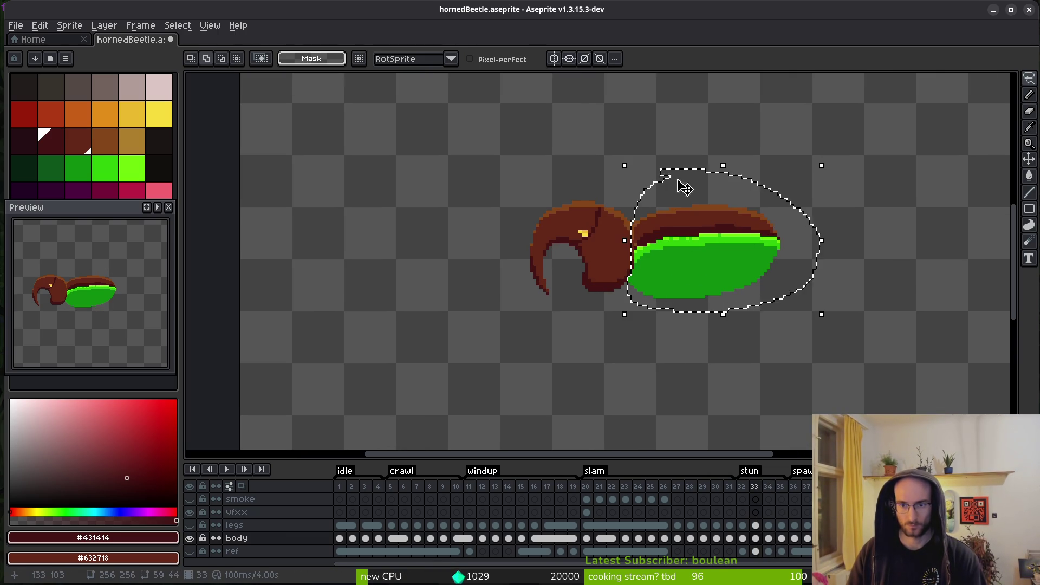
pyautogui.press('Right')
pyautogui.press('alt')
pyautogui.press('Right')
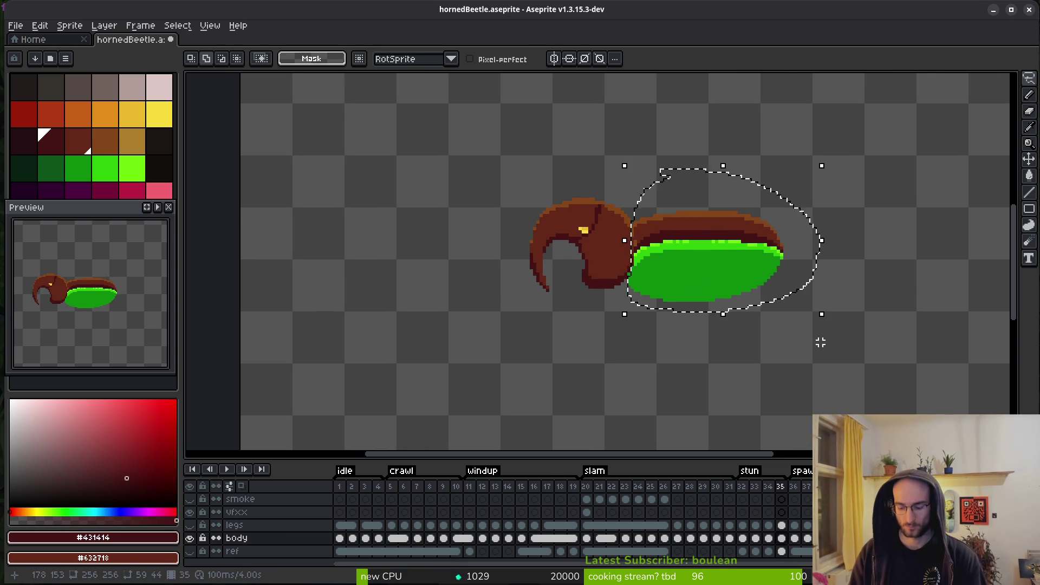
pyautogui.hotkey('ctrl', 'd')
# Step: Flip between frames 33 and 34, settling on frame 34
pyautogui.scroll(2, 636, 213)
pyautogui.press('Left')
pyautogui.press('Left')
pyautogui.press('alt')
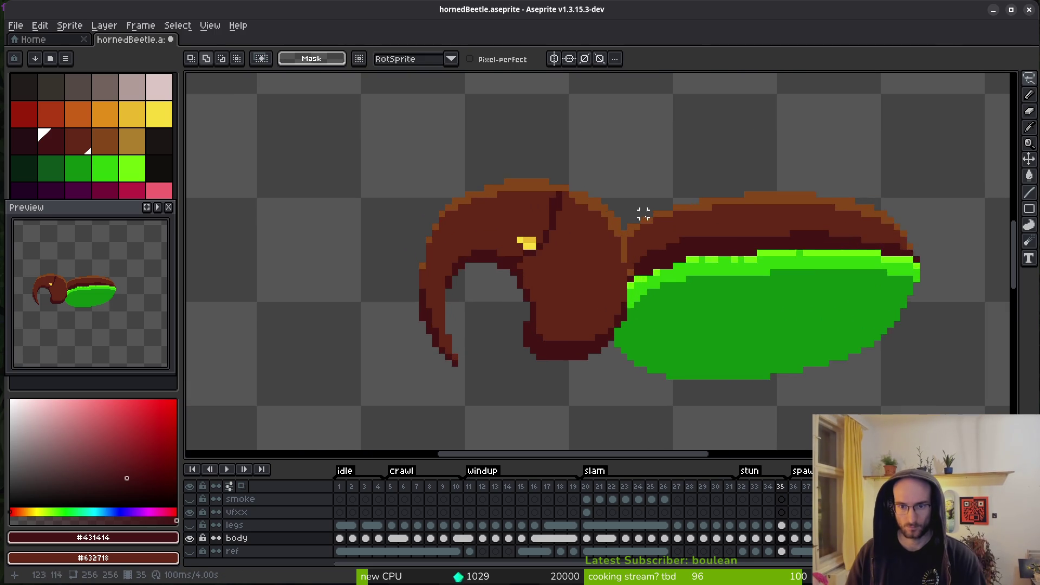
pyautogui.press('Right')
pyautogui.press('Left')
pyautogui.press('Right')
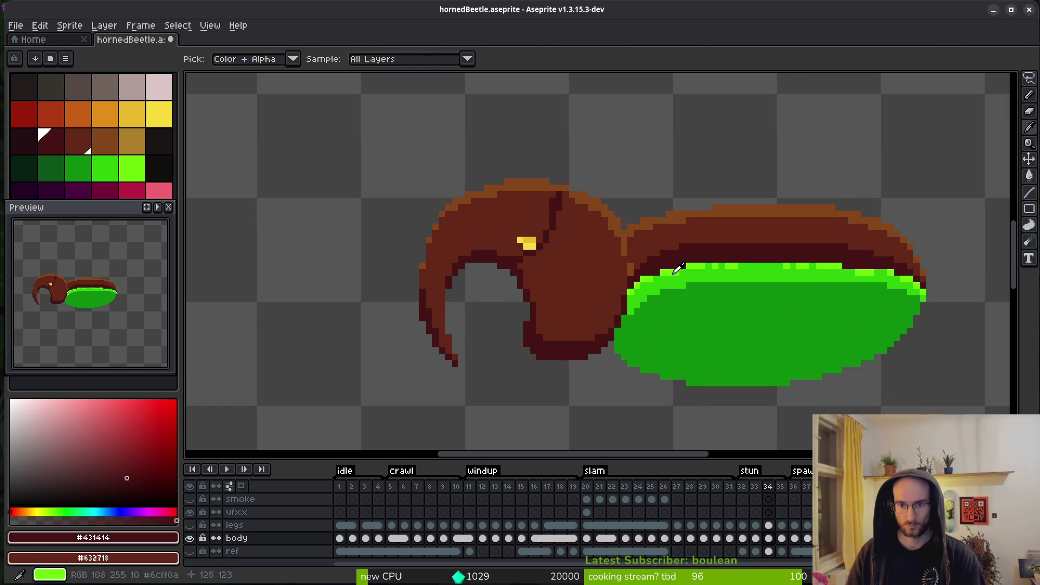
# Step: Recentre and play the preview animation, return to frame 32, and save hornedBeetle.aseprite
pyautogui.moveTo(42, 308); pyautogui.dragTo(55, 334)
pyautogui.click(157, 208)
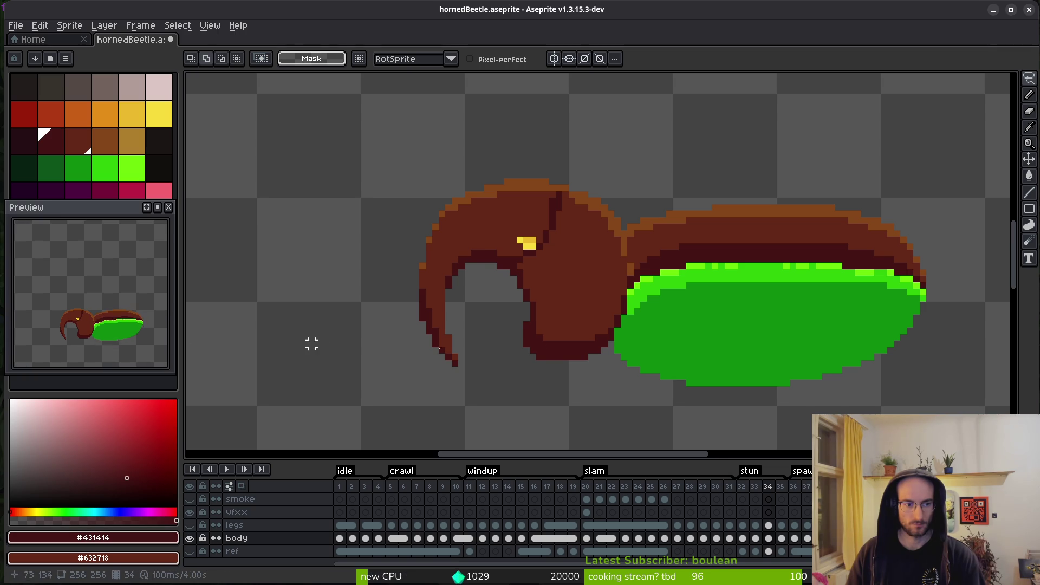
pyautogui.hscroll(2, 677, 332)
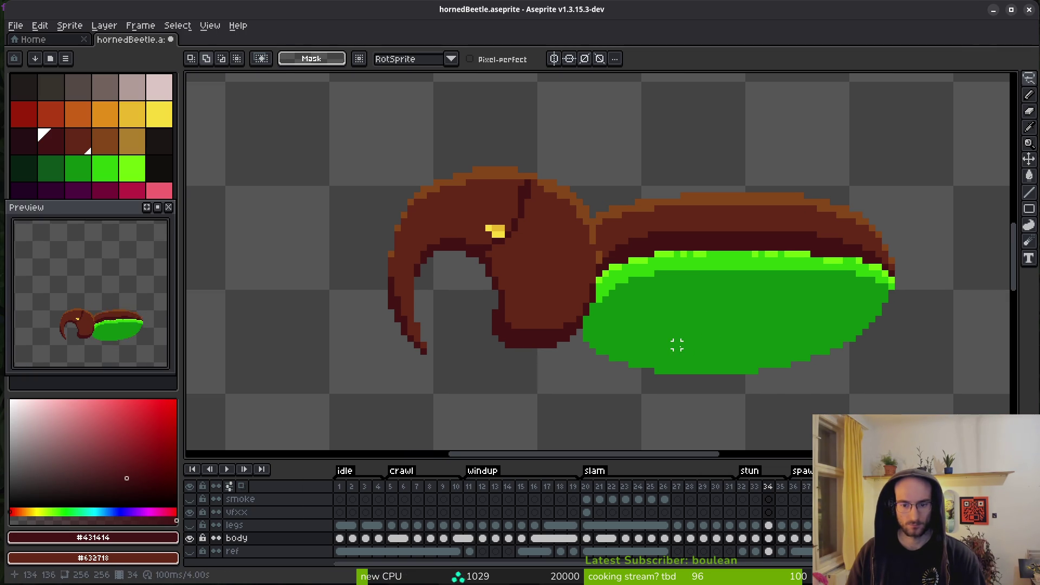
pyautogui.press('i')
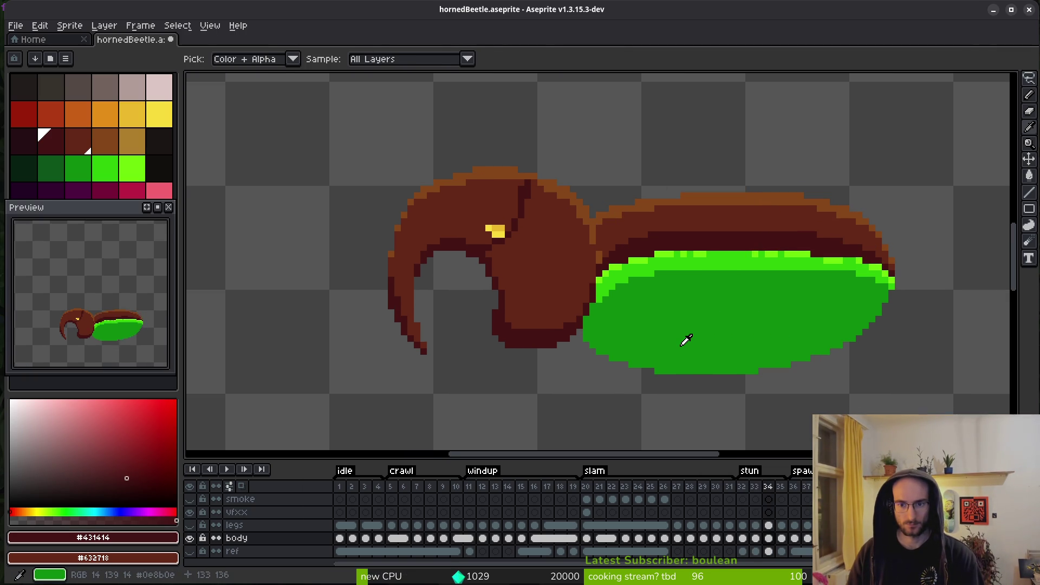
pyautogui.press('Left')
pyautogui.press('Left')
pyautogui.press('m')
pyautogui.hotkey('ctrl', 's')
pyautogui.hscroll(3, 676, 334)
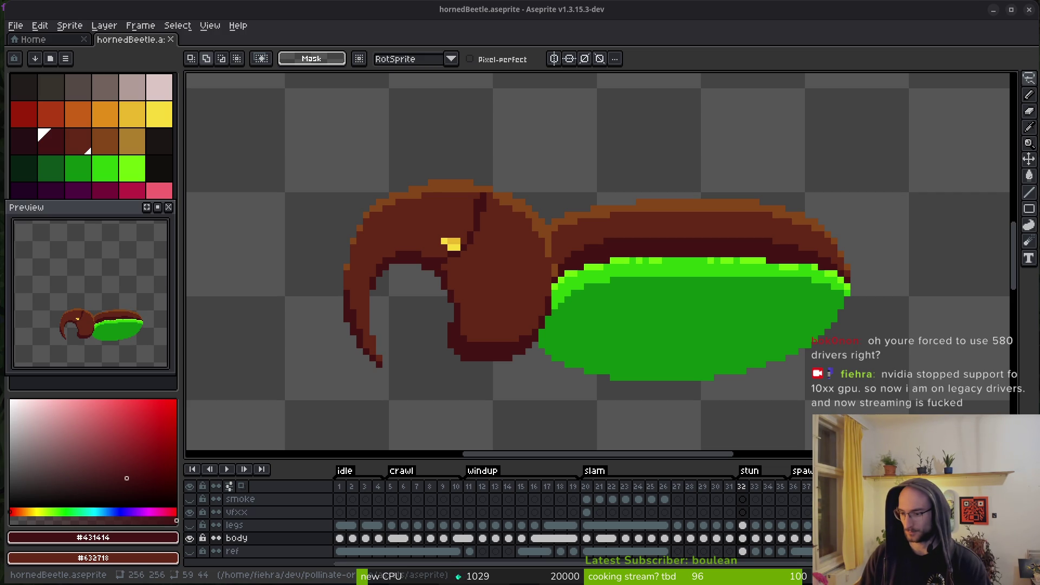
pyautogui.hotkey('ctrl', 's')
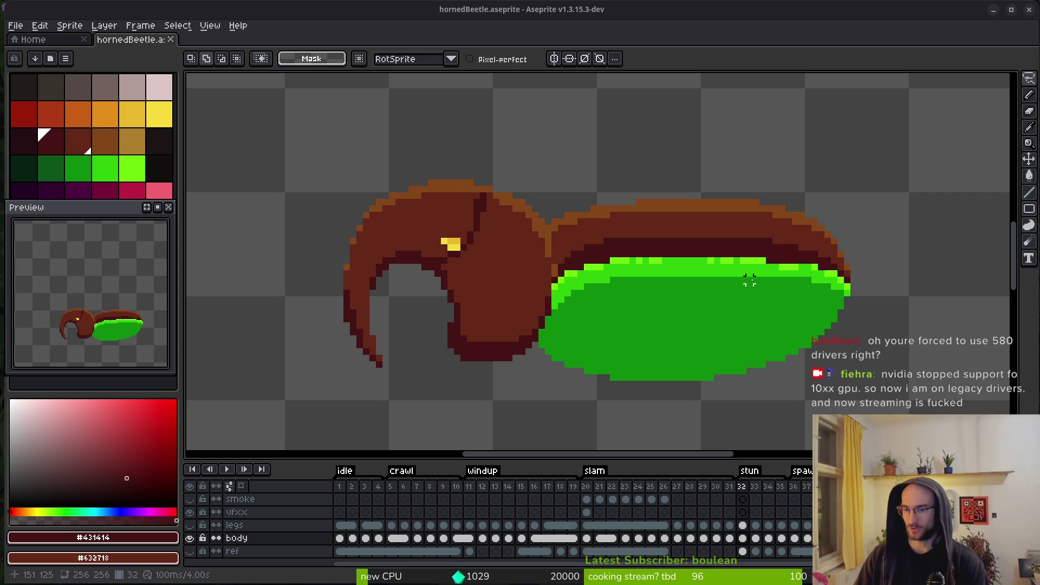
pyautogui.hscroll(2, 782, 302)
pyautogui.hscroll(3, 595, 287)
pyautogui.scroll(3, 556, 219)
# Step: Paint the stray orange shell-edge pixel with the dark red-brown #632718
pyautogui.keyDown('alt'); pyautogui.click(573, 179); pyautogui.keyUp('alt')
pyautogui.press('b')
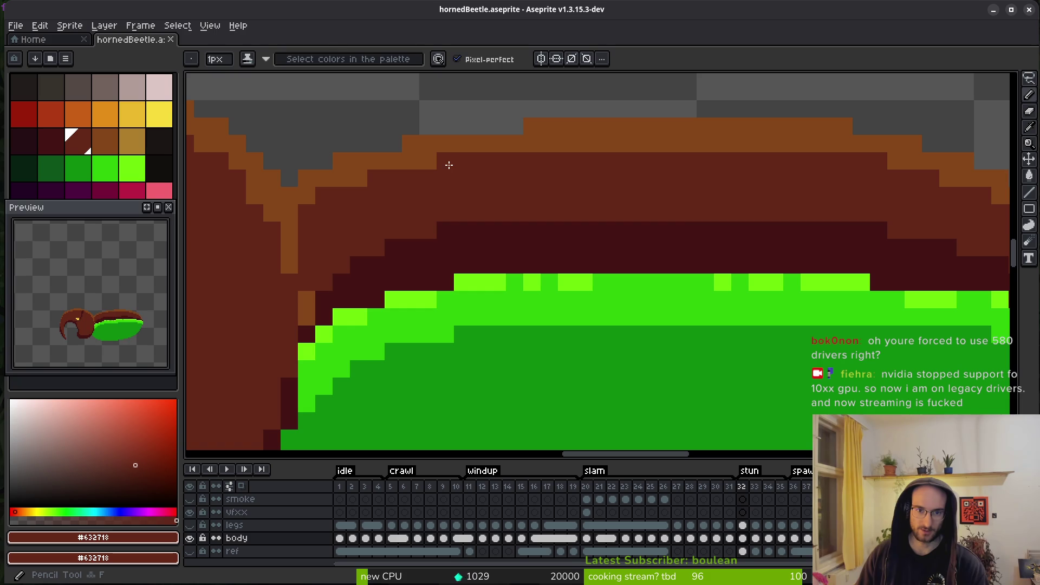
pyautogui.click(358, 177)
pyautogui.press('alt')
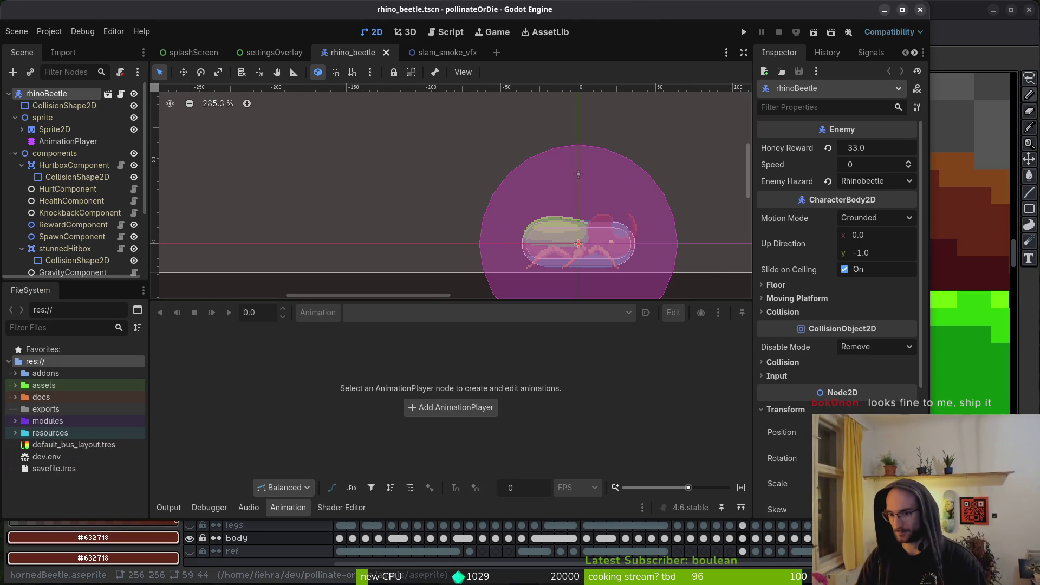
# Step: Maximize Godot and save the rhino_beetle scene, then save hornedBeetle.aseprite
pyautogui.press('super+Up')
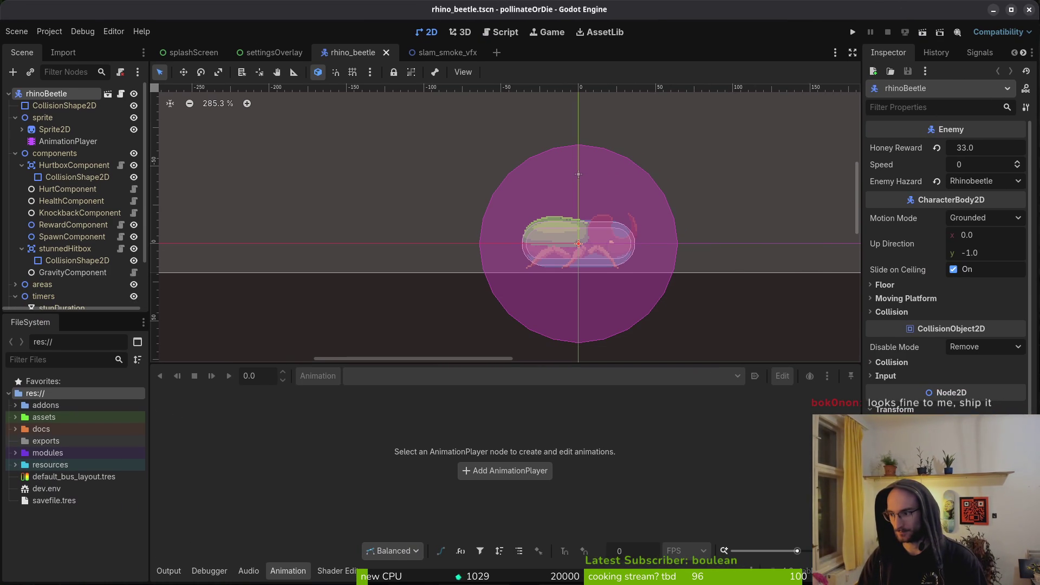
pyautogui.hotkey('ctrl', 's')
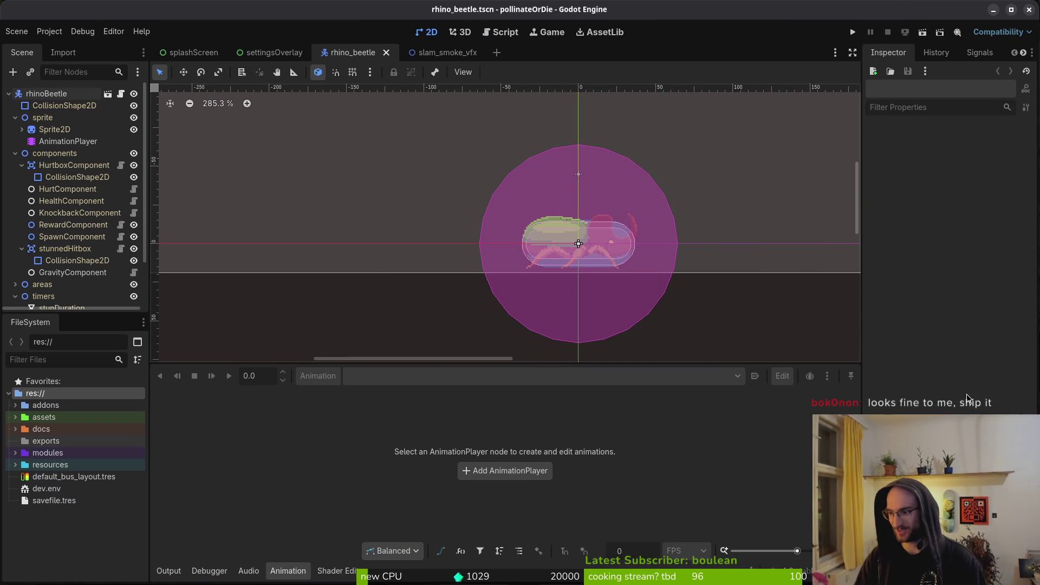
pyautogui.hotkey('alt', 'Tab')
pyautogui.scroll(-4, 620, 304)
pyautogui.hotkey('ctrl', 's')
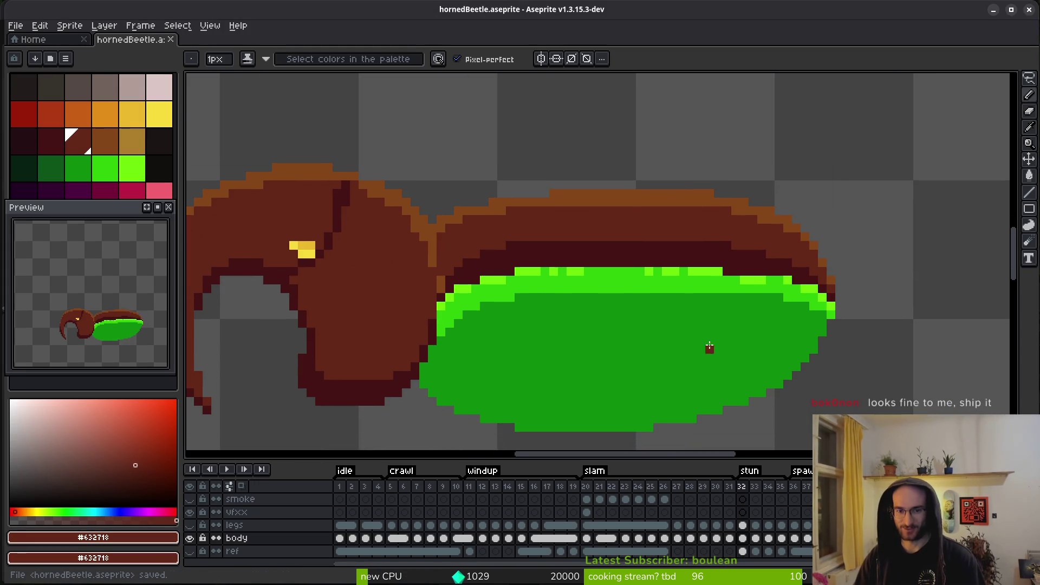
# Step: Paint the orange stair pixels and the orange row along the shell rim dark brown
pyautogui.scroll(5, 676, 271)
pyautogui.scroll(-3, 777, 323)
pyautogui.scroll(3, 708, 262)
pyautogui.moveTo(847, 329); pyautogui.dragTo(685, 313)
pyautogui.click(624, 281)
pyautogui.click(559, 255)
pyautogui.hscroll(-5, 551, 230)
pyautogui.click(712, 241)
pyautogui.click(738, 241)
pyautogui.moveTo(608, 241)
pyautogui.mouseDown()
pyautogui.moveTo(457, 249)
pyautogui.moveTo(549, 260)
pyautogui.moveTo(661, 241)
pyautogui.mouseUp()
# Step: Darken the remaining orange bump and stair pixels on the rim, then save the file
pyautogui.hscroll(-5, 623, 254)
pyautogui.click(621, 243)
pyautogui.click(439, 269)
pyautogui.click(307, 295)
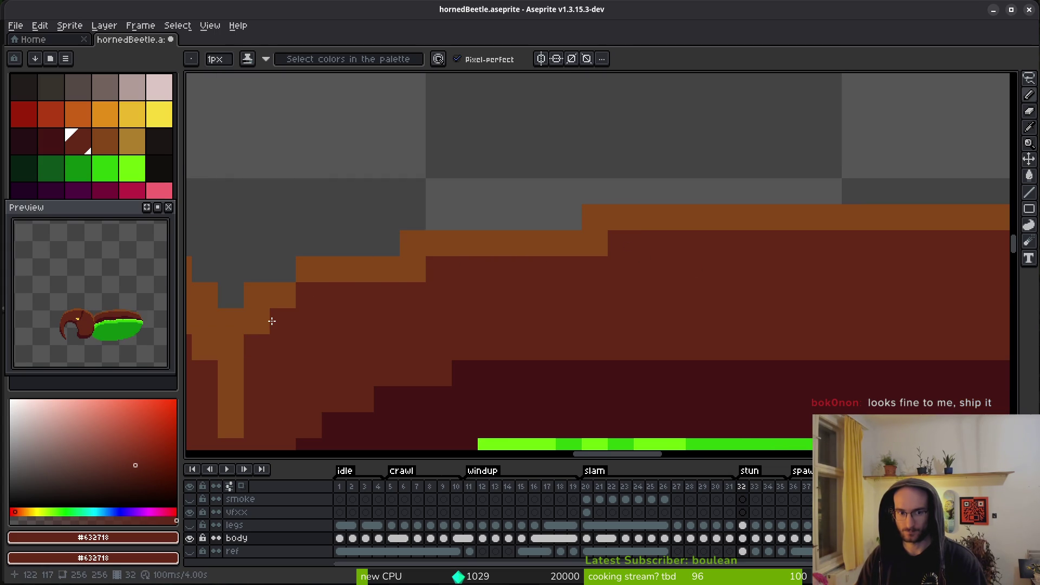
pyautogui.click(417, 271)
pyautogui.scroll(-3, 390, 341)
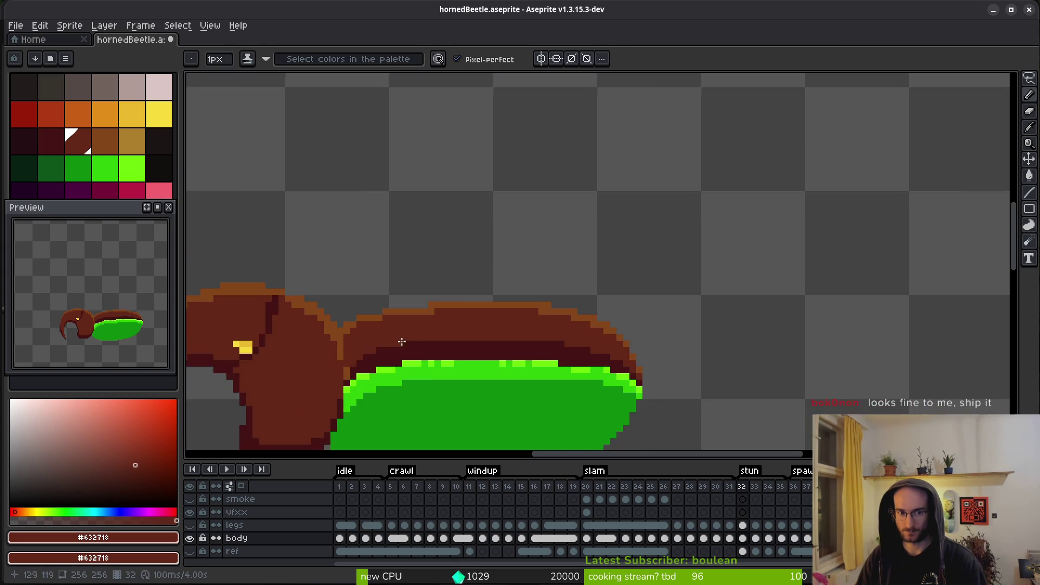
pyautogui.scroll(-1, 500, 301)
pyautogui.hotkey('ctrl', 's')
# Step: On stun frame 33, lasso the beetle's body and nudge it down
pyautogui.press('i')
pyautogui.press('Right')
pyautogui.press('Right')
pyautogui.press('Left')
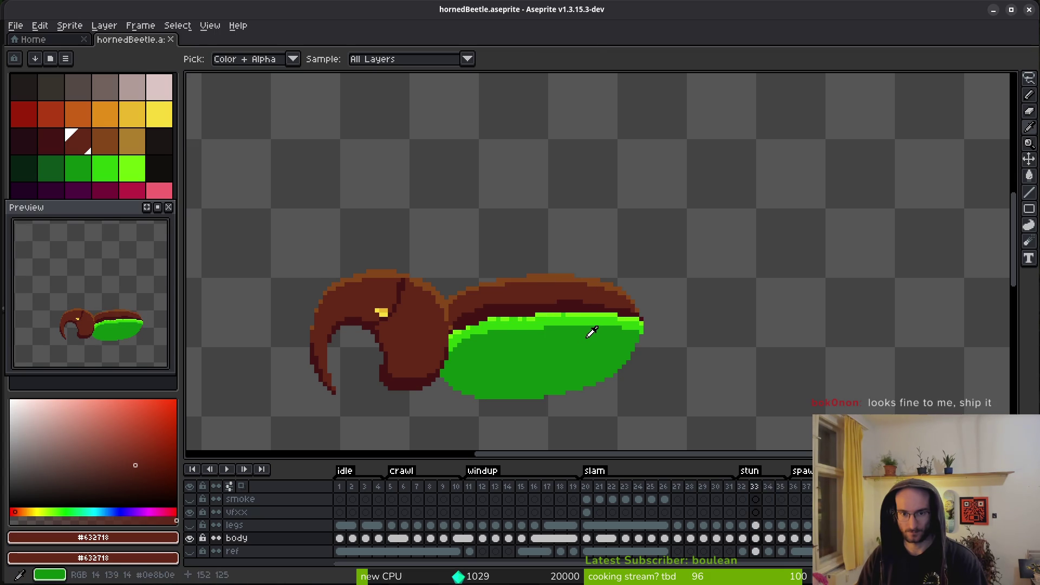
pyautogui.press('Left')
pyautogui.press('b')
pyautogui.press('q')
pyautogui.moveTo(553, 245)
pyautogui.mouseDown()
pyautogui.moveTo(457, 318)
pyautogui.moveTo(569, 239)
pyautogui.moveTo(552, 246)
pyautogui.mouseUp()
pyautogui.press('Down')
pyautogui.press('Down')
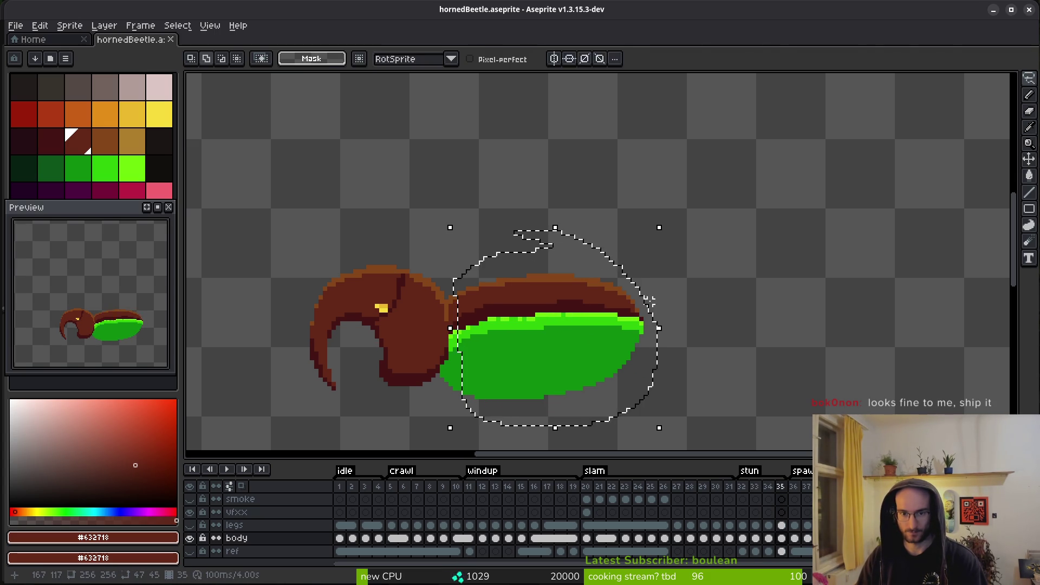
# Step: Check stun frames 32–36, drop the body selection and save hornedBeetle.aseprite
pyautogui.press('Right')
pyautogui.press('i')
pyautogui.press('Right')
pyautogui.press('Right')
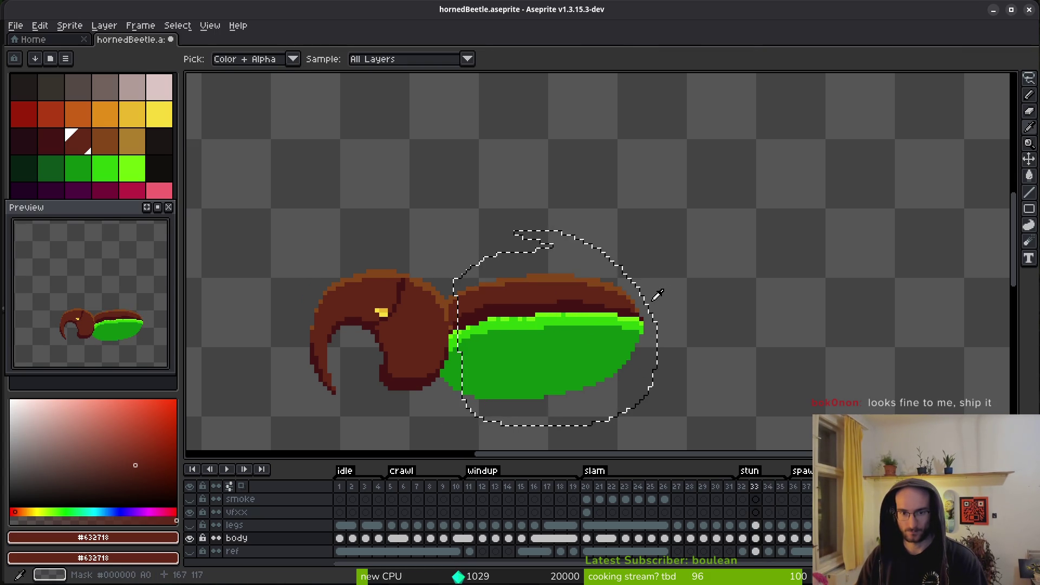
pyautogui.press('Left')
pyautogui.press('Left')
pyautogui.press('Left')
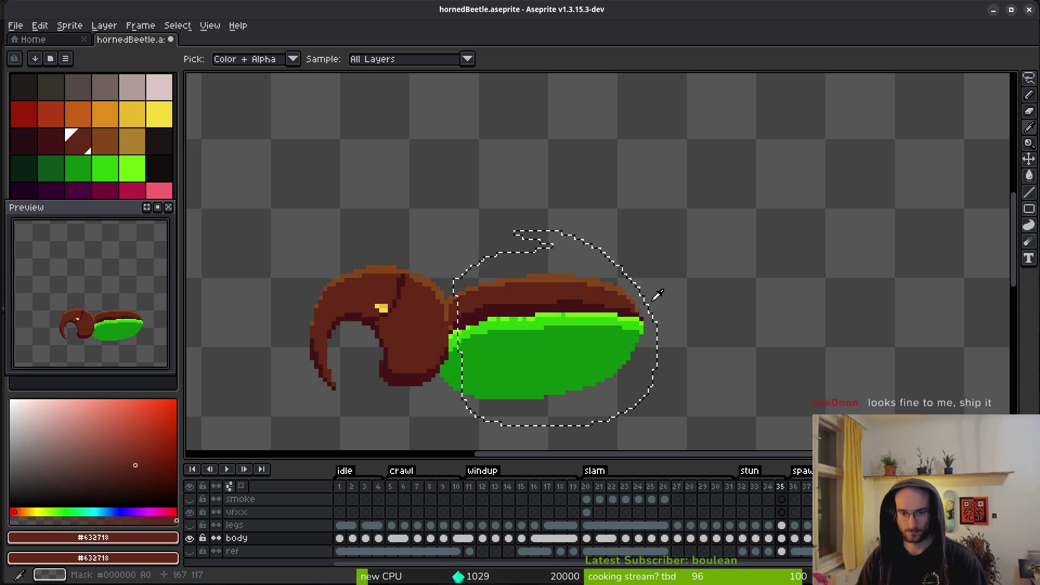
pyautogui.press('v')
pyautogui.hotkey('ctrl', 'd')
pyautogui.press('Right')
pyautogui.press('Right')
pyautogui.hotkey('ctrl', 's')
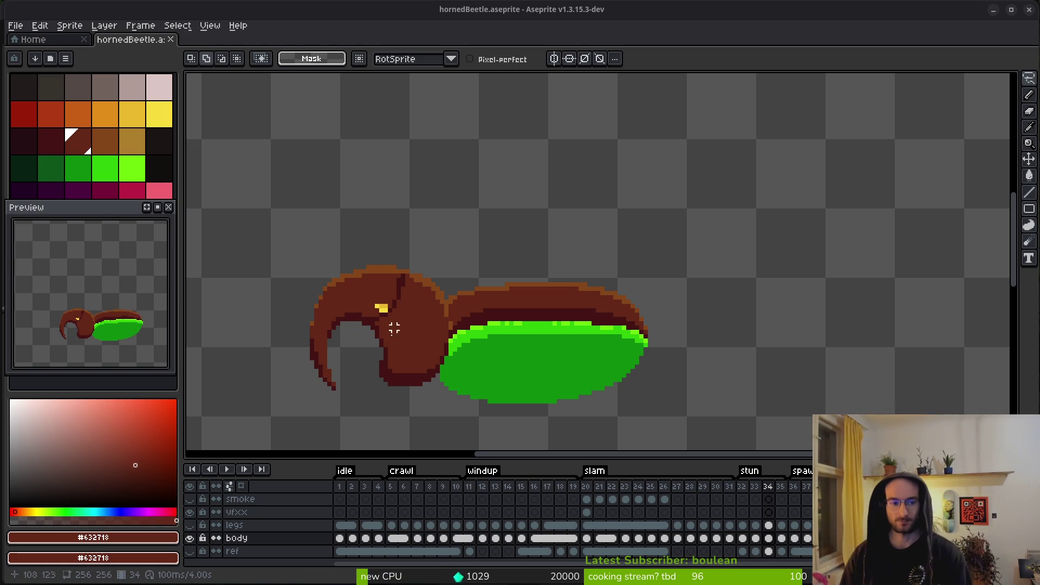
# Step: Clear the legs cels on stun frames 32–35, leaving the beetle legless
pyautogui.hotkey('ctrl', 's')
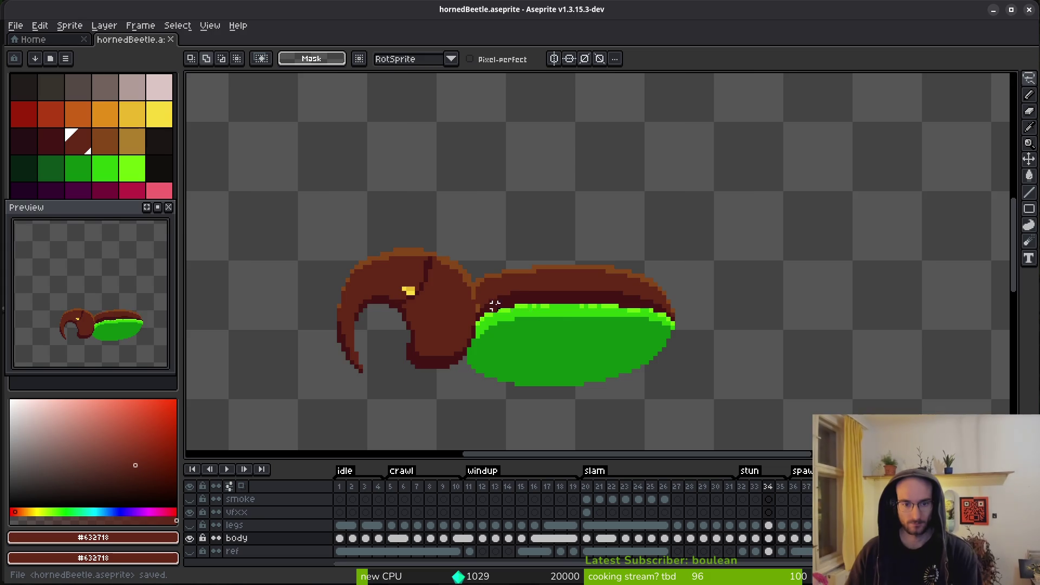
pyautogui.moveTo(489, 304); pyautogui.dragTo(607, 315)
pyautogui.scroll(1, 623, 225)
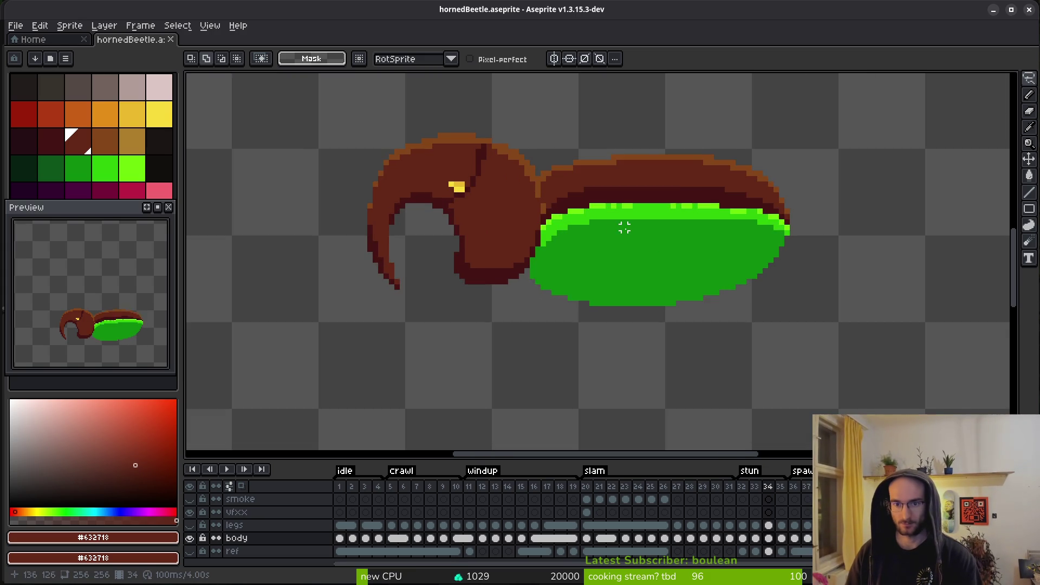
pyautogui.press('Right')
pyautogui.press('i')
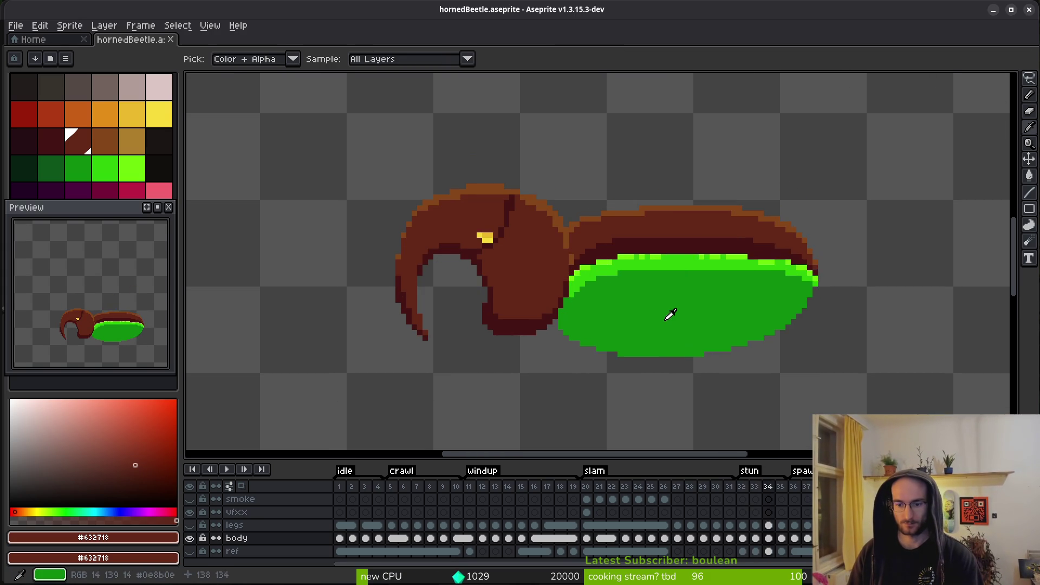
pyautogui.press('Left')
pyautogui.press('Left')
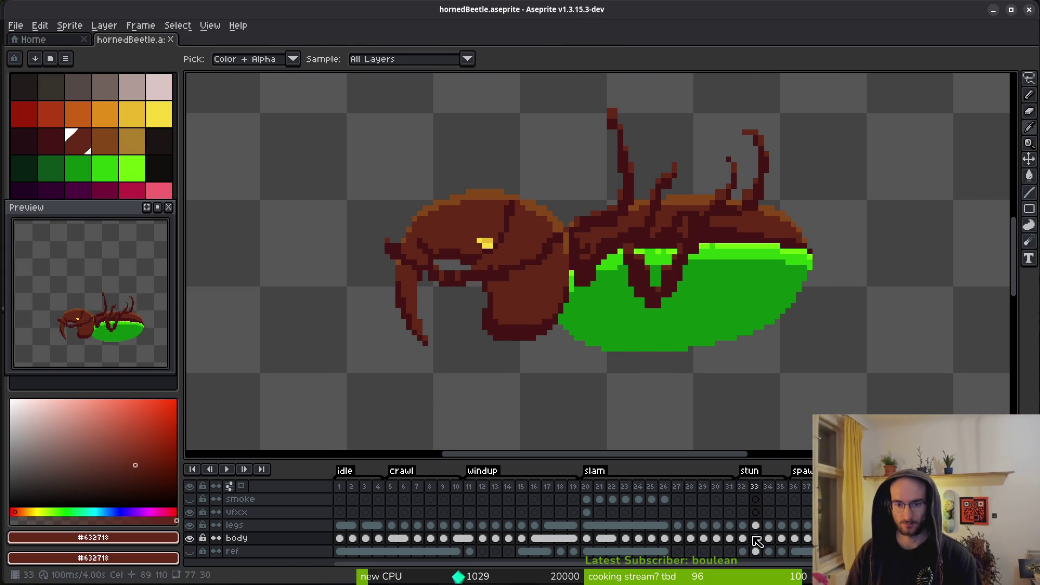
pyautogui.press('m')
pyautogui.moveTo(743, 525); pyautogui.dragTo(781, 525)
pyautogui.press('Delete')
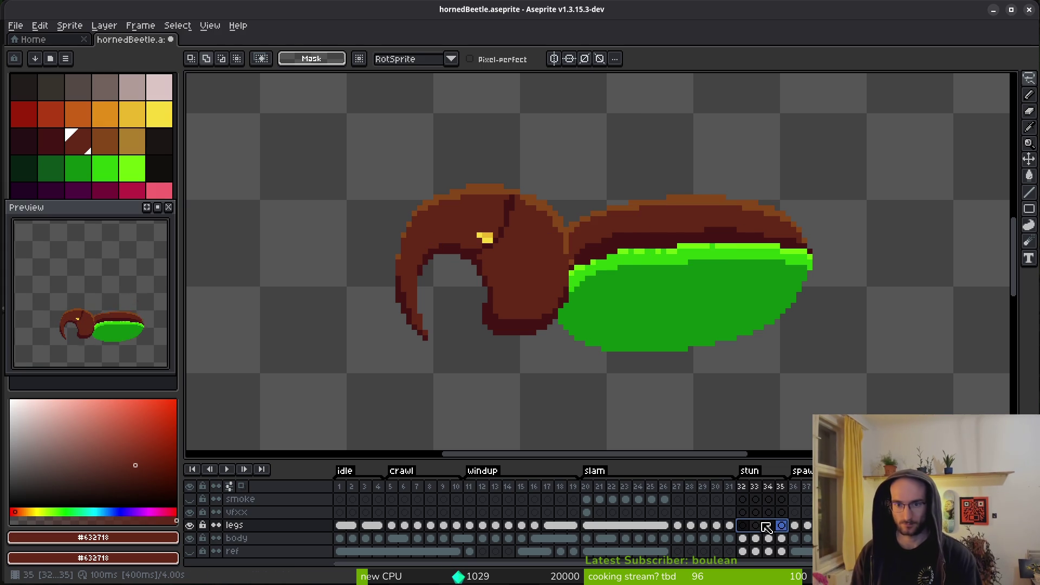
# Step: From frame 31 on the legs layer, save, then advance to stun frame 32 with the upturned beetle
pyautogui.click(729, 525)
pyautogui.moveTo(618, 322); pyautogui.dragTo(626, 323)
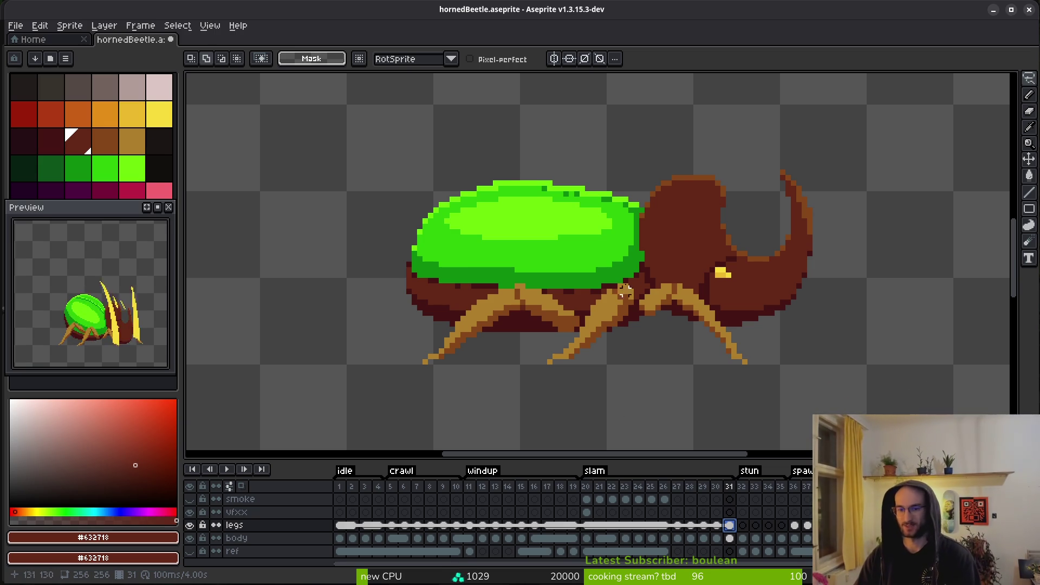
pyautogui.scroll(-2, 629, 296)
pyautogui.scroll(3, 617, 271)
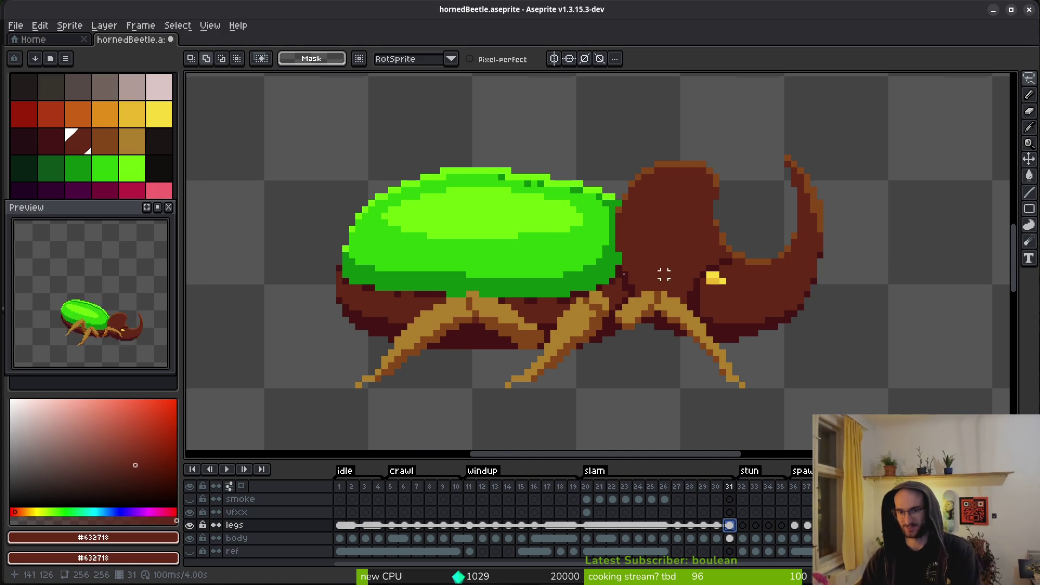
pyautogui.hscroll(2, 650, 304)
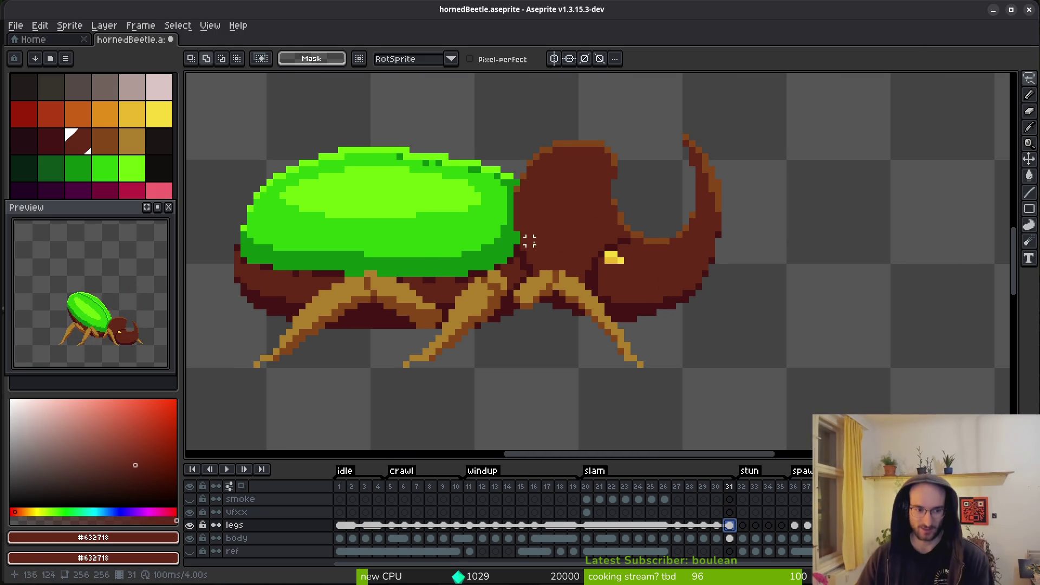
pyautogui.hscroll(-1, 530, 239)
pyautogui.scroll(-1, 542, 249)
pyautogui.hscroll(-2, 567, 259)
pyautogui.hotkey('ctrl', 's')
pyautogui.hscroll(-3, 567, 260)
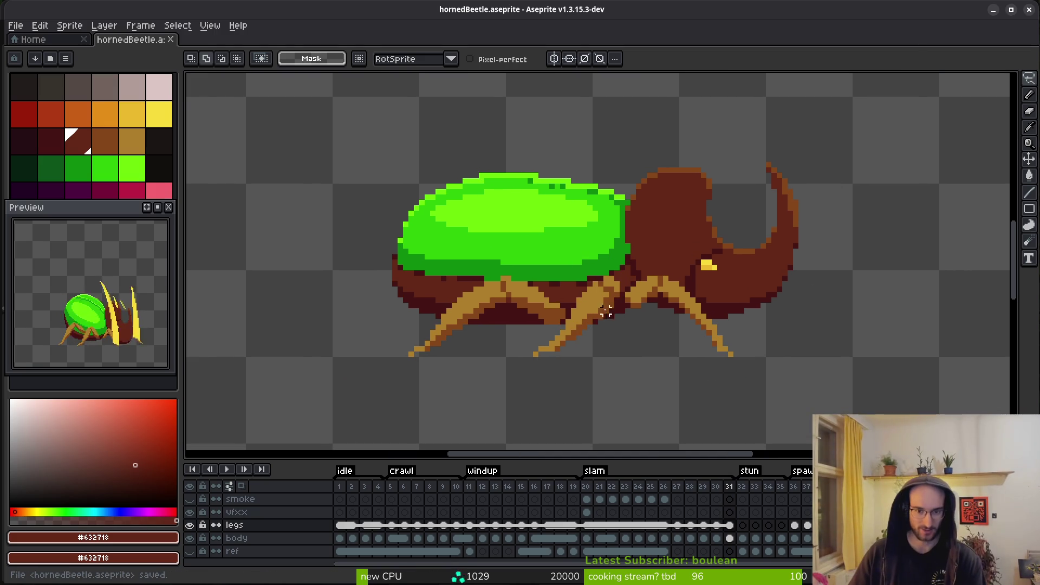
pyautogui.scroll(-1, 699, 305)
pyautogui.hscroll(1, 699, 305)
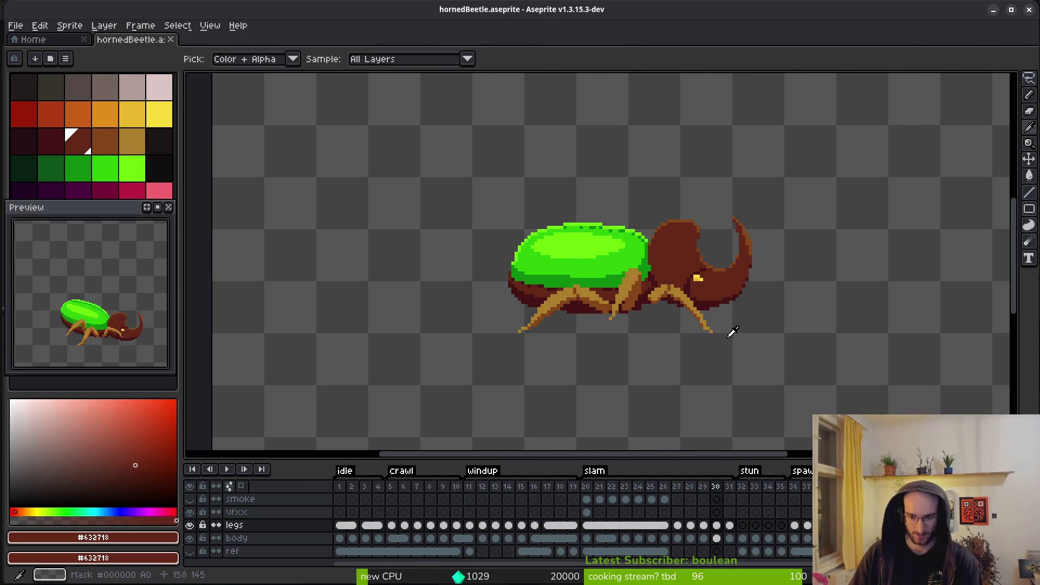
pyautogui.press('Right')
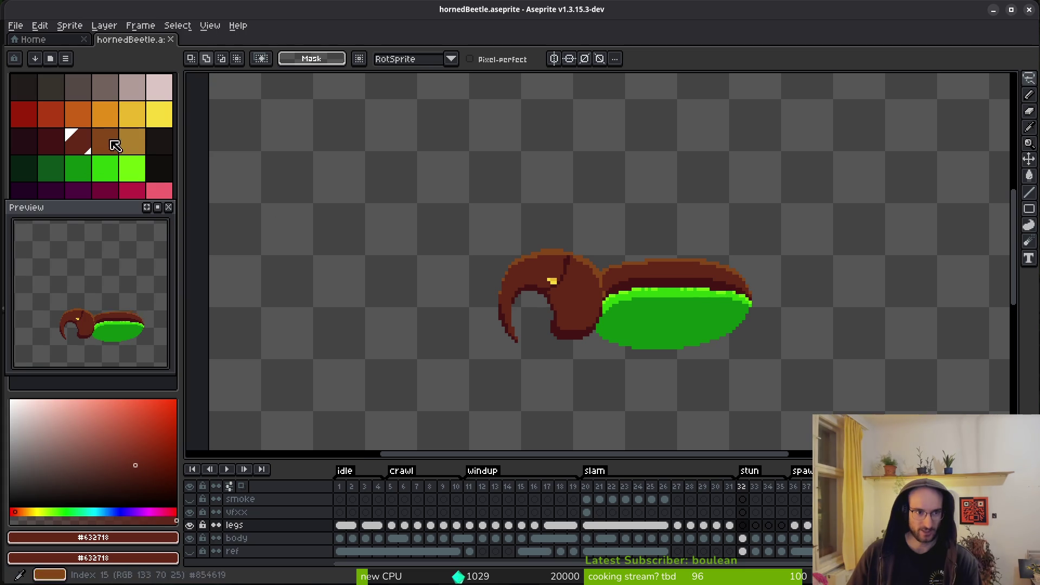
pyautogui.click(132, 141)
pyautogui.rightClick(105, 141)
pyautogui.scroll(1, 743, 287)
pyautogui.press('Left')
pyautogui.press('i')
pyautogui.press('Right')
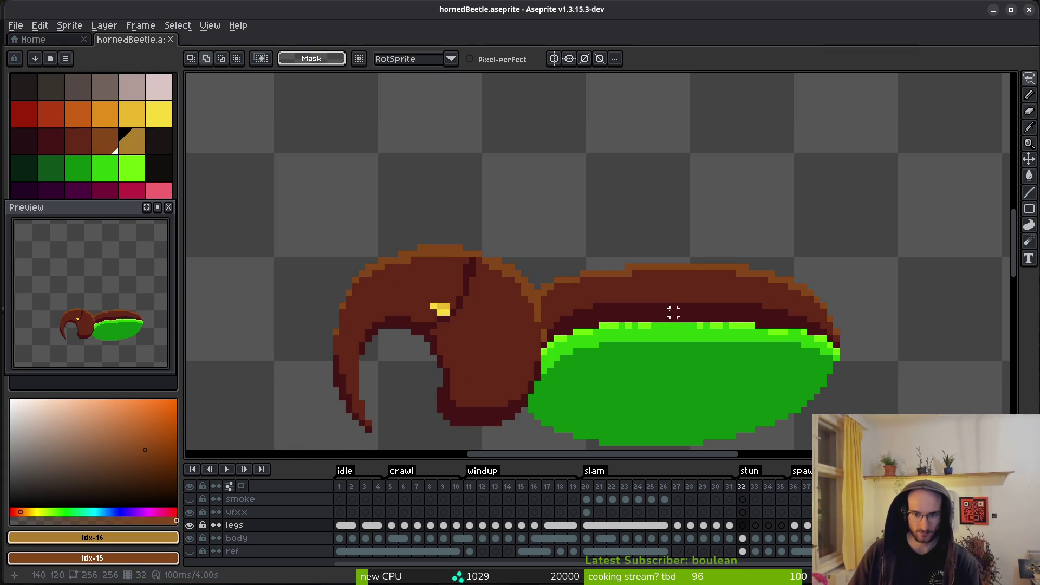
pyautogui.press('b')
pyautogui.press('Left')
pyautogui.press('Right')
pyautogui.scroll(1, 596, 274)
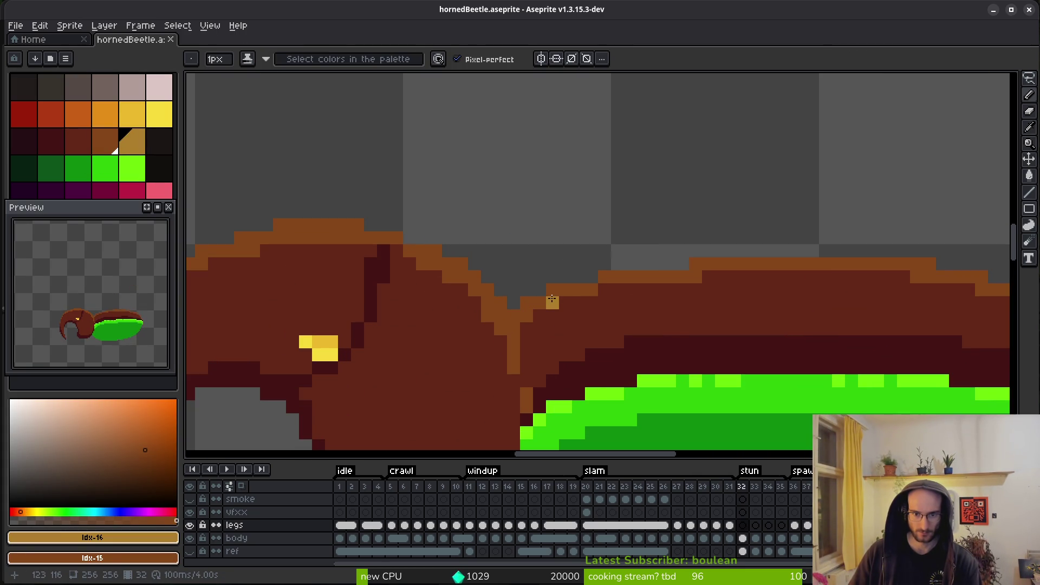
pyautogui.moveTo(560, 309); pyautogui.dragTo(607, 246)
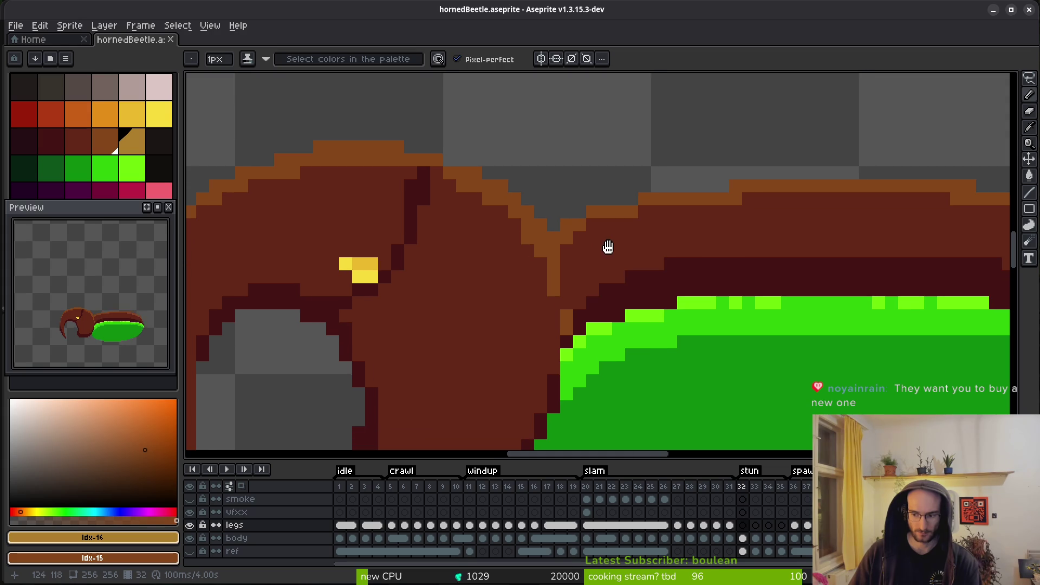
pyautogui.scroll(-3, 608, 246)
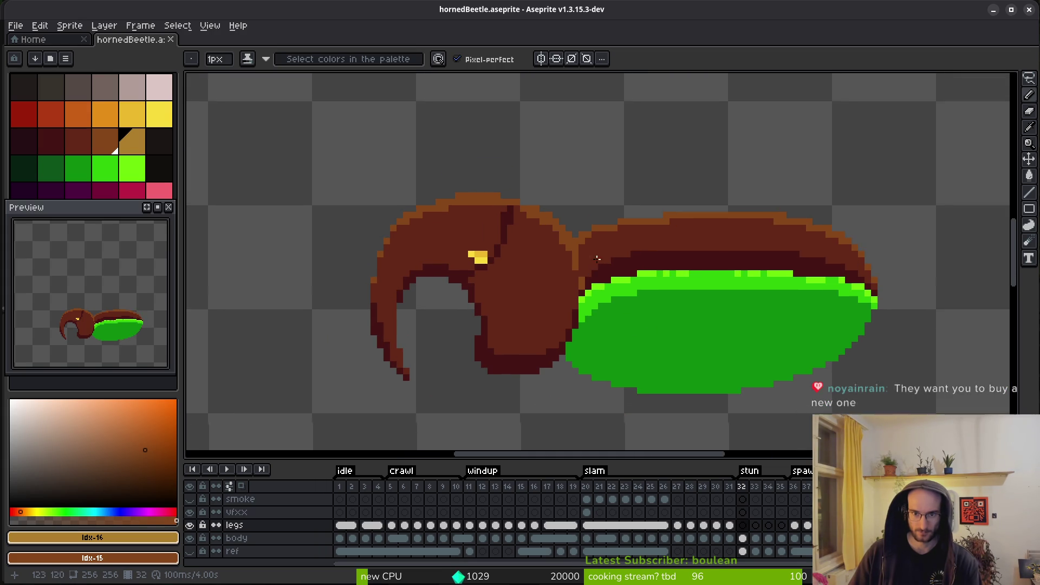
pyautogui.scroll(2, 596, 247)
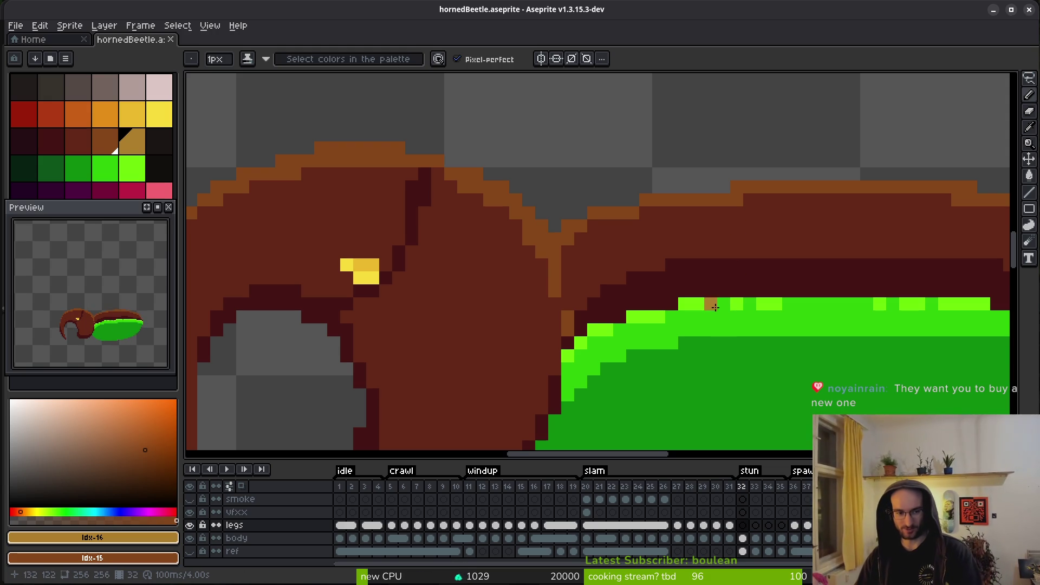
pyautogui.hscroll(2, 715, 308)
pyautogui.press('alt')
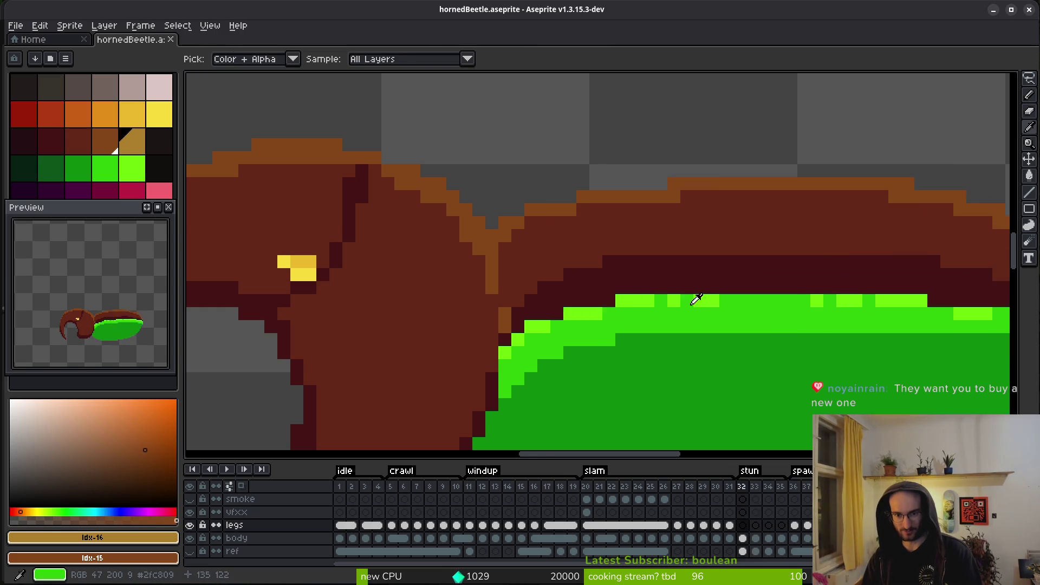
pyautogui.scroll(-3, 696, 300)
pyautogui.press('.')
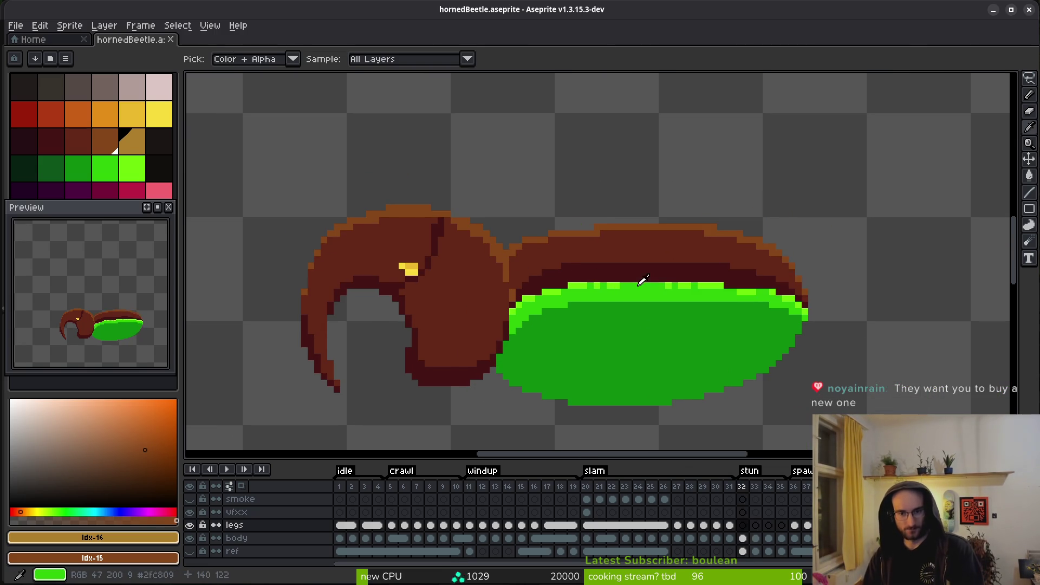
pyautogui.press(',')
pyautogui.press(',')
# Step: Copy the legs from frame 31 and paste them flipped upside down onto the beetle's back in frame 32
pyautogui.press('q')
pyautogui.moveTo(616, 241)
pyautogui.mouseDown()
pyautogui.moveTo(476, 241)
pyautogui.moveTo(674, 348)
pyautogui.moveTo(615, 325)
pyautogui.mouseUp()
pyautogui.moveTo(632, 216)
pyautogui.mouseDown()
pyautogui.moveTo(264, 393)
pyautogui.moveTo(539, 256)
pyautogui.mouseUp()
pyautogui.moveTo(592, 111)
pyautogui.mouseDown()
pyautogui.moveTo(587, 104)
pyautogui.moveTo(778, 343)
pyautogui.moveTo(623, 130)
pyautogui.mouseUp()
pyautogui.press('.')
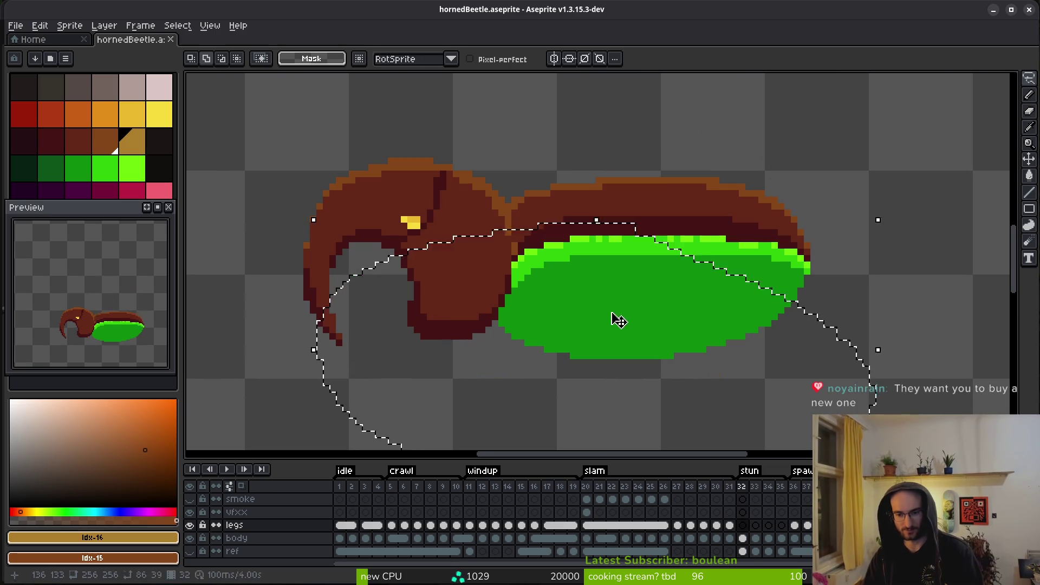
pyautogui.click(676, 313)
pyautogui.hotkey('shift', 'v')
pyautogui.moveTo(645, 311)
pyautogui.mouseDown()
pyautogui.moveTo(596, 233)
pyautogui.moveTo(608, 246)
pyautogui.moveTo(587, 170)
pyautogui.moveTo(594, 193)
pyautogui.moveTo(576, 193)
pyautogui.moveTo(567, 209)
pyautogui.moveTo(576, 207)
pyautogui.mouseUp()
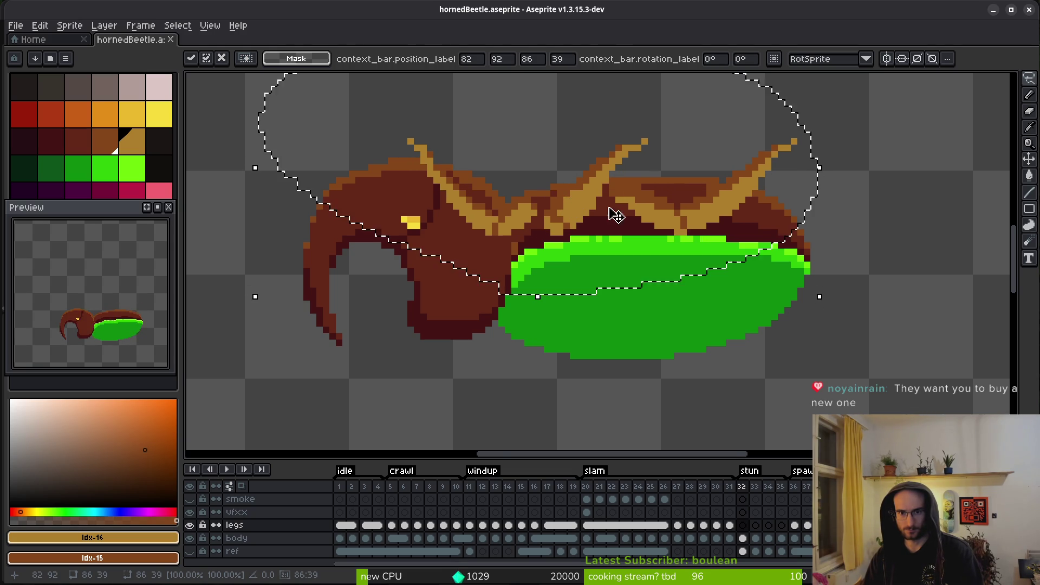
pyautogui.scroll(1, 639, 230)
pyautogui.hotkey('ctrl', 'd')
# Step: Replace the legs' brown shading with a temporary yellow
pyautogui.press('i')
pyautogui.click(661, 182)
pyautogui.press('g')
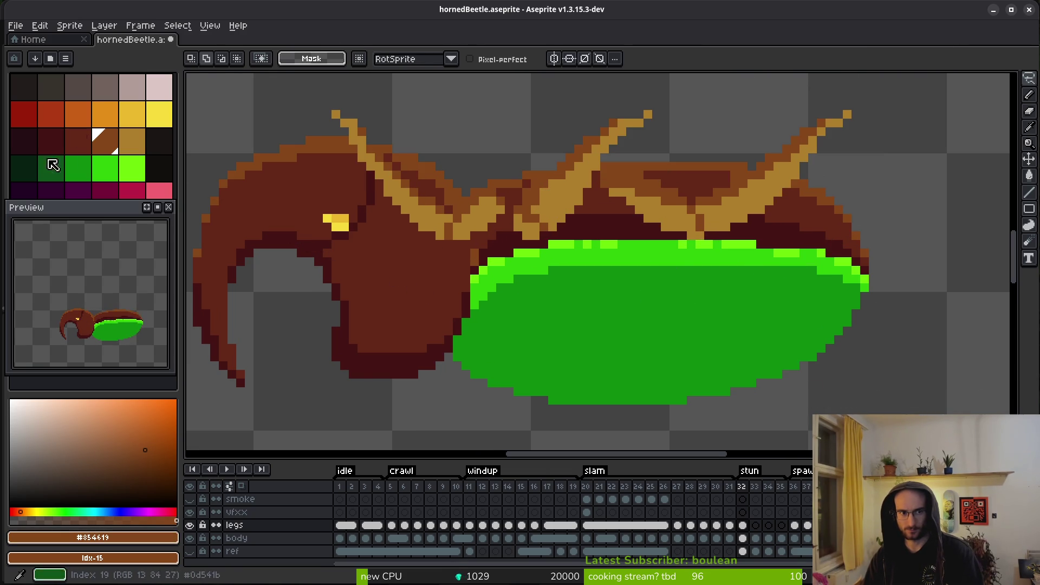
pyautogui.click(159, 113)
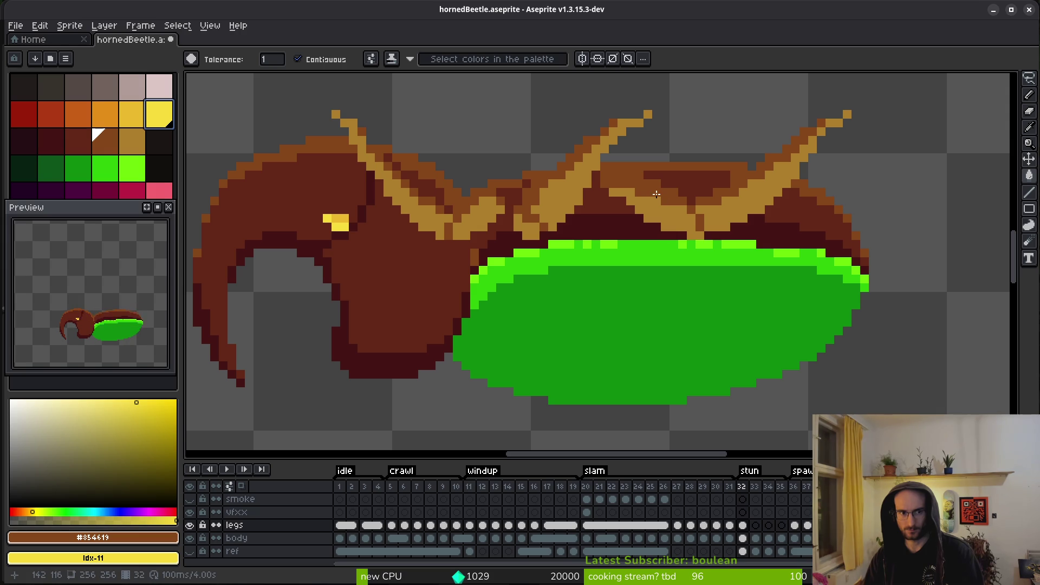
pyautogui.press('i')
pyautogui.click(665, 204)
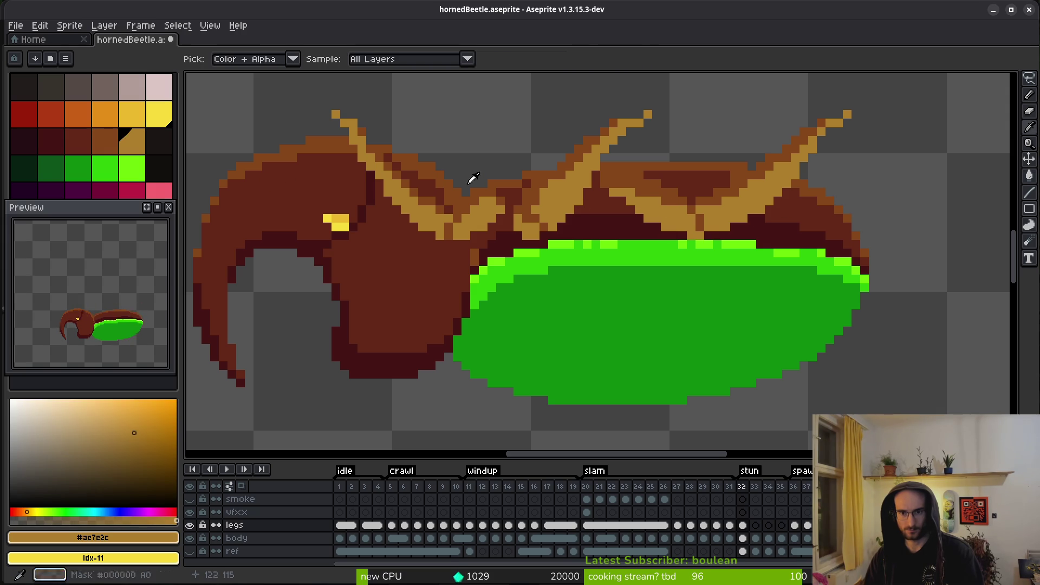
pyautogui.click(668, 184)
pyautogui.hotkey('shift', 'r')
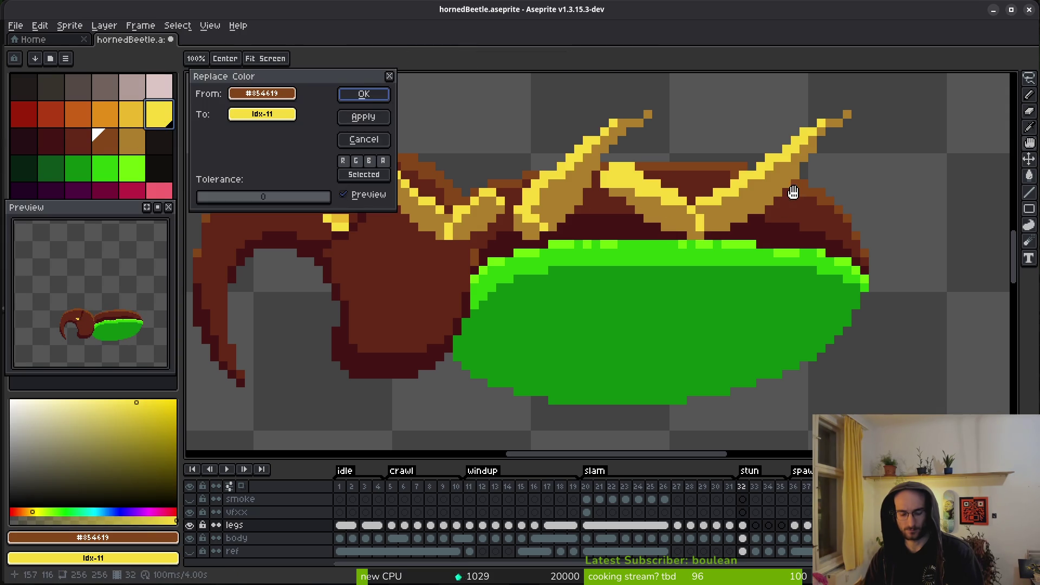
pyautogui.click(352, 91)
# Step: Replace the tan with brown and the yellow with tan, then save the sprite
pyautogui.keyDown('alt'); pyautogui.click(453, 186); pyautogui.keyUp('alt')
pyautogui.rightClick(114, 150)
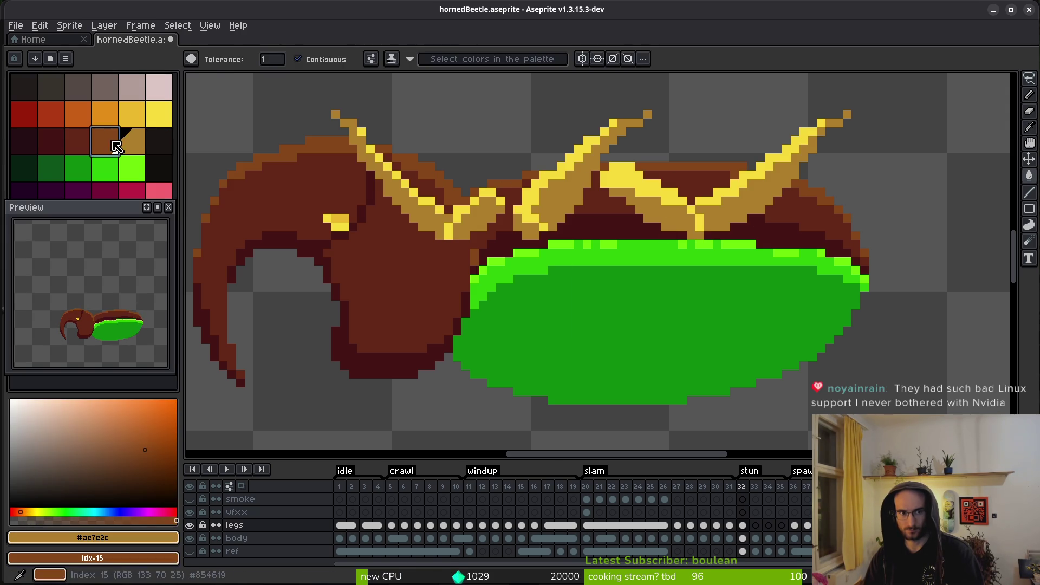
pyautogui.hotkey('shift', 'r')
pyautogui.click(363, 94)
pyautogui.click(160, 114)
pyautogui.press('w')
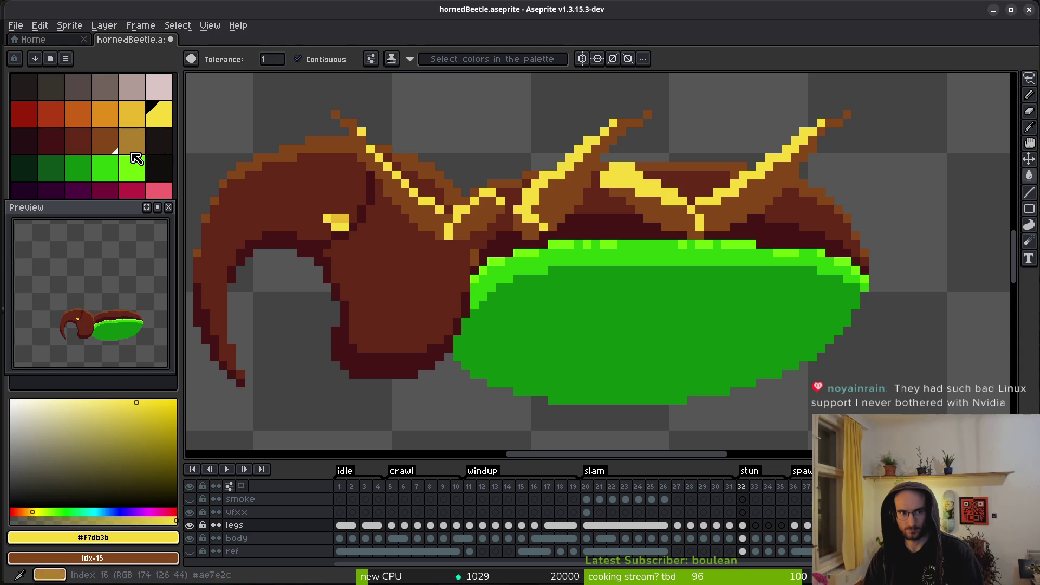
pyautogui.rightClick(131, 141)
pyautogui.hotkey('shift', 'r')
pyautogui.click(374, 93)
pyautogui.hotkey('ctrl', 's')
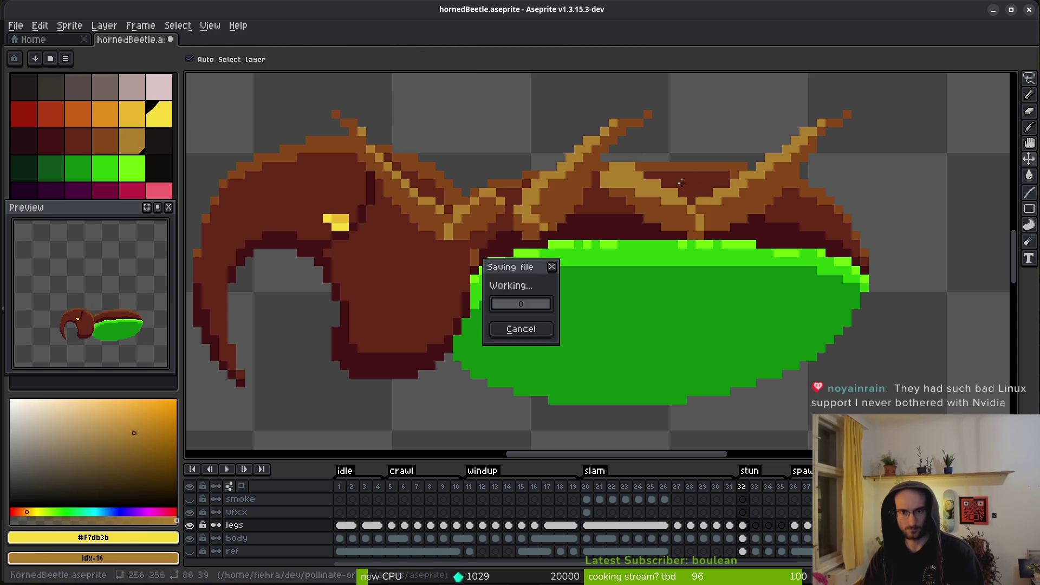
# Step: Compare the frames around the stun frame and sample the tan leg colour
pyautogui.scroll(-4, 670, 232)
pyautogui.scroll(4, 669, 232)
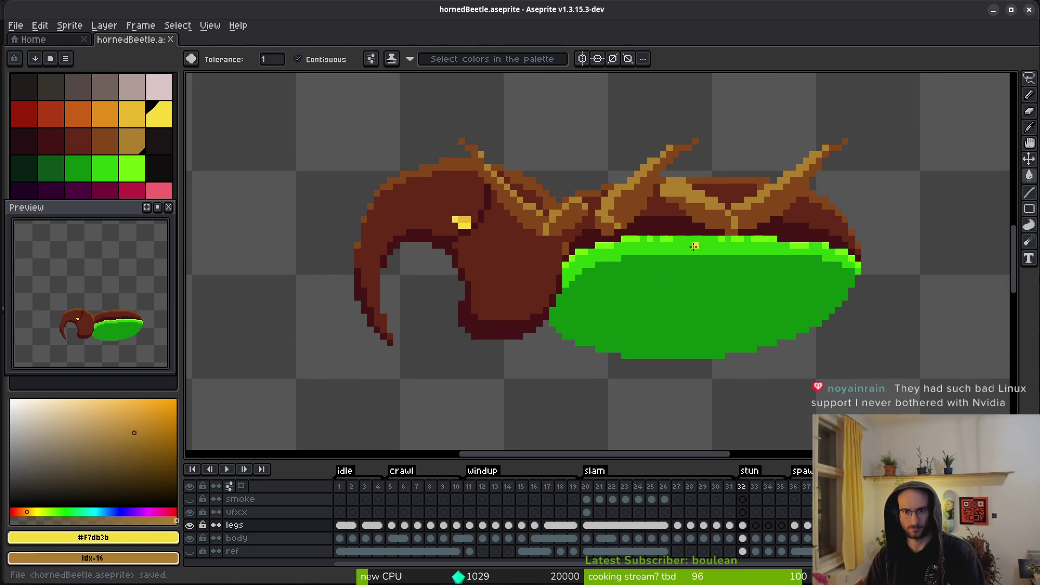
pyautogui.press('i')
pyautogui.press('Left')
pyautogui.press('Right')
pyautogui.press('Right')
pyautogui.press('Left')
pyautogui.press('w')
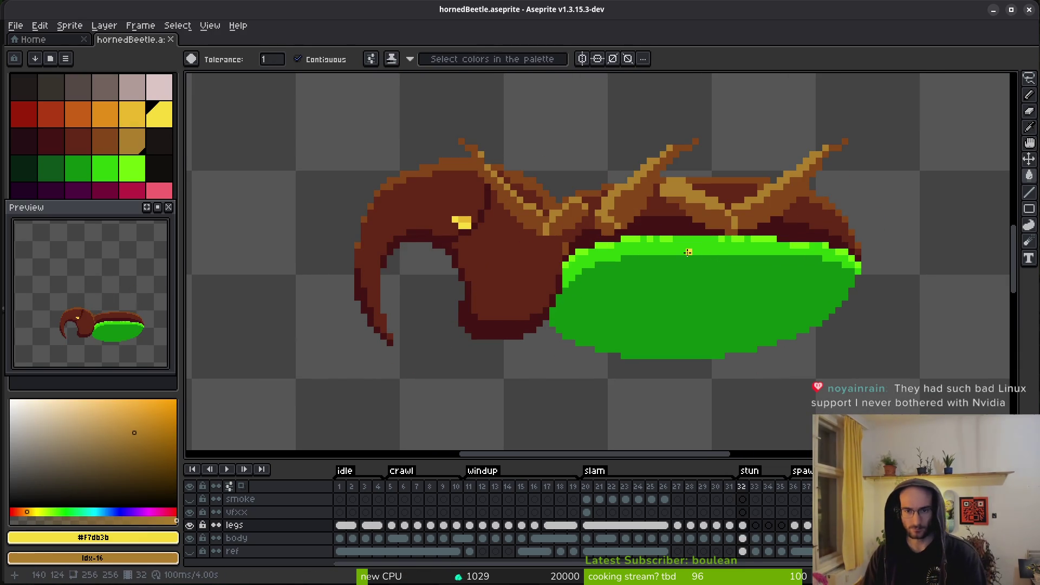
pyautogui.scroll(-5, 701, 223)
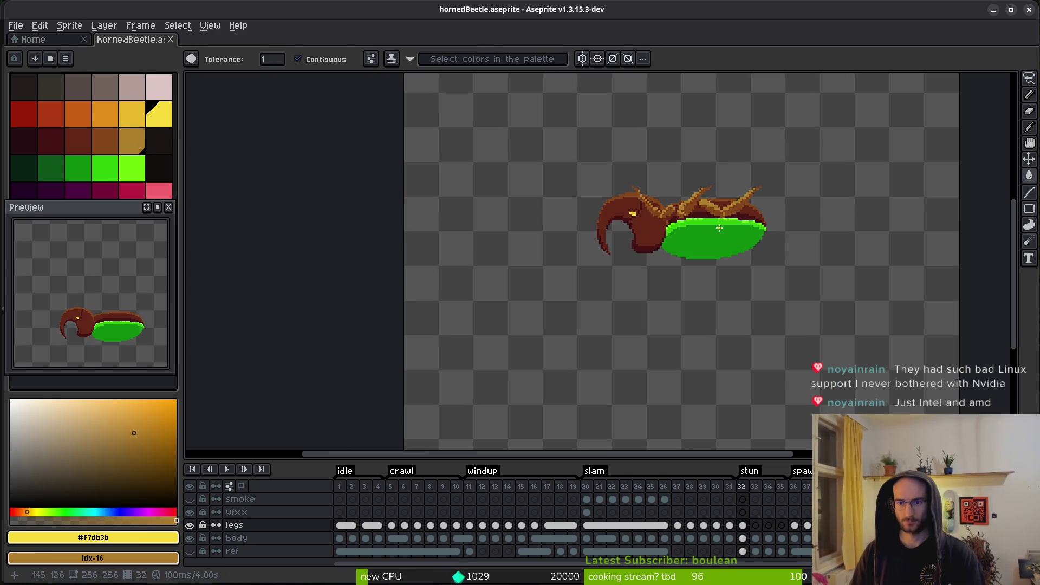
pyautogui.scroll(4, 761, 202)
pyautogui.scroll(3, 761, 203)
pyautogui.keyDown('alt'); pyautogui.click(708, 219); pyautogui.keyUp('alt')
# Step: Pencil tan along the right leg's highlight, upper diagonal and tip, plus one left-leg pixel
pyautogui.press('b')
pyautogui.moveTo(716, 210)
pyautogui.mouseDown()
pyautogui.moveTo(672, 255)
pyautogui.moveTo(580, 302)
pyautogui.moveTo(784, 286)
pyautogui.mouseUp()
pyautogui.moveTo(709, 150)
pyautogui.mouseDown()
pyautogui.moveTo(687, 149)
pyautogui.moveTo(631, 195)
pyautogui.moveTo(579, 254)
pyautogui.moveTo(577, 271)
pyautogui.mouseUp()
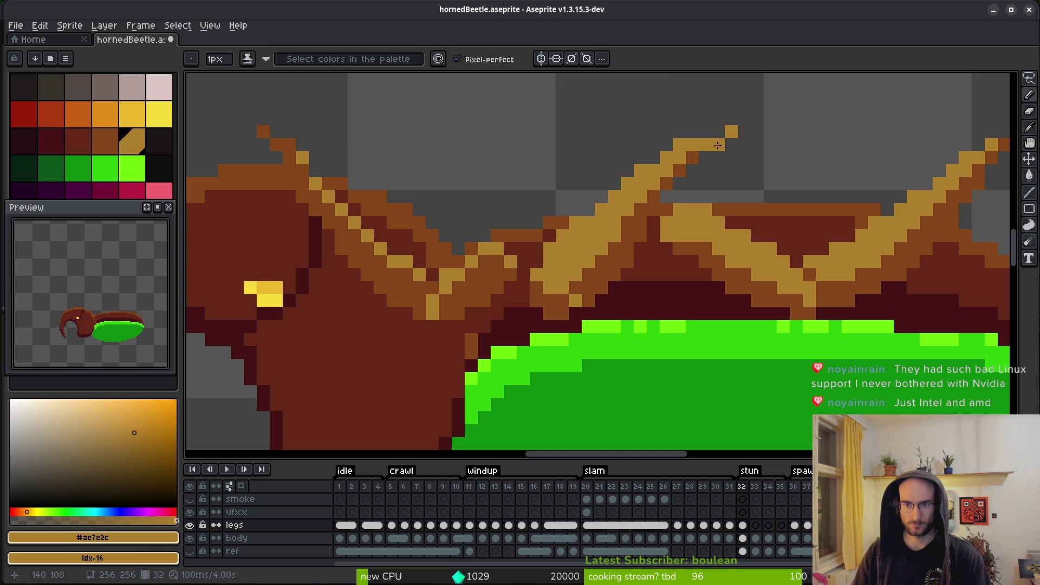
pyautogui.moveTo(988, 184); pyautogui.dragTo(872, 195)
pyautogui.moveTo(914, 144)
pyautogui.mouseDown()
pyautogui.moveTo(910, 157)
pyautogui.moveTo(876, 163)
pyautogui.mouseUp()
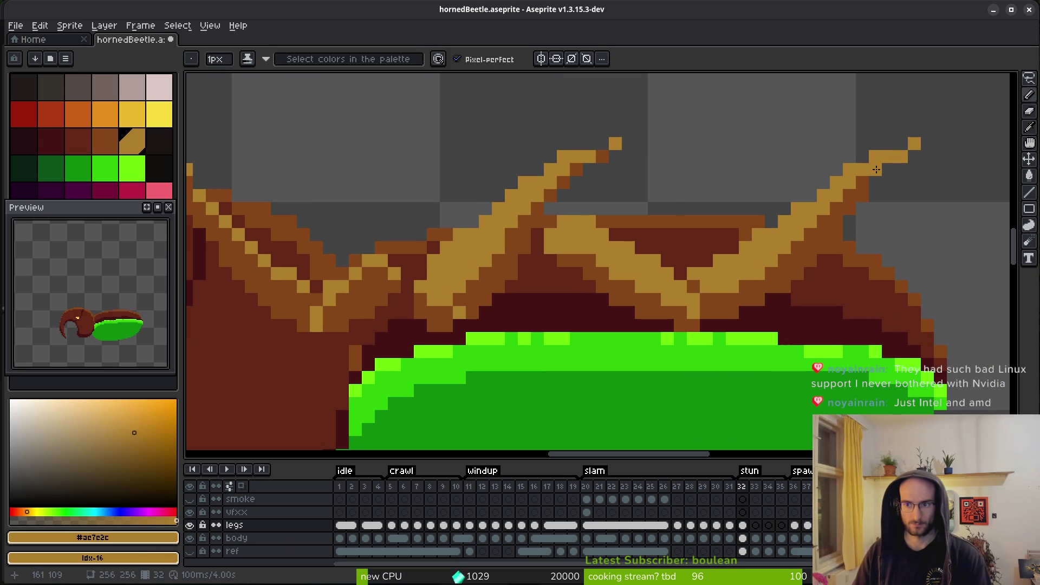
pyautogui.click(603, 157)
# Step: Paint tan pixels along the middle and left legs' diagonals, then save the sprite
pyautogui.hscroll(-5, 639, 234)
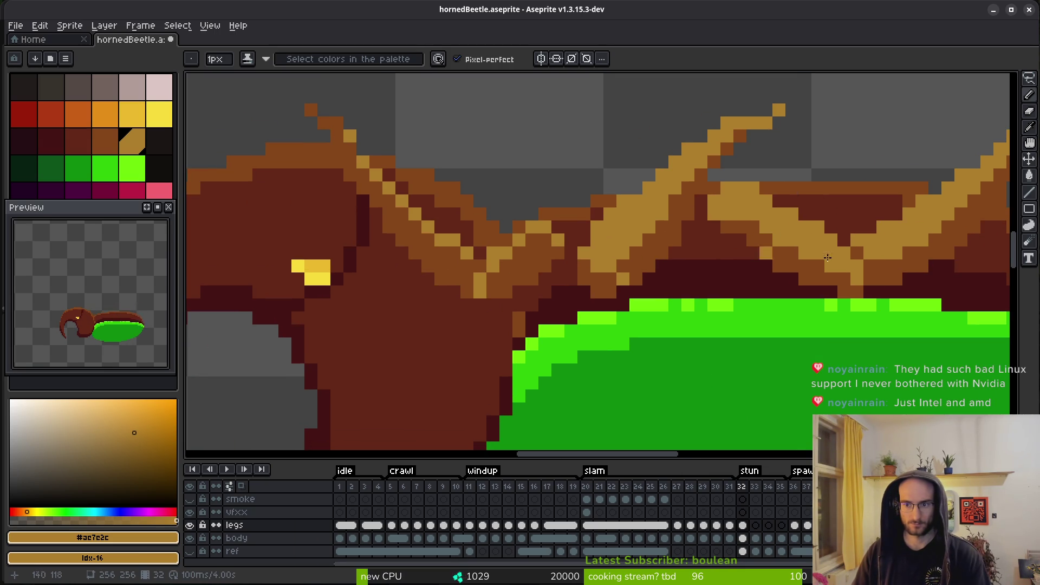
pyautogui.scroll(1, 703, 231)
pyautogui.moveTo(622, 305); pyautogui.dragTo(693, 265)
pyautogui.moveTo(650, 293); pyautogui.dragTo(694, 271)
pyautogui.moveTo(603, 262); pyautogui.dragTo(713, 292)
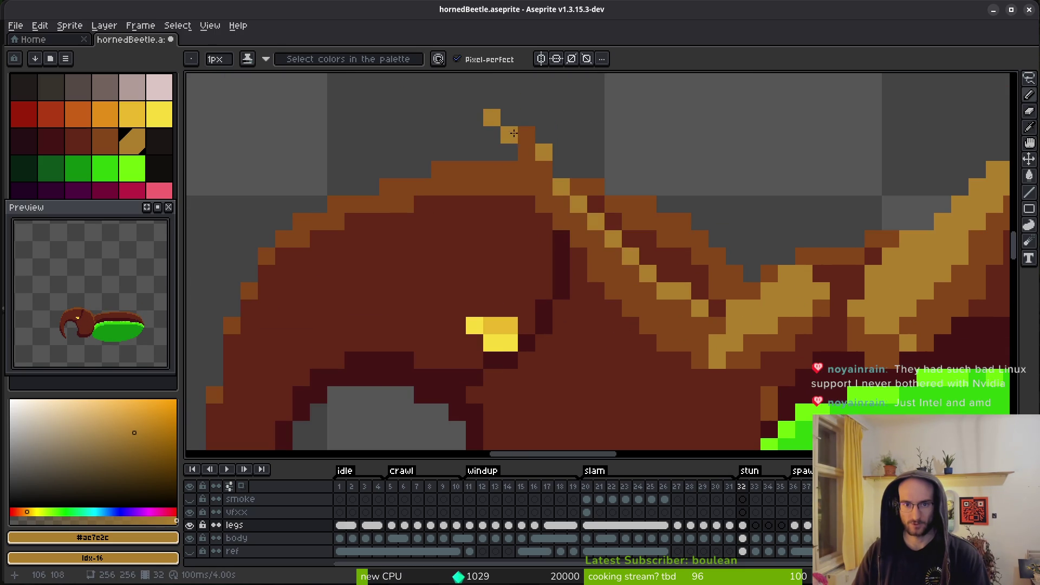
pyautogui.click(551, 168)
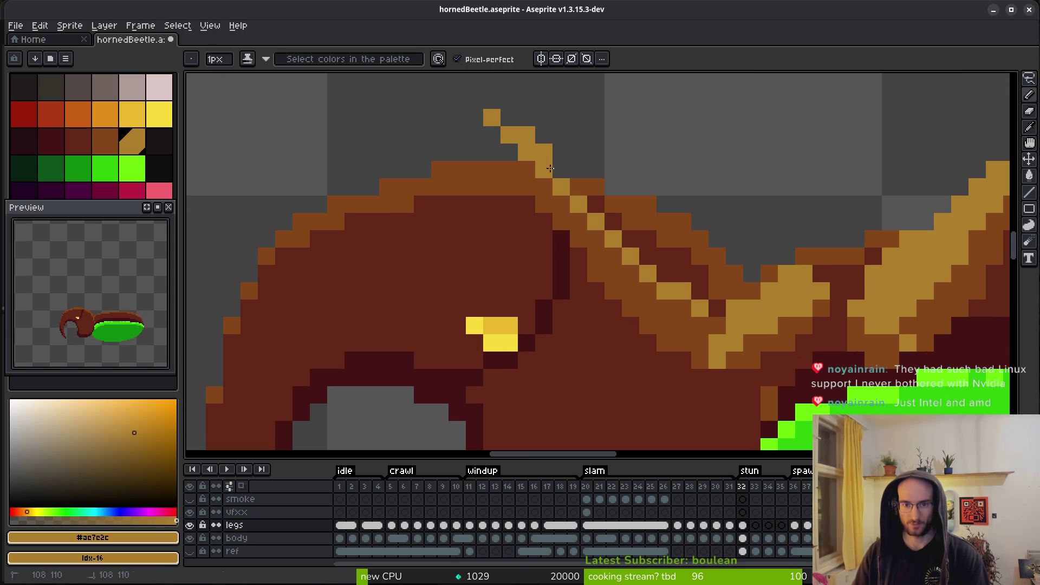
pyautogui.moveTo(564, 197)
pyautogui.mouseDown()
pyautogui.moveTo(639, 293)
pyautogui.moveTo(699, 325)
pyautogui.moveTo(652, 305)
pyautogui.mouseUp()
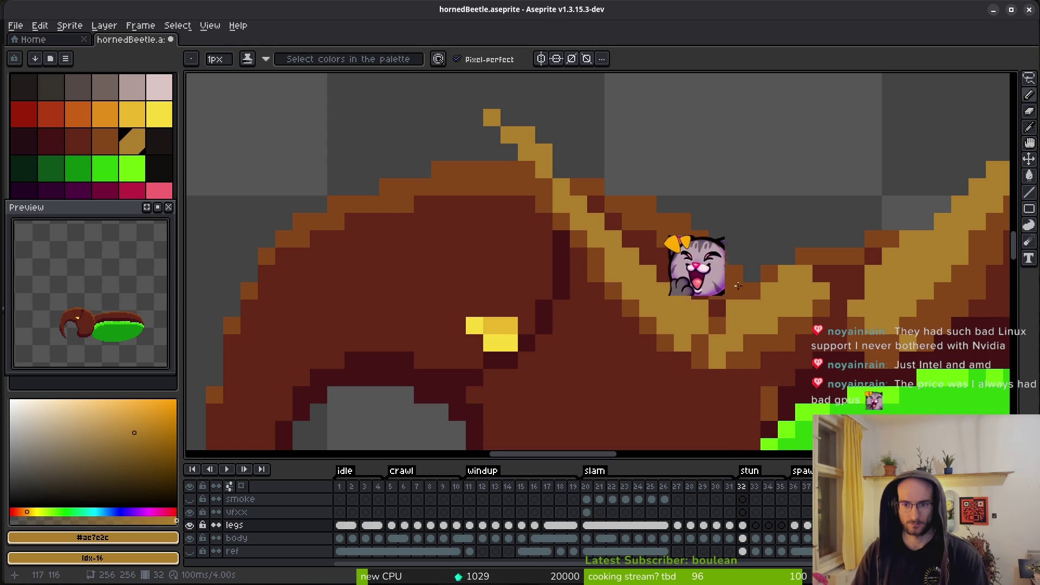
pyautogui.scroll(-3, 807, 325)
pyautogui.hscroll(5, 720, 267)
pyautogui.scroll(-4, 725, 266)
pyautogui.hotkey('ctrl', 's')
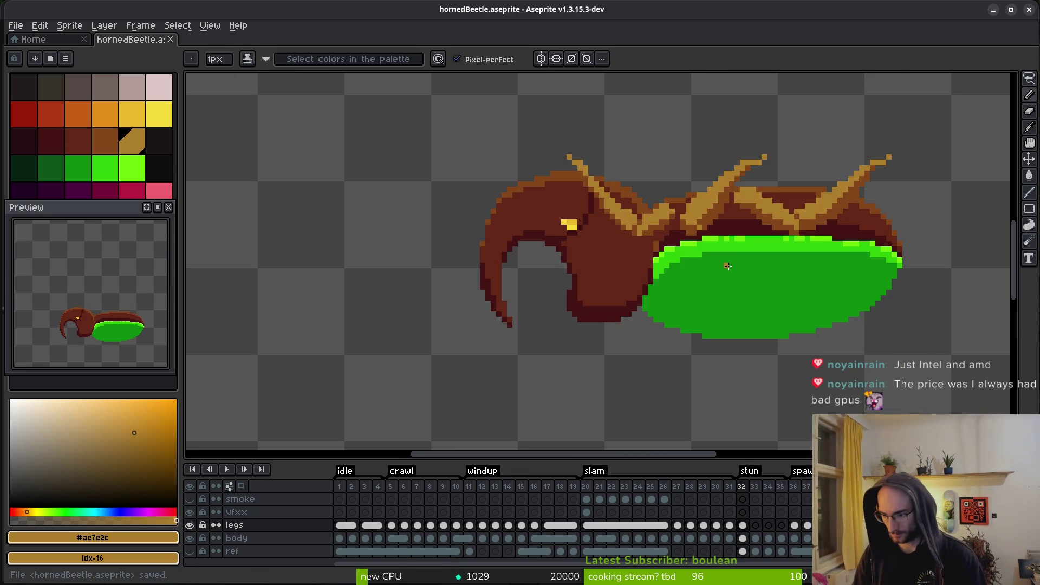
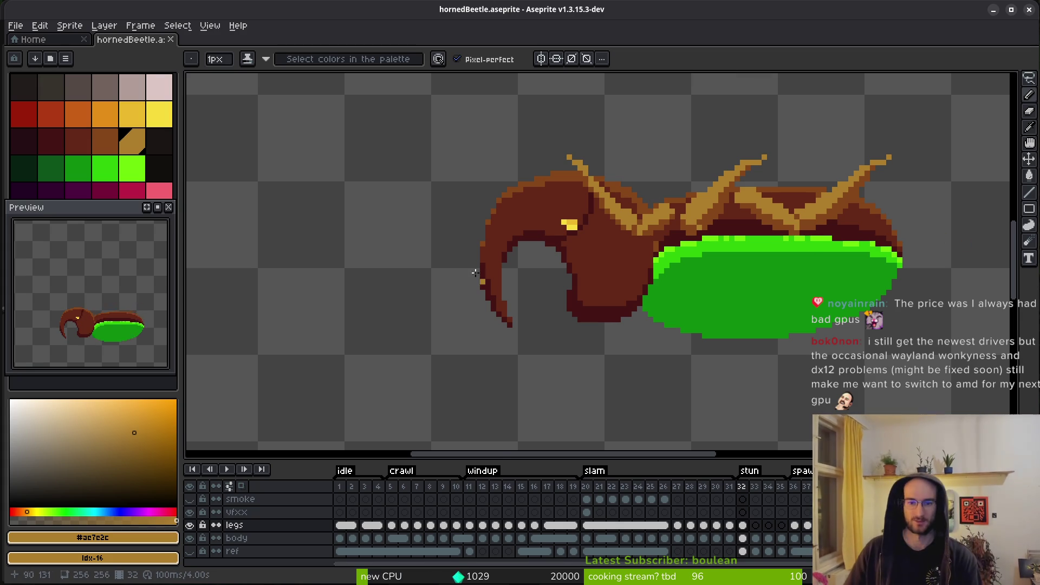
# Step: Flip between stun frames 32 and 33 to compare the beetle's legs
pyautogui.scroll(3, 703, 218)
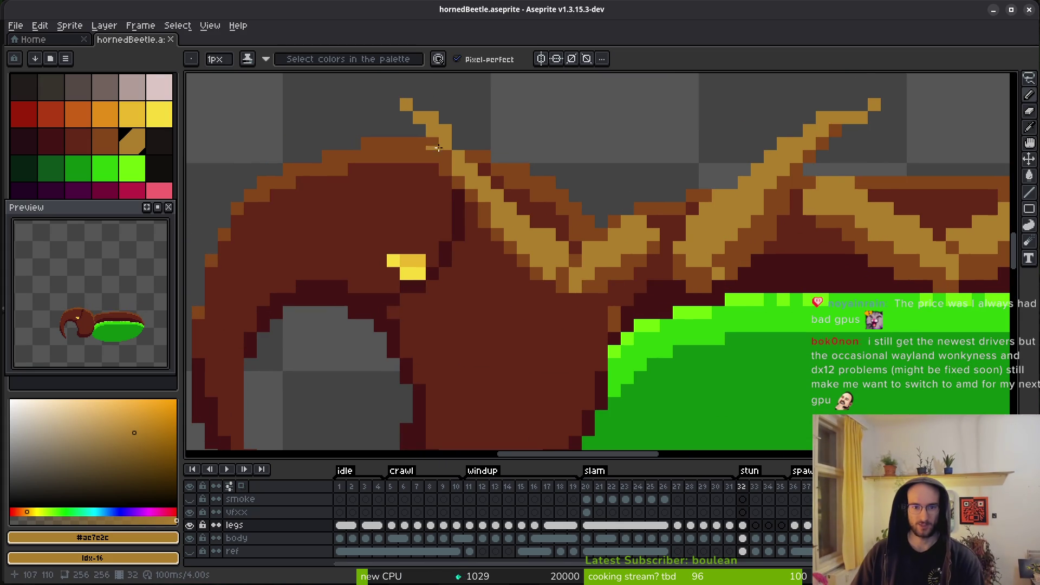
pyautogui.scroll(-3, 457, 153)
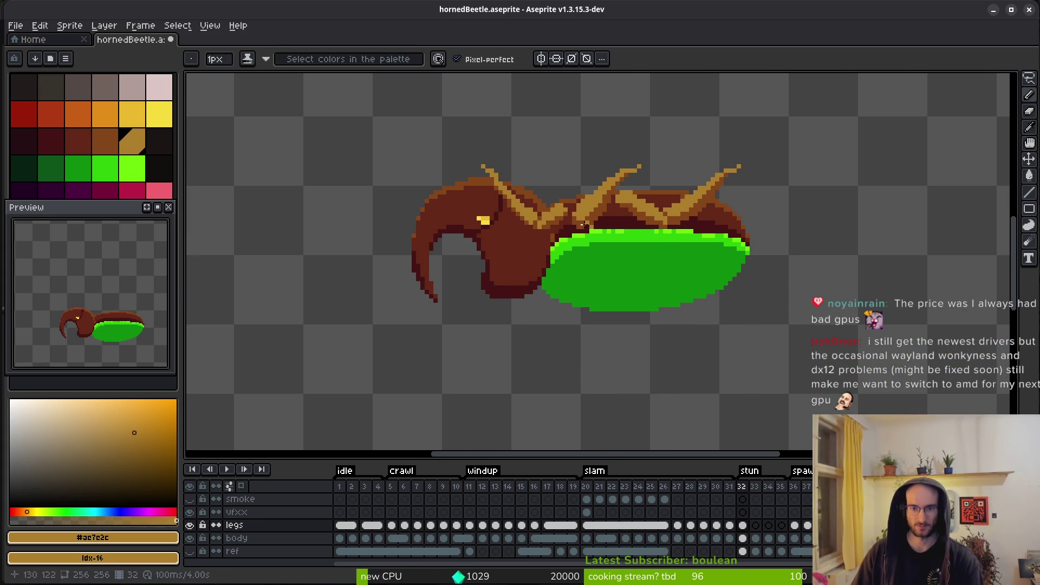
pyautogui.hscroll(-2, 597, 231)
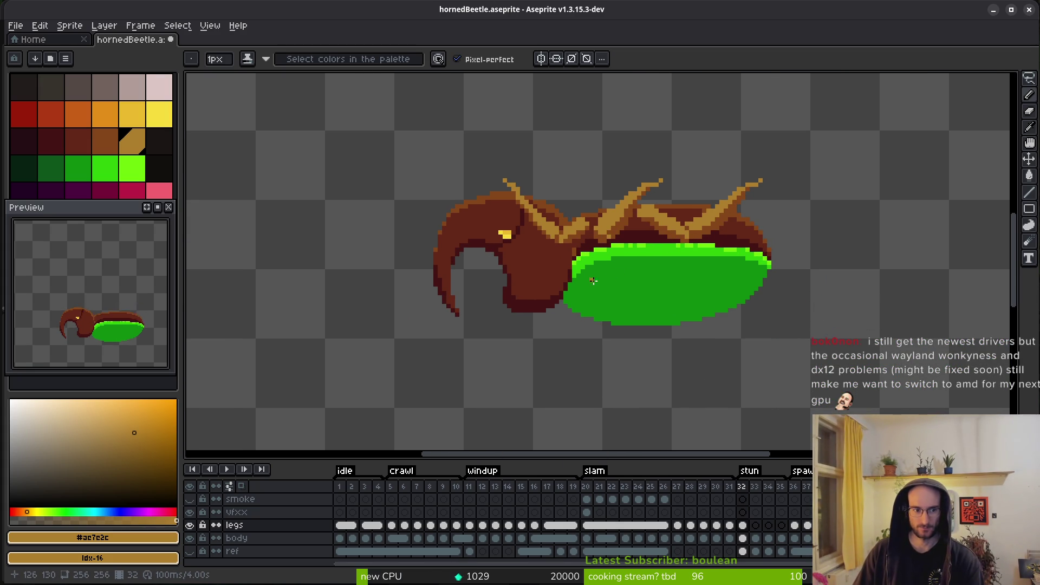
pyautogui.hotkey('ctrl', 'z')
pyautogui.hotkey('ctrl', 'y')
pyautogui.hotkey('ctrl', 'z')
pyautogui.hotkey('ctrl', 'y')
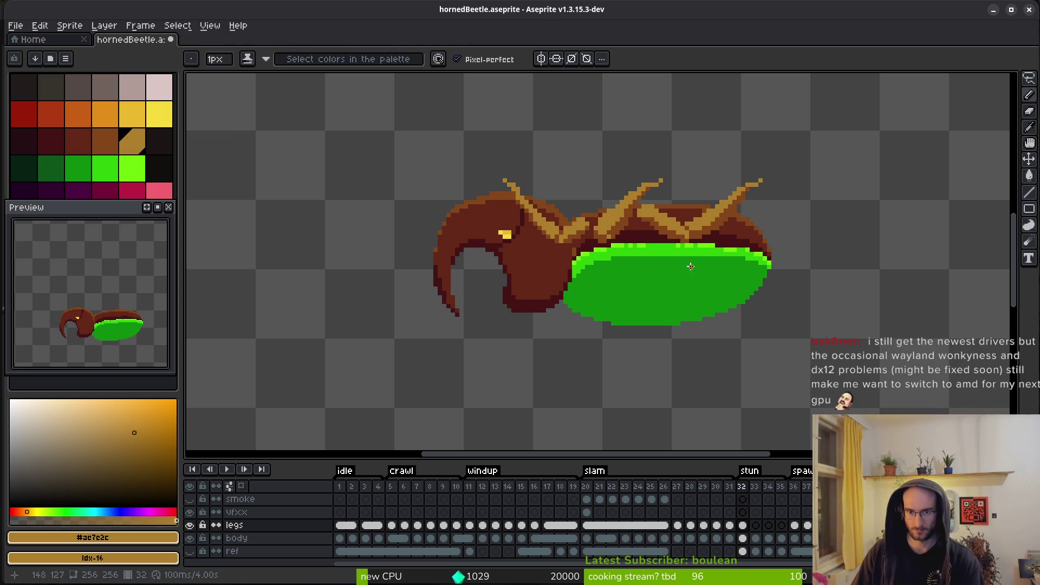
# Step: On frame 33, discard a trial paste of the legs and select frame 33's legs cel
pyautogui.press('Right')
pyautogui.hotkey('ctrl', 'v')
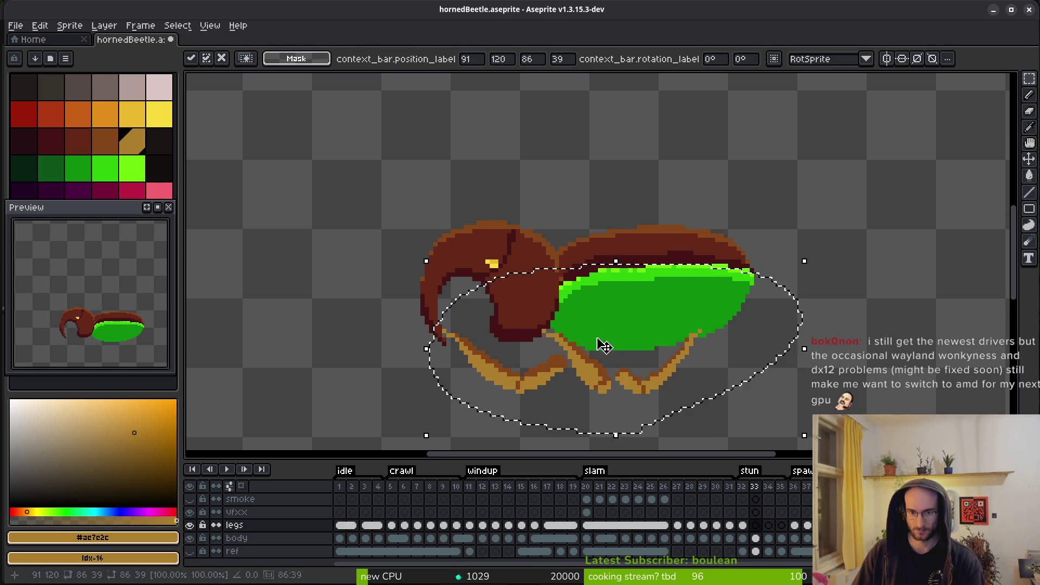
pyautogui.press('Escape')
pyautogui.click(747, 527)
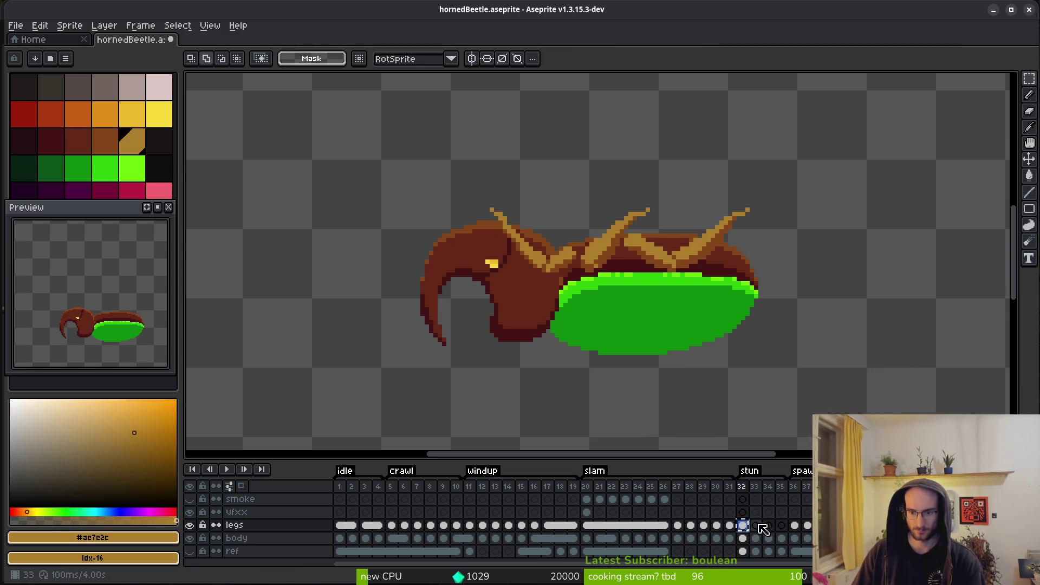
# Step: Select the area around the beetle and save the sprite file
pyautogui.scroll(1, 665, 313)
pyautogui.moveTo(413, 153); pyautogui.dragTo(824, 364)
pyautogui.scroll(1, 690, 294)
pyautogui.hotkey('ctrl', 's')
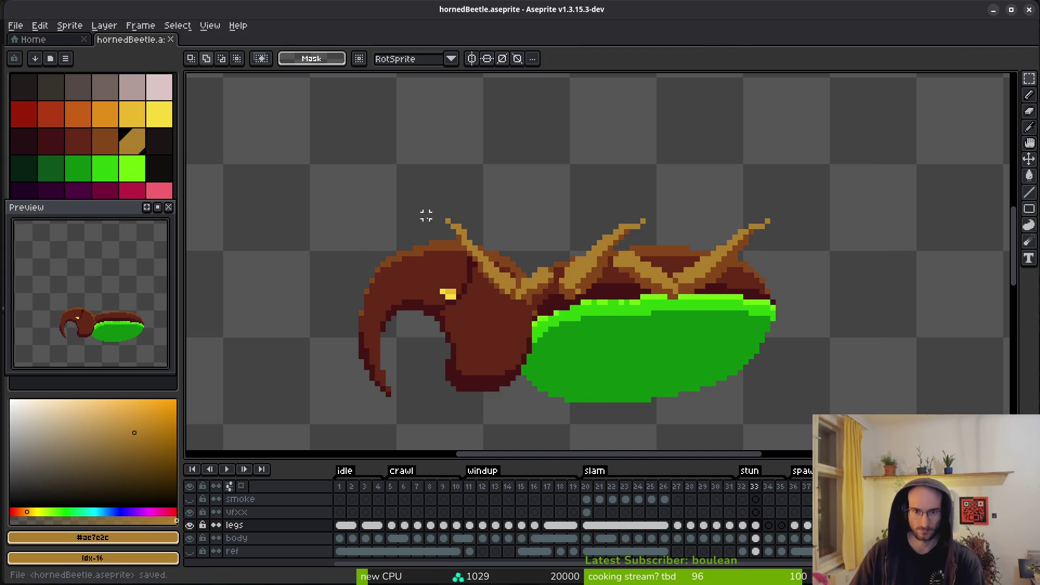
# Step: Touch up the horn joint with tan and dark brown pixels, erasing stray ones
pyautogui.scroll(2, 575, 260)
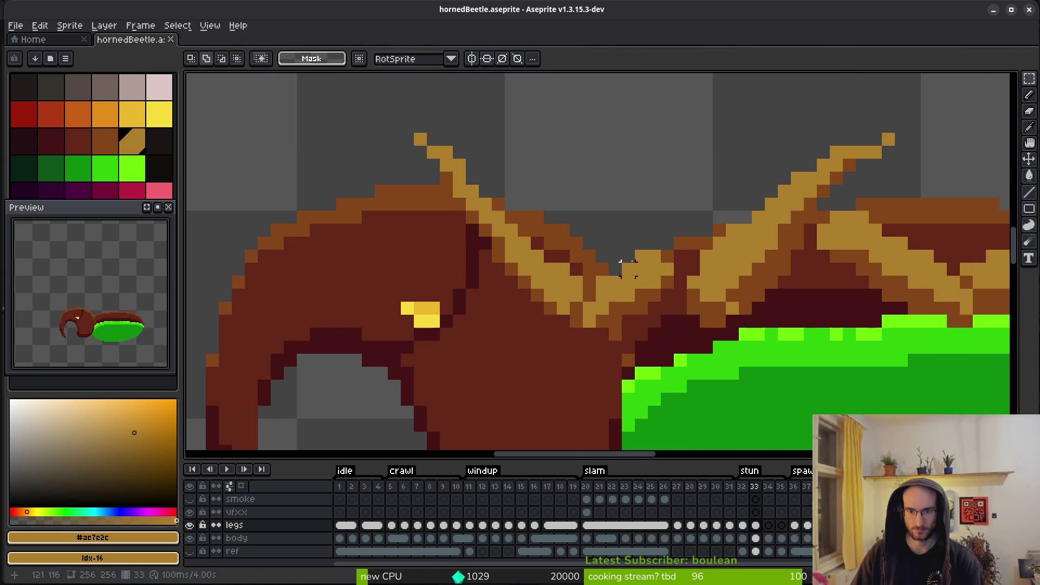
pyautogui.press('b')
pyautogui.moveTo(641, 260)
pyautogui.mouseDown()
pyautogui.moveTo(606, 273)
pyautogui.moveTo(623, 258)
pyautogui.mouseUp()
pyautogui.press('e')
pyautogui.moveTo(666, 294); pyautogui.dragTo(642, 308)
pyautogui.press('b')
pyautogui.click(641, 295)
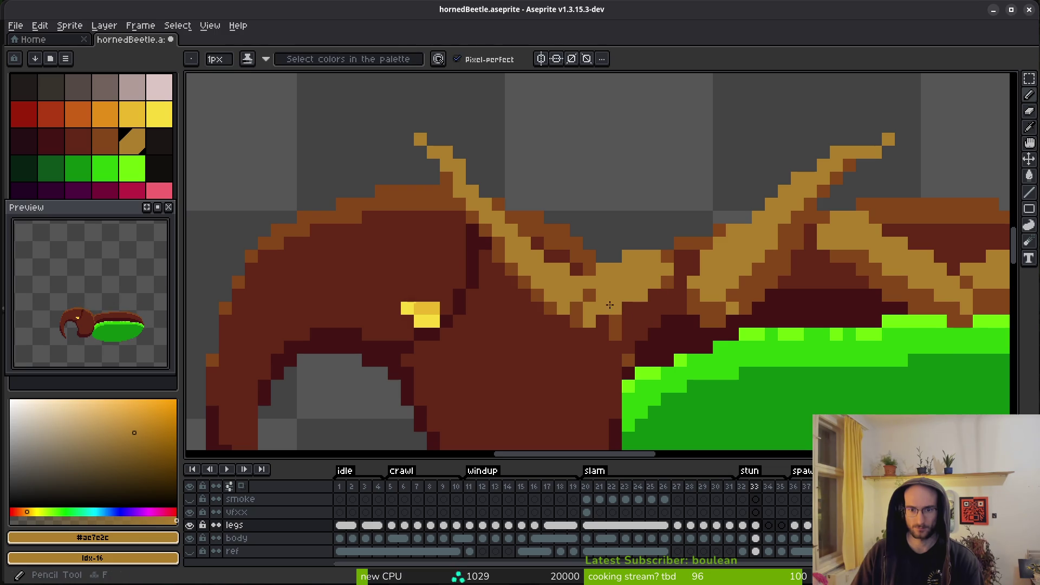
pyautogui.keyDown('alt'); pyautogui.rightClick(642, 294); pyautogui.keyUp('alt')
pyautogui.rightClick(642, 294)
# Step: Raise the left horn and head area about 3 pixels and drop it in place
pyautogui.press('m')
pyautogui.moveTo(334, 92)
pyautogui.mouseDown()
pyautogui.moveTo(603, 360)
pyautogui.moveTo(585, 343)
pyautogui.mouseUp()
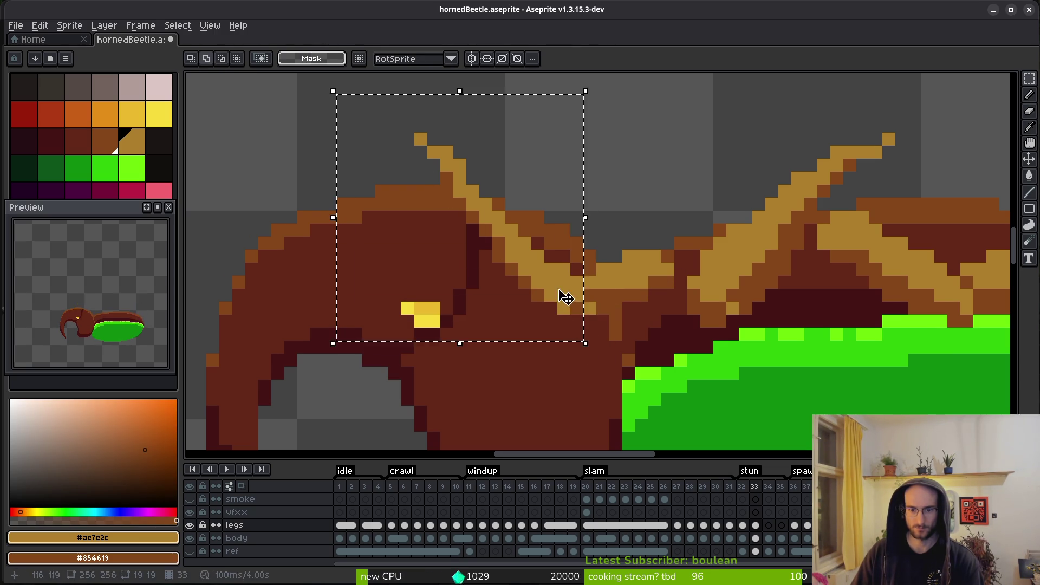
pyautogui.moveTo(566, 304); pyautogui.dragTo(560, 271)
pyautogui.hotkey('ctrl', 'd')
pyautogui.press('b')
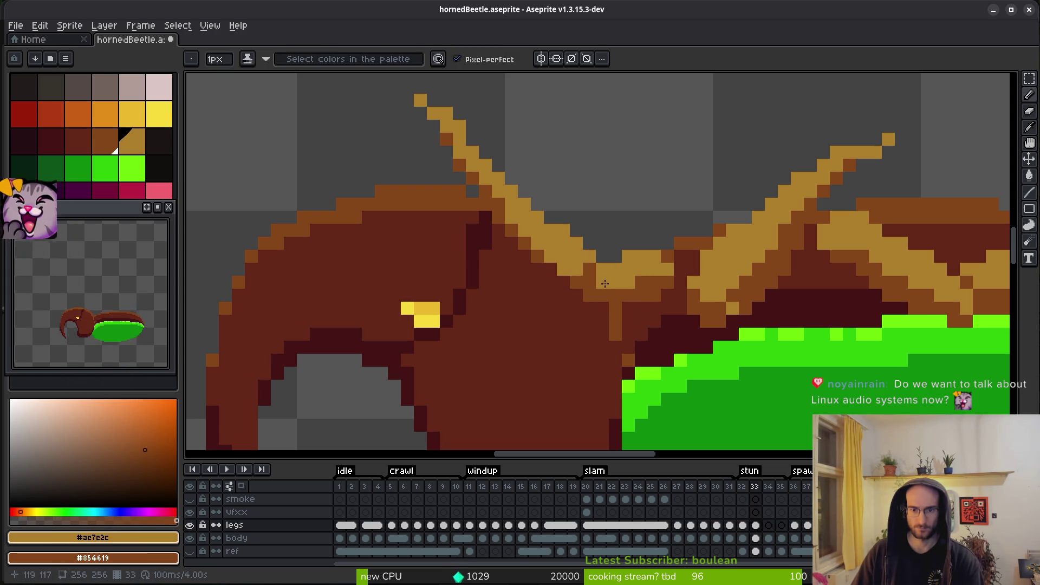
# Step: Look over the horns and marquee the area above the right horn
pyautogui.scroll(-4, 619, 281)
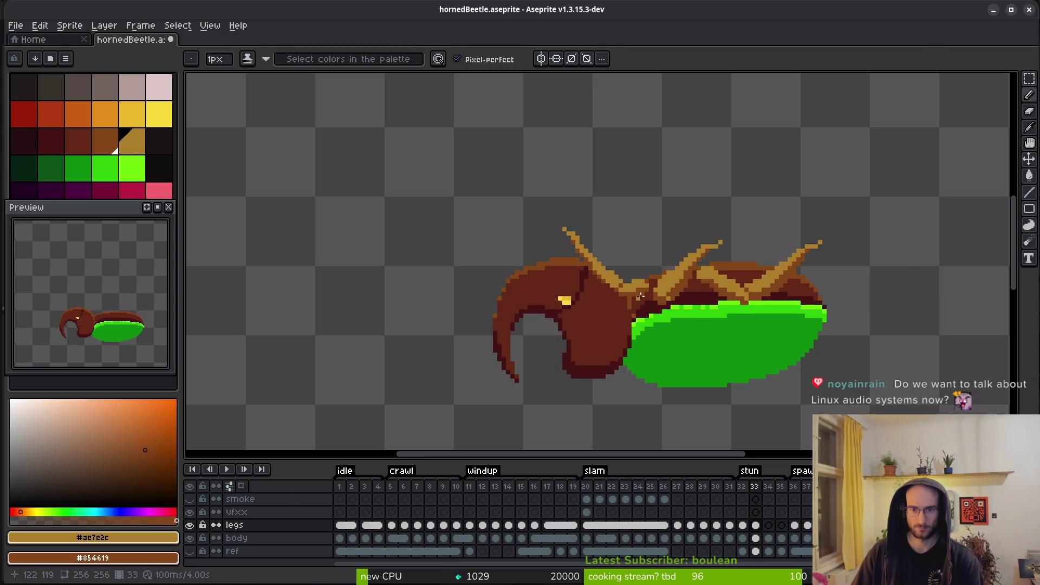
pyautogui.scroll(-3, 636, 296)
pyautogui.press('alt')
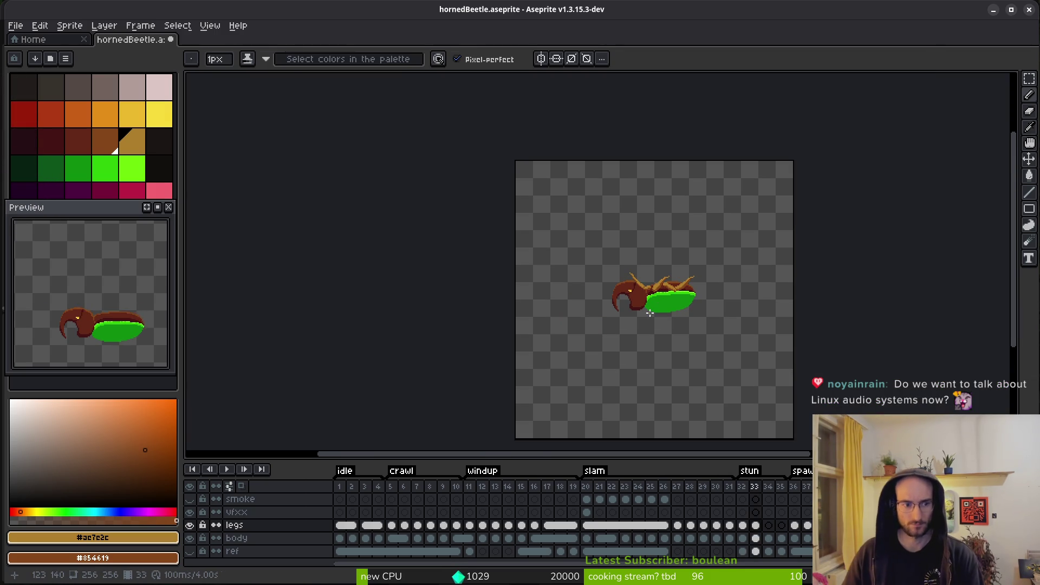
pyautogui.hscroll(3, 666, 312)
pyautogui.scroll(-2, 666, 311)
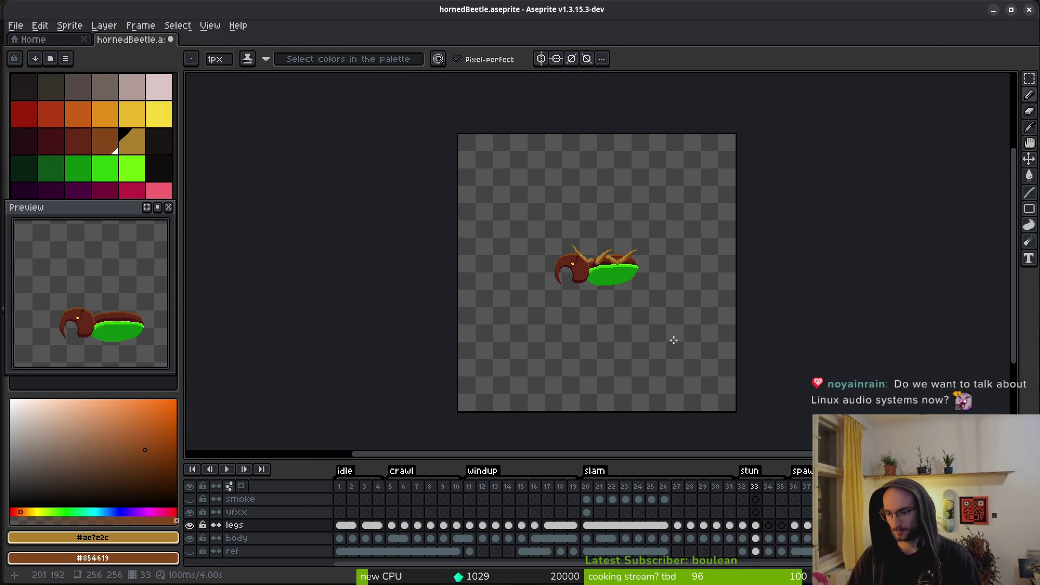
pyautogui.scroll(4, 617, 264)
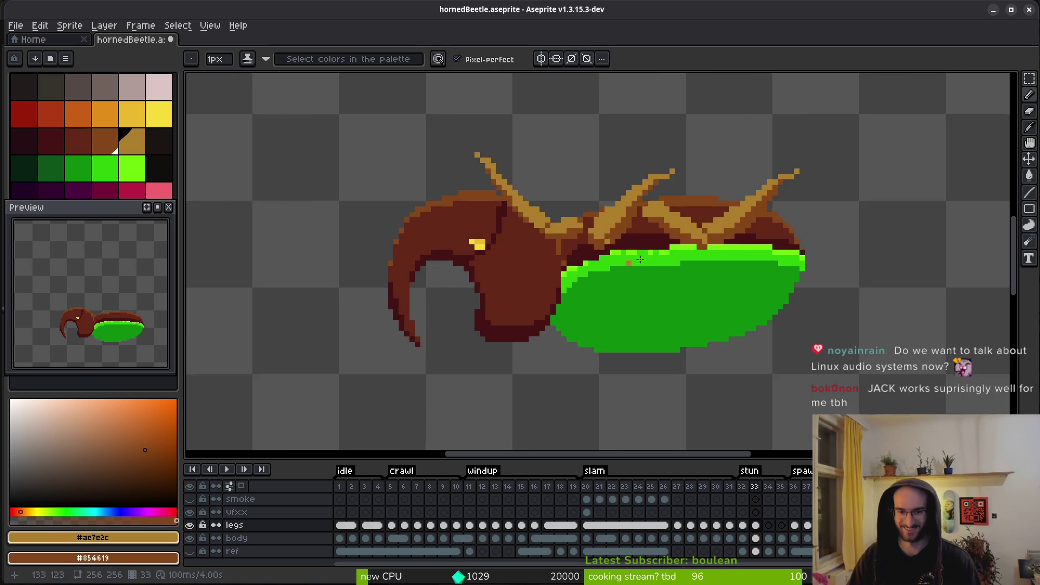
pyautogui.scroll(4, 628, 325)
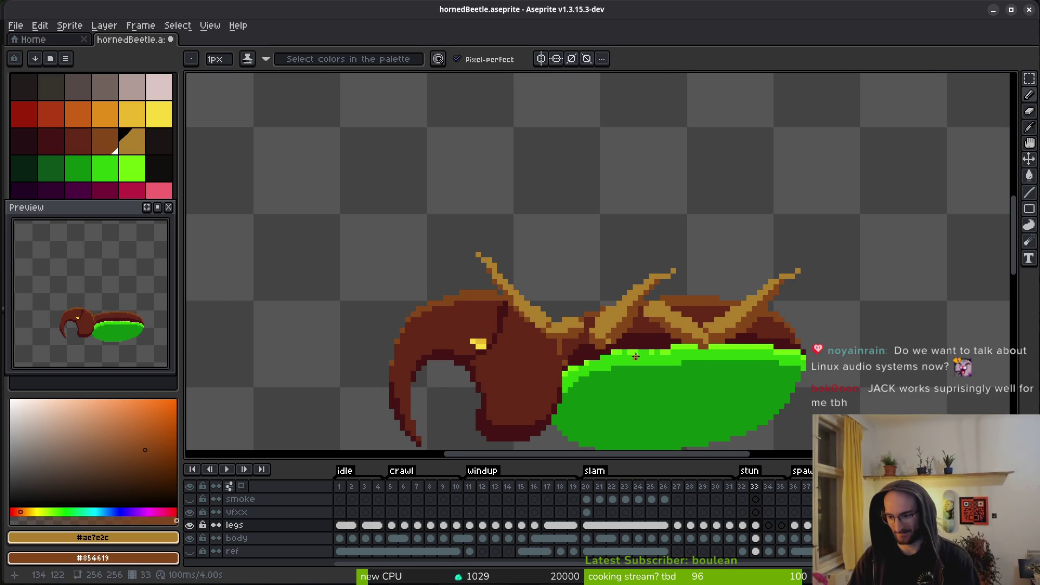
pyautogui.scroll(2, 645, 384)
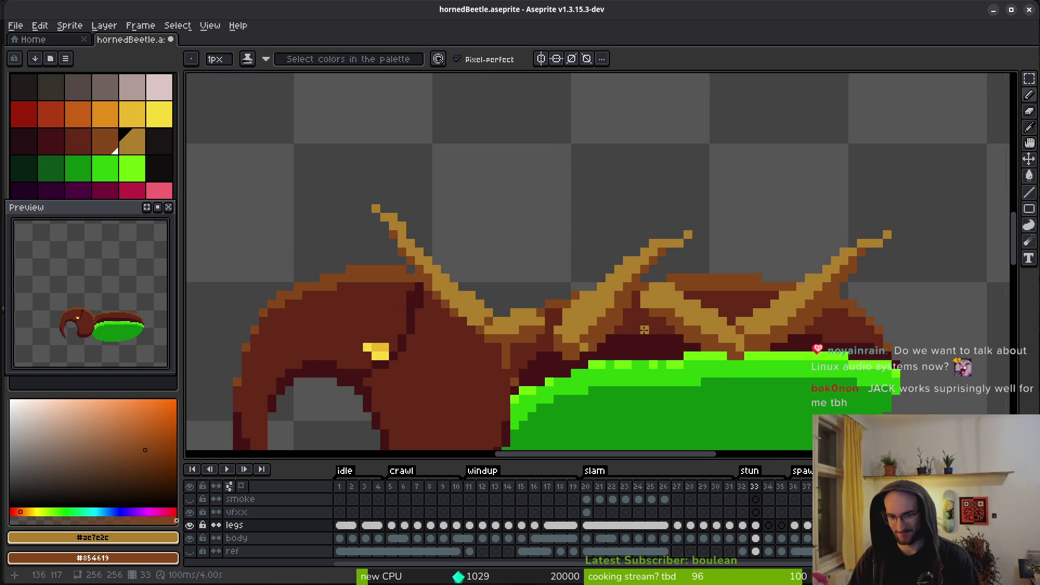
pyautogui.press('m')
pyautogui.moveTo(777, 186); pyautogui.dragTo(718, 313)
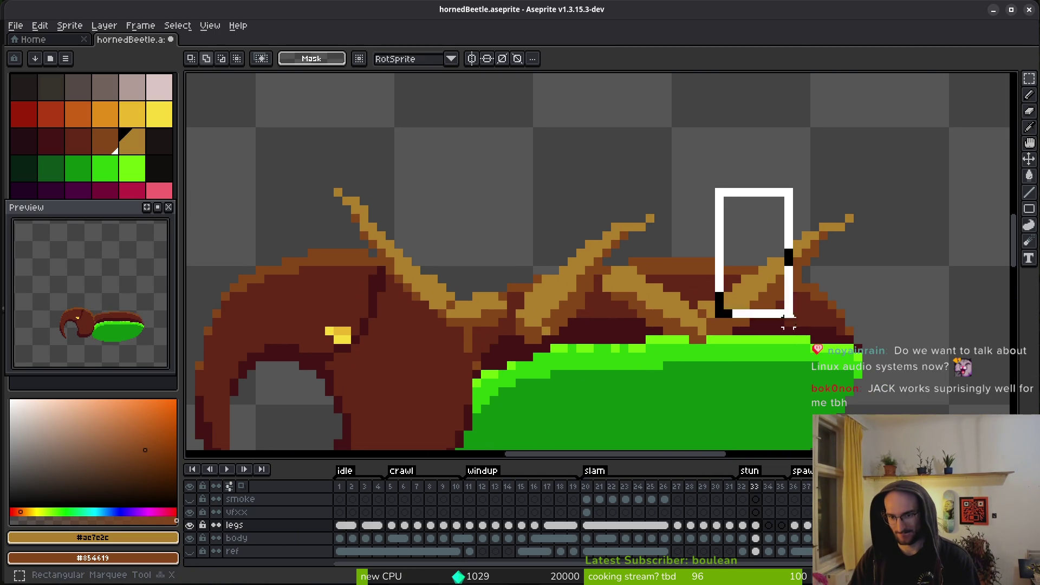
# Step: Outline the right horn freehand and rotate it upward
pyautogui.moveTo(905, 179); pyautogui.dragTo(780, 220)
pyautogui.hotkey('ctrl', 'd')
pyautogui.press('b')
pyautogui.moveTo(886, 190)
pyautogui.mouseDown()
pyautogui.moveTo(778, 211)
pyautogui.moveTo(700, 296)
pyautogui.mouseUp()
pyautogui.moveTo(718, 340); pyautogui.dragTo(891, 196)
pyautogui.moveTo(845, 254); pyautogui.dragTo(816, 227)
pyautogui.click(650, 295)
# Step: Repaint the right horn's base in tan and darken stray tan pixels below it
pyautogui.press('b')
pyautogui.scroll(3, 654, 269)
pyautogui.moveTo(622, 272)
pyautogui.mouseDown()
pyautogui.moveTo(757, 282)
pyautogui.moveTo(661, 289)
pyautogui.moveTo(767, 306)
pyautogui.moveTo(620, 324)
pyautogui.mouseUp()
pyautogui.click(768, 323)
pyautogui.moveTo(768, 323)
pyautogui.mouseDown()
pyautogui.moveTo(640, 341)
pyautogui.moveTo(817, 359)
pyautogui.moveTo(766, 395)
pyautogui.moveTo(680, 394)
pyautogui.mouseUp()
pyautogui.press('e')
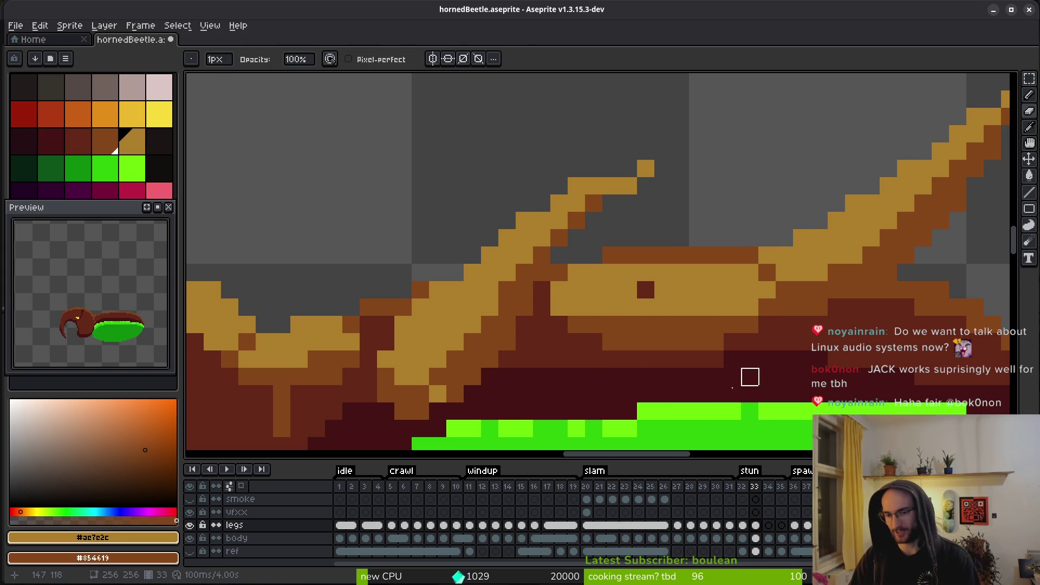
pyautogui.press('b')
pyautogui.scroll(-5, 736, 309)
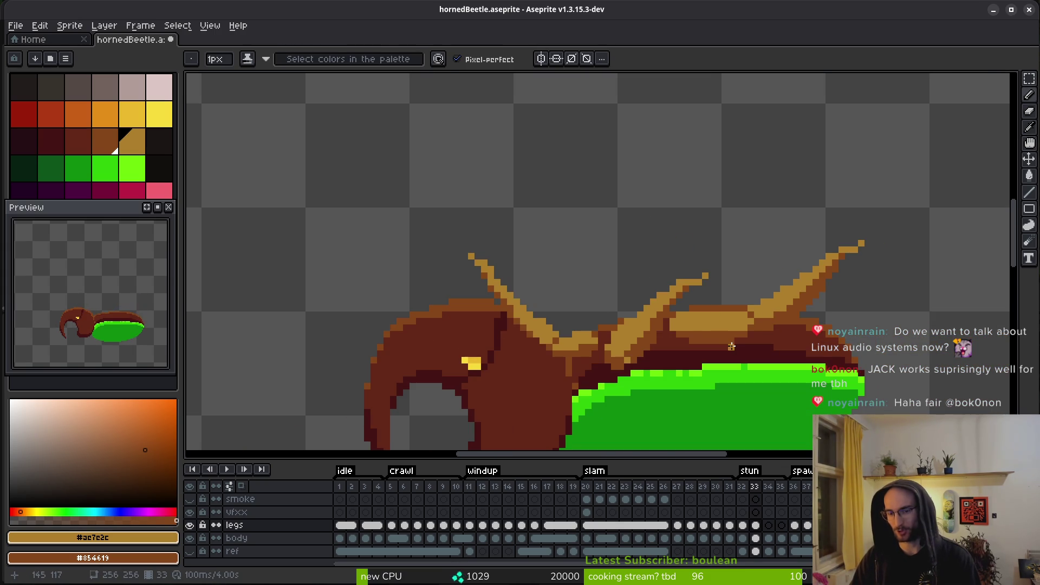
# Step: Select the right horn and move it up and left
pyautogui.press('m')
pyautogui.moveTo(746, 194)
pyautogui.mouseDown()
pyautogui.moveTo(873, 337)
pyautogui.moveTo(890, 343)
pyautogui.mouseUp()
pyautogui.moveTo(817, 306); pyautogui.dragTo(817, 297)
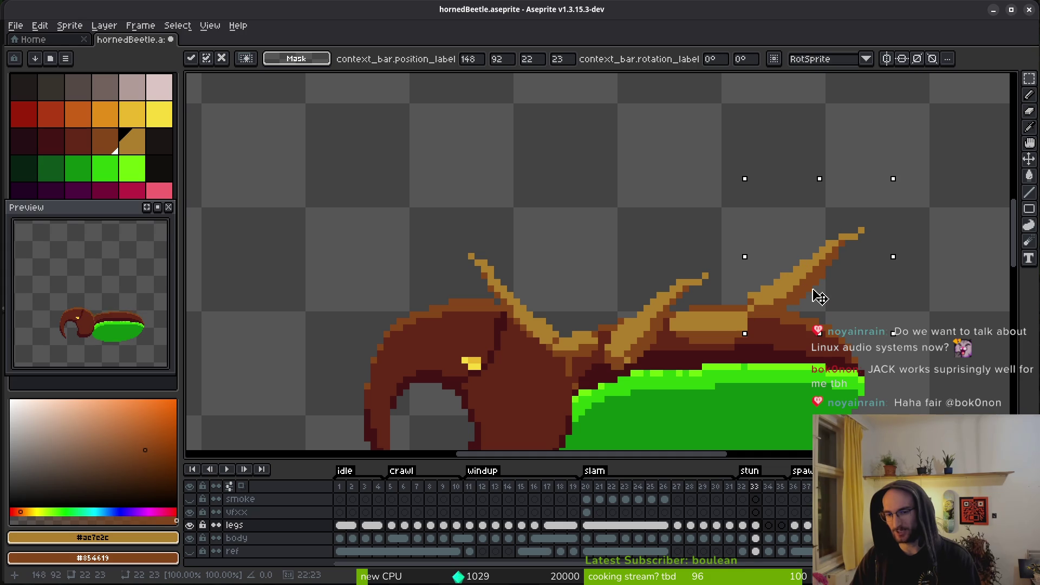
pyautogui.press('Return')
# Step: Repaint the strip under the right horn tan and the pixels below it dark brown
pyautogui.scroll(2, 732, 327)
pyautogui.press('b')
pyautogui.moveTo(757, 284); pyautogui.dragTo(689, 289)
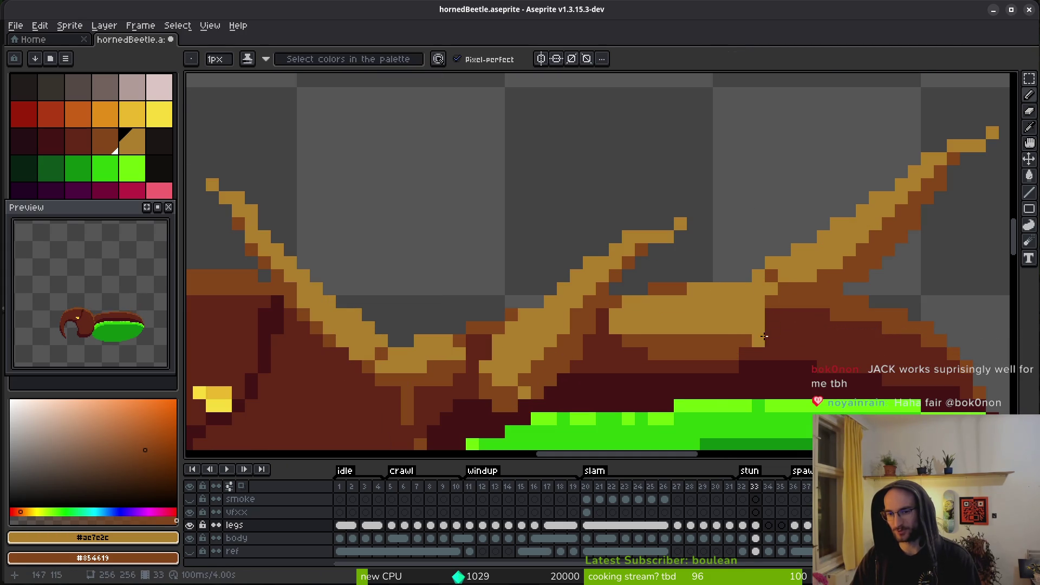
pyautogui.moveTo(777, 308); pyautogui.dragTo(710, 328)
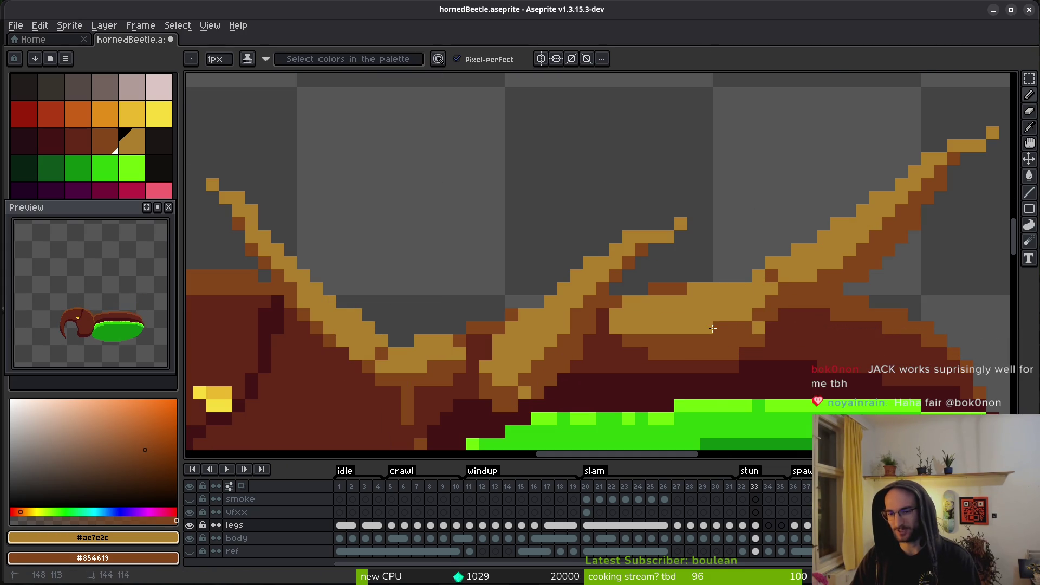
pyautogui.press('e')
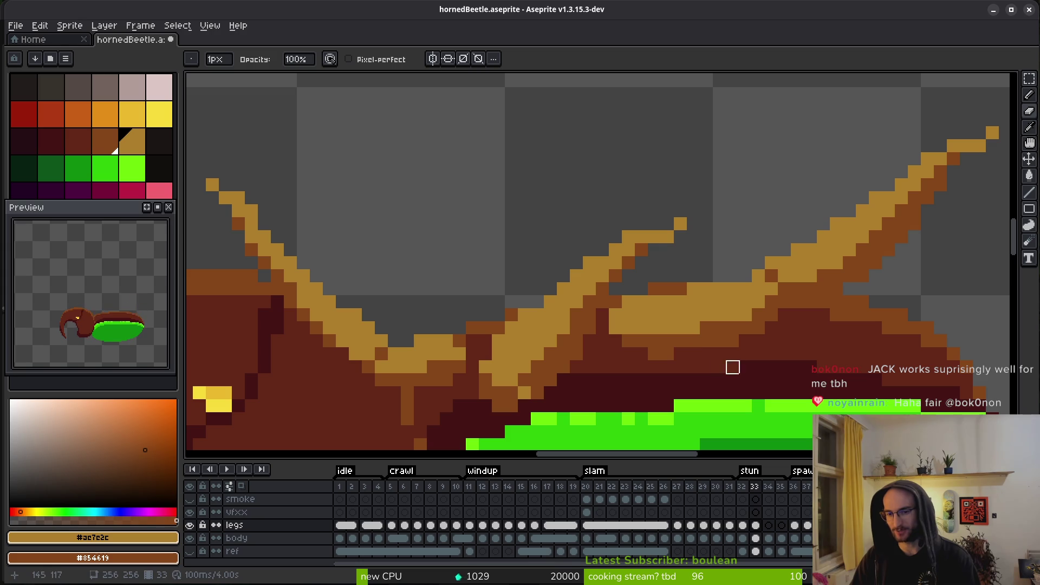
pyautogui.press('b')
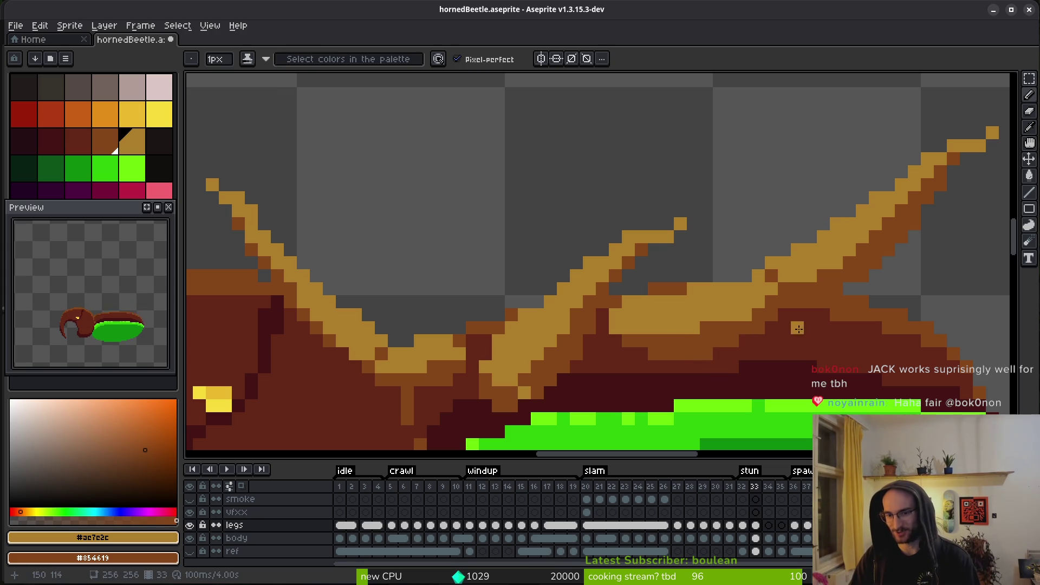
pyautogui.scroll(-3, 797, 344)
# Step: Turn dark brown pixels on the right horn tan
pyautogui.press('i')
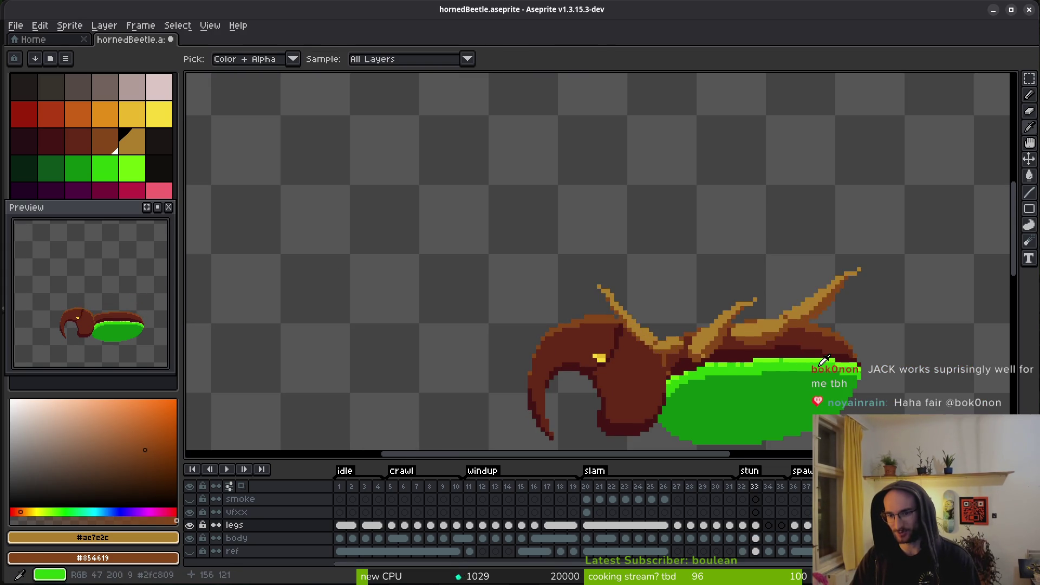
pyautogui.press('b')
pyautogui.scroll(3, 794, 330)
pyautogui.click(764, 303)
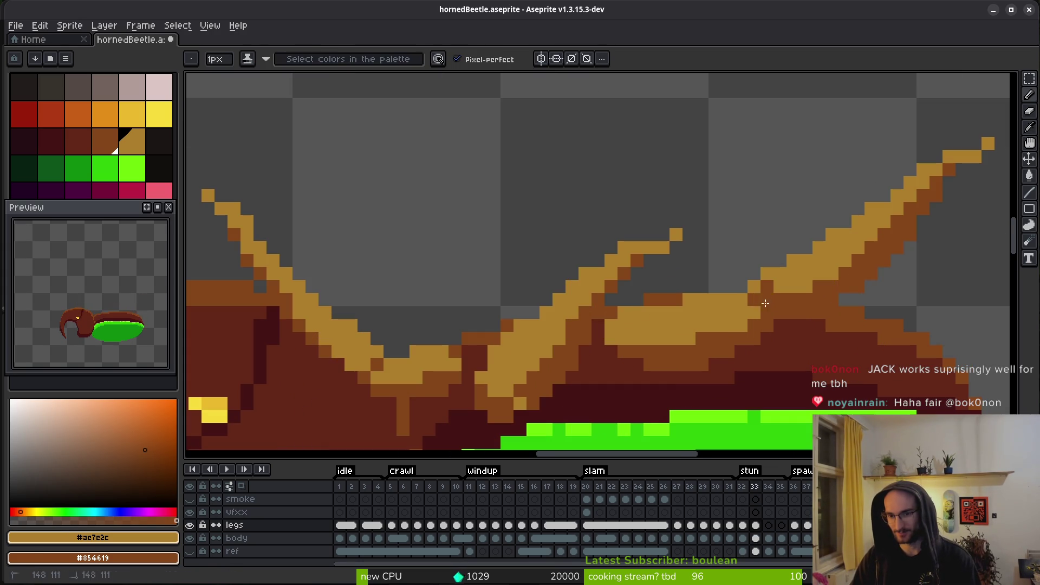
pyautogui.moveTo(770, 297)
pyautogui.mouseDown()
pyautogui.moveTo(765, 284)
pyautogui.moveTo(807, 289)
pyautogui.moveTo(865, 252)
pyautogui.moveTo(842, 269)
pyautogui.mouseUp()
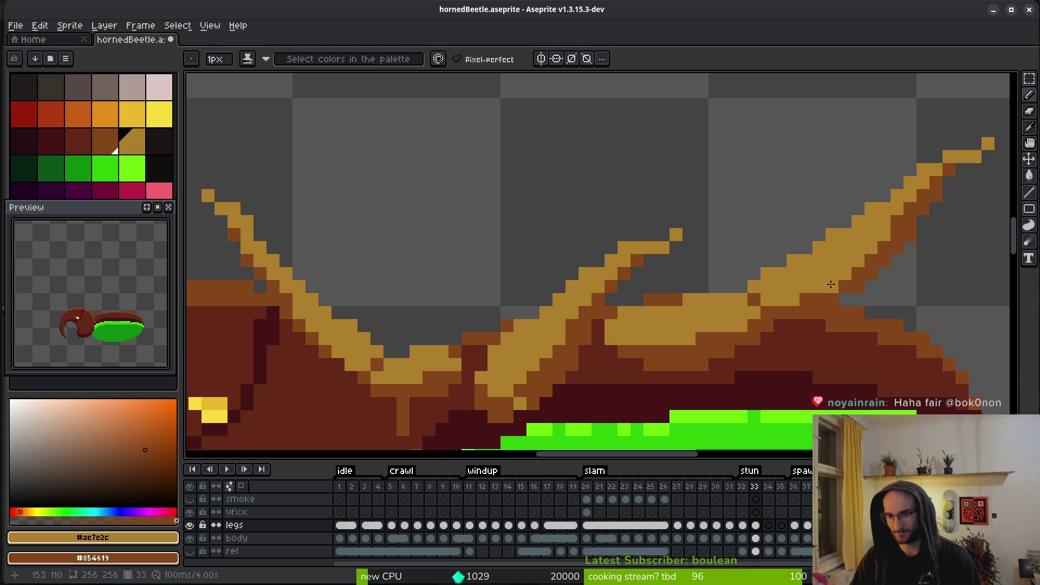
pyautogui.scroll(-3, 826, 303)
pyautogui.scroll(1, 824, 320)
pyautogui.scroll(-1, 824, 321)
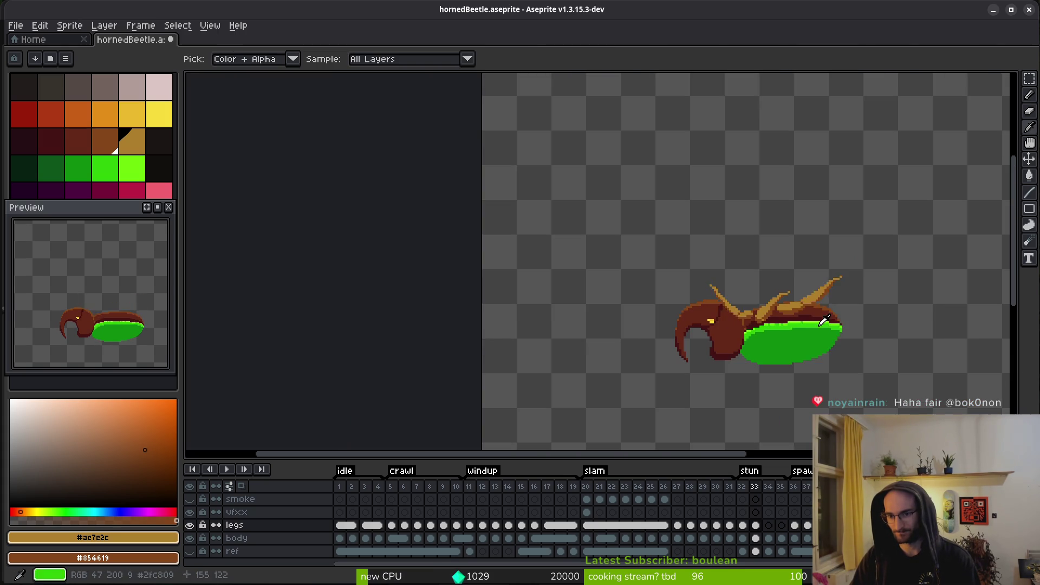
pyautogui.scroll(3, 821, 285)
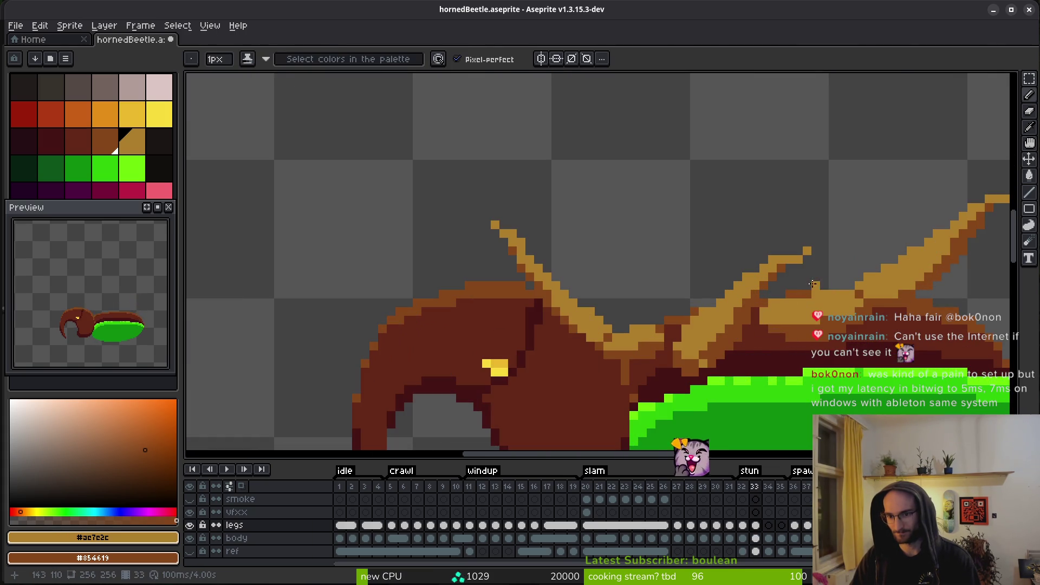
# Step: Sample the bright green from the shell on frame 33 and centre the beetle in view
pyautogui.press('i')
pyautogui.press(',')
pyautogui.press('.')
pyautogui.scroll(-3, 887, 331)
pyautogui.click(886, 339)
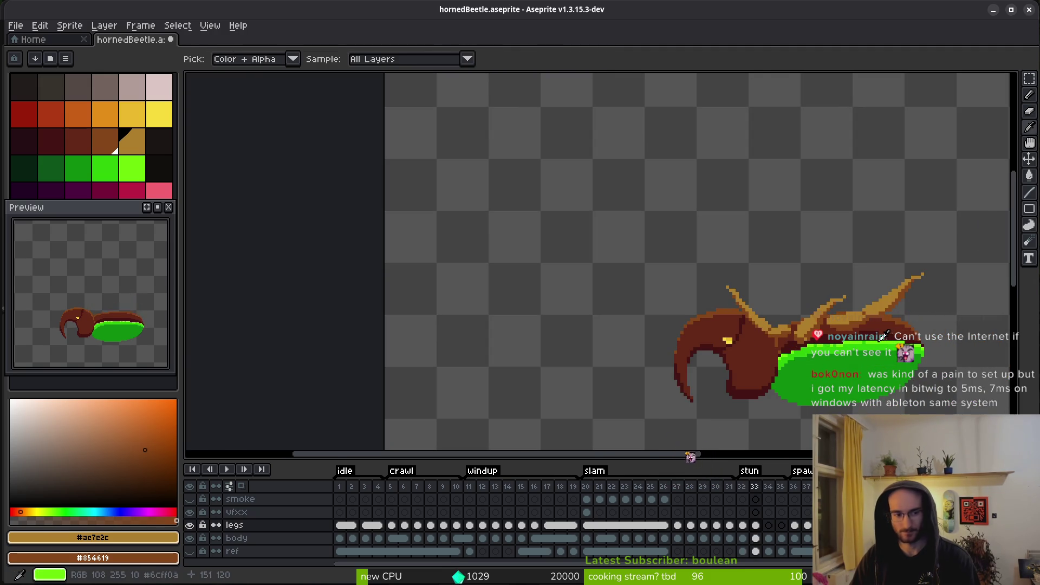
pyautogui.press('b')
pyautogui.moveTo(865, 373); pyautogui.dragTo(779, 311)
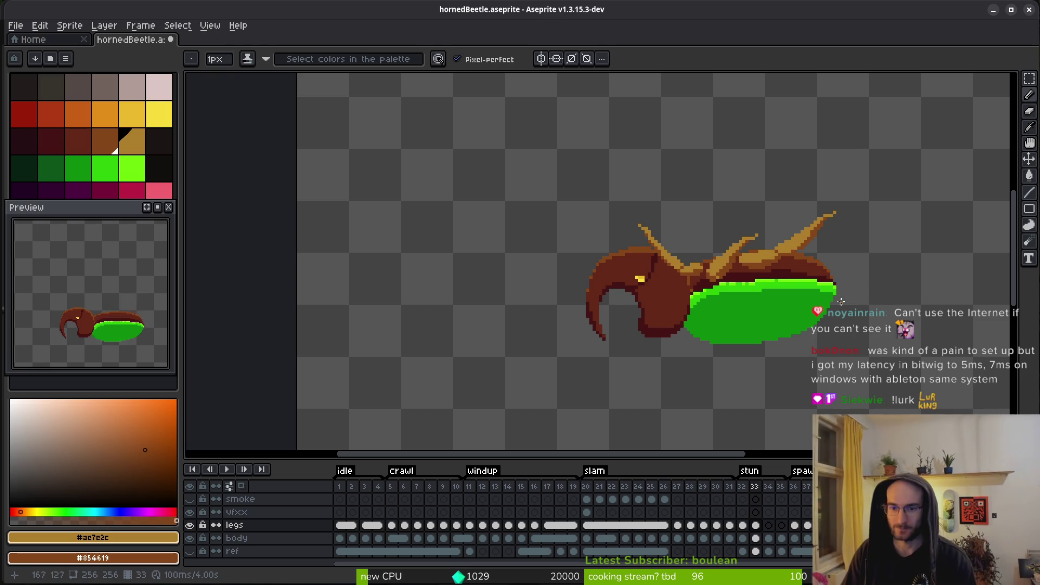
pyautogui.scroll(3, 792, 240)
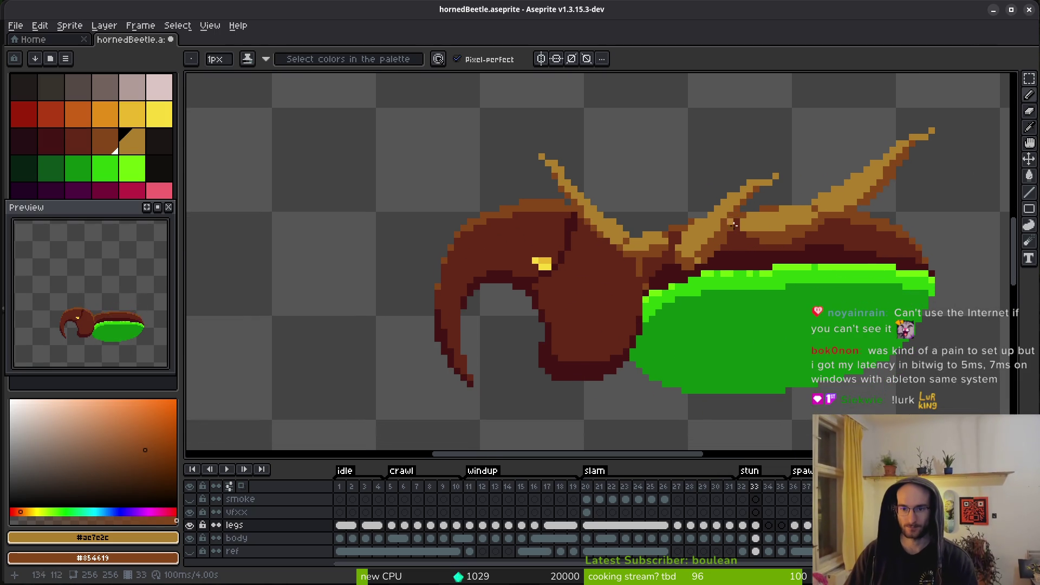
# Step: Compare the last edit, then paint dark brown over the tan leg near the shell
pyautogui.moveTo(726, 229); pyautogui.dragTo(725, 250)
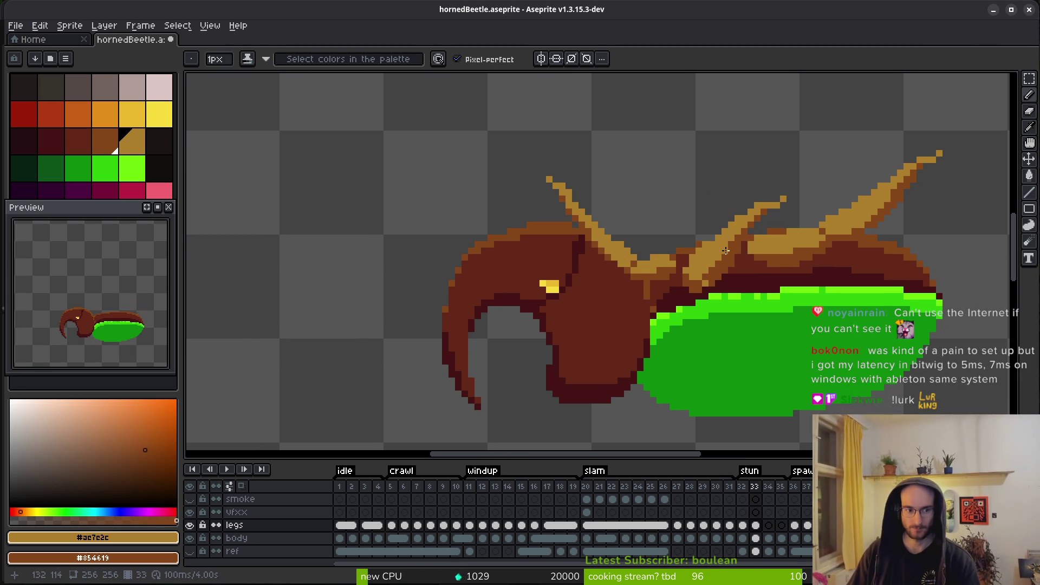
pyautogui.press('alt')
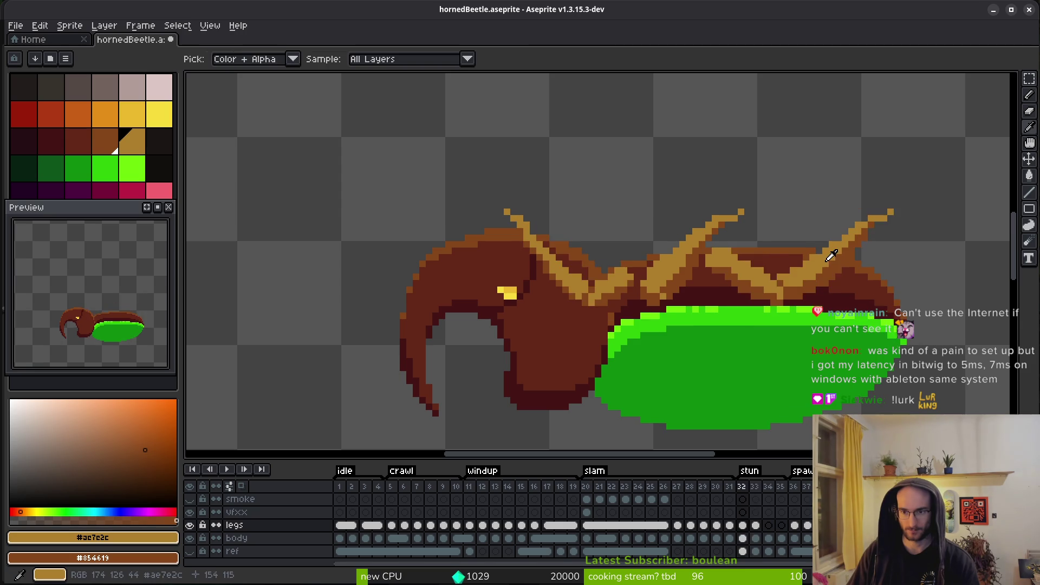
pyautogui.hotkey('ctrl', 'z')
pyautogui.hotkey('ctrl', 'y')
pyautogui.hotkey('ctrl', 'z')
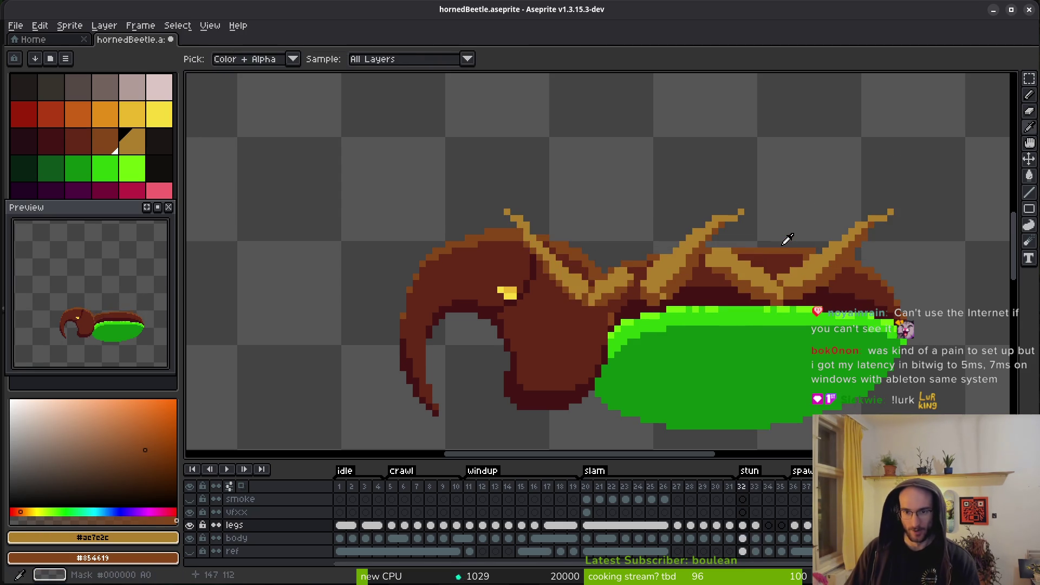
pyautogui.hotkey('ctrl', 'y')
pyautogui.scroll(3, 711, 238)
pyautogui.press('m')
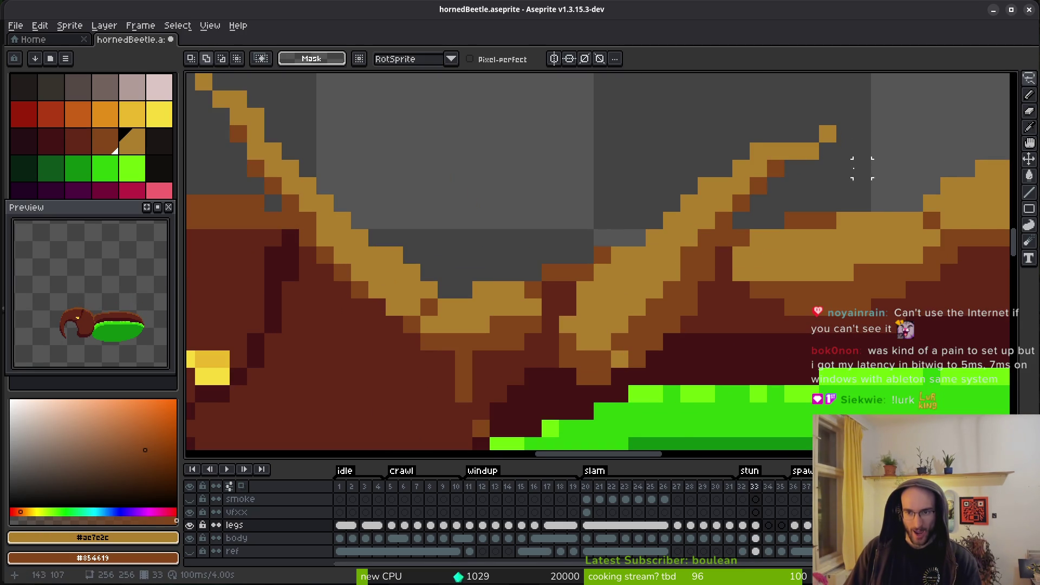
pyautogui.scroll(-2, 854, 144)
pyautogui.press('b')
pyautogui.scroll(2, 839, 163)
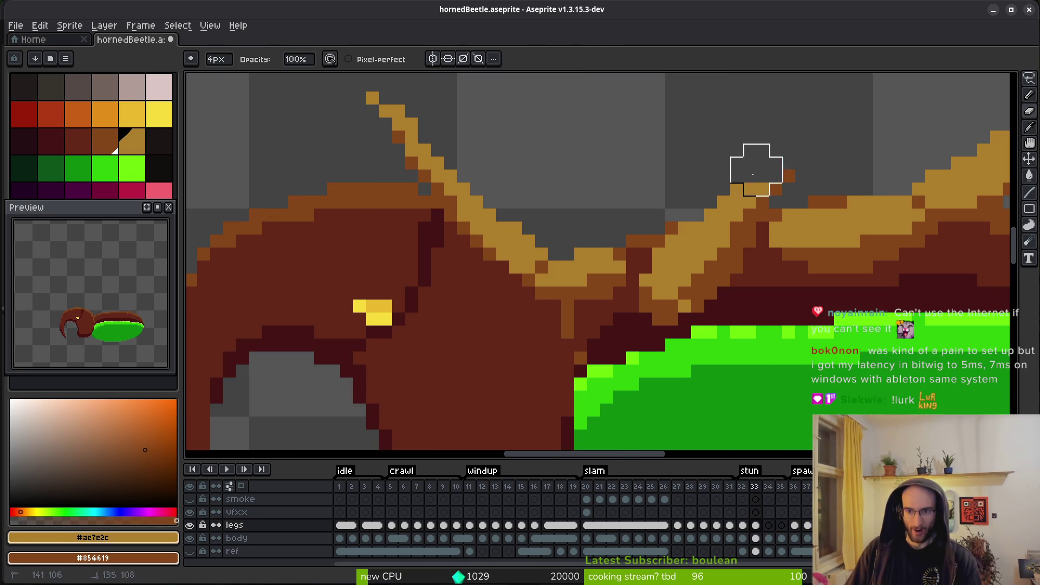
pyautogui.moveTo(750, 233)
pyautogui.mouseDown()
pyautogui.moveTo(715, 222)
pyautogui.moveTo(653, 313)
pyautogui.mouseUp()
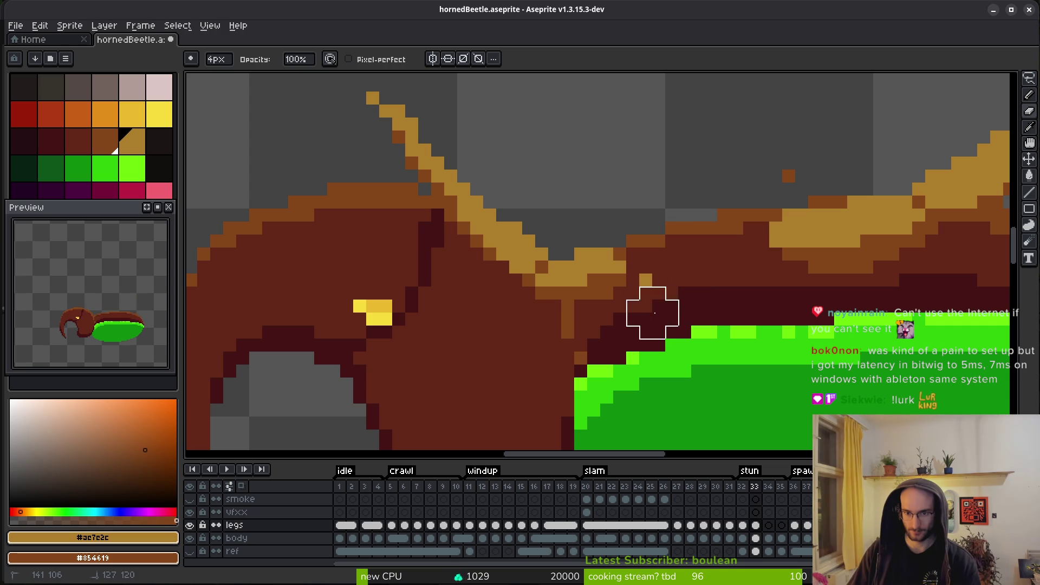
# Step: With a 1px brush, lighten the leg edge and add a light tan pixel above the shell
pyautogui.press('b')
pyautogui.scroll(-1, 715, 223)
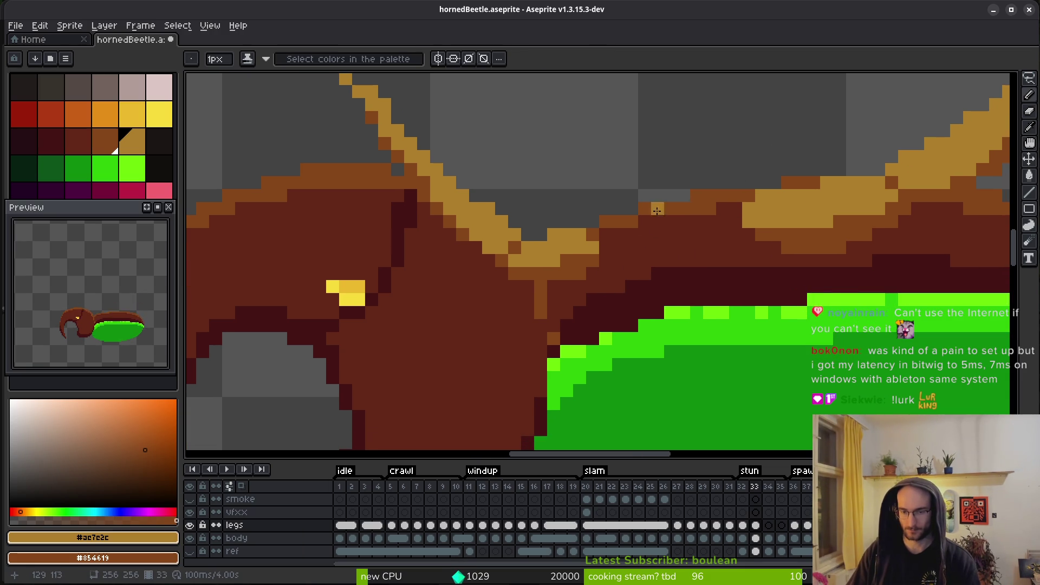
pyautogui.press('i')
pyautogui.scroll(-2, 670, 221)
pyautogui.press(',')
pyautogui.press('.')
pyautogui.press('b')
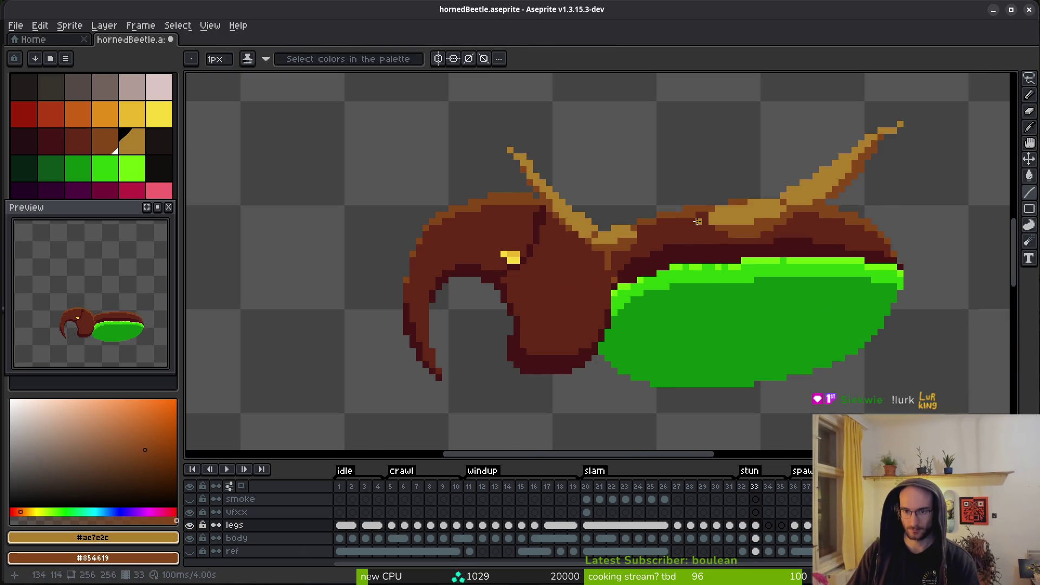
pyautogui.scroll(3, 704, 256)
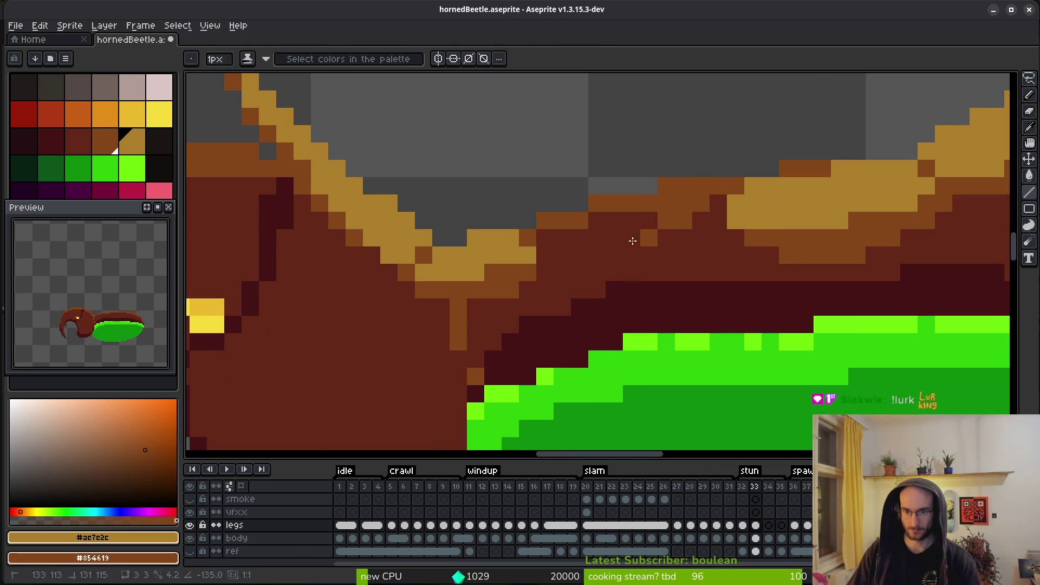
pyautogui.moveTo(640, 238); pyautogui.dragTo(614, 256)
pyautogui.click(683, 204)
pyautogui.scroll(2, 632, 271)
pyautogui.click(631, 296)
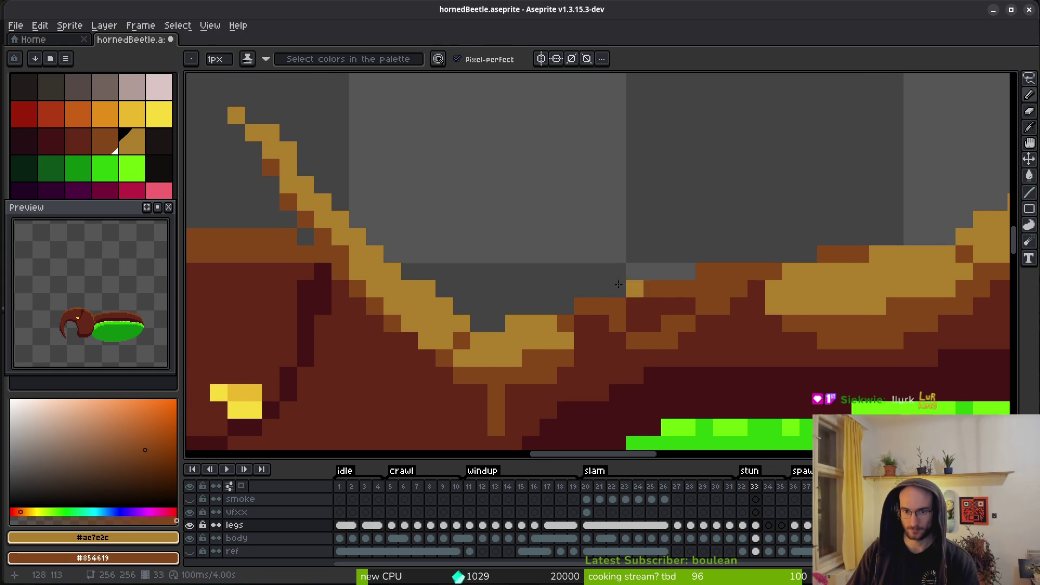
pyautogui.scroll(2, 604, 282)
# Step: Draw the upright tan middle leg, then erase stray pixels and its top tip
pyautogui.click(613, 337)
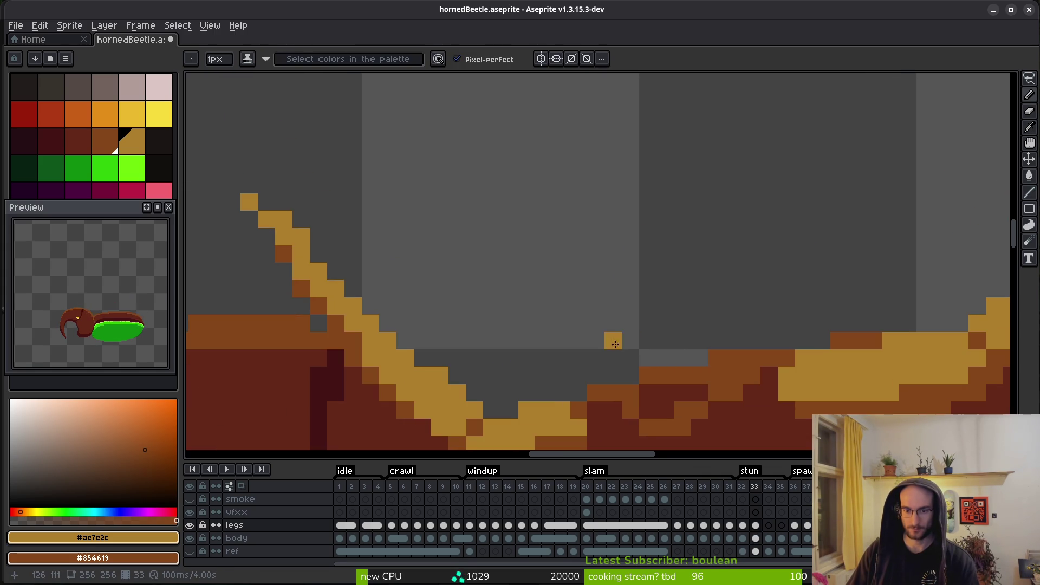
pyautogui.moveTo(607, 330); pyautogui.dragTo(624, 164)
pyautogui.moveTo(603, 375)
pyautogui.mouseDown()
pyautogui.moveTo(595, 297)
pyautogui.moveTo(647, 165)
pyautogui.moveTo(631, 179)
pyautogui.moveTo(665, 116)
pyautogui.mouseUp()
pyautogui.press('e')
pyautogui.press('b')
pyautogui.click(596, 150)
pyautogui.press('e')
pyautogui.click(595, 184)
pyautogui.click(595, 185)
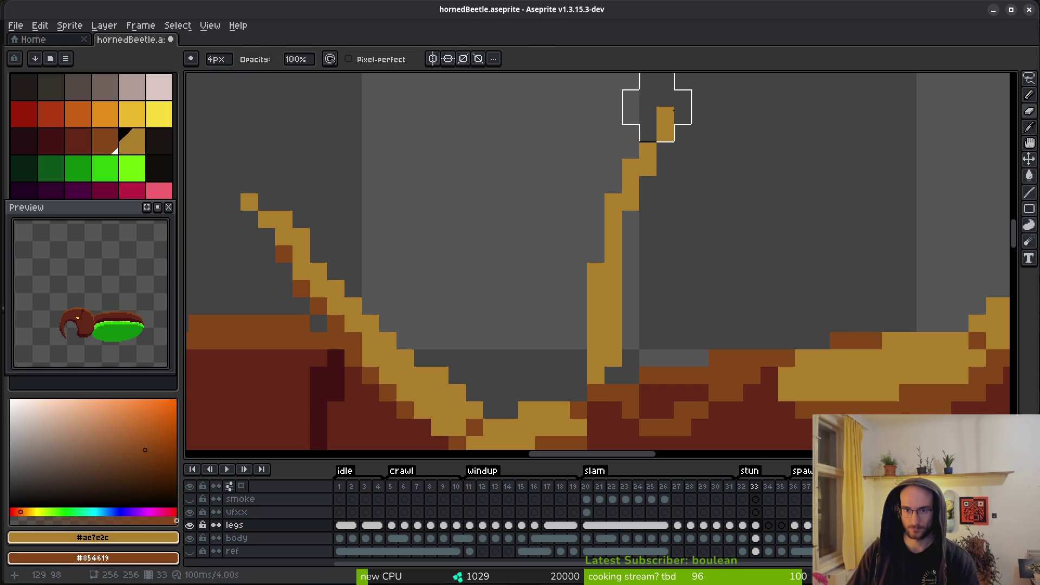
pyautogui.click(677, 95)
pyautogui.press('b')
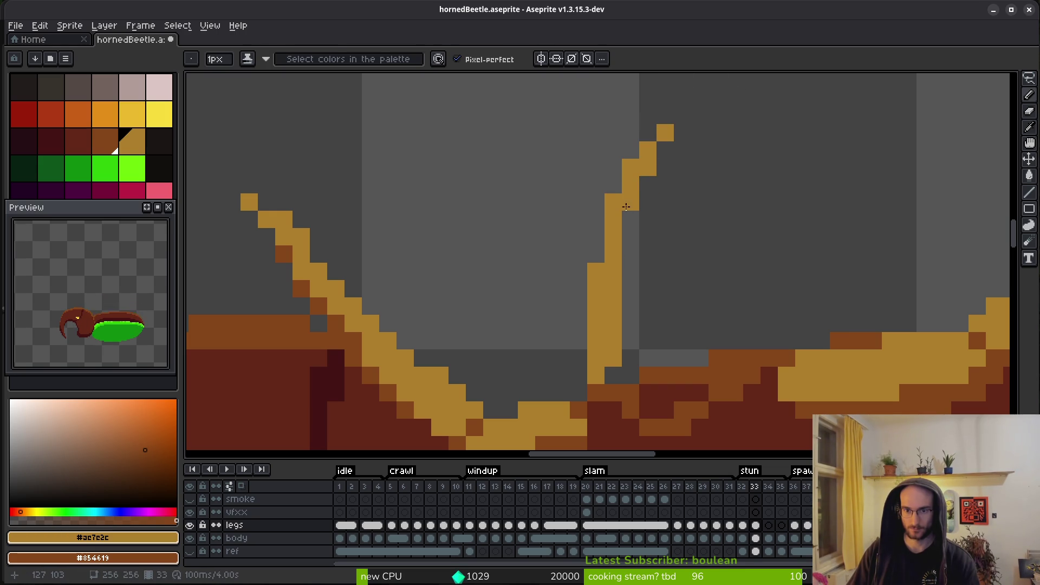
# Step: Thicken the lower part of the leg in tan and extend it with a straight line
pyautogui.moveTo(648, 393)
pyautogui.mouseDown()
pyautogui.moveTo(630, 317)
pyautogui.moveTo(631, 222)
pyautogui.mouseUp()
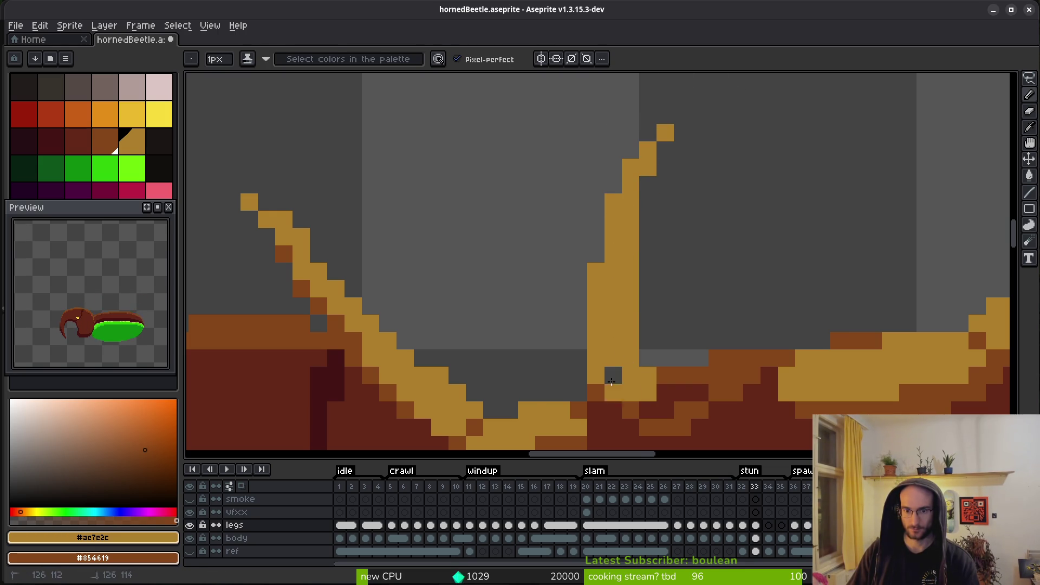
pyautogui.scroll(-4, 662, 344)
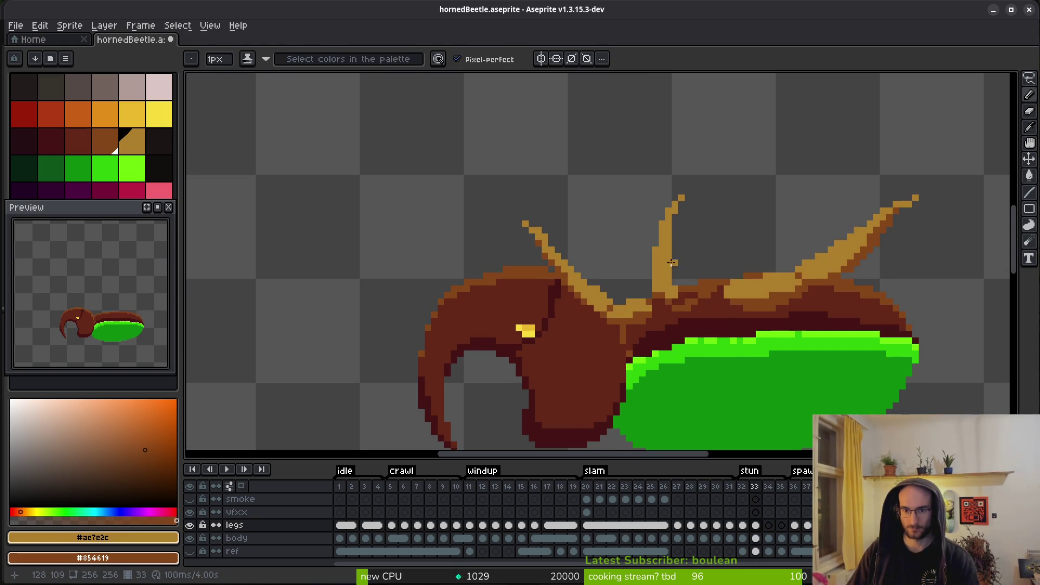
pyautogui.scroll(4, 672, 263)
pyautogui.moveTo(622, 240)
pyautogui.mouseDown()
pyautogui.moveTo(656, 287)
pyautogui.moveTo(639, 287)
pyautogui.moveTo(622, 252)
pyautogui.moveTo(688, 288)
pyautogui.moveTo(681, 267)
pyautogui.mouseUp()
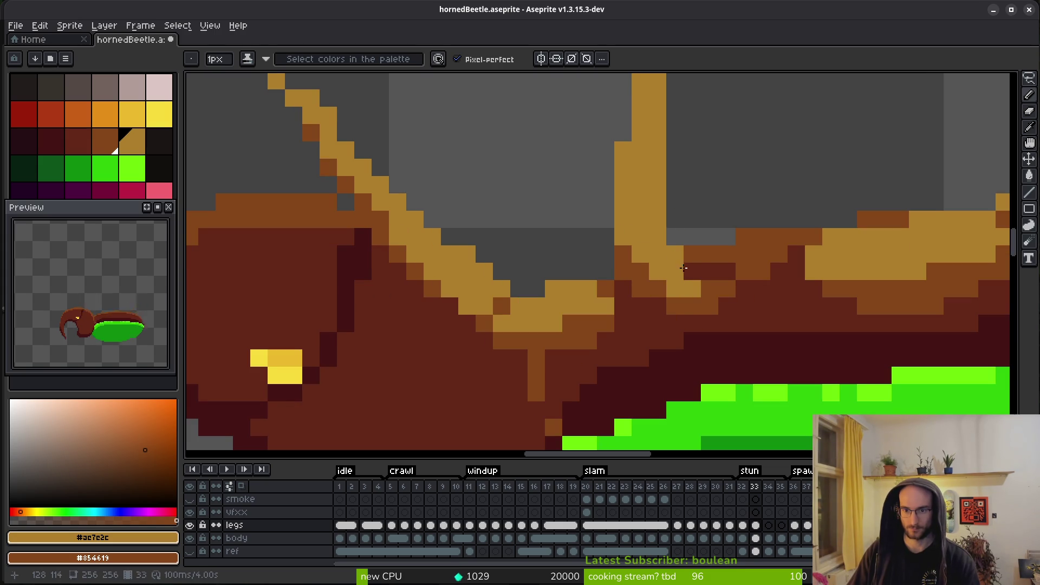
pyautogui.scroll(-3, 760, 236)
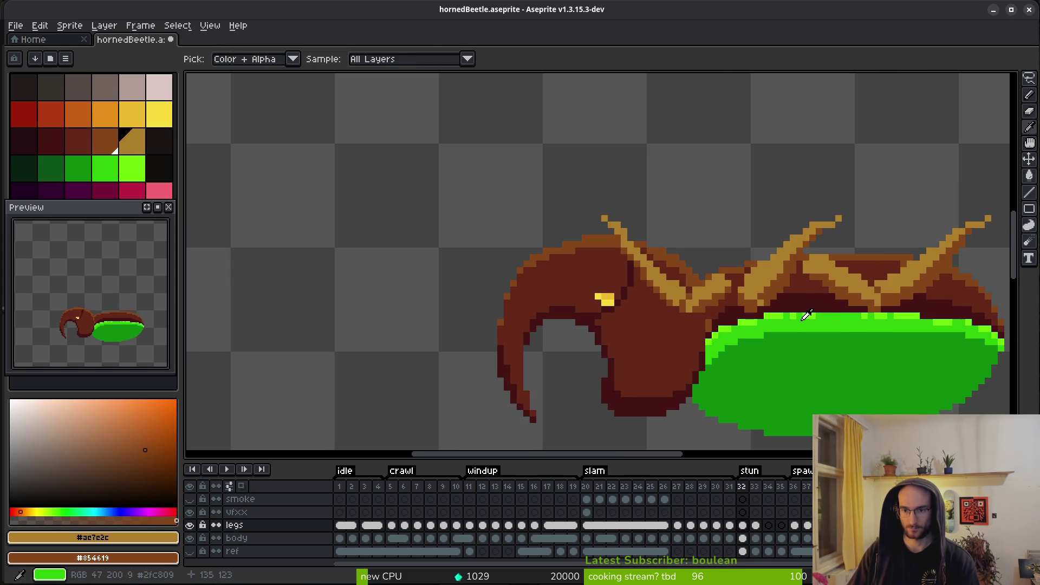
pyautogui.scroll(3, 817, 301)
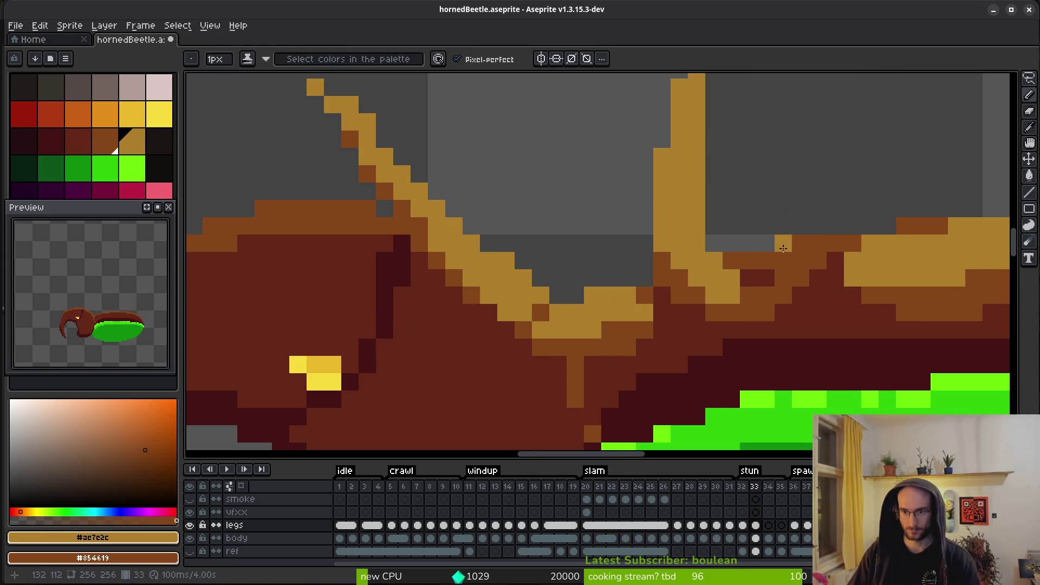
# Step: Shape the leg joint at the shell with tan and brown pixels
pyautogui.moveTo(766, 261)
pyautogui.mouseDown()
pyautogui.moveTo(786, 235)
pyautogui.moveTo(802, 236)
pyautogui.mouseUp()
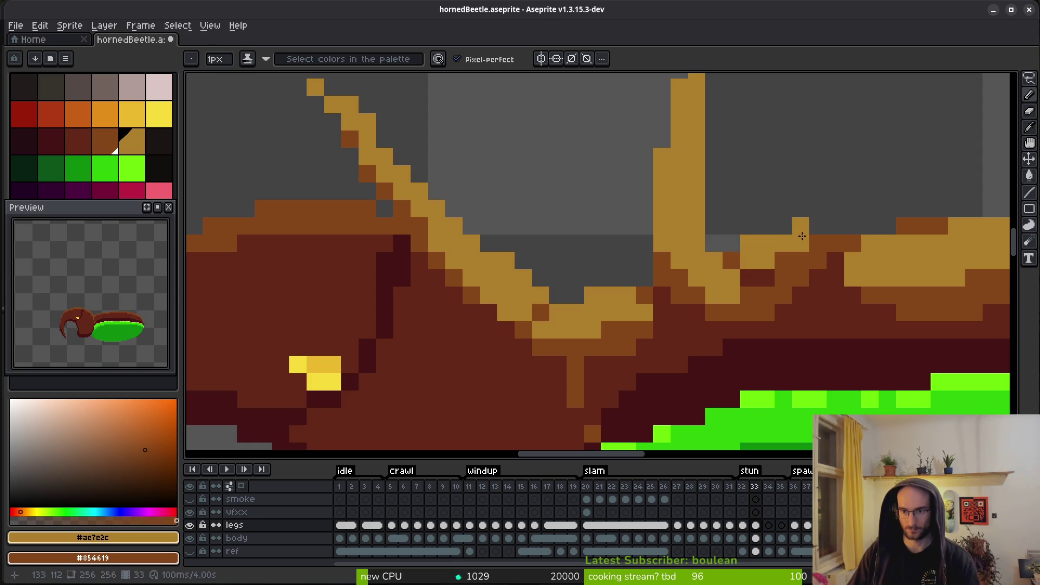
pyautogui.moveTo(770, 272); pyautogui.dragTo(750, 276)
pyautogui.click(777, 268)
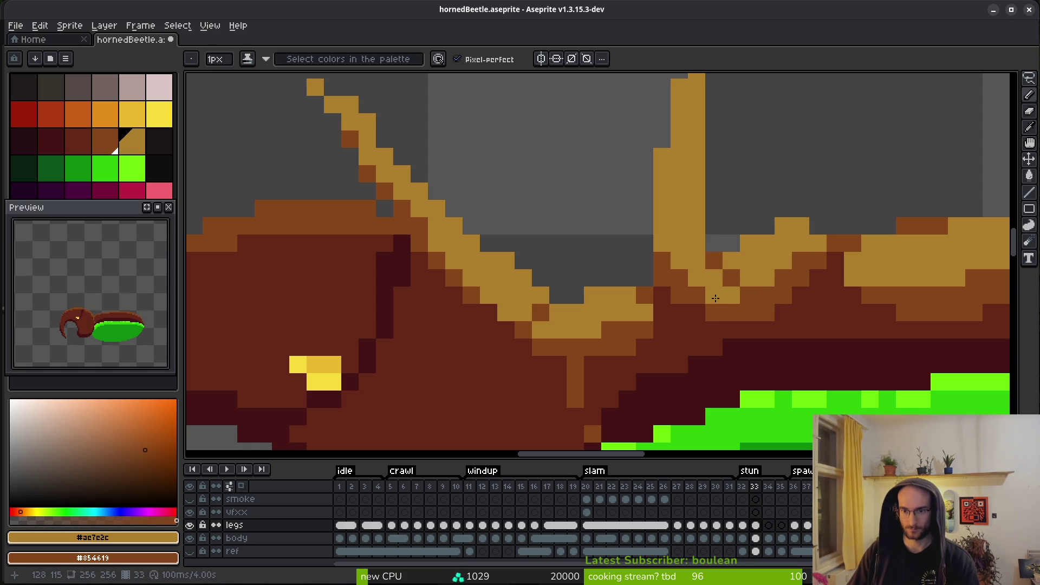
pyautogui.moveTo(741, 294); pyautogui.dragTo(714, 270)
pyautogui.click(713, 261)
pyautogui.click(731, 278)
pyautogui.click(714, 276)
pyautogui.rightClick(712, 278)
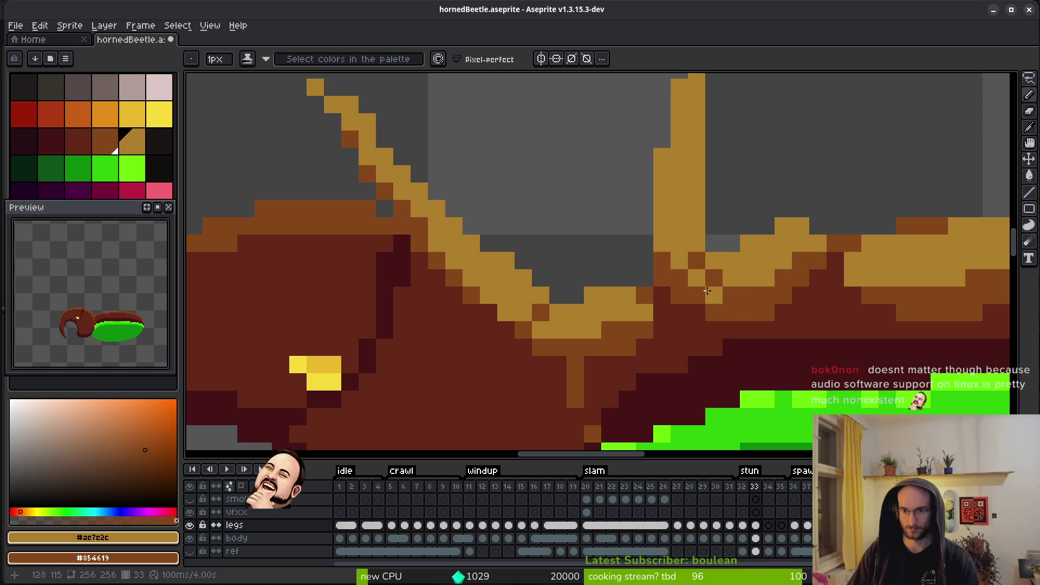
# Step: Sample a colour from the canvas and return to the Pencil on the stun frame
pyautogui.scroll(-8, 747, 312)
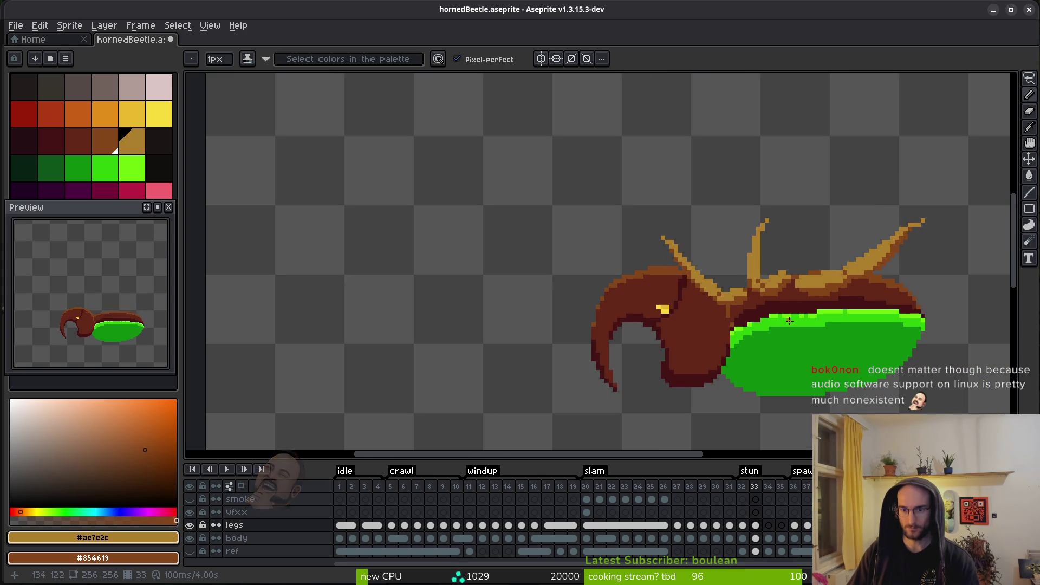
pyautogui.scroll(8, 783, 317)
pyautogui.press('e')
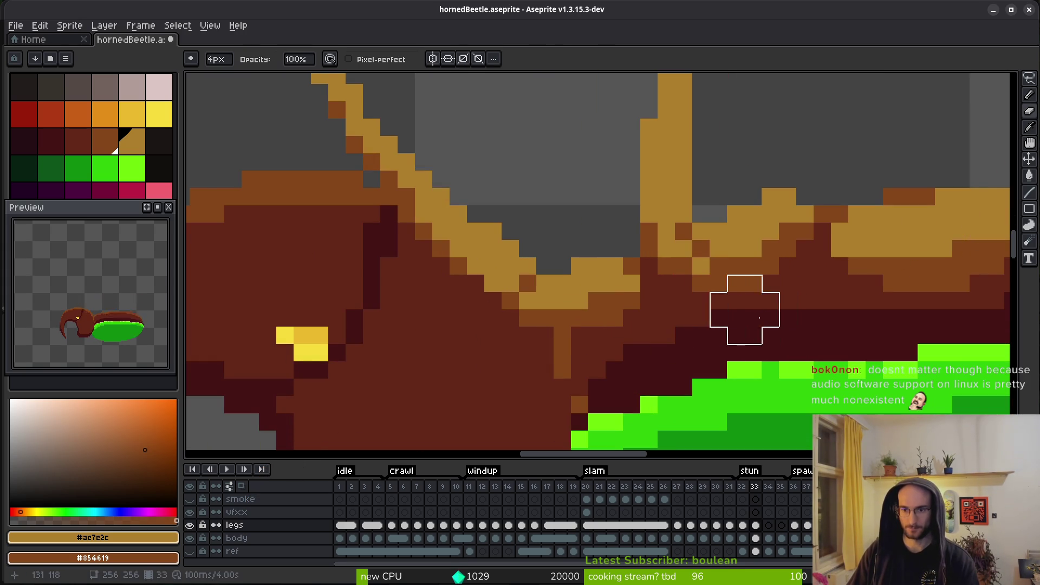
pyautogui.scroll(-8, 805, 284)
pyautogui.press('i')
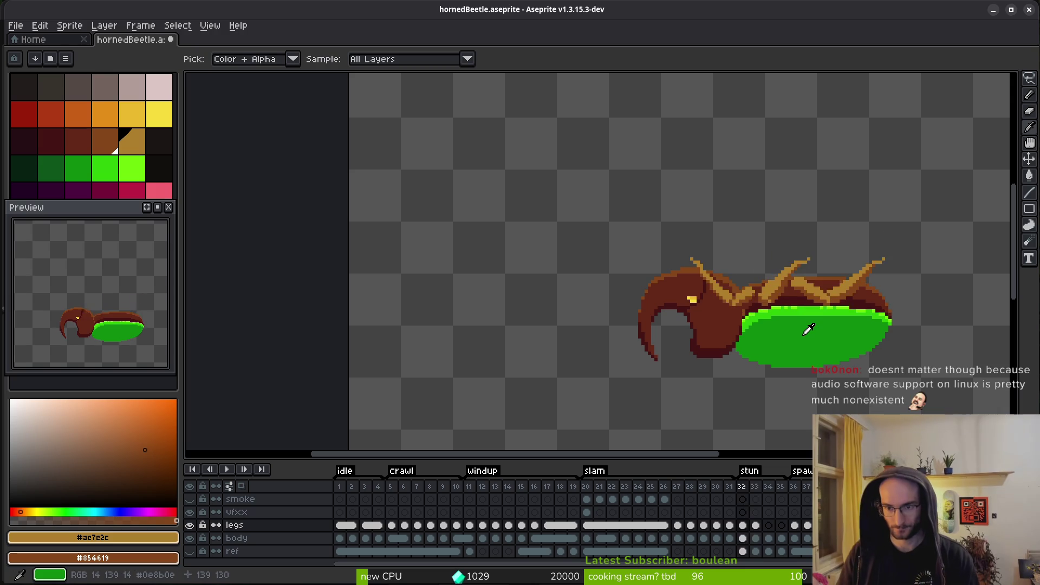
pyautogui.press('b')
pyautogui.press('.')
pyautogui.scroll(8, 781, 234)
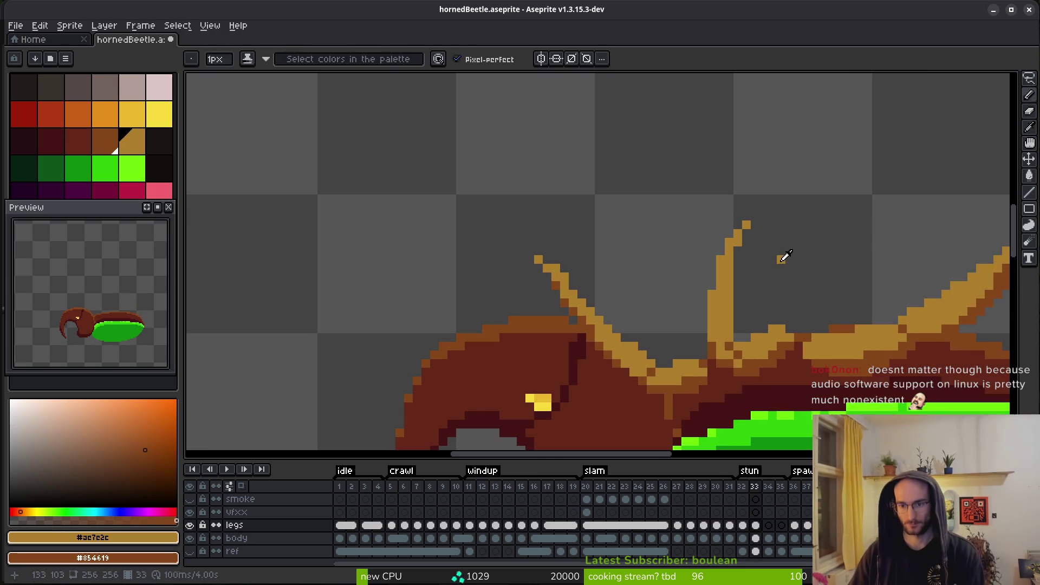
# Step: Extend the horn's left edge in gold and erase stray pixels around its tip
pyautogui.scroll(3, 755, 288)
pyautogui.moveTo(663, 359)
pyautogui.mouseDown()
pyautogui.moveTo(713, 173)
pyautogui.moveTo(749, 112)
pyautogui.moveTo(669, 262)
pyautogui.mouseUp()
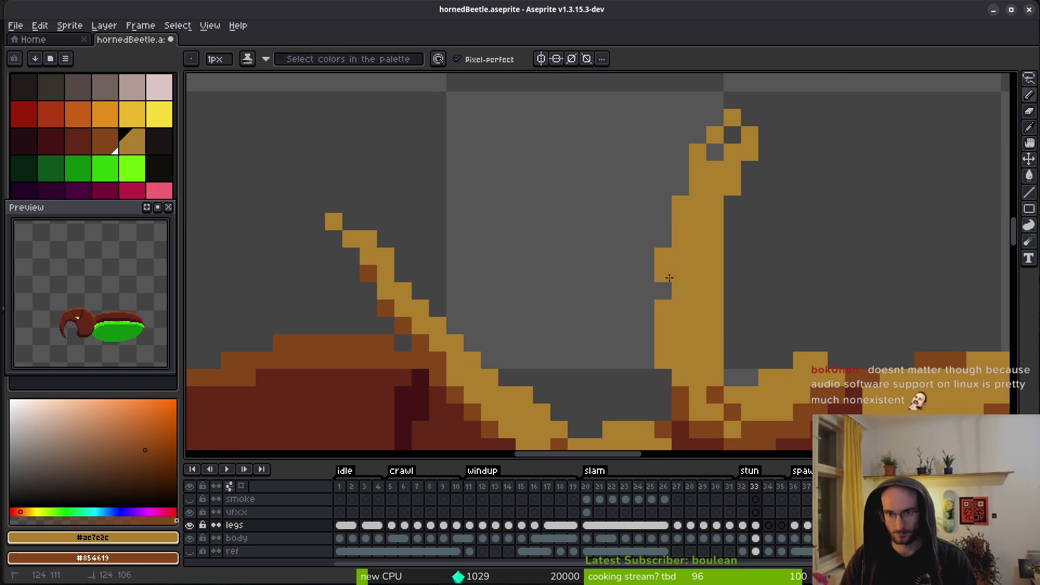
pyautogui.click(749, 100)
pyautogui.press('e')
pyautogui.moveTo(732, 99)
pyautogui.mouseDown()
pyautogui.moveTo(749, 117)
pyautogui.moveTo(749, 152)
pyautogui.mouseUp()
pyautogui.press('b')
pyautogui.press('e')
pyautogui.moveTo(733, 186); pyautogui.dragTo(733, 169)
pyautogui.press('b')
pyautogui.press('e')
pyautogui.click(698, 152)
pyautogui.press('b')
# Step: Fill the gap in the horn's left edge, shade it brown, and extend the tip upward in gold
pyautogui.moveTo(675, 264); pyautogui.dragTo(657, 308)
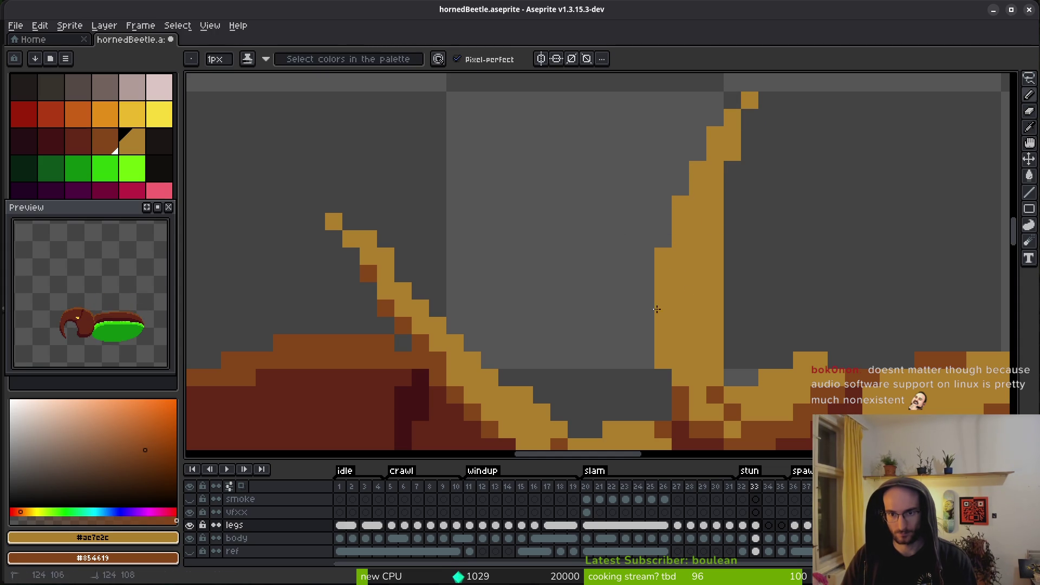
pyautogui.moveTo(720, 321); pyautogui.dragTo(703, 374)
pyautogui.moveTo(666, 324); pyautogui.dragTo(677, 379)
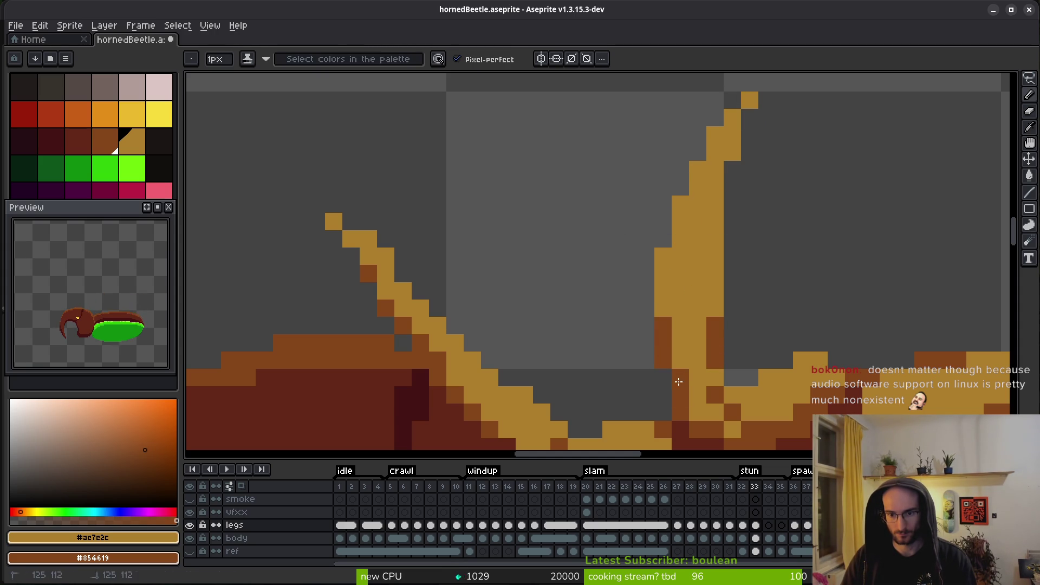
pyautogui.moveTo(715, 322); pyautogui.dragTo(715, 363)
pyautogui.scroll(-3, 756, 313)
pyautogui.scroll(4, 757, 313)
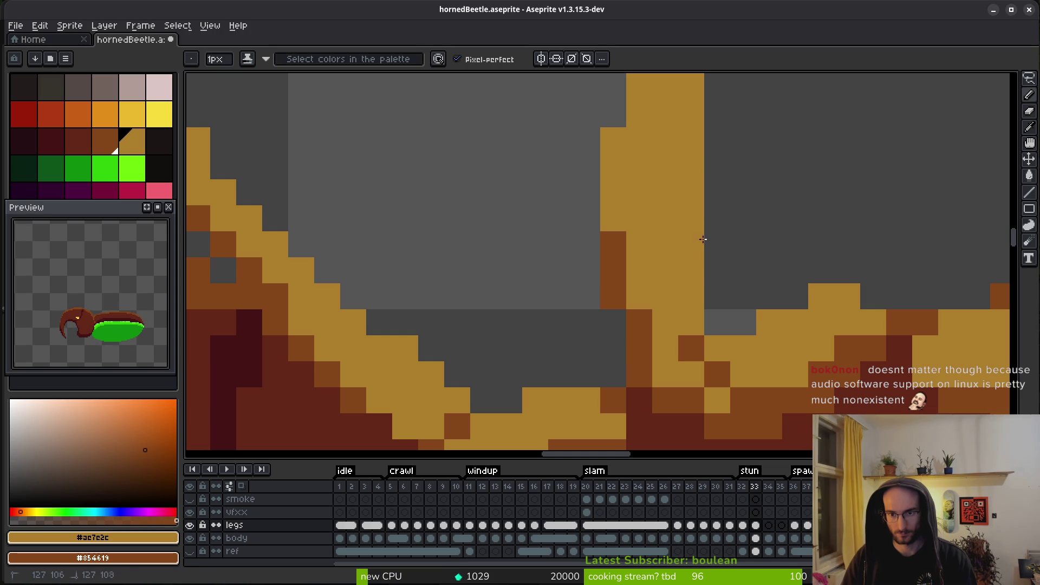
pyautogui.moveTo(708, 255); pyautogui.dragTo(743, 140)
# Step: Darken the horn's side with shading ink using palette colours
pyautogui.scroll(-2, 737, 179)
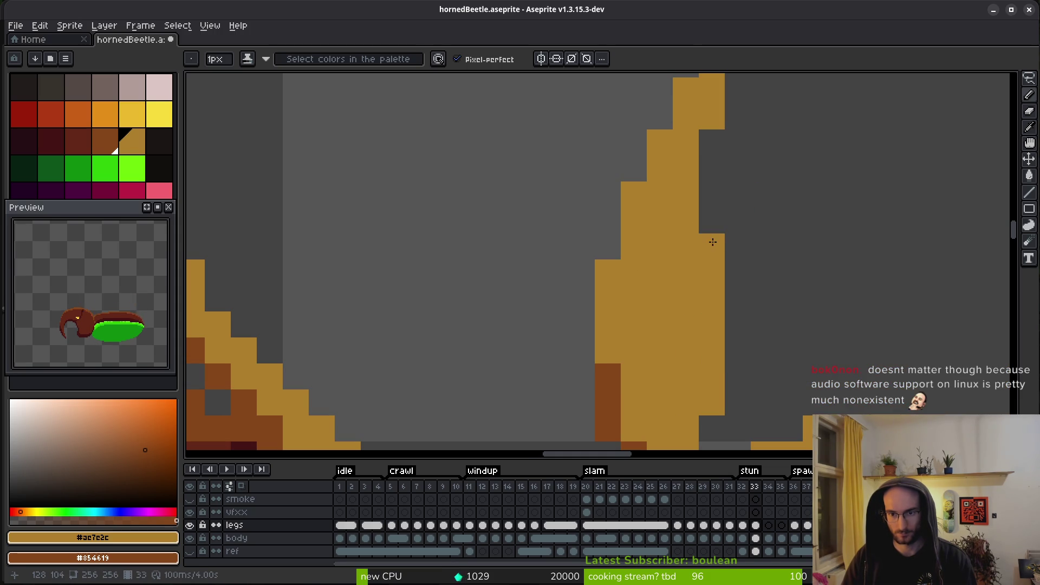
pyautogui.scroll(-3, 791, 323)
pyautogui.scroll(-1, 791, 323)
pyautogui.scroll(2, 786, 328)
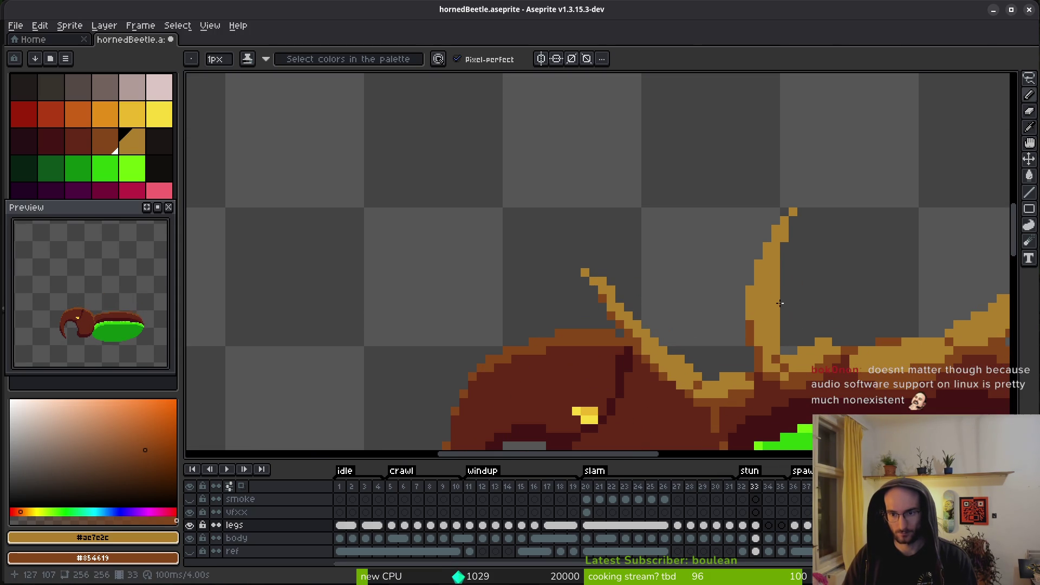
pyautogui.scroll(1, 784, 337)
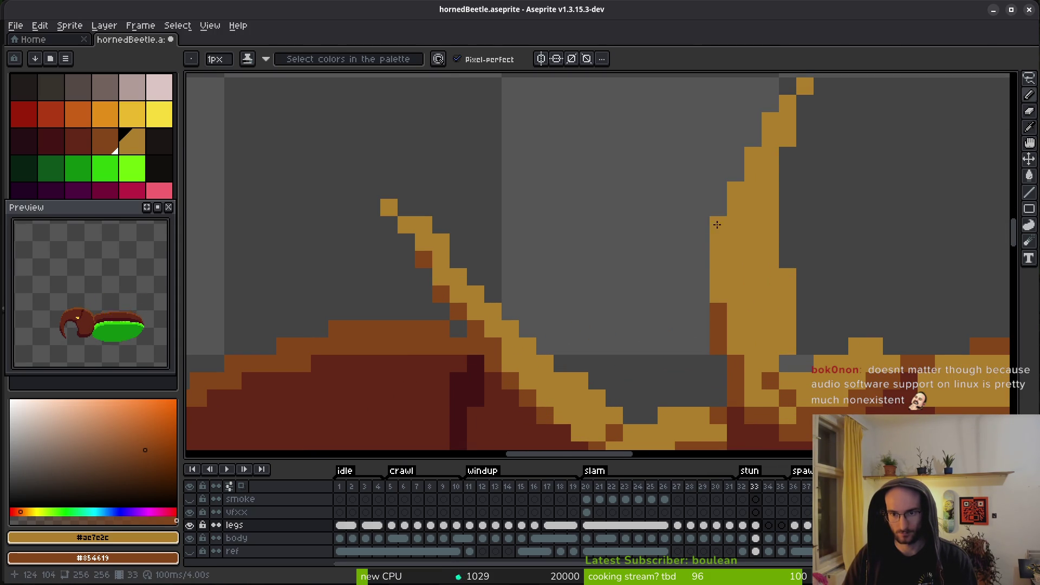
pyautogui.press('e')
pyautogui.scroll(-3, 718, 242)
pyautogui.scroll(-2, 848, 279)
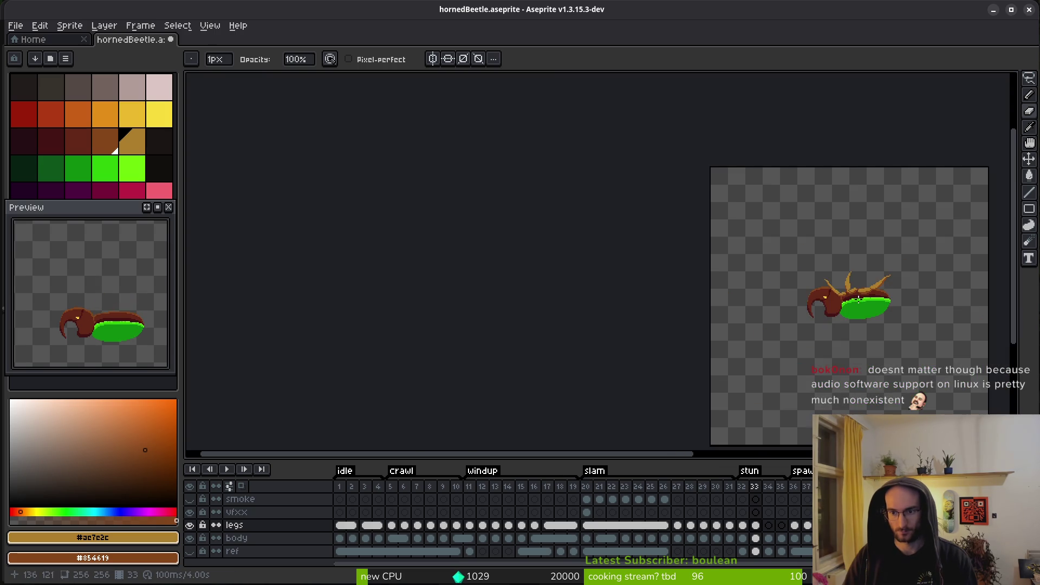
pyautogui.scroll(2, 850, 279)
pyautogui.scroll(2, 851, 278)
pyautogui.press('b')
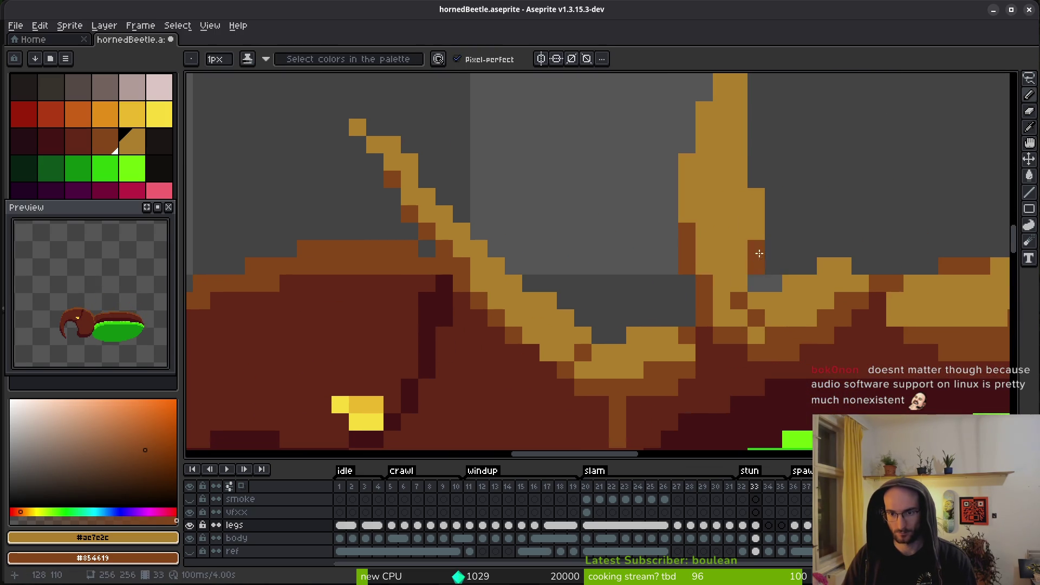
pyautogui.moveTo(736, 330)
pyautogui.mouseDown()
pyautogui.moveTo(725, 309)
pyautogui.moveTo(738, 287)
pyautogui.moveTo(750, 298)
pyautogui.moveTo(724, 296)
pyautogui.mouseUp()
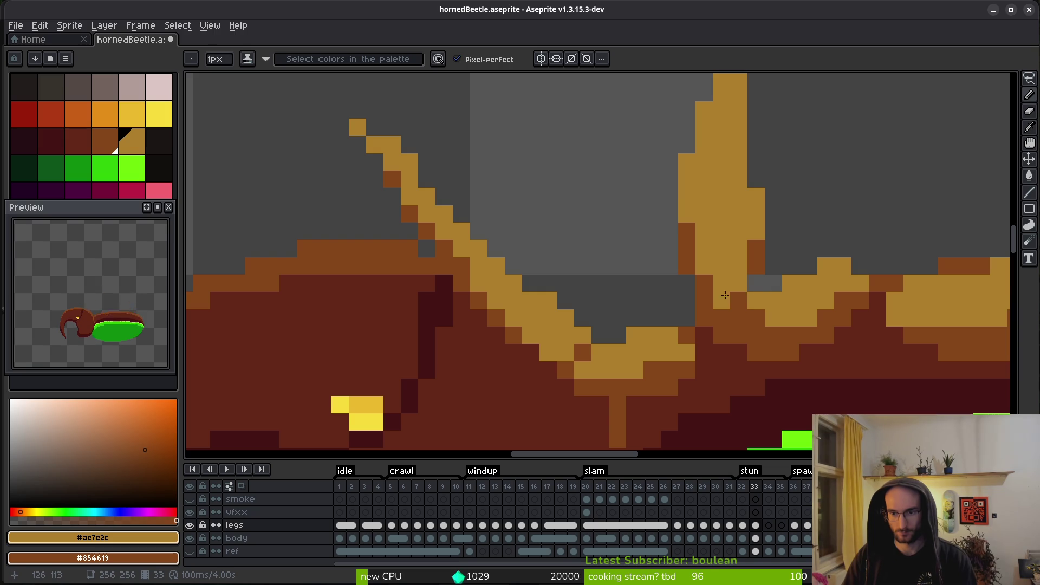
pyautogui.scroll(-4, 773, 314)
pyautogui.scroll(-6, 827, 329)
pyautogui.moveTo(783, 330); pyautogui.dragTo(677, 332)
pyautogui.press('alt')
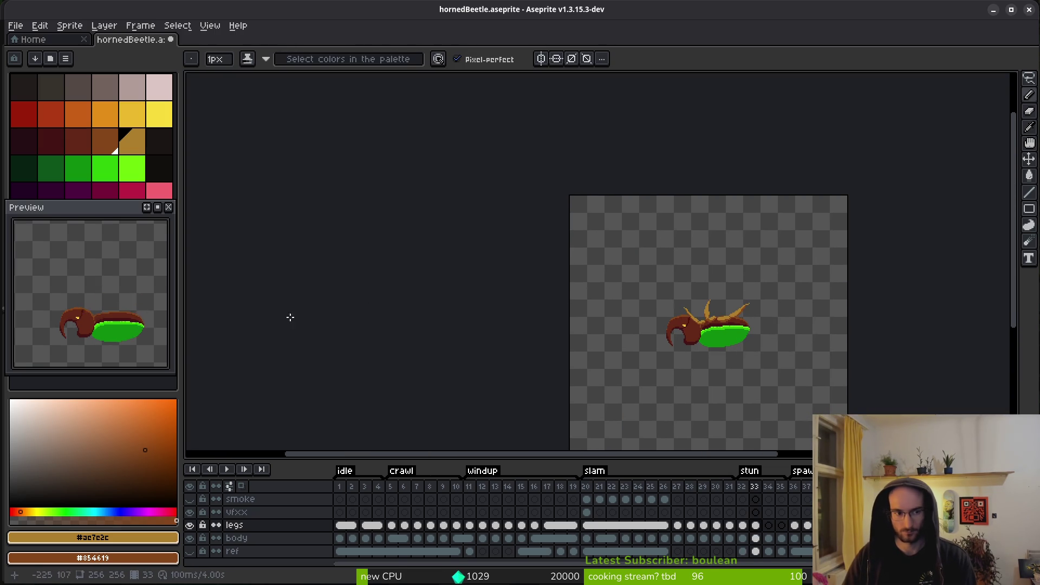
pyautogui.hscroll(1, 588, 355)
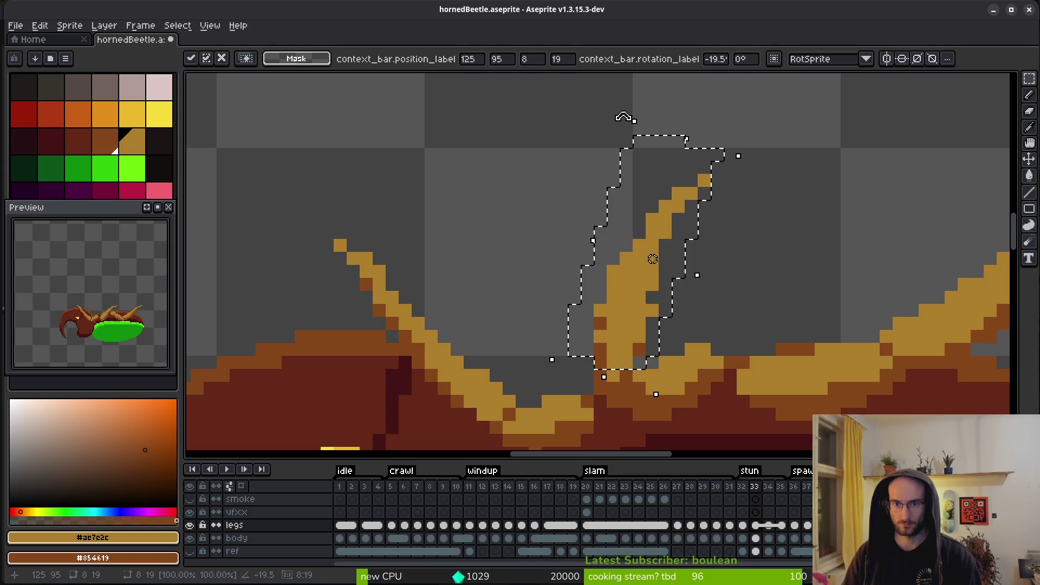
# Step: Rotate the horn about −27° to lean right, nudge it slightly down, and commit
pyautogui.moveTo(653, 120); pyautogui.dragTo(671, 123)
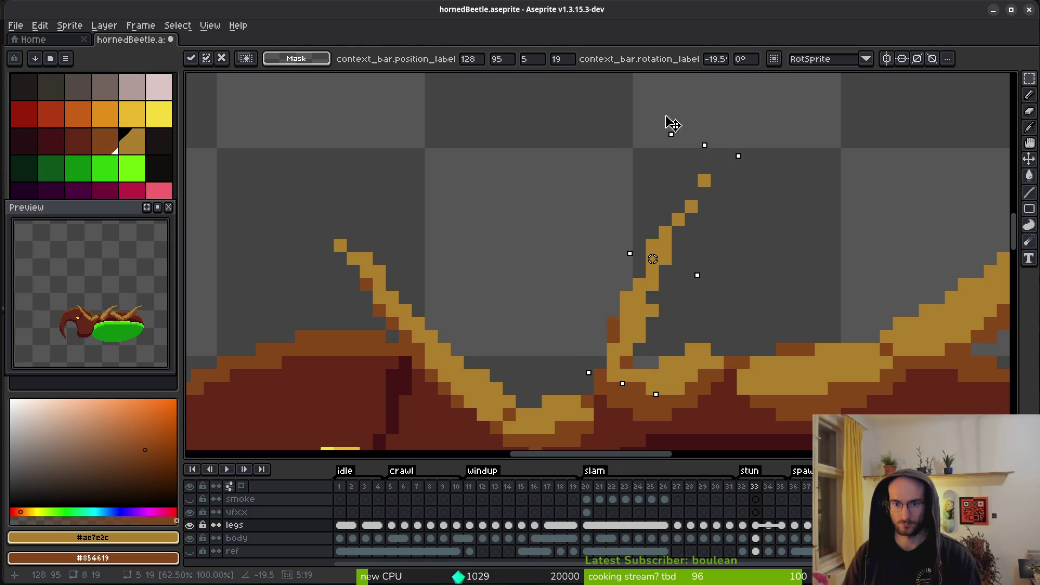
pyautogui.press('Return')
pyautogui.moveTo(539, 109); pyautogui.dragTo(607, 103)
pyautogui.moveTo(646, 252)
pyautogui.mouseDown()
pyautogui.moveTo(657, 278)
pyautogui.moveTo(650, 304)
pyautogui.mouseUp()
pyautogui.press('Return')
# Step: Touch up the horn with orange and light-tan pixels on the left edge and dark brown on the right
pyautogui.press('f')
pyautogui.click(662, 235)
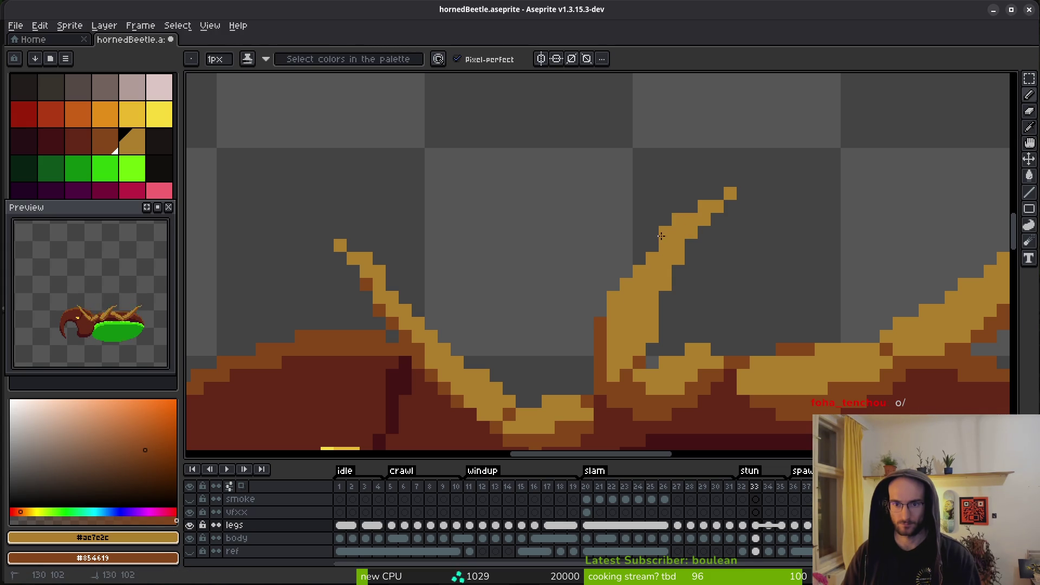
pyautogui.moveTo(600, 336); pyautogui.dragTo(611, 370)
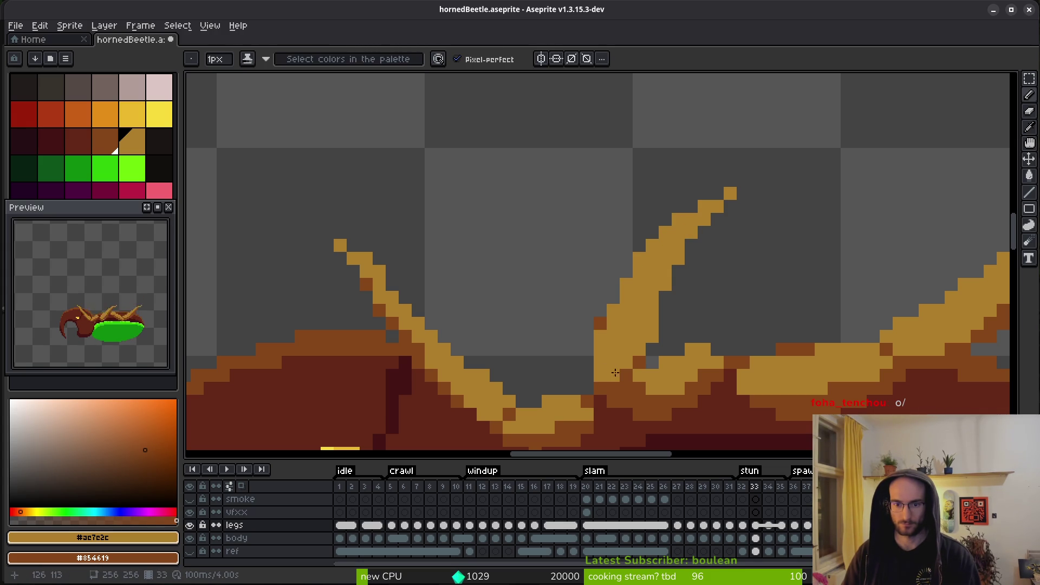
pyautogui.click(665, 285)
pyautogui.click(678, 258)
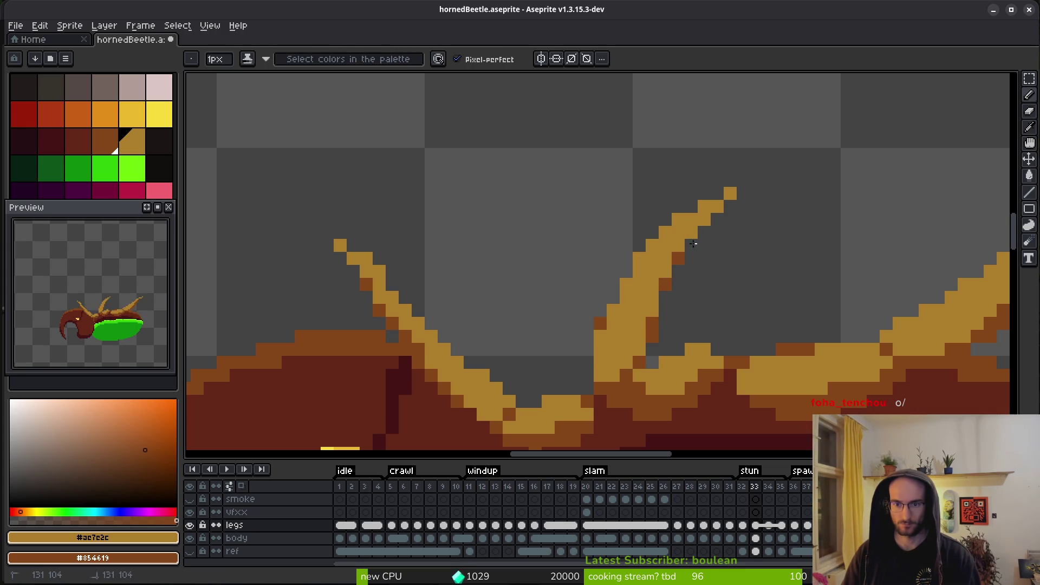
pyautogui.click(665, 271)
pyautogui.click(653, 308)
pyautogui.click(639, 341)
# Step: Compare against the previous frame, then repaint the horn's left edge light tan
pyautogui.scroll(-5, 649, 395)
pyautogui.press(',')
pyautogui.press('i')
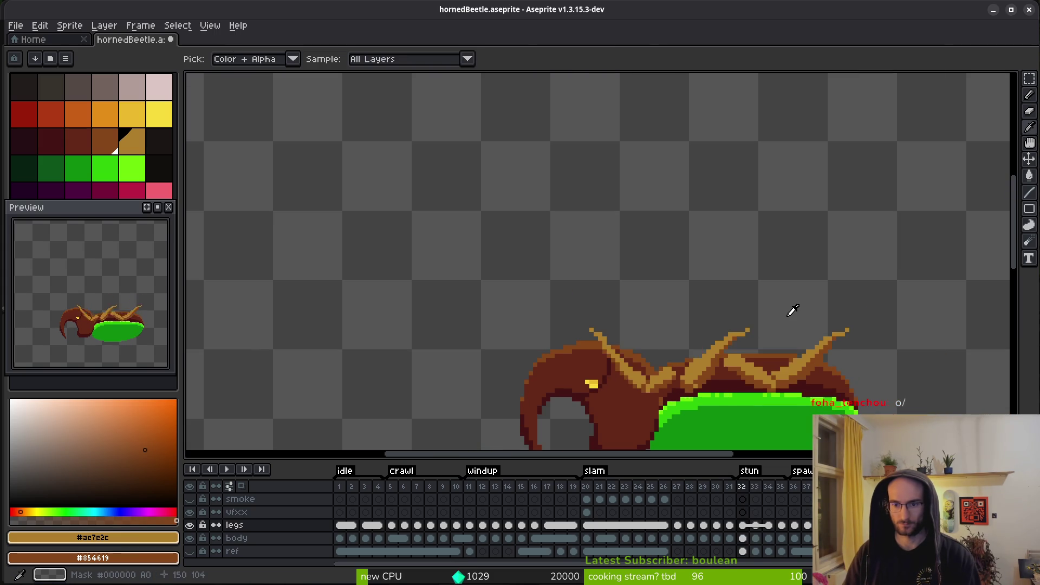
pyautogui.press('.')
pyautogui.press('b')
pyautogui.scroll(3, 679, 326)
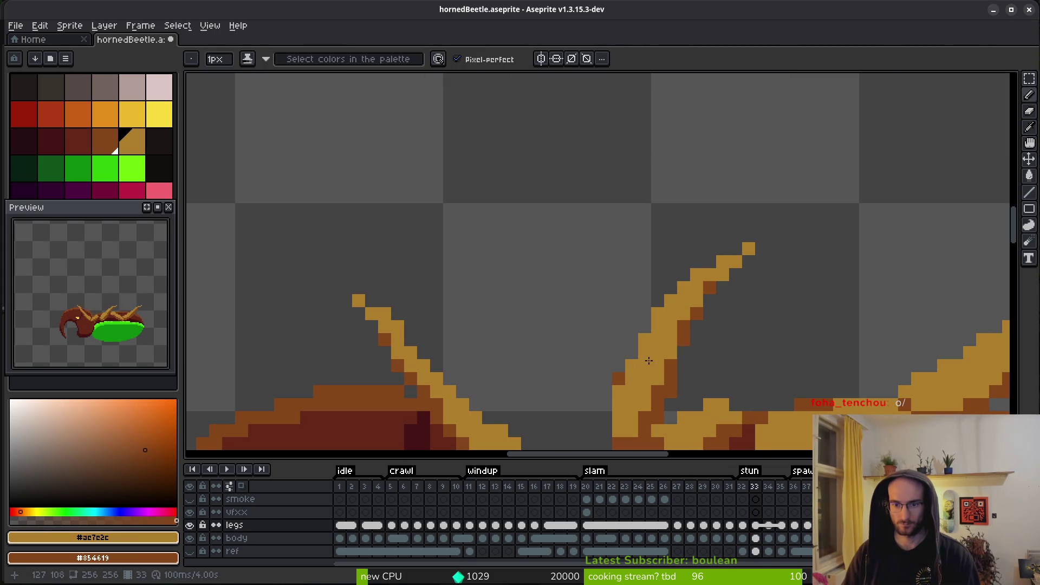
pyautogui.moveTo(637, 354); pyautogui.dragTo(622, 378)
pyautogui.scroll(-2, 698, 291)
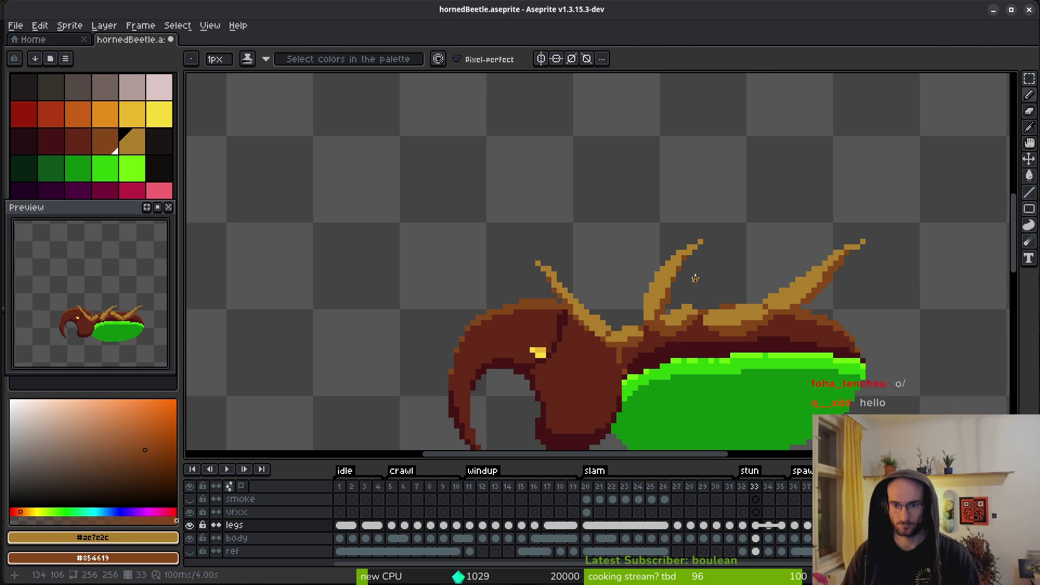
# Step: Flip back and forth between frames 32 and 33 to compare the horn poses
pyautogui.press('Left')
pyautogui.press('Right')
pyautogui.press('Left')
pyautogui.press('Right')
pyautogui.press('Left')
pyautogui.press('Right')
pyautogui.press('Left')
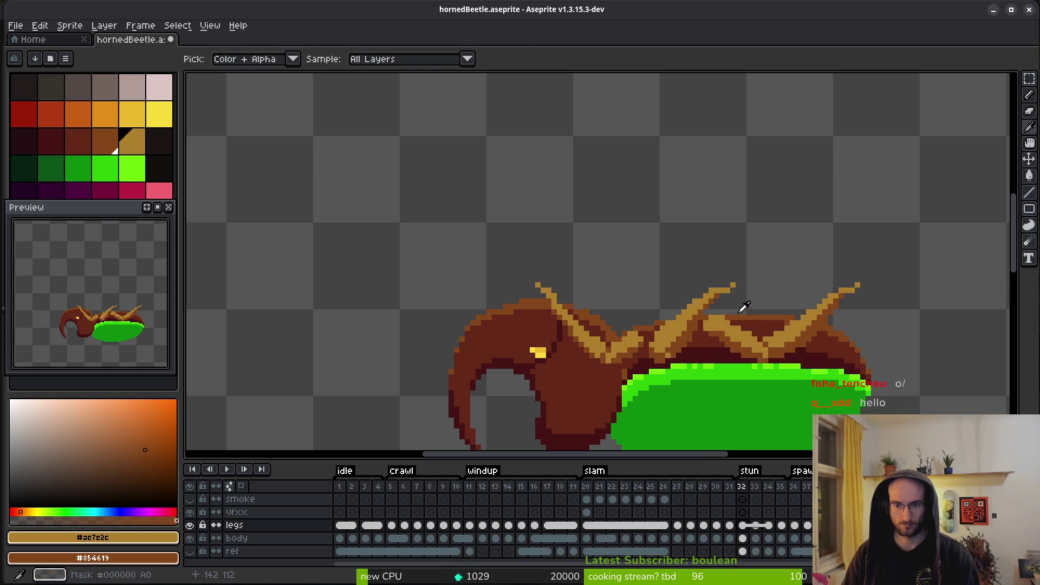
pyautogui.press('Right')
pyautogui.press('Left')
pyautogui.press('Right')
pyautogui.press('Left')
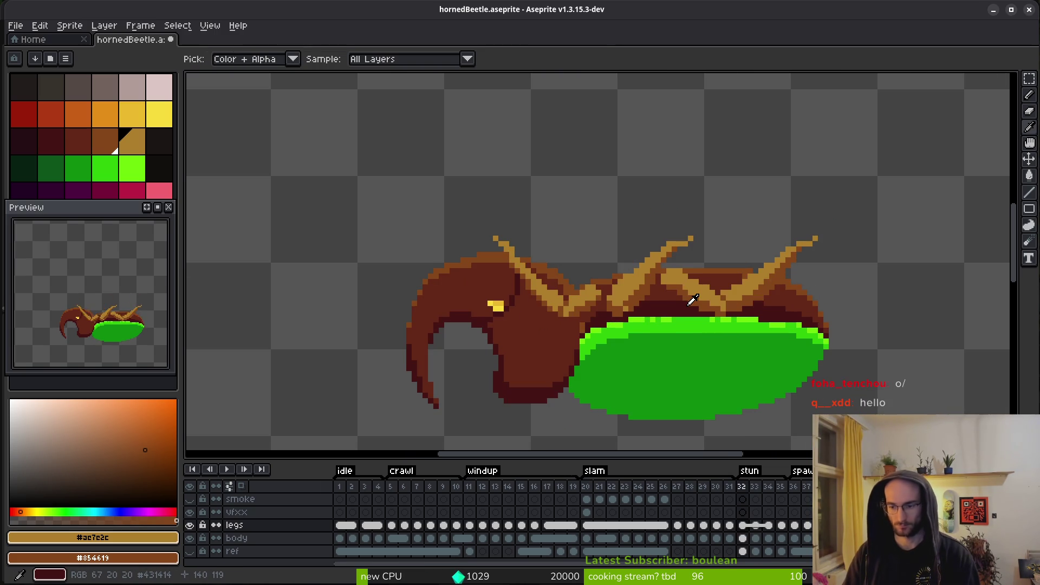
pyautogui.press('Right')
pyautogui.press('Left')
pyautogui.press('Right')
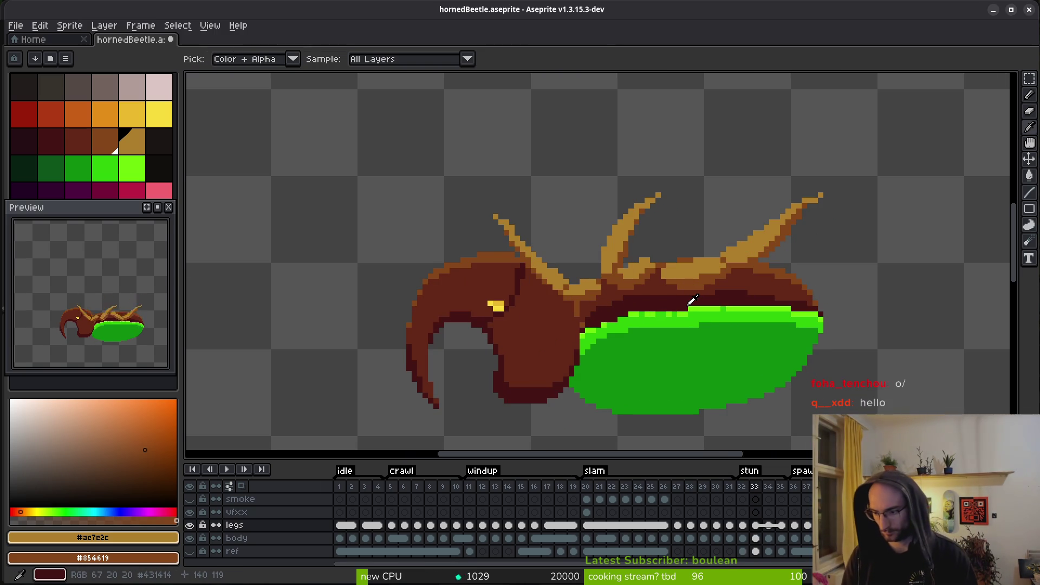
pyautogui.press('Left')
pyautogui.press('Right')
pyautogui.press('Left')
pyautogui.press('Right')
pyautogui.press('Left')
pyautogui.press('Right')
pyautogui.press('Left')
pyautogui.press('Right')
pyautogui.press('b')
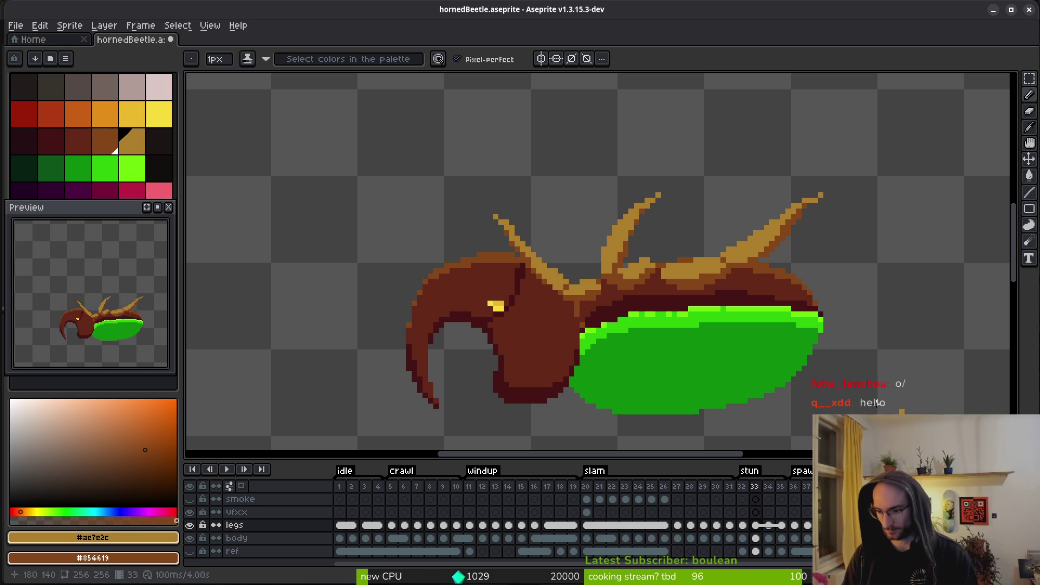
# Step: Check frame 35's pose, compare frames 32 and 33 again, and zoom in on the legs
pyautogui.press('Left')
pyautogui.press('i')
pyautogui.press('Right')
pyautogui.press('Left')
pyautogui.press('Right')
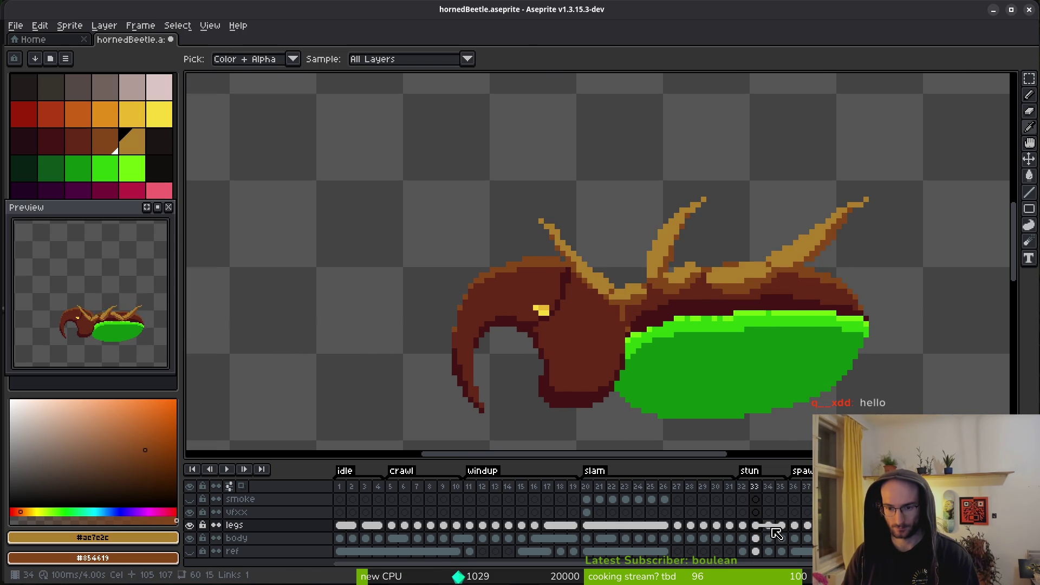
pyautogui.click(781, 533)
pyautogui.press('Left')
pyautogui.press('Left')
pyautogui.press('Left')
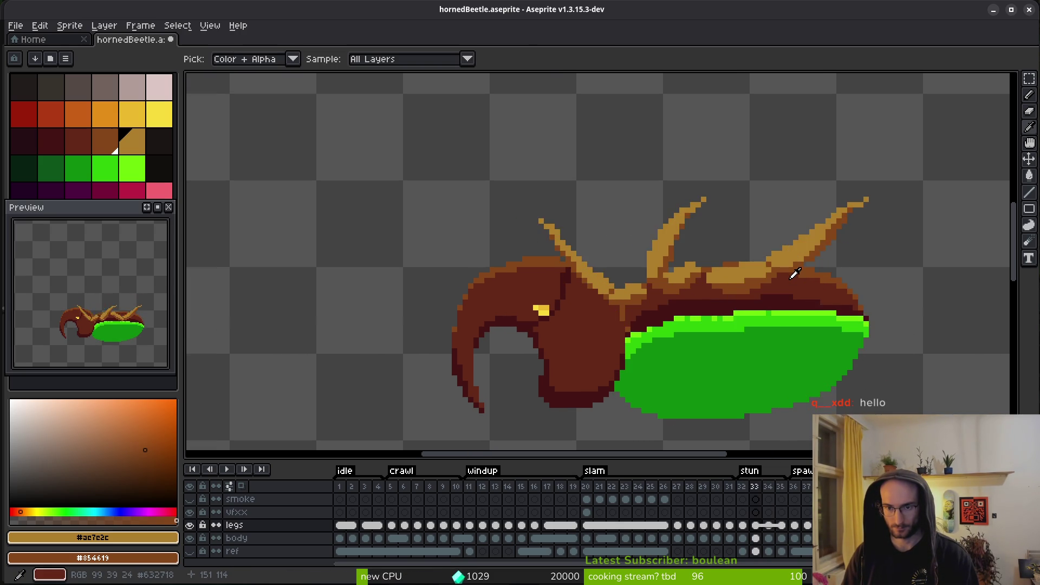
pyautogui.press('Right')
pyautogui.press('Left')
pyautogui.press('Right')
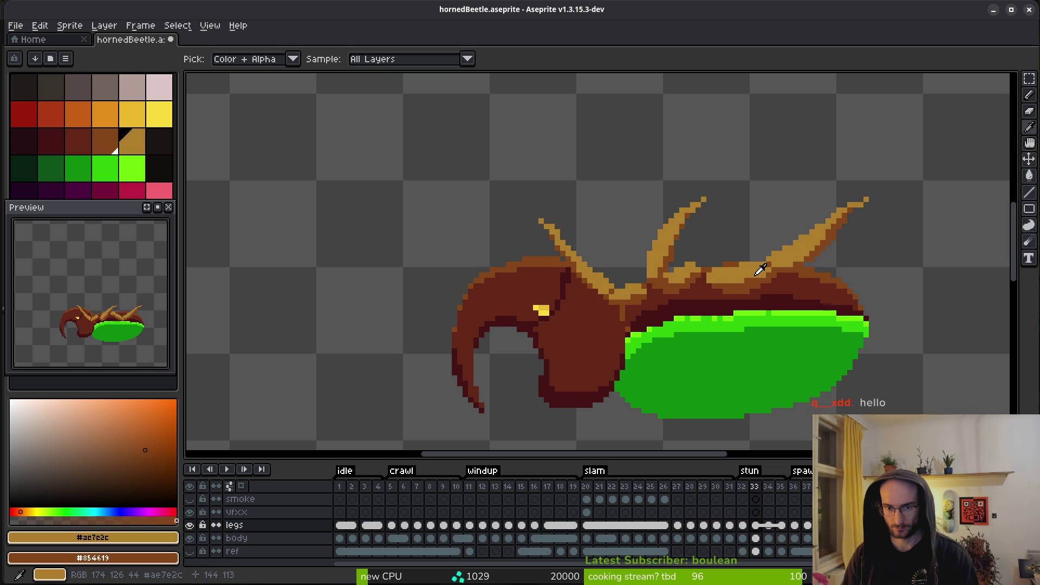
pyautogui.press('Left')
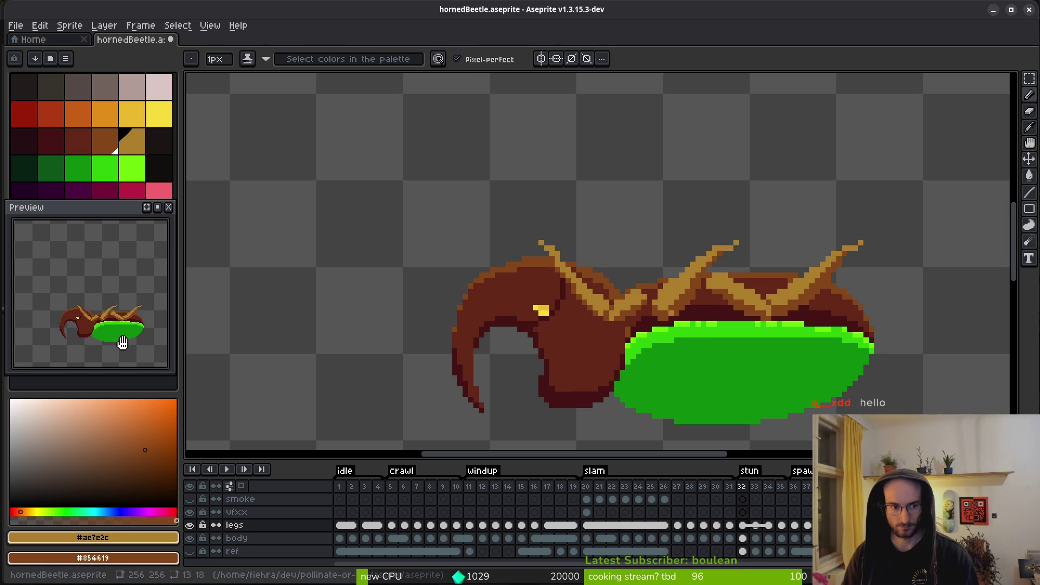
pyautogui.press('Right')
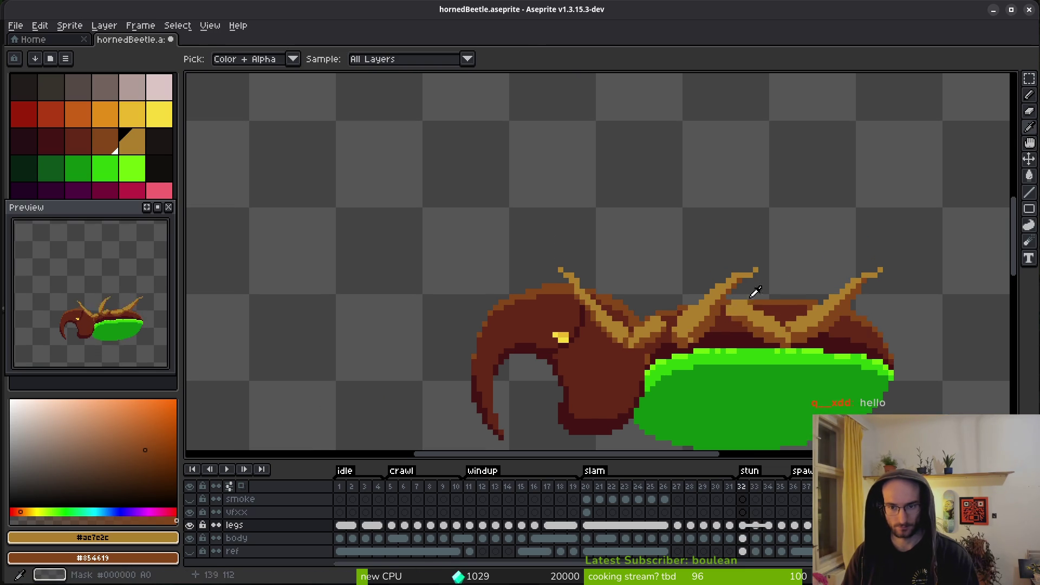
pyautogui.scroll(4, 755, 284)
# Step: Marquee-select the middle leg on frame 33, rotate it and shift it down and right
pyautogui.press('m')
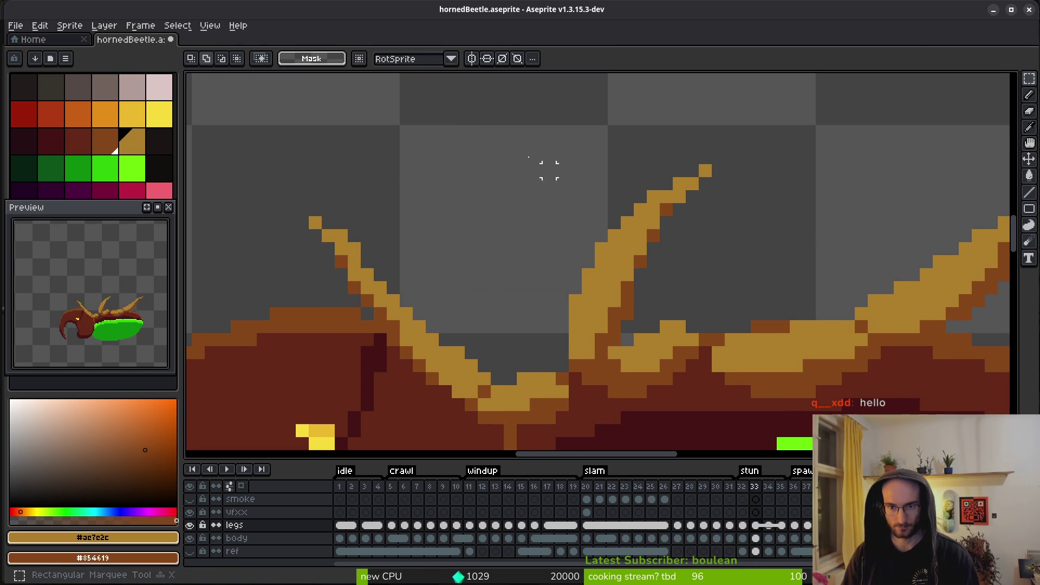
pyautogui.moveTo(475, 123)
pyautogui.mouseDown()
pyautogui.moveTo(690, 286)
pyautogui.moveTo(779, 296)
pyautogui.mouseUp()
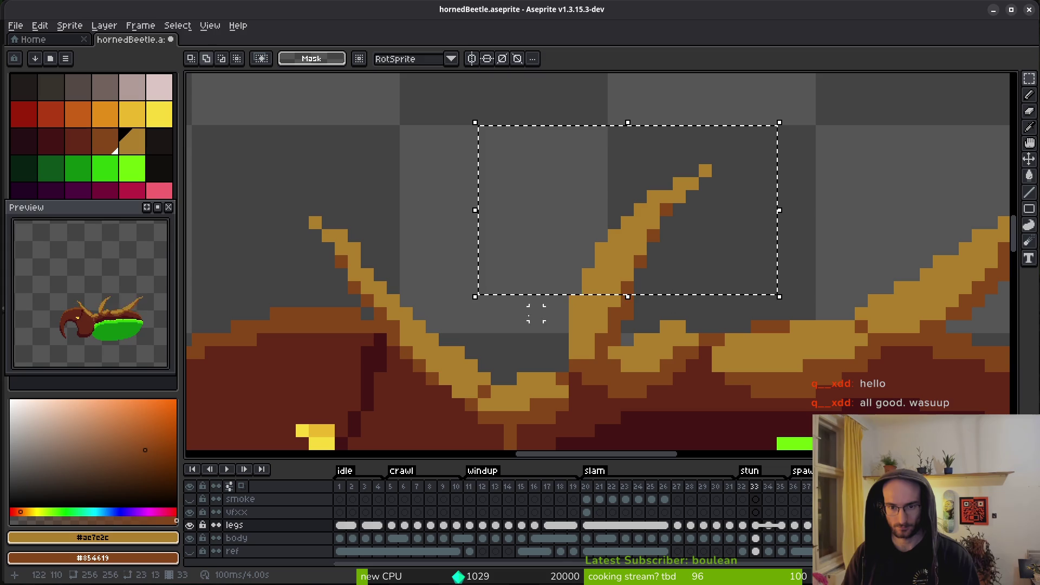
pyautogui.moveTo(594, 308); pyautogui.dragTo(621, 251)
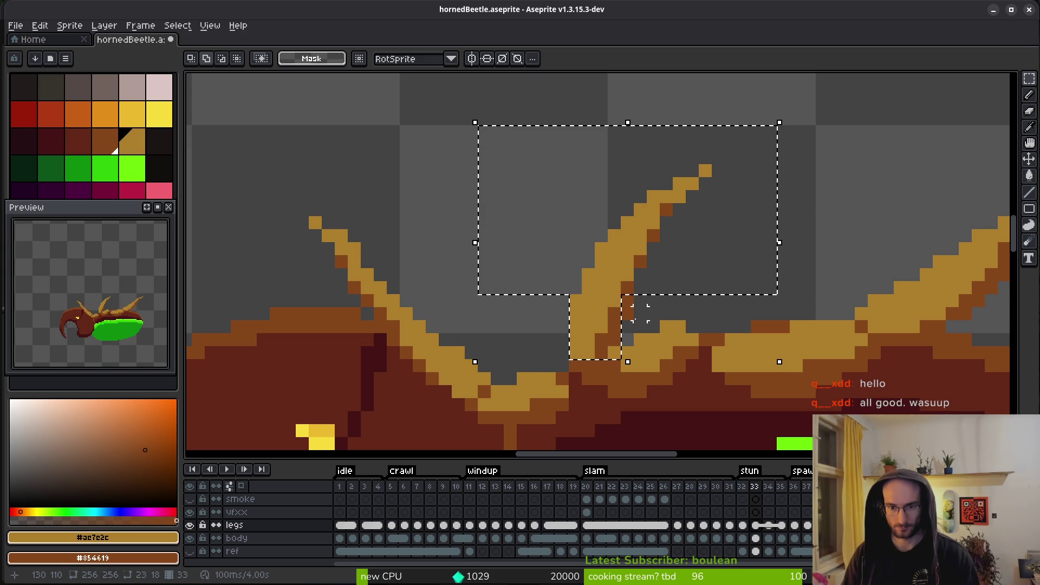
pyautogui.keyDown('shift'); pyautogui.moveTo(634, 320); pyautogui.dragTo(607, 271); pyautogui.keyUp('shift')
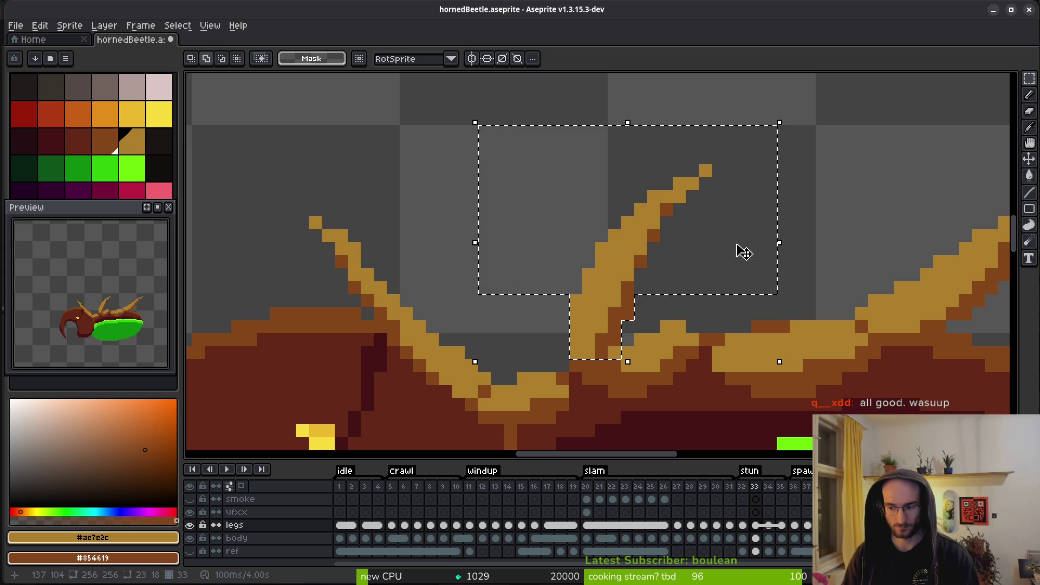
pyautogui.moveTo(786, 116); pyautogui.dragTo(819, 147)
pyautogui.moveTo(631, 257); pyautogui.dragTo(665, 306)
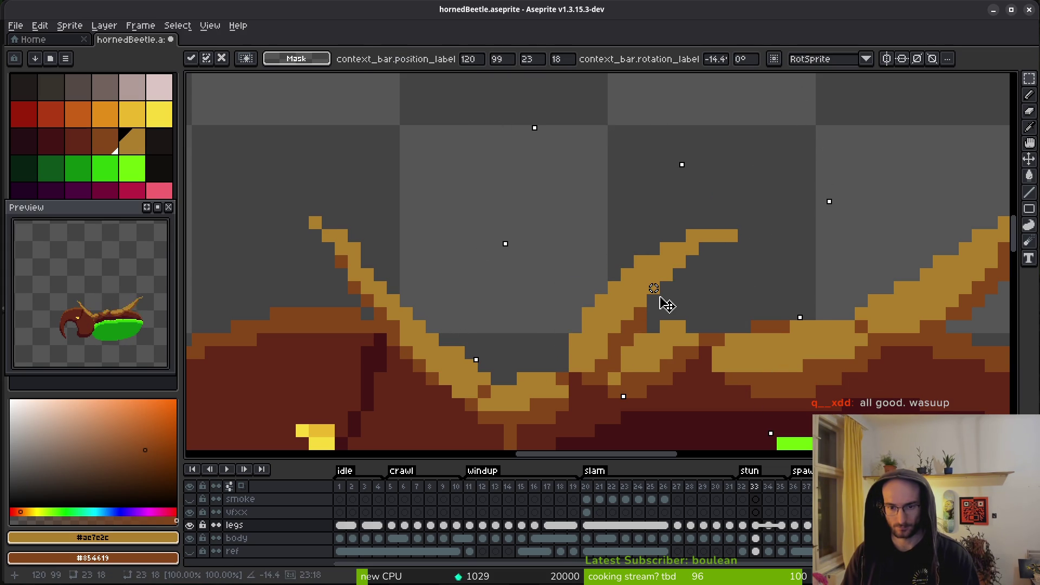
pyautogui.press('b')
# Step: Tidy the leg tip and base pixels, recolouring the base brown and tan
pyautogui.click(745, 224)
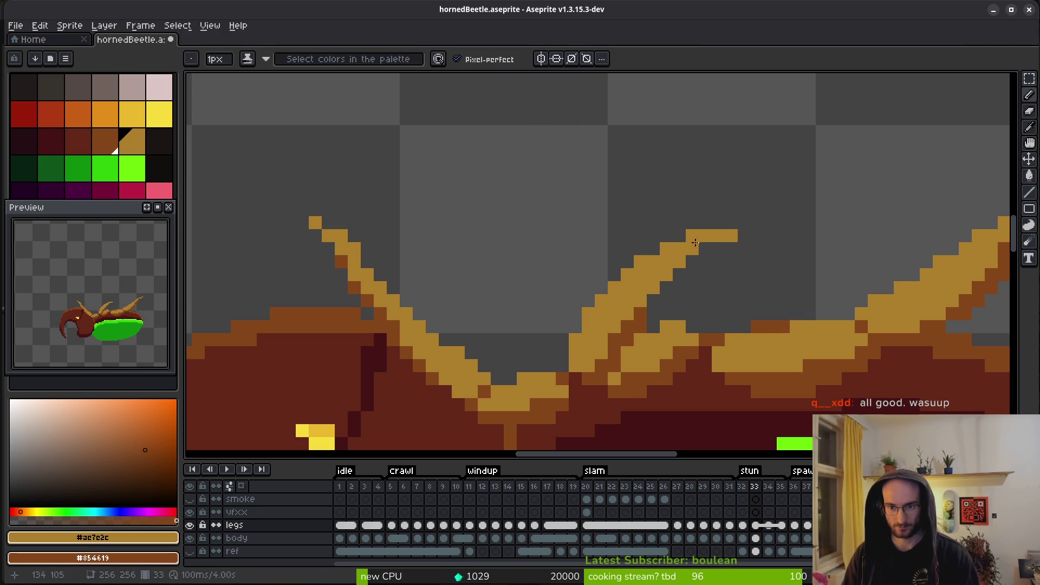
pyautogui.hotkey('ctrl', 'z')
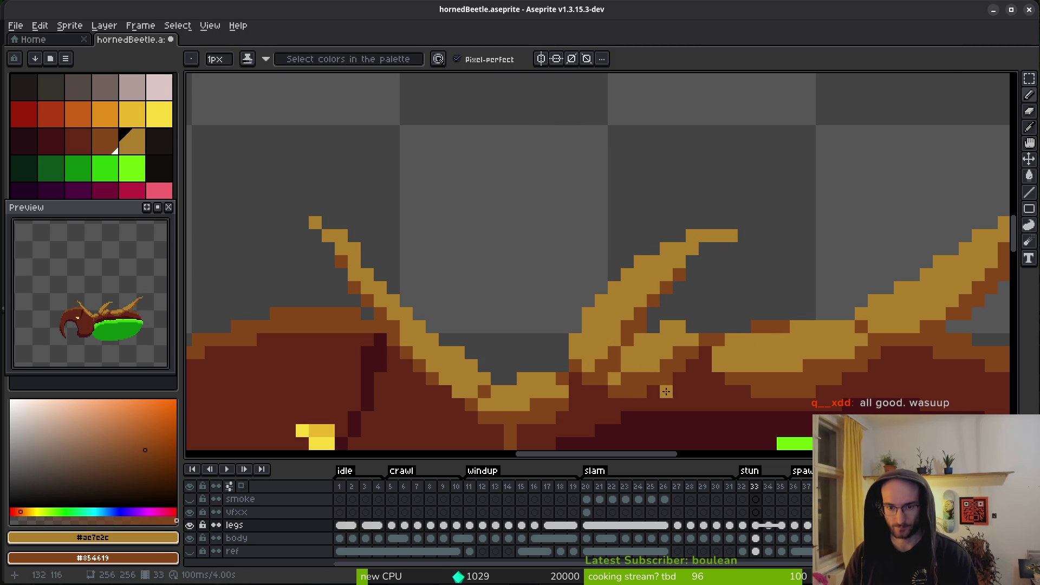
pyautogui.click(640, 337)
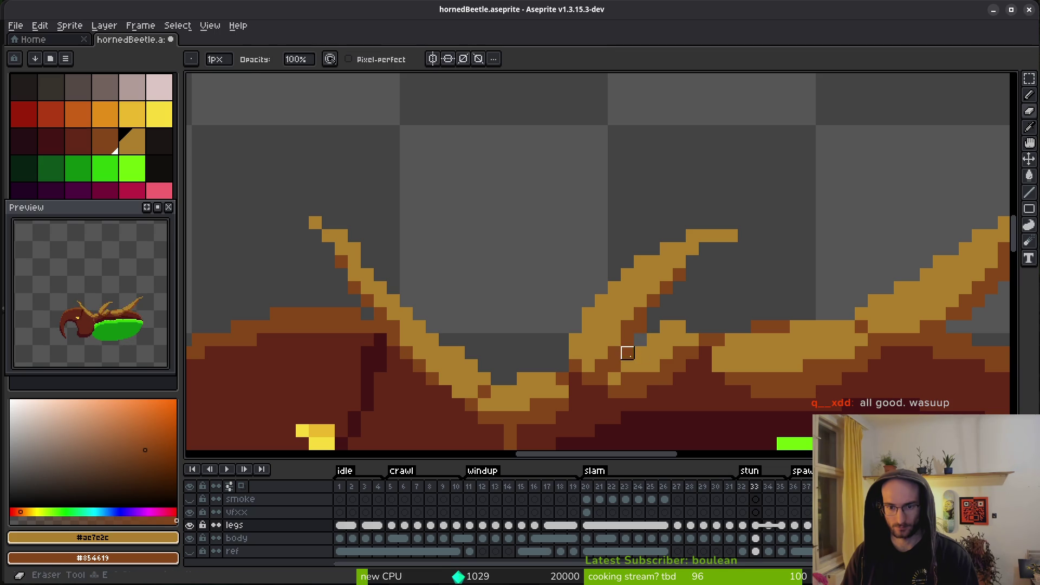
pyautogui.click(667, 390)
pyautogui.scroll(-5, 671, 383)
pyautogui.hotkey('ctrl', 'z')
pyautogui.hotkey('ctrl', 'z')
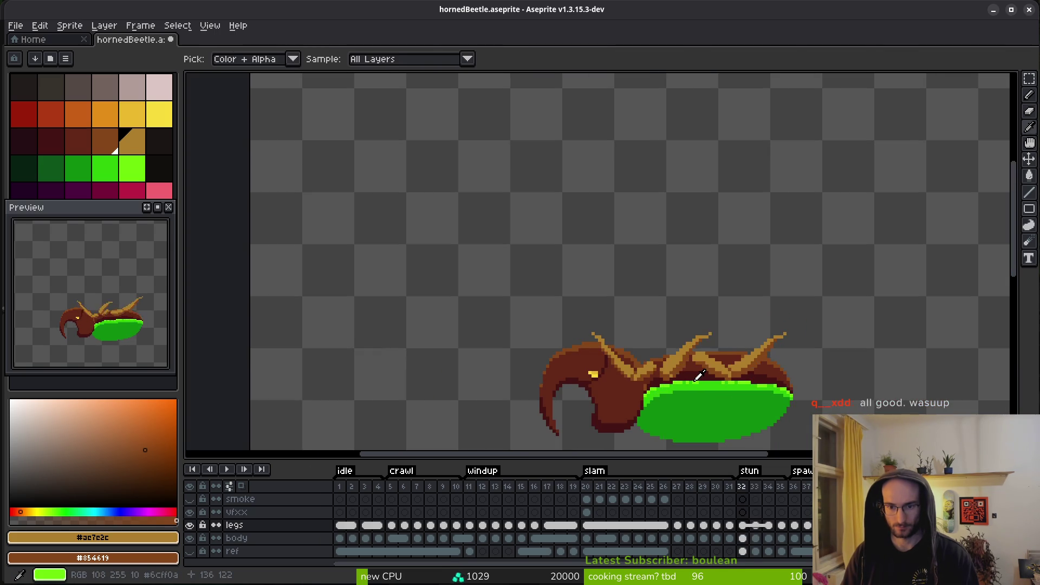
pyautogui.scroll(5, 648, 355)
pyautogui.rightClick(634, 362)
pyautogui.click(646, 349)
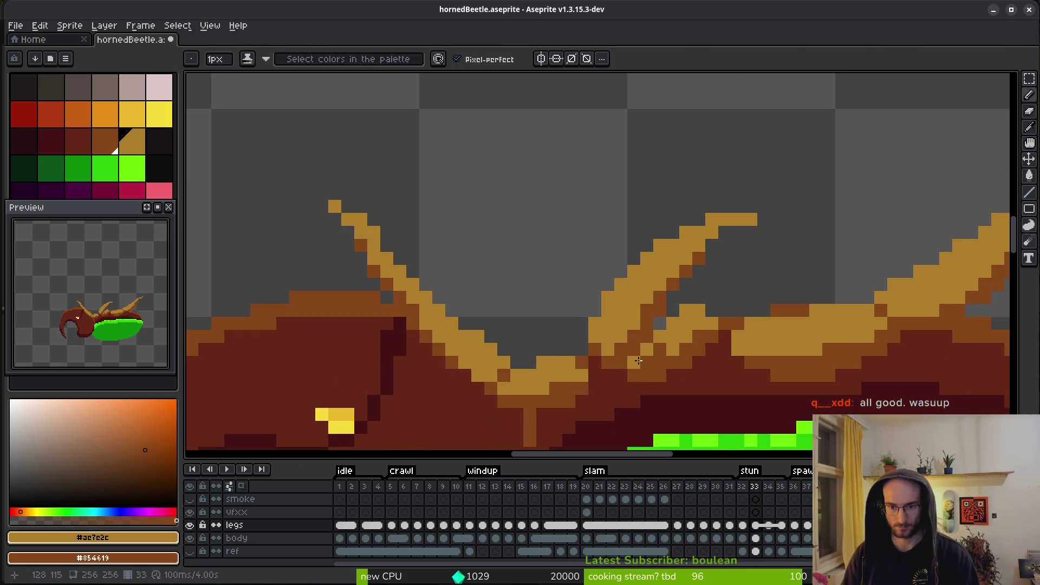
# Step: Compare the leg pose with the previous frame, then return to frame 33
pyautogui.scroll(-5, 667, 350)
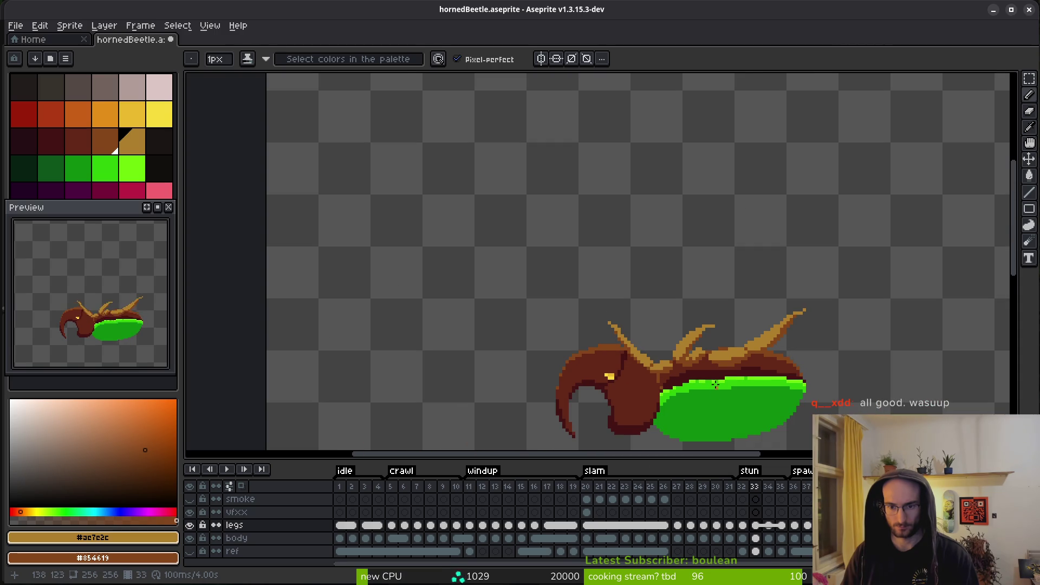
pyautogui.scroll(5, 715, 386)
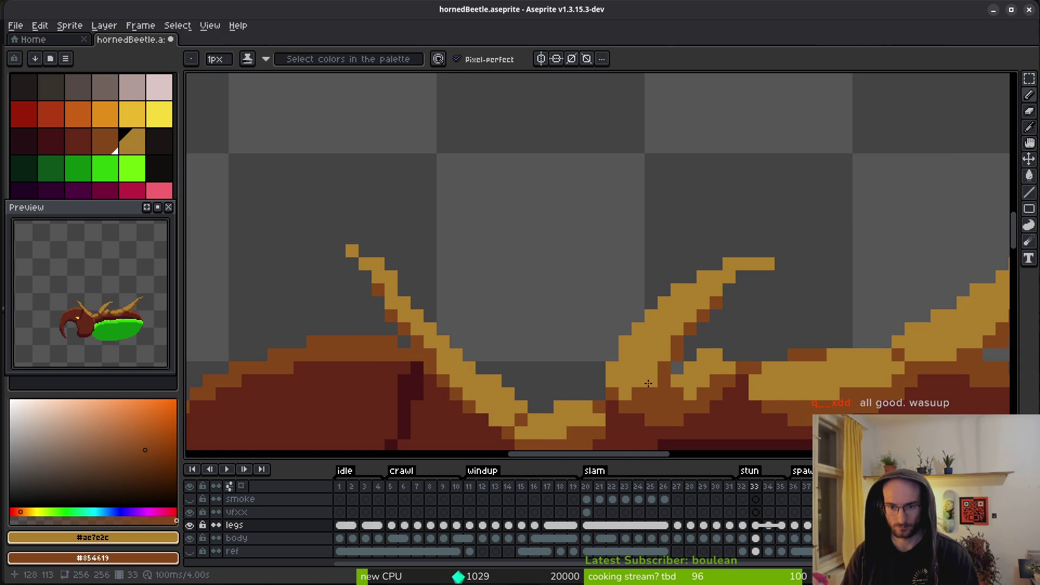
pyautogui.scroll(-5, 641, 395)
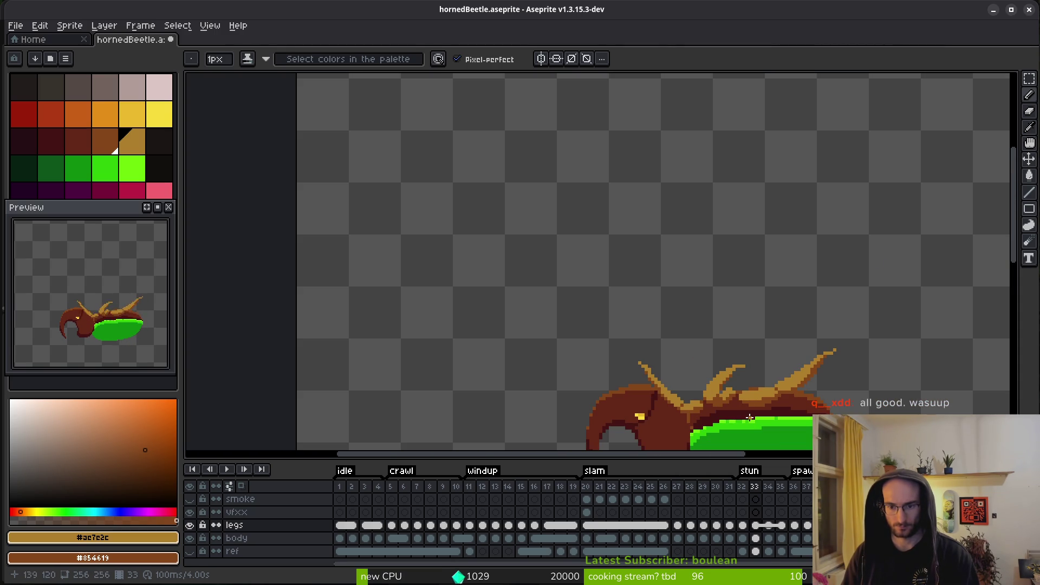
pyautogui.scroll(3, 747, 418)
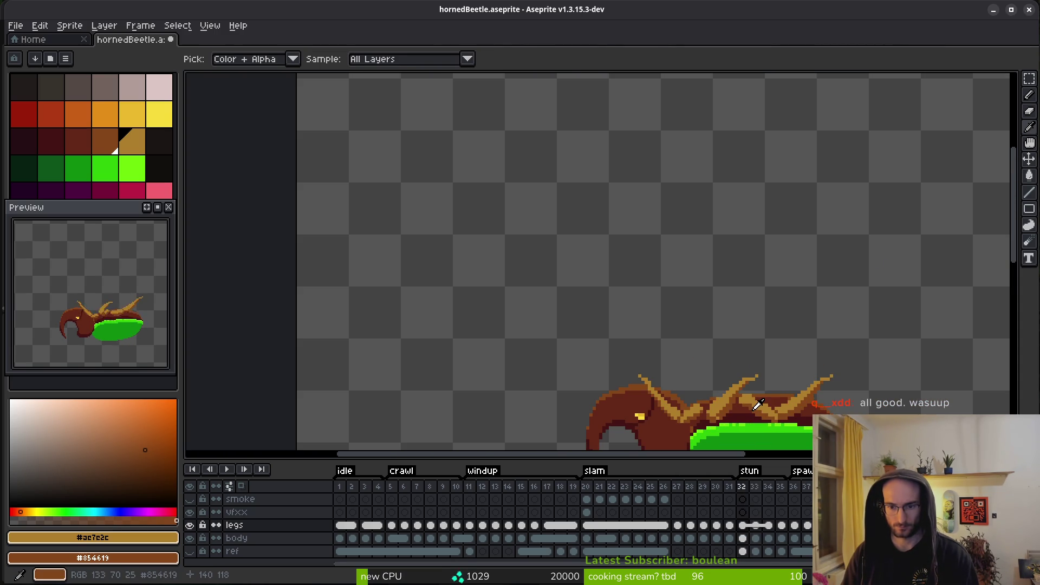
pyautogui.moveTo(746, 389); pyautogui.dragTo(693, 305)
pyautogui.press('Right')
pyautogui.scroll(5, 696, 276)
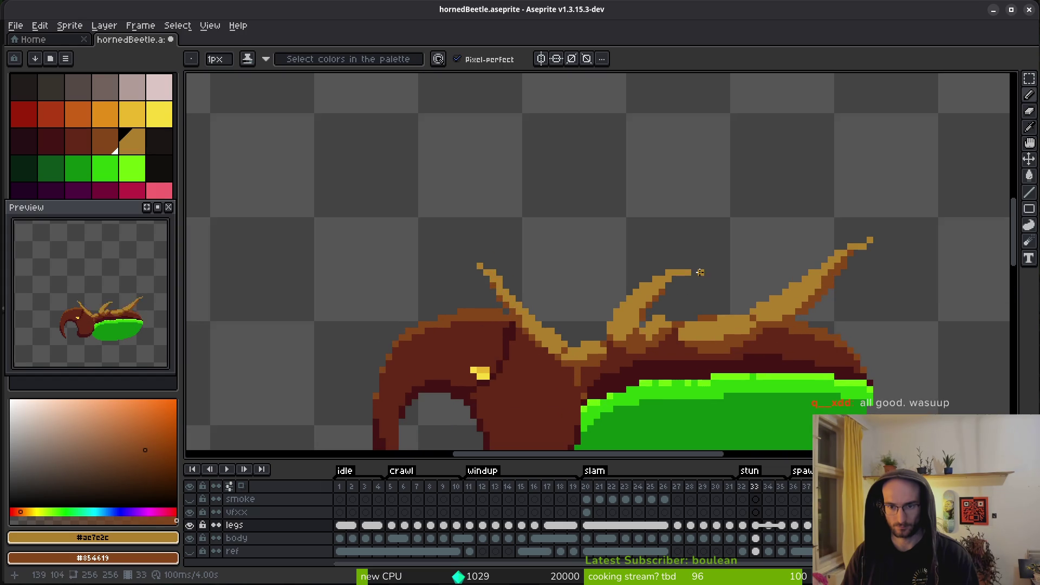
# Step: Lasso the middle leg and nudge it one pixel down
pyautogui.press('m')
pyautogui.press('b')
pyautogui.scroll(-4, 684, 269)
pyautogui.press('i')
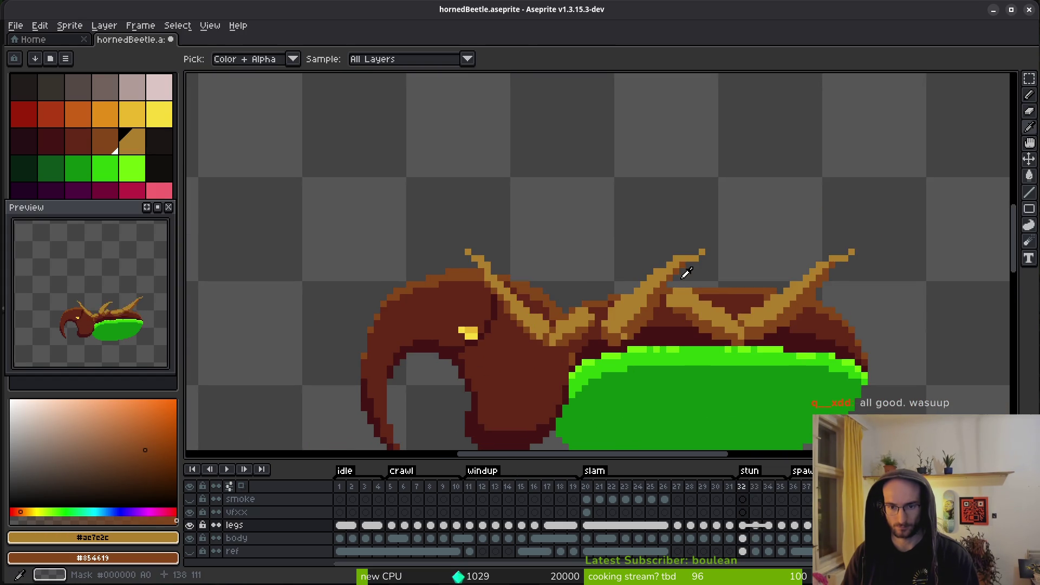
pyautogui.press('b')
pyautogui.scroll(2, 585, 292)
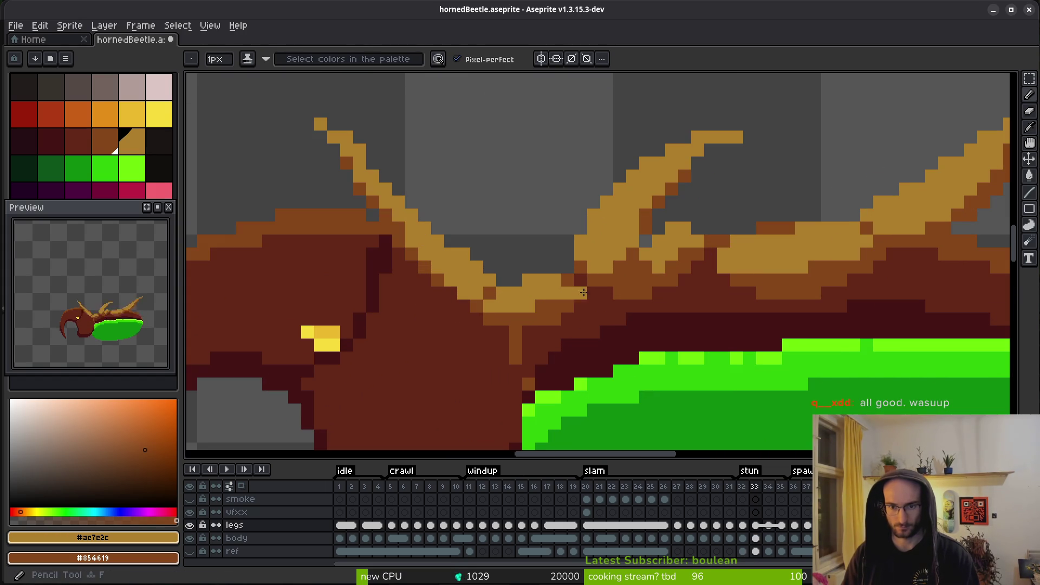
pyautogui.press('q')
pyautogui.moveTo(699, 87)
pyautogui.mouseDown()
pyautogui.moveTo(563, 144)
pyautogui.moveTo(591, 262)
pyautogui.moveTo(743, 144)
pyautogui.moveTo(698, 84)
pyautogui.mouseUp()
pyautogui.moveTo(649, 174)
pyautogui.mouseDown()
pyautogui.moveTo(643, 185)
pyautogui.moveTo(742, 124)
pyautogui.moveTo(763, 124)
pyautogui.mouseUp()
pyautogui.hotkey('ctrl', 'd')
pyautogui.press('b')
# Step: Redraw the leg tip higher and thicken the leg's left edge diagonally with light pixels
pyautogui.press('e')
pyautogui.moveTo(710, 150)
pyautogui.mouseDown()
pyautogui.moveTo(739, 150)
pyautogui.moveTo(710, 163)
pyautogui.mouseUp()
pyautogui.press('b')
pyautogui.rightClick(763, 124)
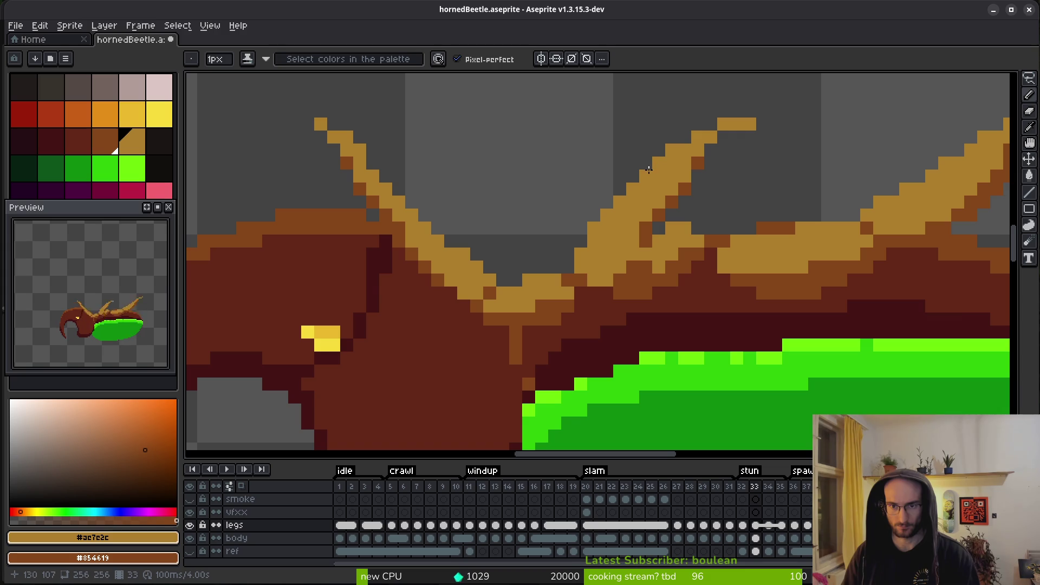
pyautogui.click(637, 182)
pyautogui.click(632, 177)
pyautogui.click(620, 189)
pyautogui.click(608, 203)
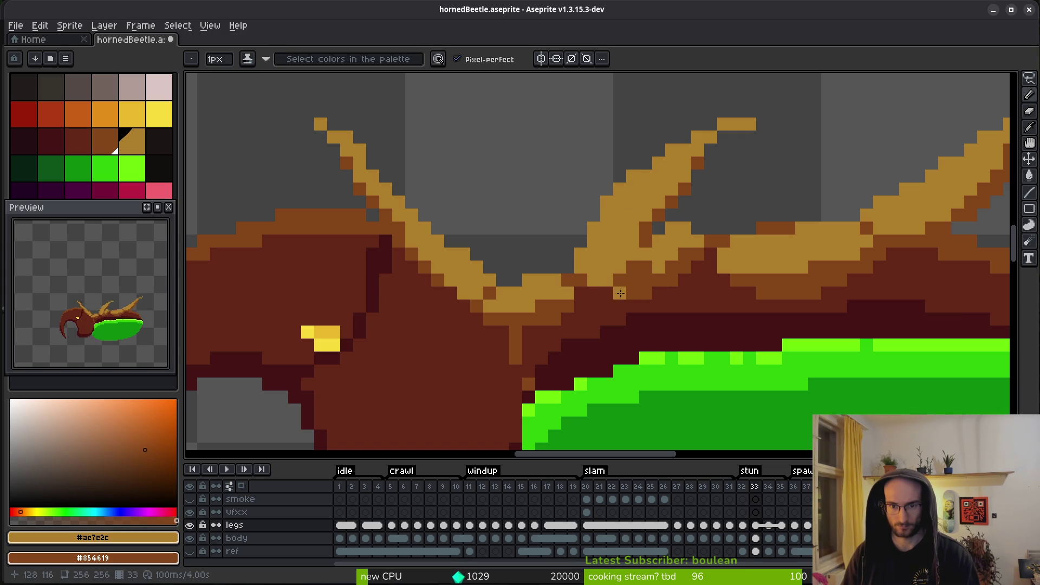
pyautogui.scroll(-5, 744, 293)
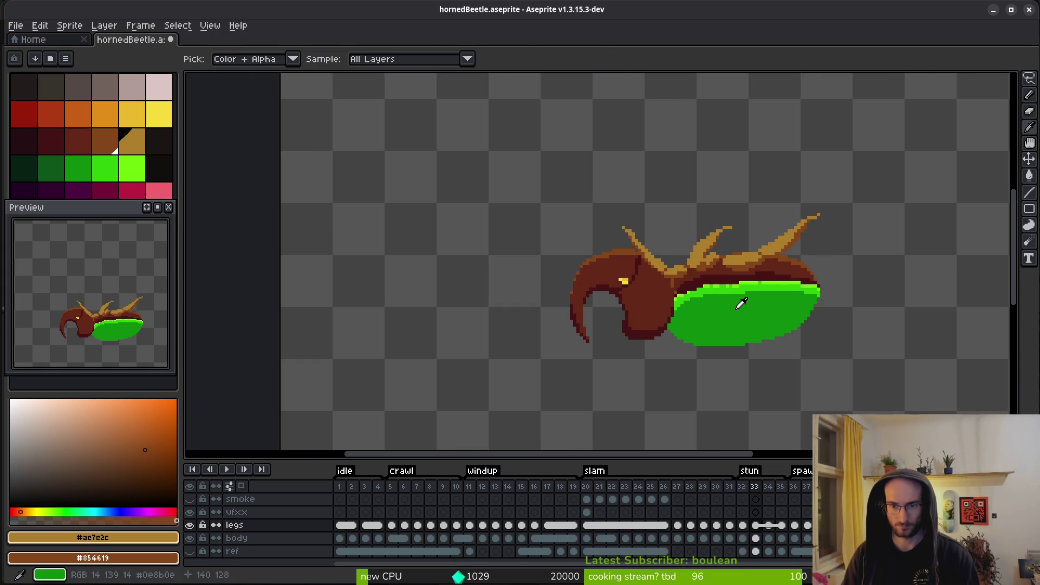
pyautogui.scroll(3, 734, 223)
# Step: Sample the leg colour and compare frames 32 and 33
pyautogui.press('i')
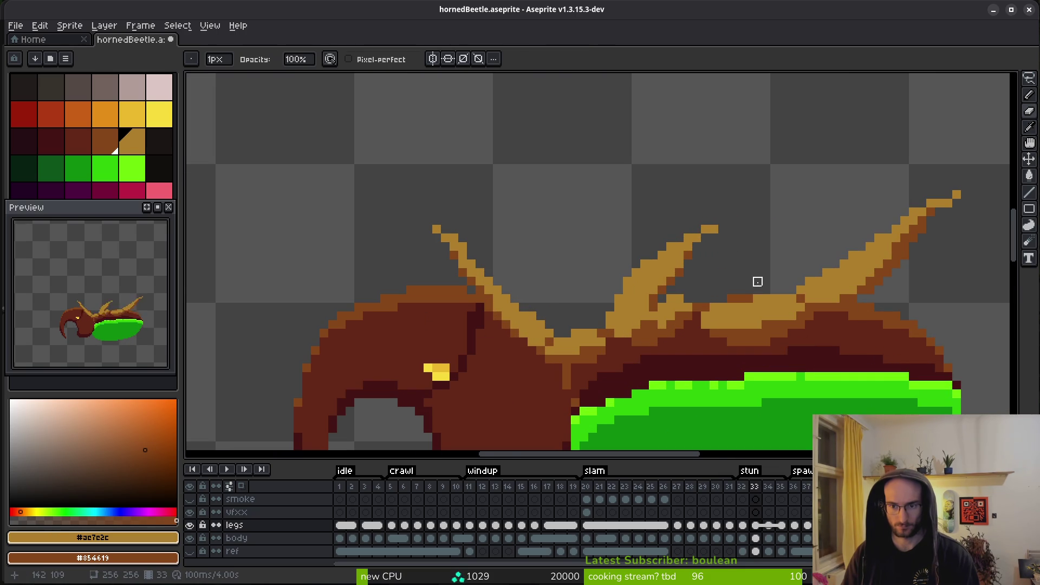
pyautogui.scroll(-3, 755, 281)
pyautogui.press('Right')
pyautogui.press('b')
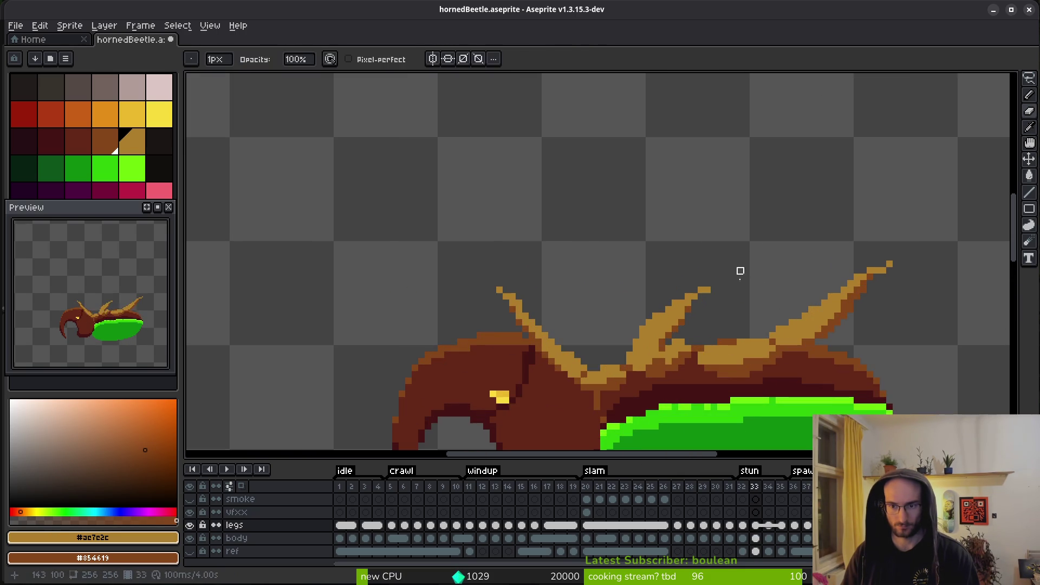
pyautogui.scroll(3, 752, 271)
pyautogui.press('i')
pyautogui.scroll(3, 710, 273)
pyautogui.press('b')
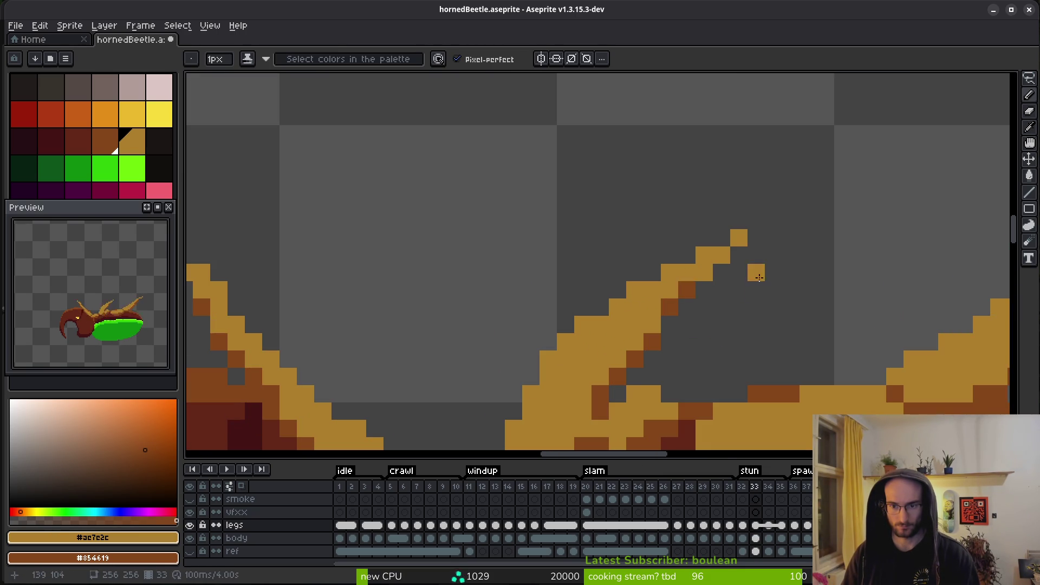
pyautogui.scroll(-3, 758, 276)
pyautogui.press('Left')
pyautogui.press('i')
pyautogui.press('Right')
pyautogui.press('b')
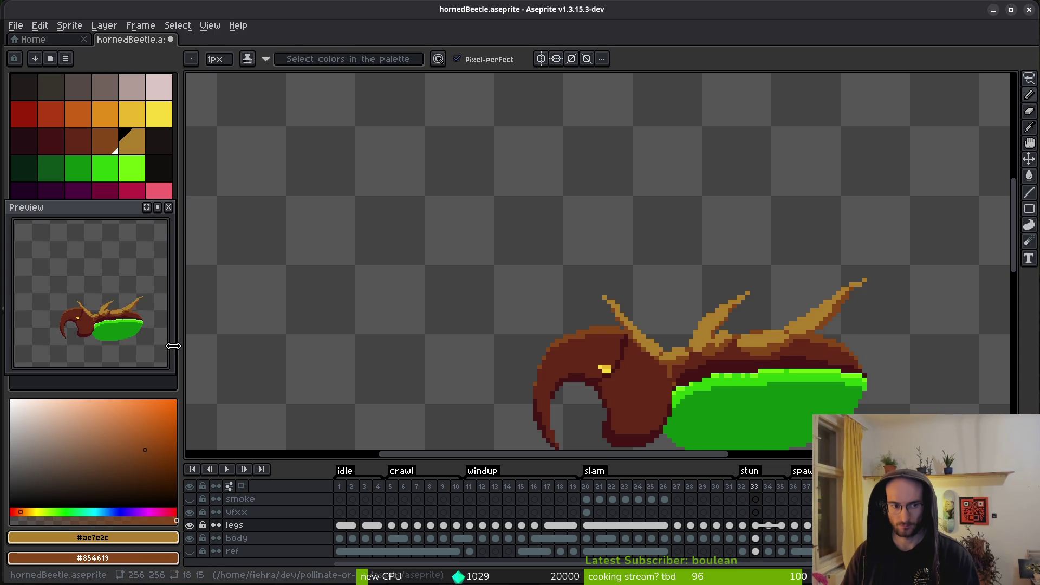
# Step: Save hornedBeetle.aseprite and move on to frame 34
pyautogui.hotkey('ctrl', 's')
pyautogui.moveTo(746, 372); pyautogui.dragTo(696, 356)
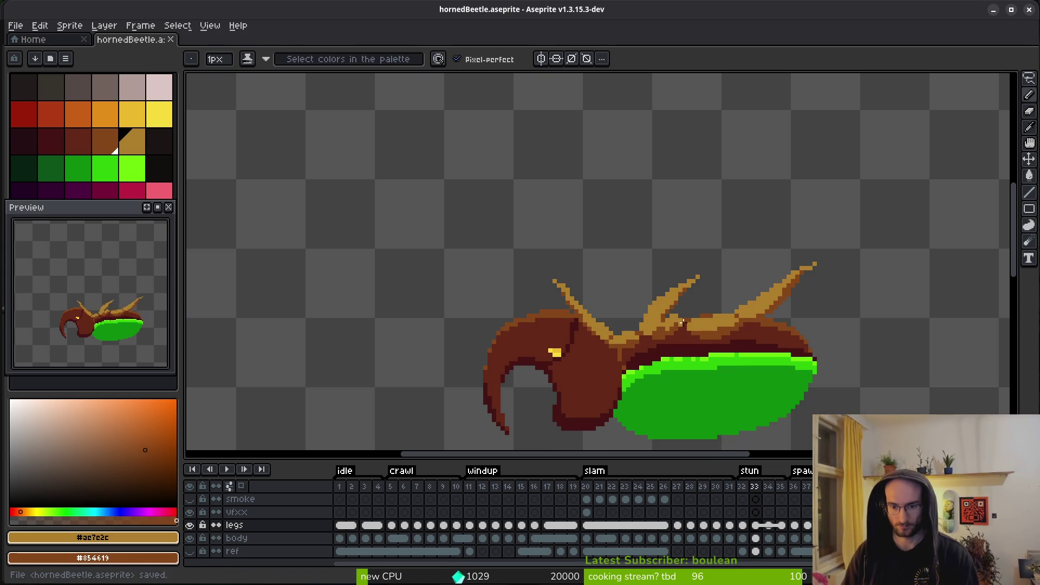
pyautogui.click(770, 525)
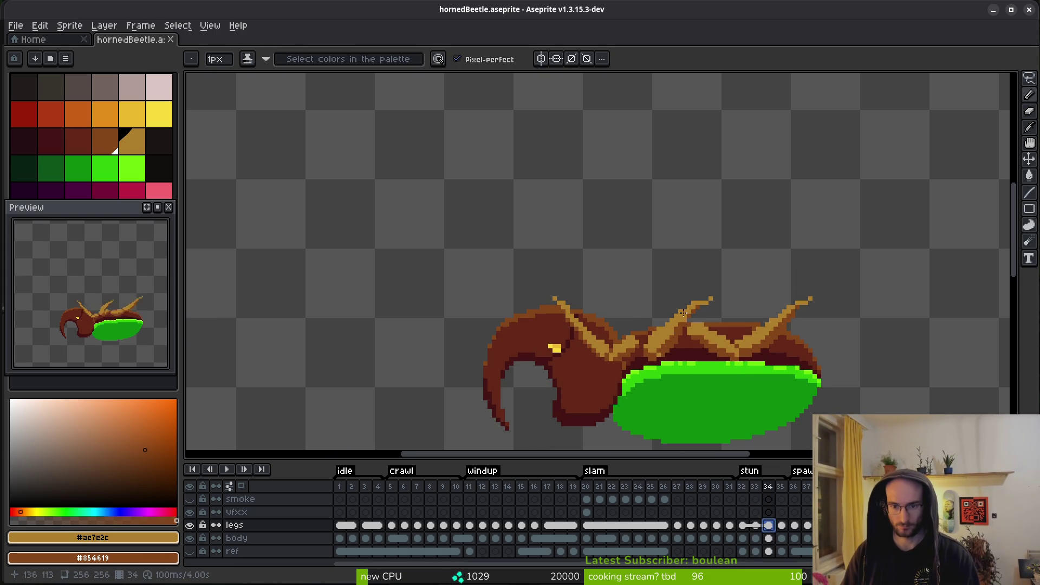
# Step: Compare the poses on frames 33 and 34, then open frame 34
pyautogui.scroll(2, 677, 303)
pyautogui.press('Left')
pyautogui.press('i')
pyautogui.press('Right')
pyautogui.press('Left')
pyautogui.press('b')
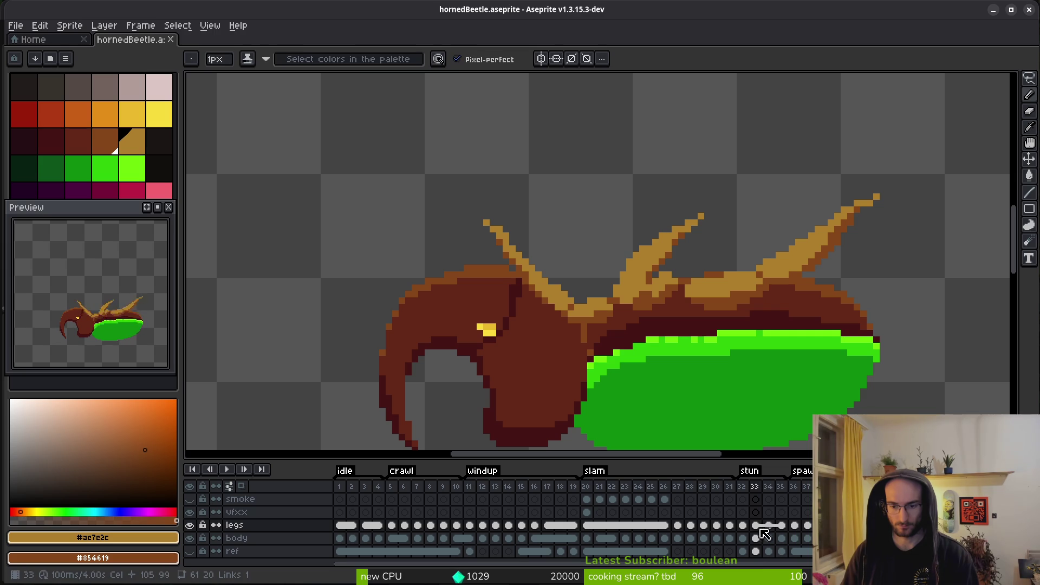
pyautogui.click(771, 527)
# Step: Select the legs area on frame 34 and save the sprite
pyautogui.press('m')
pyautogui.moveTo(739, 117); pyautogui.dragTo(766, 385)
pyautogui.moveTo(428, 137); pyautogui.dragTo(965, 341)
pyautogui.hotkey('ctrl', 's')
# Step: Rotate the upper middle leg about 19° counterclockwise and shift it slightly left and up
pyautogui.hotkey('shift', 'w')
pyautogui.scroll(2, 743, 214)
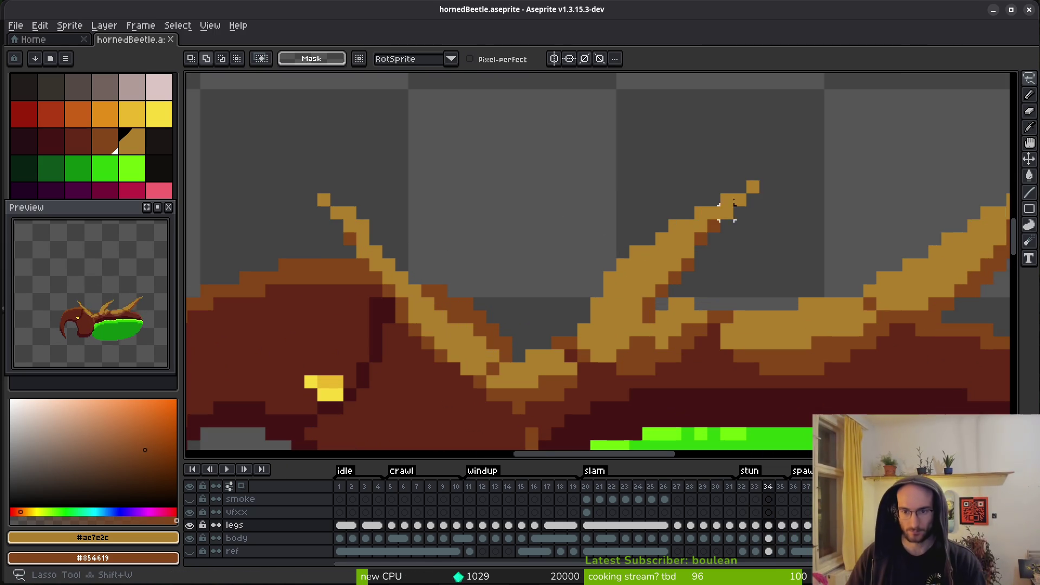
pyautogui.moveTo(765, 148)
pyautogui.mouseDown()
pyautogui.moveTo(557, 274)
pyautogui.moveTo(626, 313)
pyautogui.moveTo(778, 186)
pyautogui.moveTo(769, 135)
pyautogui.mouseUp()
pyautogui.moveTo(801, 86)
pyautogui.mouseDown()
pyautogui.moveTo(794, 105)
pyautogui.moveTo(716, 109)
pyautogui.mouseUp()
pyautogui.moveTo(666, 288)
pyautogui.mouseDown()
pyautogui.moveTo(608, 260)
pyautogui.moveTo(618, 267)
pyautogui.mouseUp()
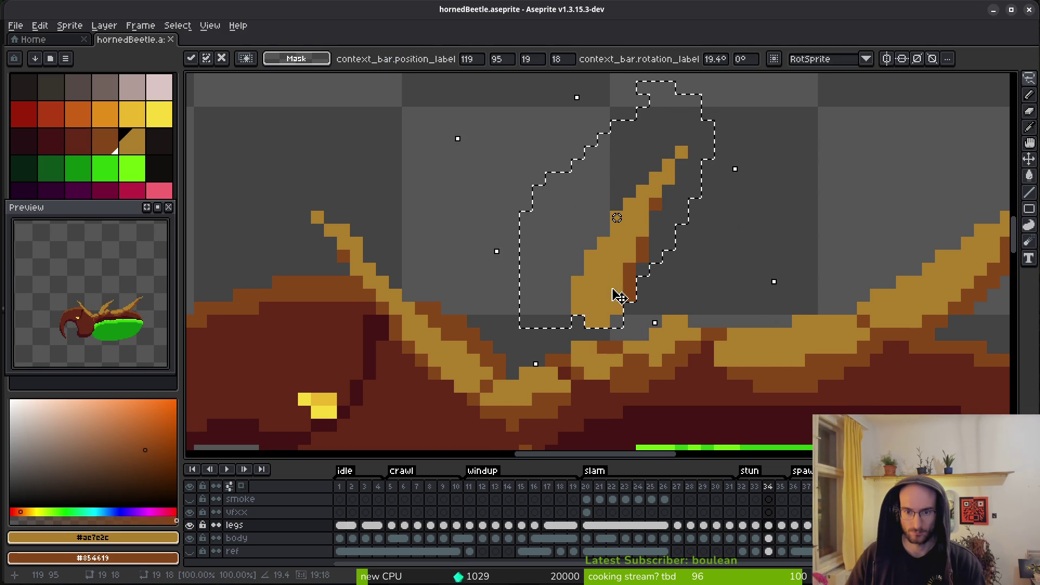
pyautogui.press('b')
# Step: Fill the gap beside the middle horn with gold pixels
pyautogui.press('Tab')
pyautogui.hotkey('ctrl', 'd')
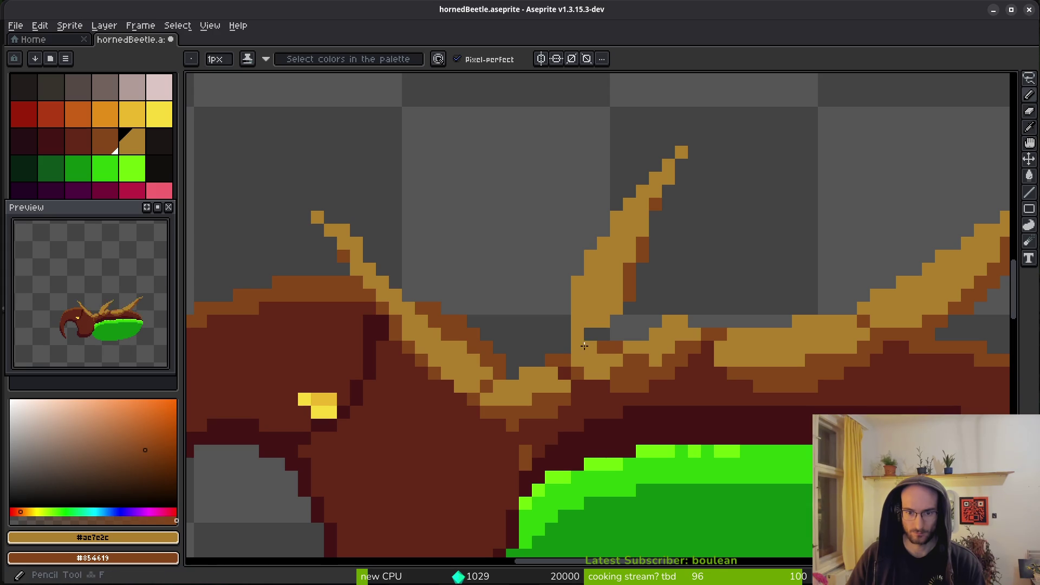
pyautogui.click(617, 320)
pyautogui.click(591, 335)
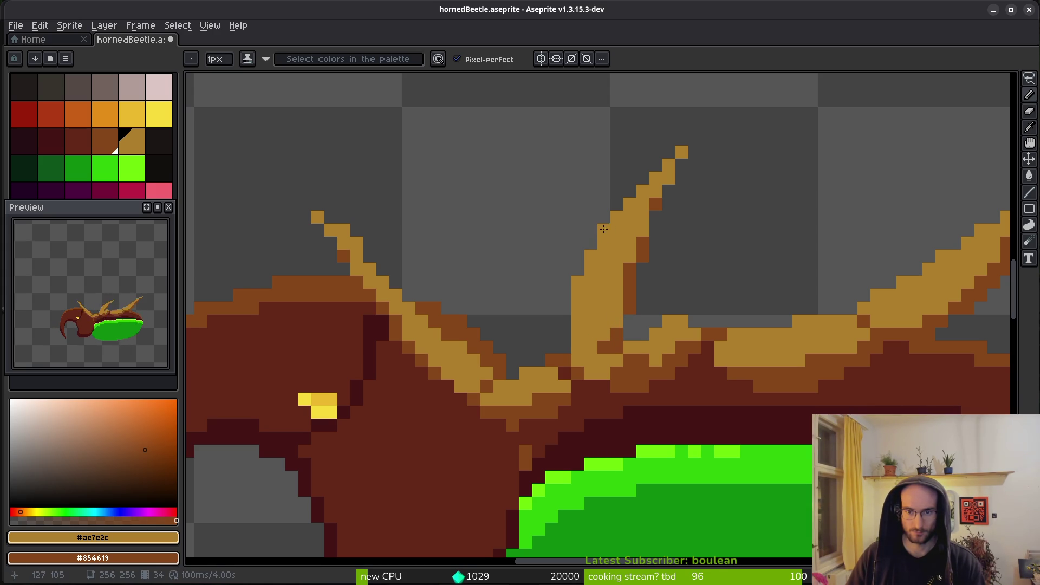
# Step: Nudge the middle horn tip one pixel left and erase stray brown pixels below it
pyautogui.press('m')
pyautogui.moveTo(622, 135)
pyautogui.mouseDown()
pyautogui.moveTo(706, 204)
pyautogui.moveTo(661, 202)
pyautogui.moveTo(643, 257)
pyautogui.mouseUp()
pyautogui.hotkey('ctrl', 'd')
pyautogui.press('e')
pyautogui.press('b')
pyautogui.click(642, 217)
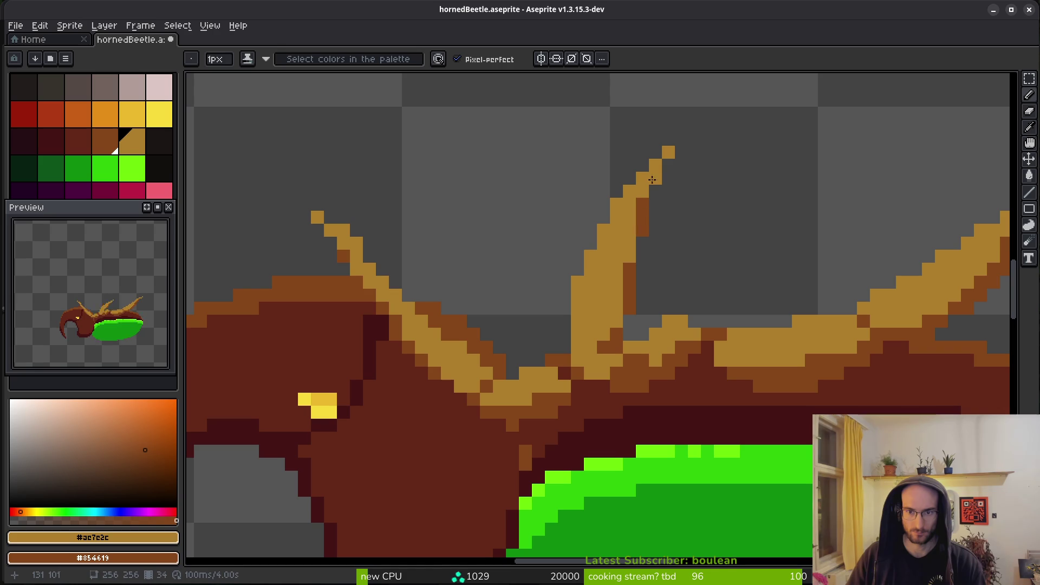
pyautogui.scroll(-6, 715, 244)
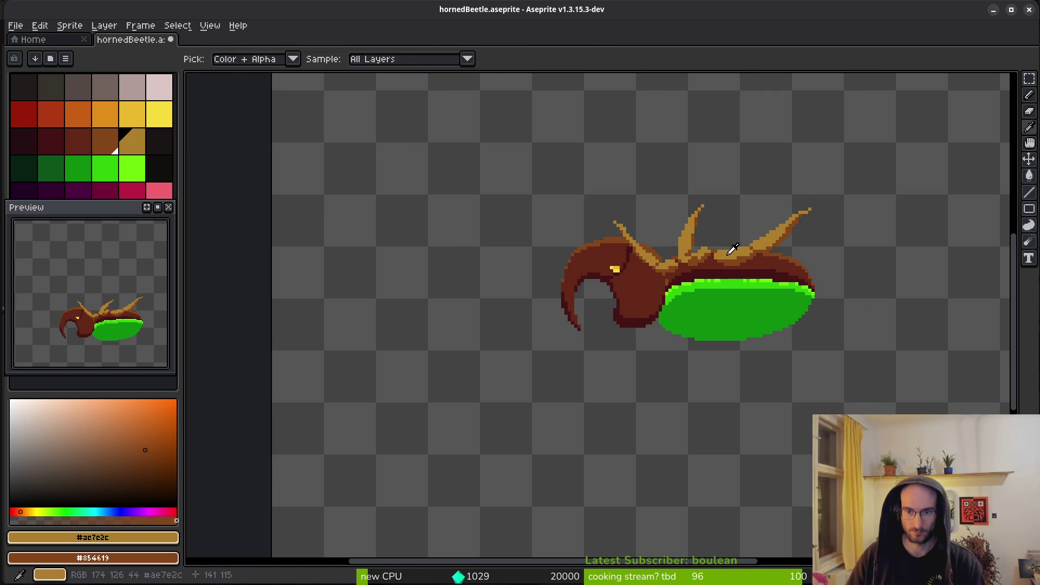
# Step: Inspect the horns on frame 34 and bring them back into view
pyautogui.scroll(4, 719, 249)
pyautogui.scroll(3, 715, 249)
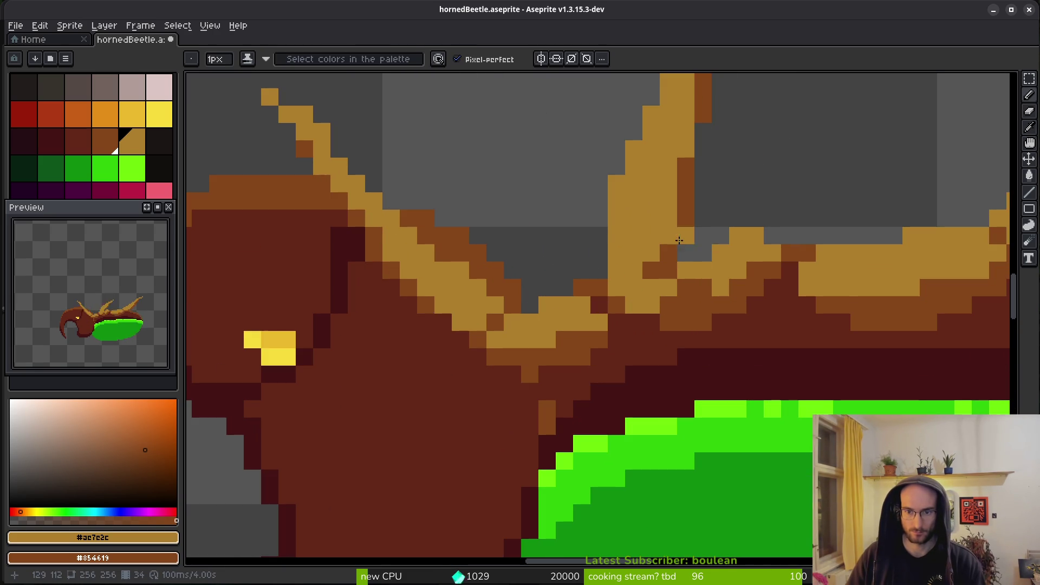
pyautogui.scroll(-4, 688, 244)
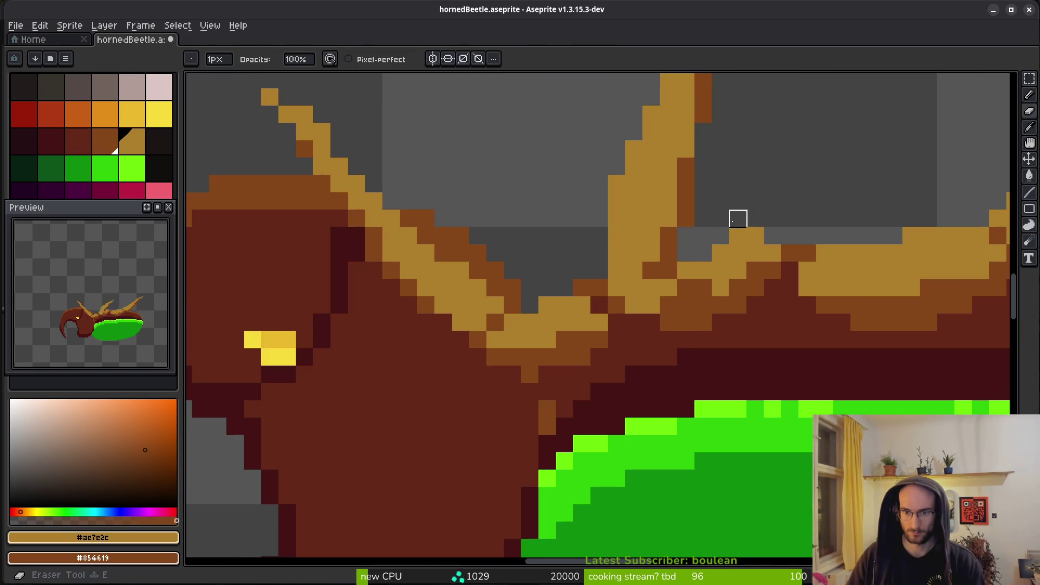
pyautogui.scroll(3, 689, 251)
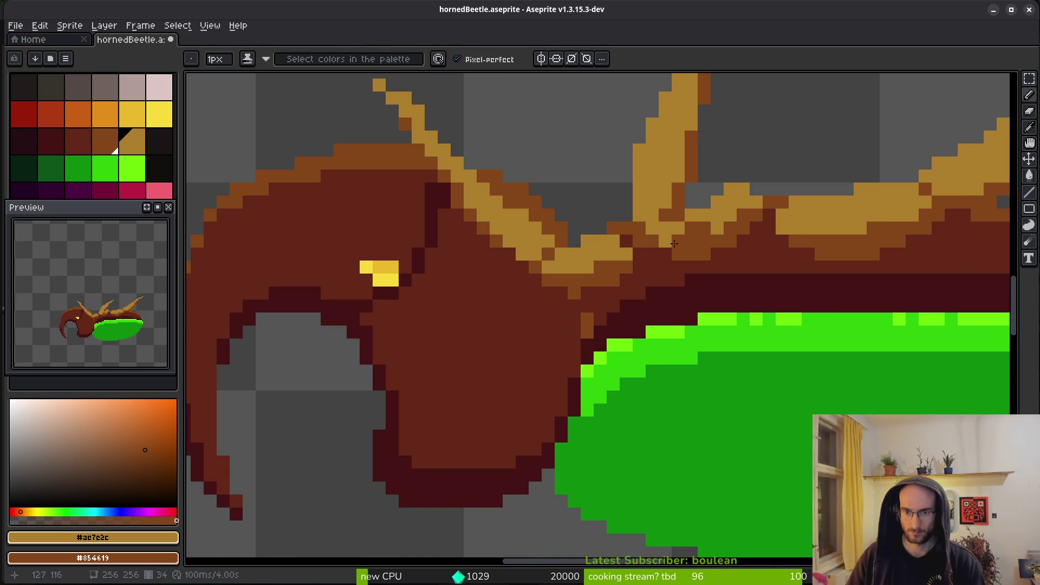
pyautogui.scroll(-4, 670, 242)
pyautogui.scroll(4, 699, 239)
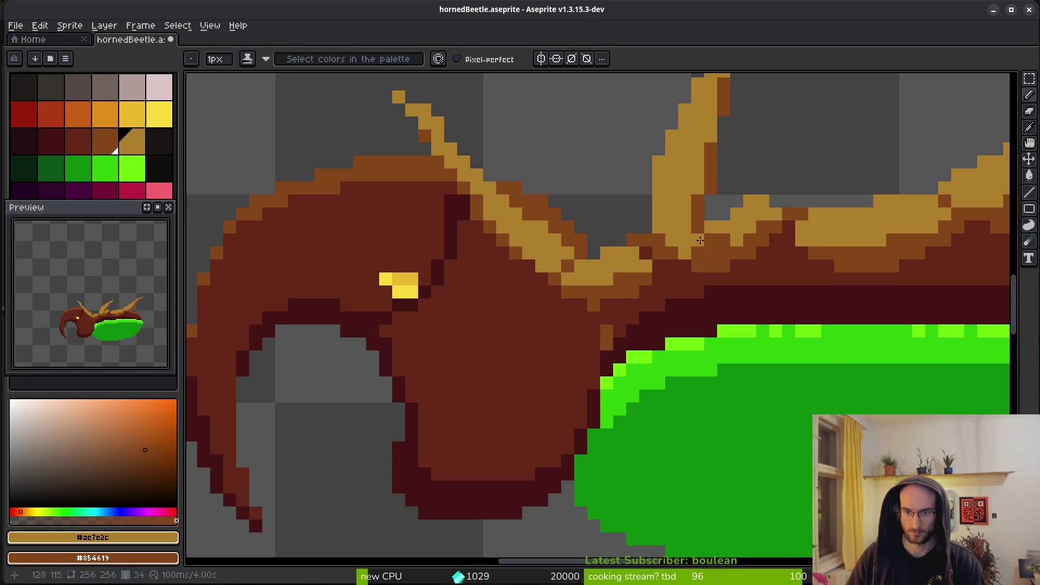
pyautogui.press('e')
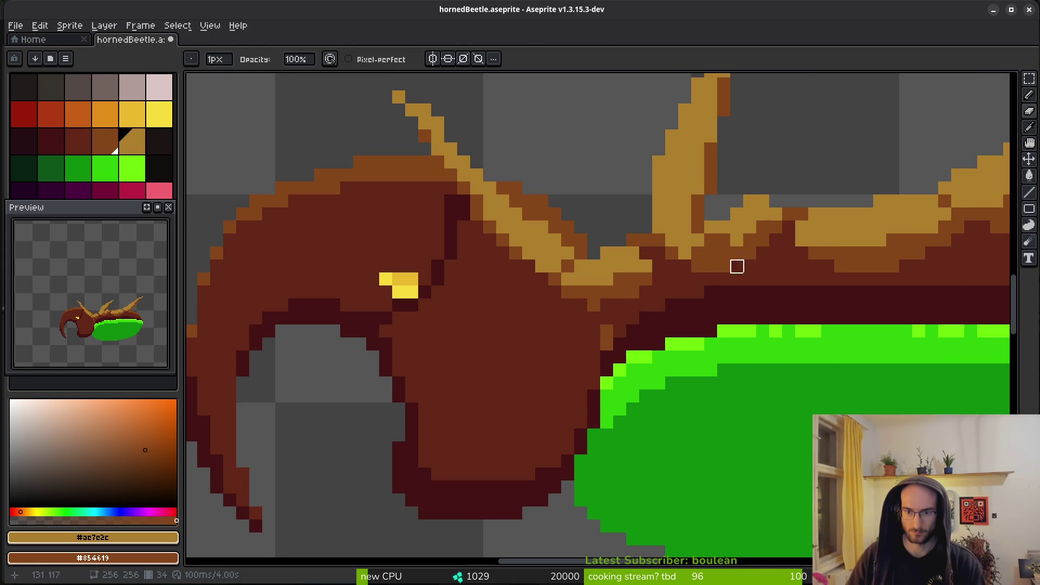
pyautogui.scroll(-4, 736, 278)
pyautogui.press('i')
pyautogui.press('b')
pyautogui.moveTo(810, 257); pyautogui.dragTo(779, 266)
pyautogui.scroll(2, 780, 266)
# Step: Select the right horn, move it one pixel left and commit the move
pyautogui.press('m')
pyautogui.scroll(2, 753, 243)
pyautogui.moveTo(836, 149)
pyautogui.mouseDown()
pyautogui.moveTo(608, 290)
pyautogui.moveTo(587, 349)
pyautogui.moveTo(856, 219)
pyautogui.moveTo(812, 106)
pyautogui.moveTo(852, 97)
pyautogui.moveTo(826, 61)
pyautogui.mouseUp()
pyautogui.moveTo(697, 261); pyautogui.dragTo(677, 265)
pyautogui.press('Return')
pyautogui.hotkey('ctrl', 'd')
pyautogui.press('b')
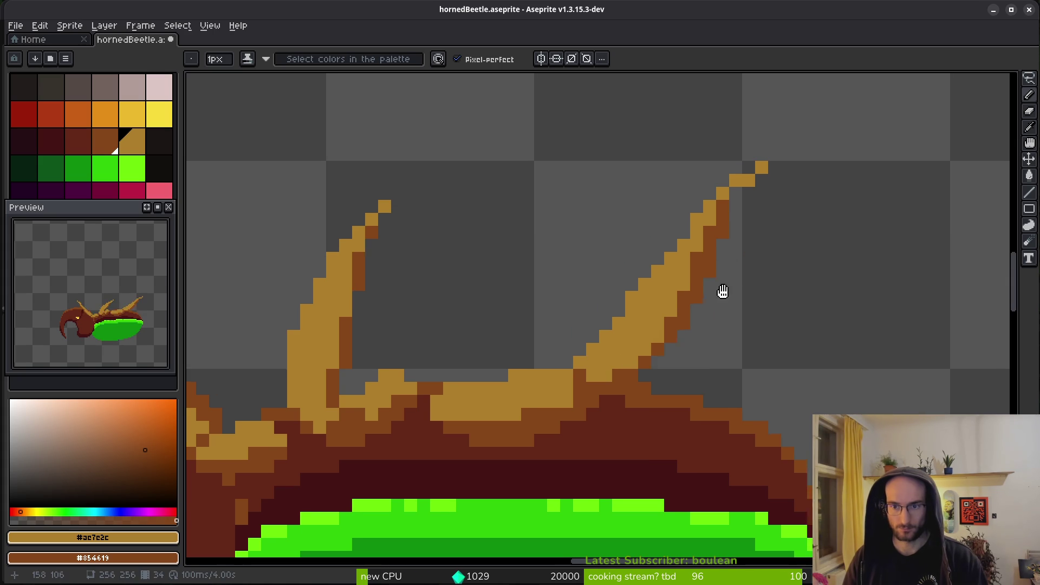
# Step: Marquee-select the right horn tip and nudge it one pixel down-left
pyautogui.scroll(1, 722, 290)
pyautogui.press('m')
pyautogui.moveTo(742, 126)
pyautogui.mouseDown()
pyautogui.moveTo(817, 175)
pyautogui.moveTo(770, 177)
pyautogui.moveTo(773, 186)
pyautogui.mouseUp()
pyautogui.press('Return')
pyautogui.hotkey('ctrl', 'd')
# Step: Touch up the horn tip with an extra pixel, light orange highlights and a dark brown edge
pyautogui.press('b')
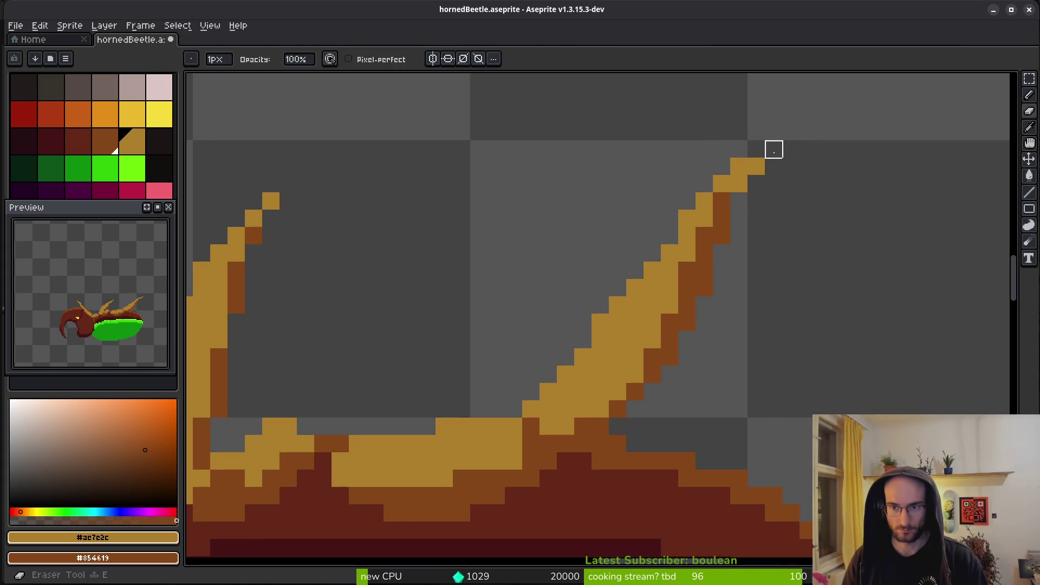
pyautogui.click(773, 149)
pyautogui.scroll(-2, 818, 216)
pyautogui.hscroll(-2, 818, 216)
pyautogui.rightClick(778, 154)
pyautogui.click(758, 171)
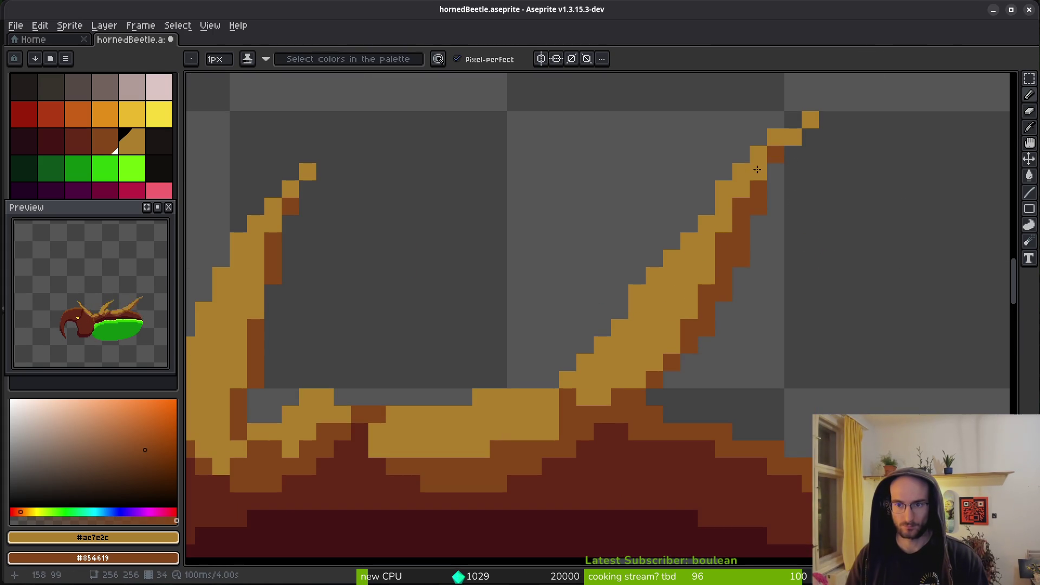
pyautogui.moveTo(741, 223)
pyautogui.mouseDown()
pyautogui.moveTo(739, 209)
pyautogui.moveTo(725, 238)
pyautogui.mouseUp()
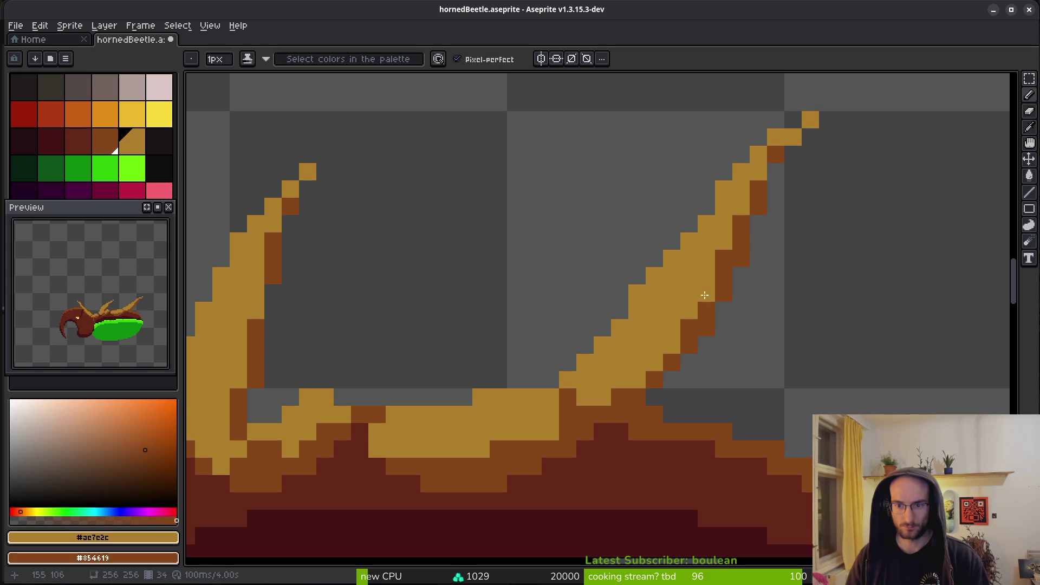
pyautogui.scroll(-5, 700, 323)
# Step: Check the beetle on another frame, play the animation, and show the timeline
pyautogui.press('alt')
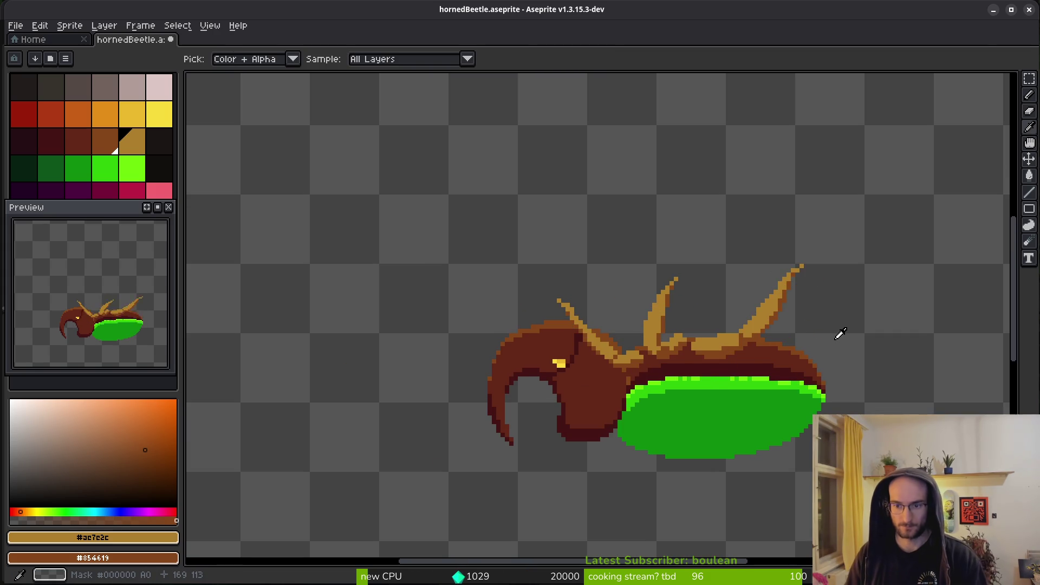
pyautogui.press('Right')
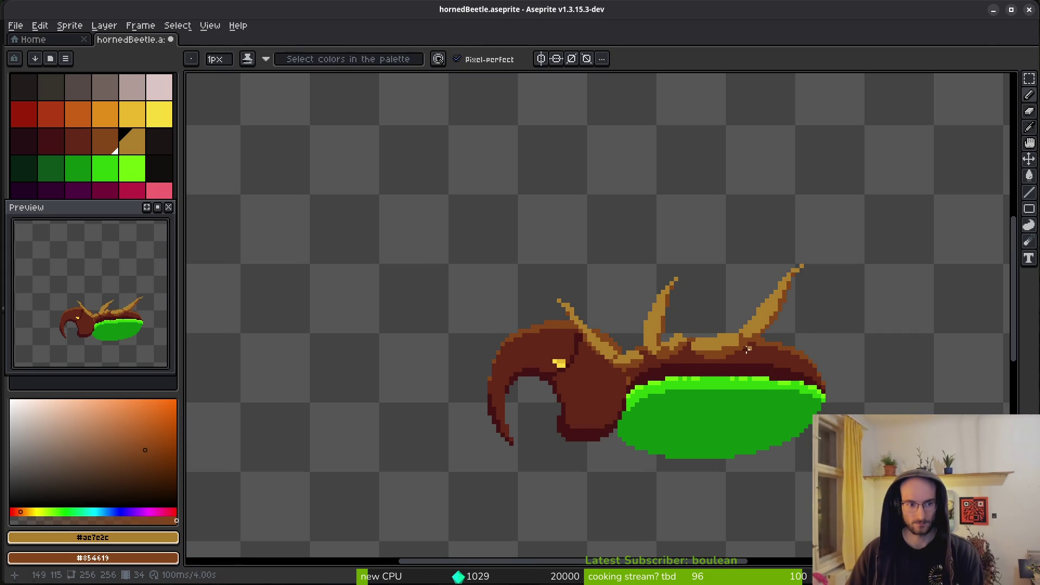
pyautogui.moveTo(719, 383); pyautogui.dragTo(703, 377)
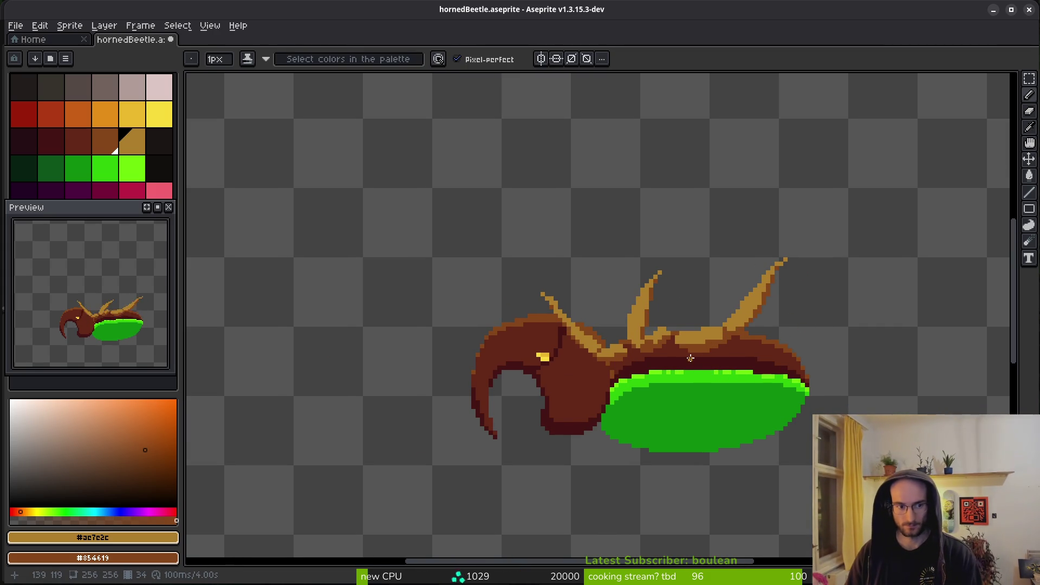
pyautogui.press('alt')
pyautogui.press('Return')
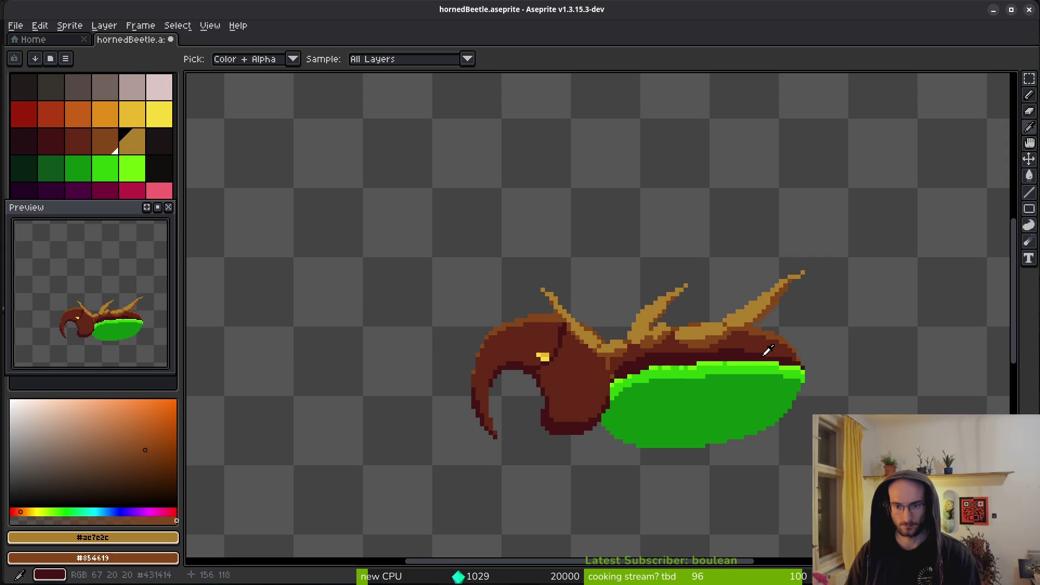
pyautogui.press('Return')
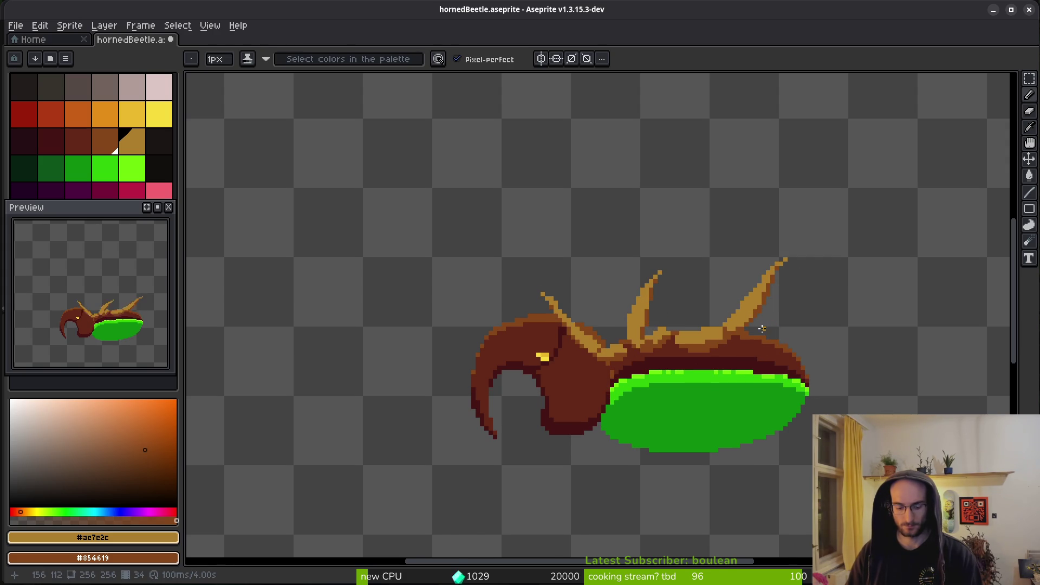
pyautogui.press('Tab')
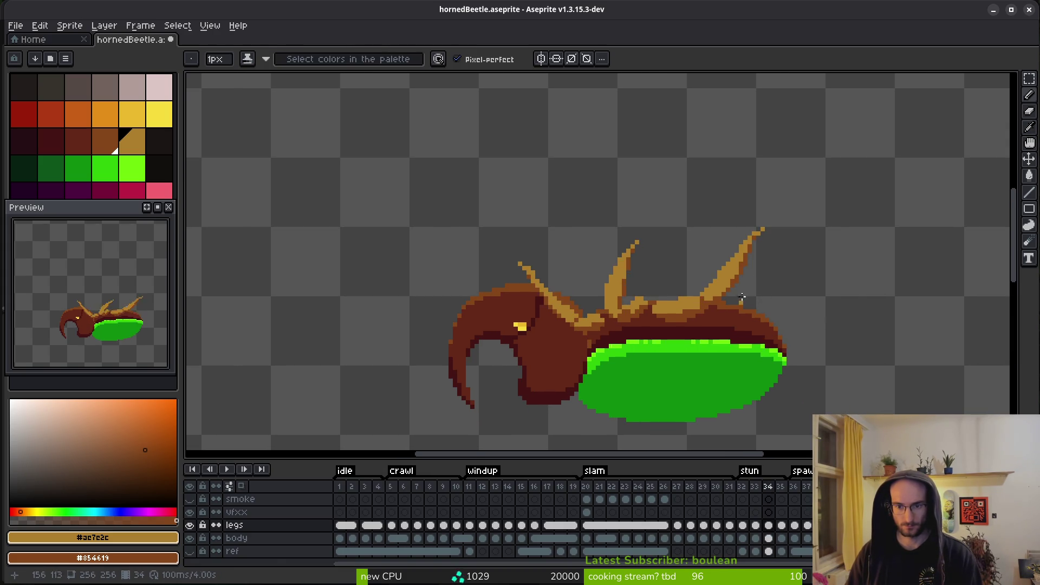
pyautogui.scroll(2, 743, 304)
pyautogui.scroll(-1, 710, 294)
pyautogui.hscroll(-2, 711, 294)
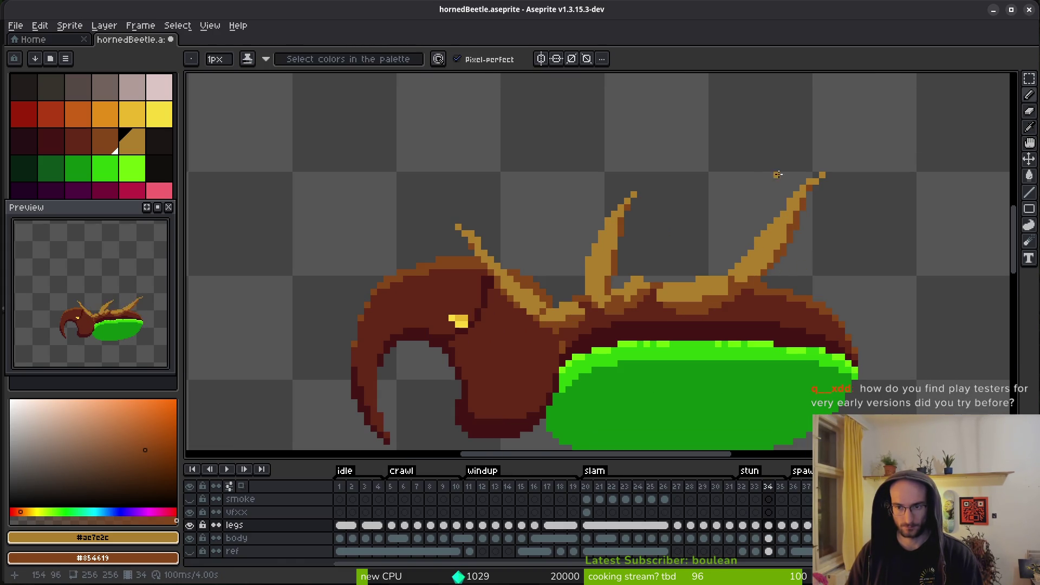
# Step: Paint tan pixels along the horn base and shade the back beneath it brown
pyautogui.press('m')
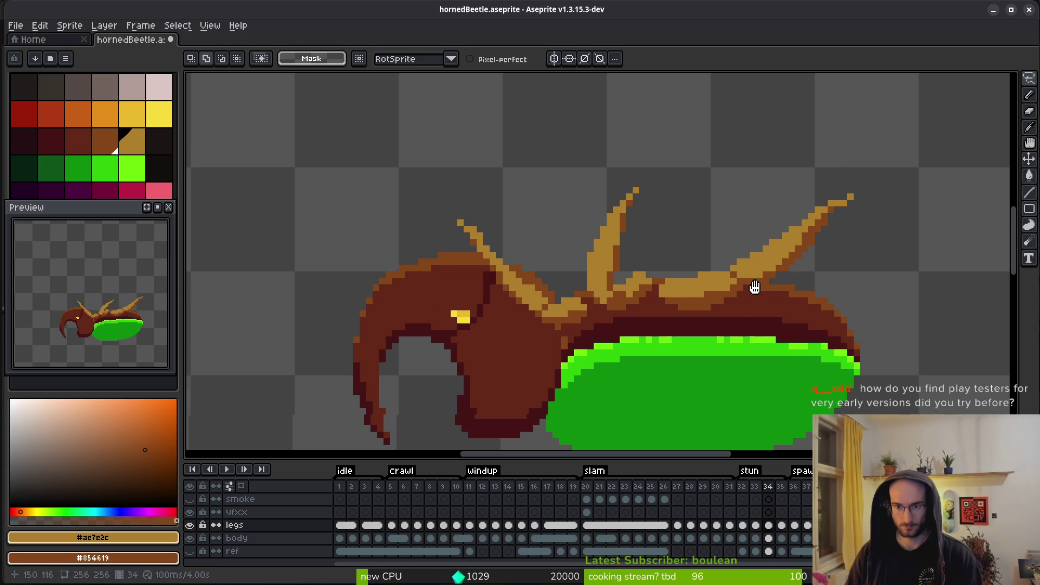
pyautogui.scroll(2, 738, 242)
pyautogui.hotkey('shift', 'w')
pyautogui.press('b')
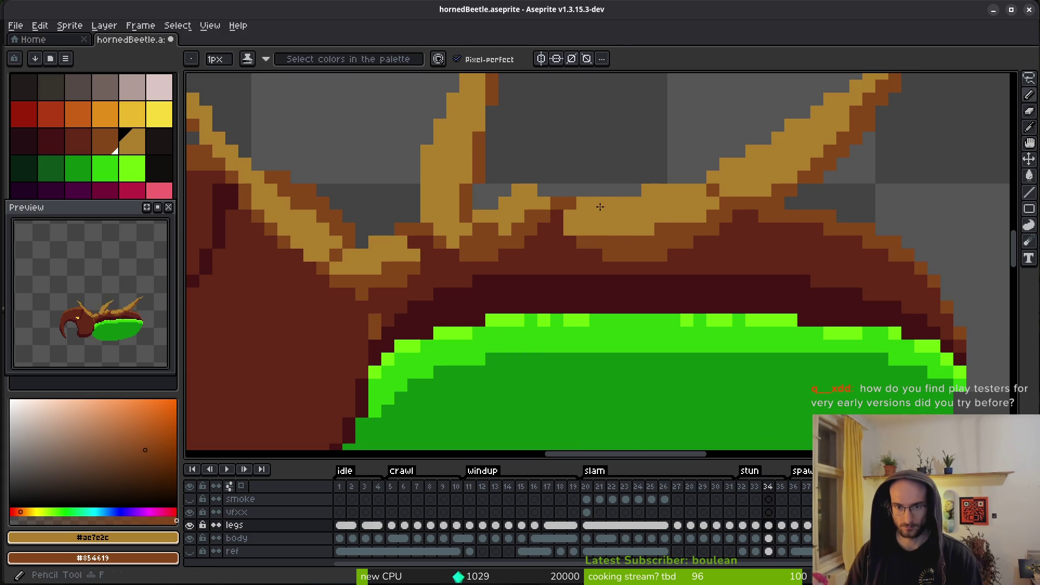
pyautogui.moveTo(711, 242); pyautogui.dragTo(740, 243)
pyautogui.click(712, 255)
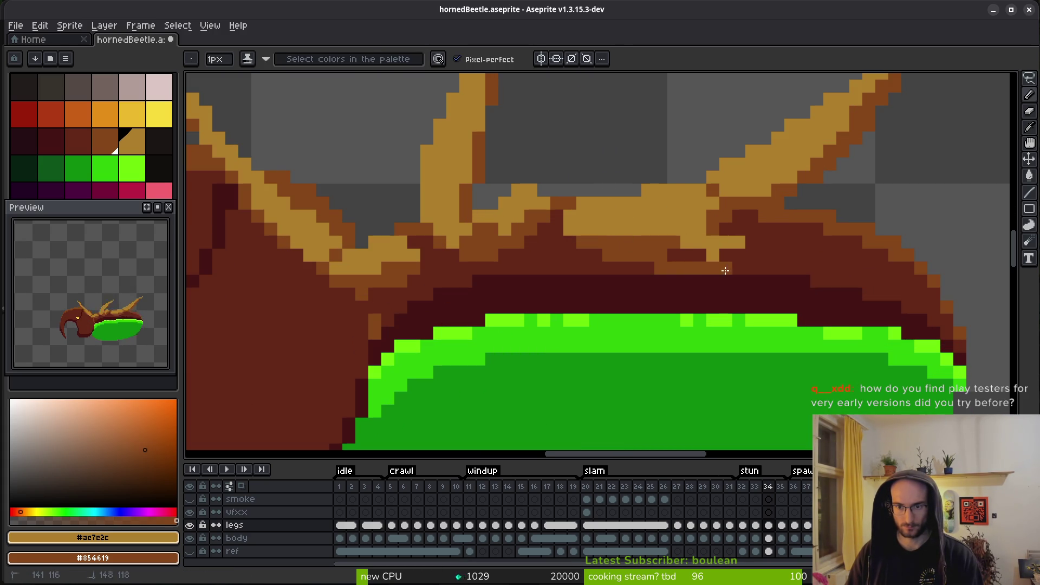
pyautogui.moveTo(660, 268); pyautogui.dragTo(726, 268)
# Step: Erase stray horn pixels above the back and add a tan pixel at the horn base
pyautogui.press('e')
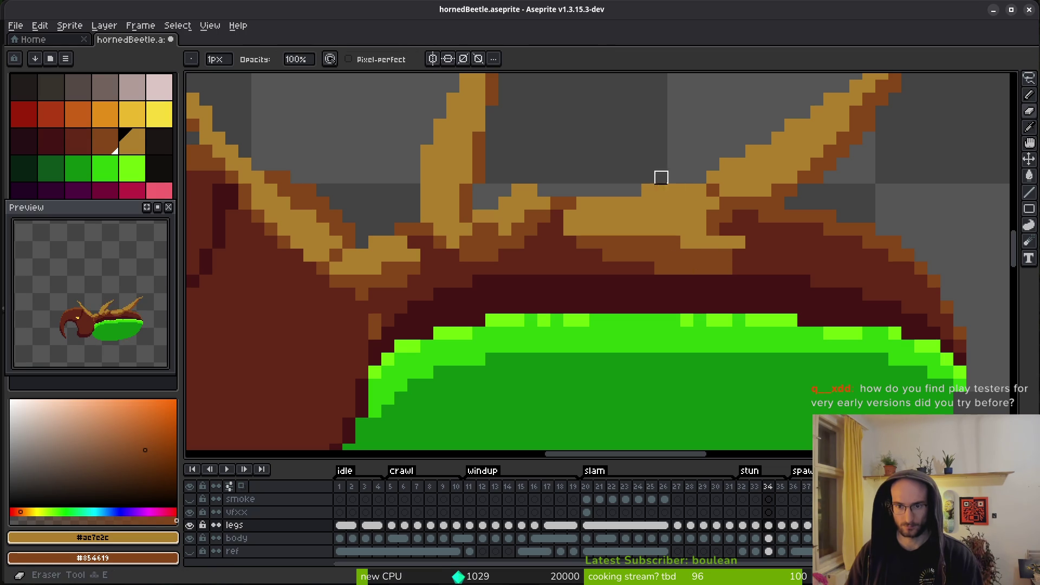
pyautogui.moveTo(700, 202); pyautogui.dragTo(644, 189)
pyautogui.press('b')
pyautogui.click(674, 242)
pyautogui.press('e')
pyautogui.click(674, 203)
pyautogui.press('b')
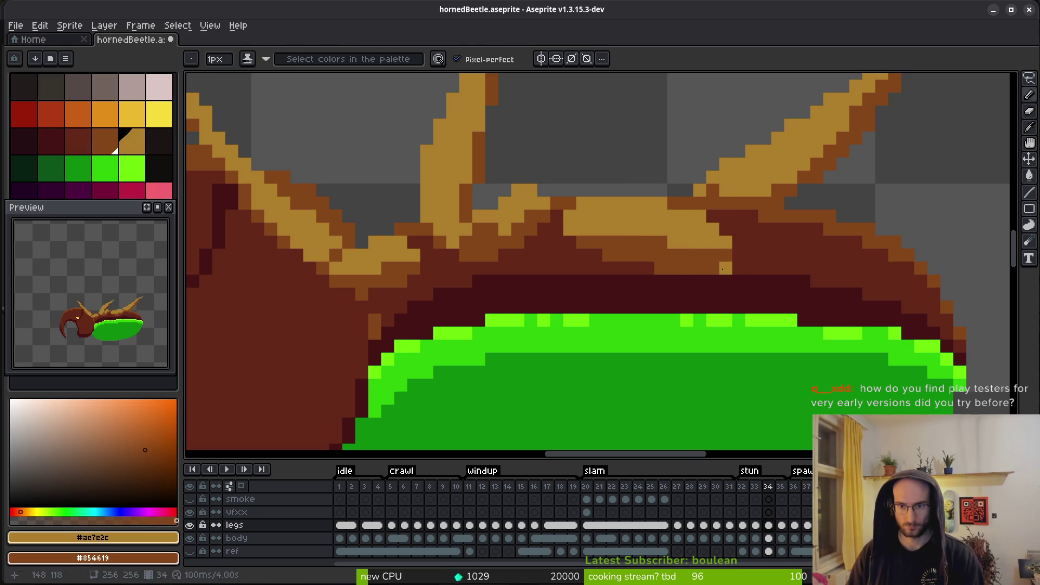
# Step: Lasso the right horn and move it down and to the right
pyautogui.scroll(2, 738, 295)
pyautogui.hscroll(2, 738, 294)
pyautogui.hotkey('shift', 'w')
pyautogui.scroll(-1, 766, 197)
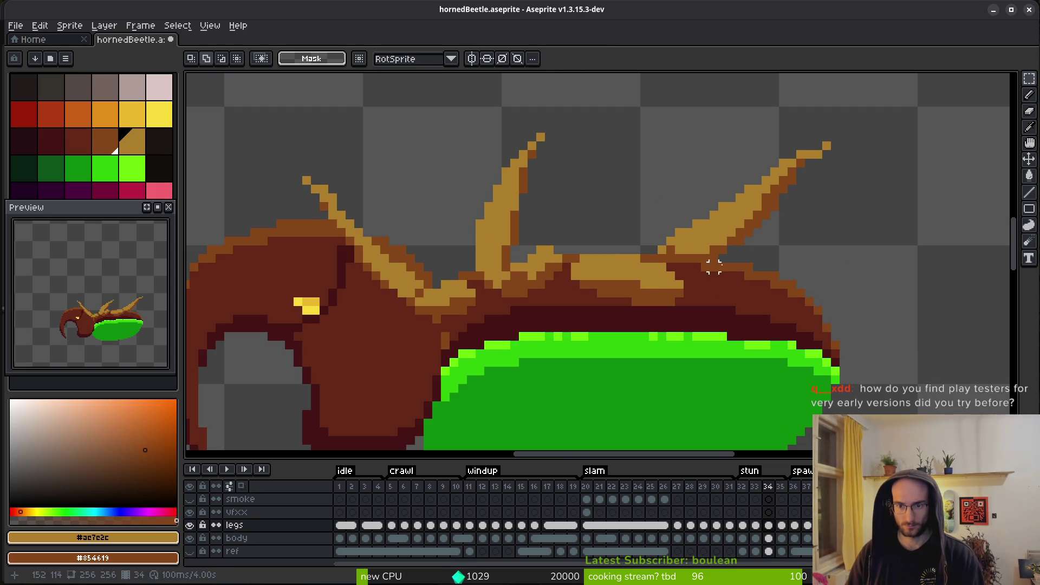
pyautogui.moveTo(812, 119)
pyautogui.mouseDown()
pyautogui.moveTo(656, 232)
pyautogui.moveTo(823, 100)
pyautogui.moveTo(812, 116)
pyautogui.mouseUp()
pyautogui.moveTo(775, 187)
pyautogui.mouseDown()
pyautogui.moveTo(773, 209)
pyautogui.moveTo(783, 213)
pyautogui.mouseUp()
pyautogui.press('m')
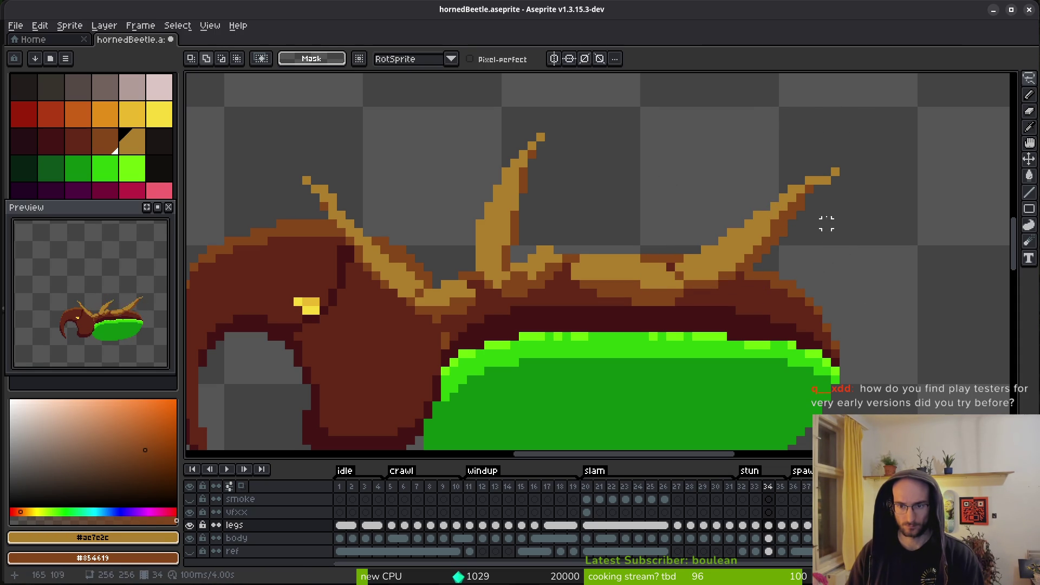
# Step: Nudge the horn tip down one pixel, reconnect it with two pixels, and erase leftovers
pyautogui.scroll(2, 800, 206)
pyautogui.moveTo(785, 108)
pyautogui.mouseDown()
pyautogui.moveTo(628, 172)
pyautogui.moveTo(638, 244)
pyautogui.mouseUp()
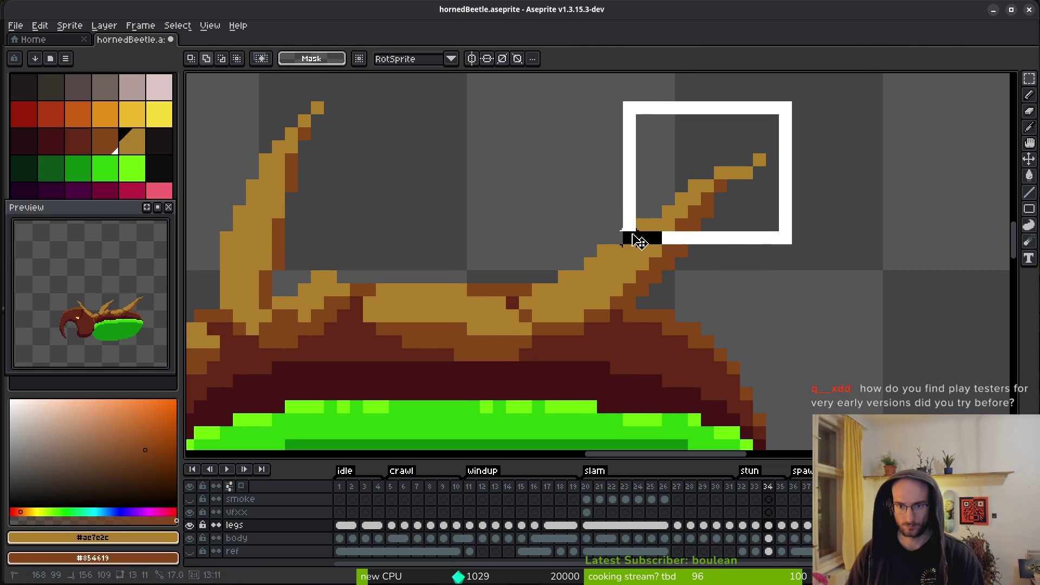
pyautogui.press('Down')
pyautogui.hotkey('ctrl', 'd')
pyautogui.press('b')
pyautogui.click(629, 239)
pyautogui.click(655, 225)
pyautogui.press('e')
pyautogui.moveTo(721, 186); pyautogui.dragTo(746, 185)
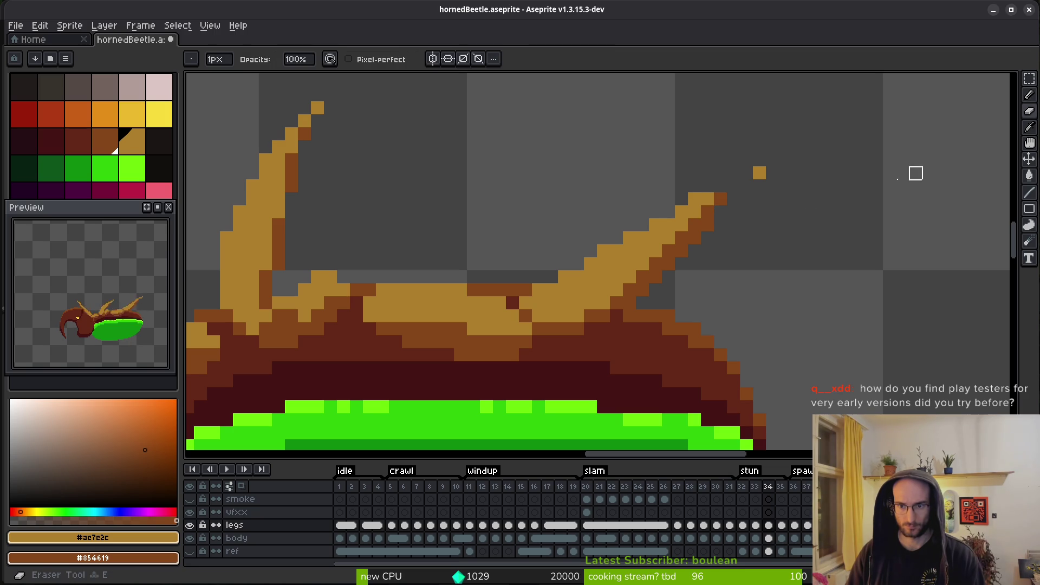
# Step: Restore the erased pixels, shift the horn tip down one pixel, and add a tip pixel
pyautogui.hotkey('ctrl', 'z')
pyautogui.press('m')
pyautogui.moveTo(674, 136); pyautogui.dragTo(832, 221)
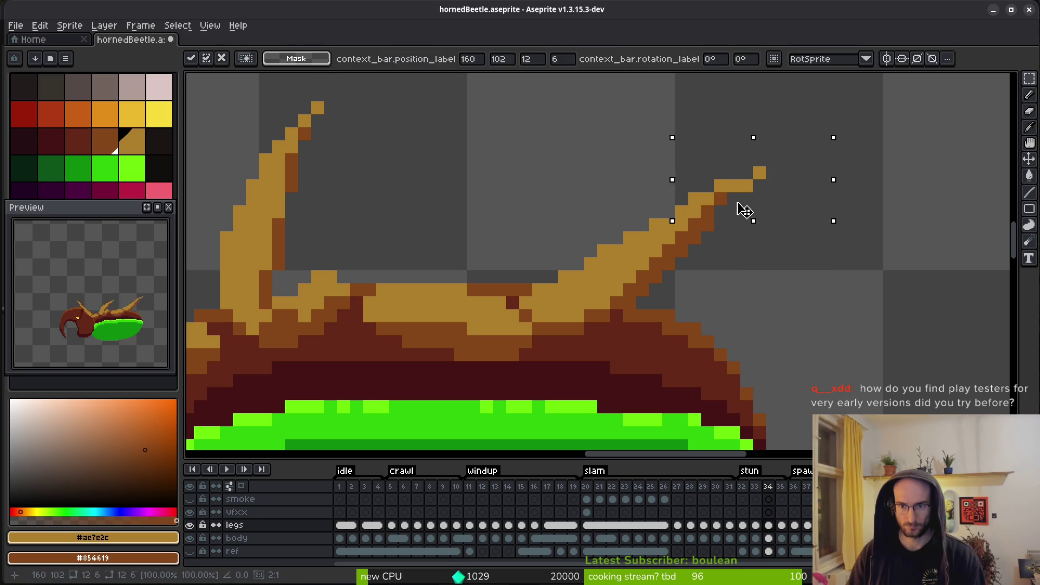
pyautogui.press('Down')
pyautogui.hotkey('ctrl', 'd')
pyautogui.press('b')
pyautogui.click(733, 238)
pyautogui.scroll(-3, 721, 271)
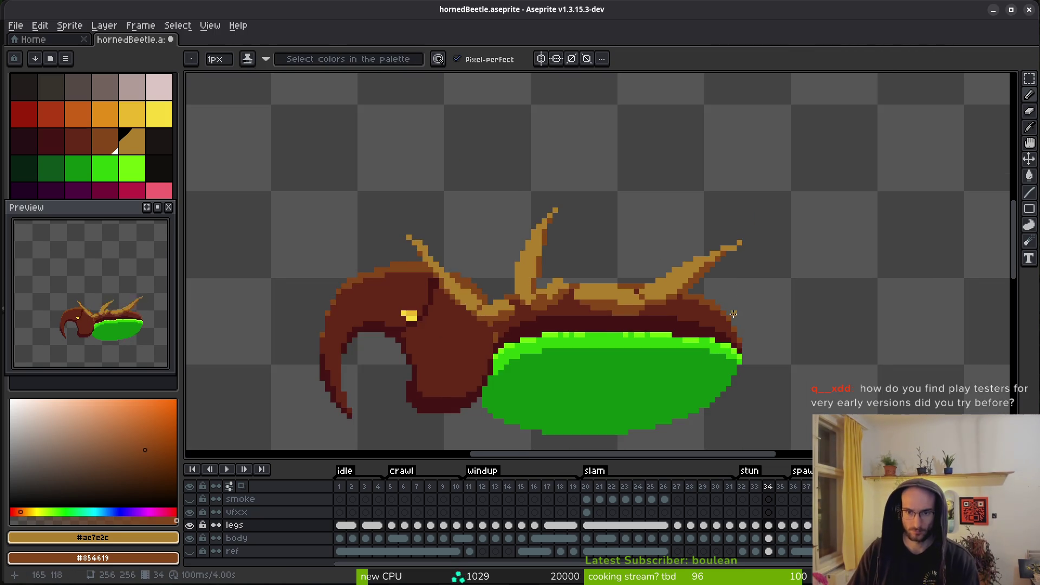
pyautogui.scroll(3, 625, 314)
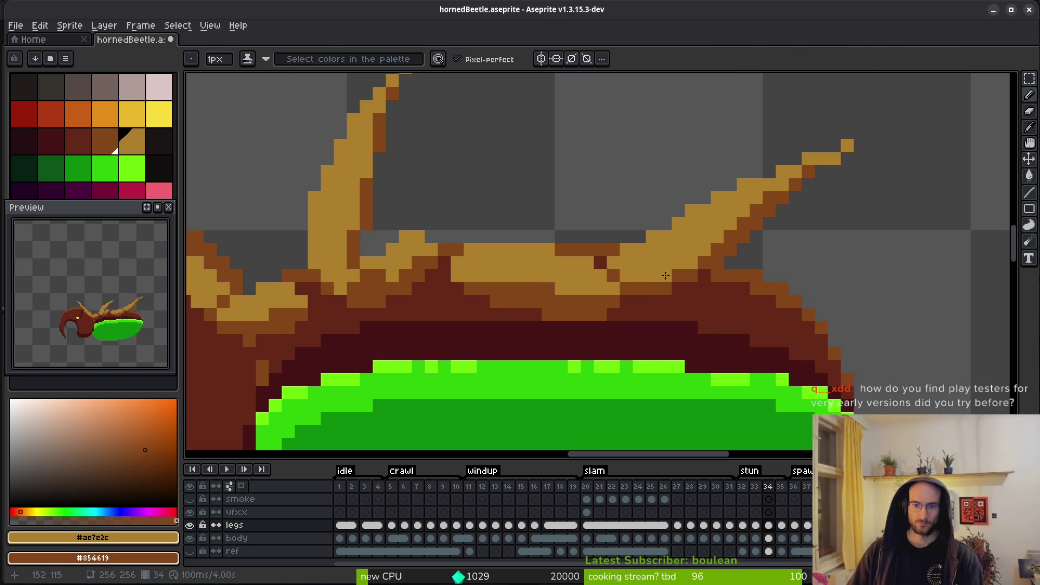
pyautogui.scroll(-4, 597, 328)
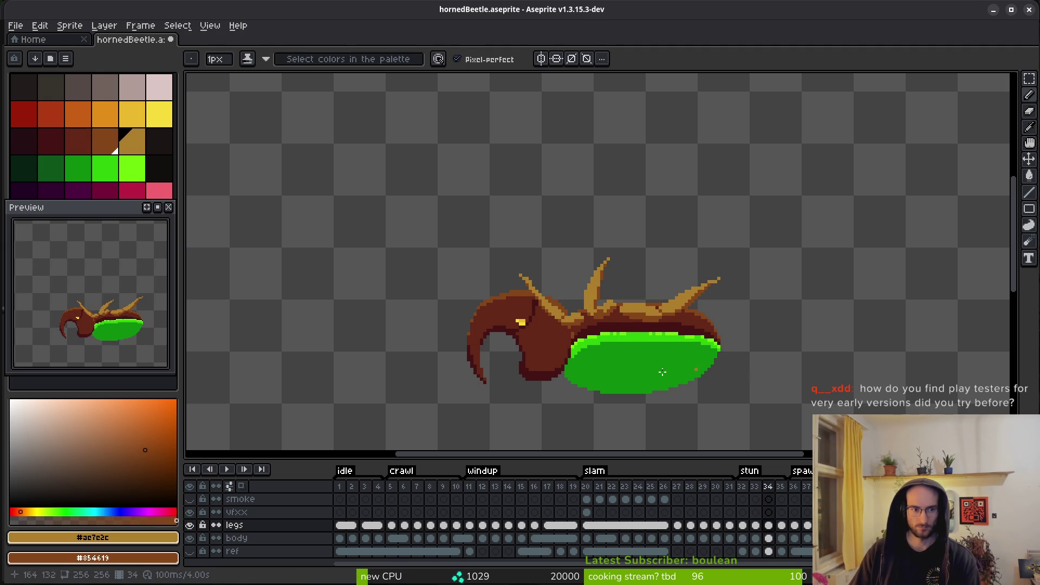
pyautogui.press('Left')
pyautogui.press('Right')
pyautogui.press('Left')
pyautogui.press('Right')
pyautogui.press('Right')
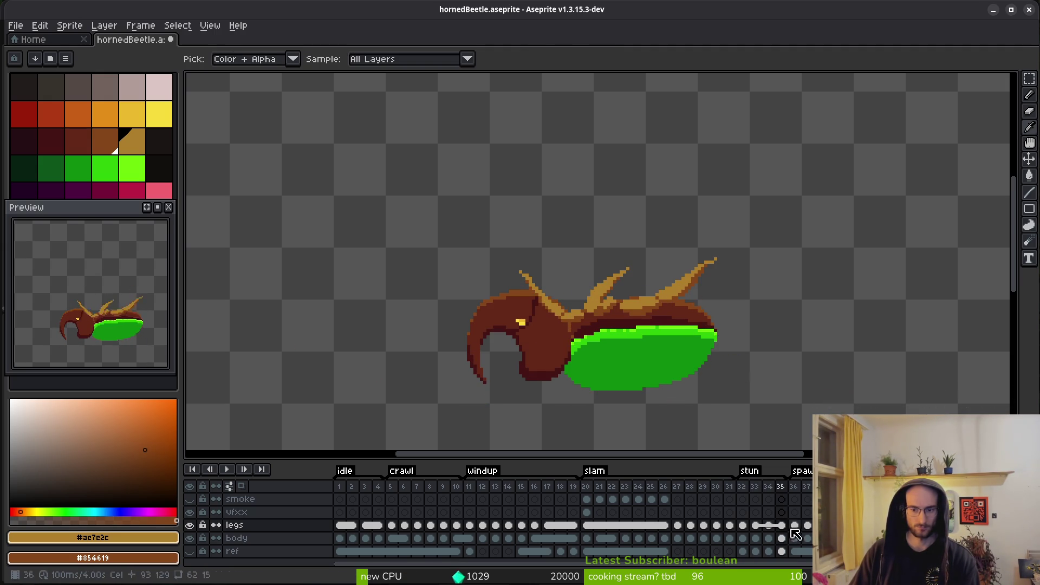
pyautogui.click(743, 486)
pyautogui.click(783, 494)
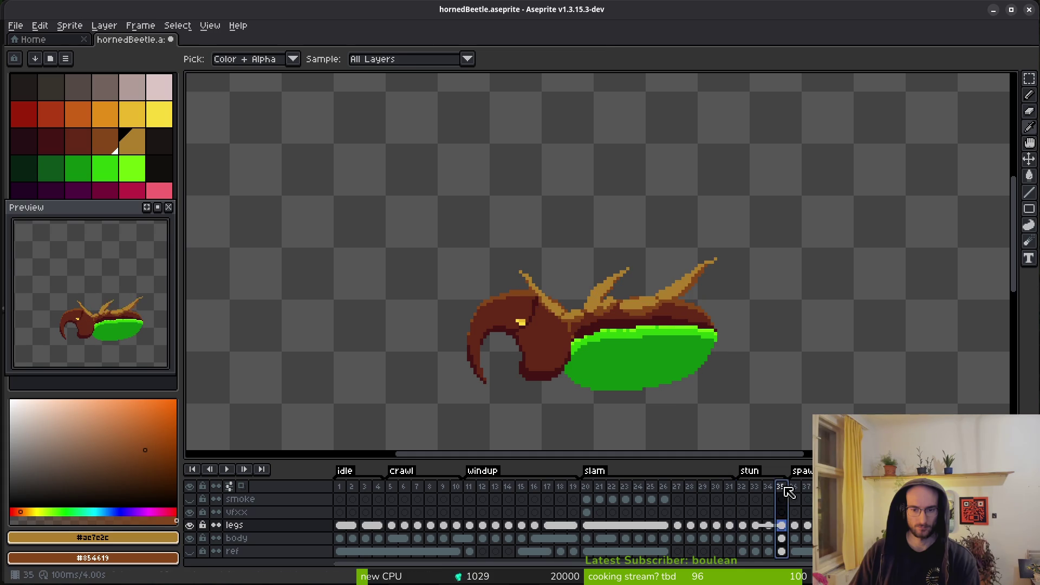
pyautogui.press('b')
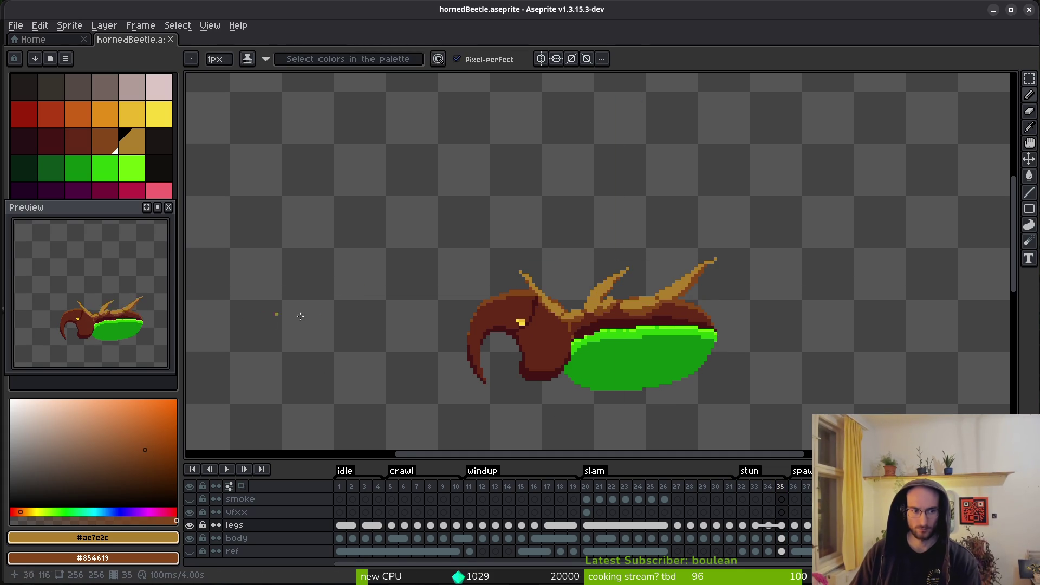
pyautogui.scroll(1, 627, 332)
pyautogui.scroll(1, 577, 279)
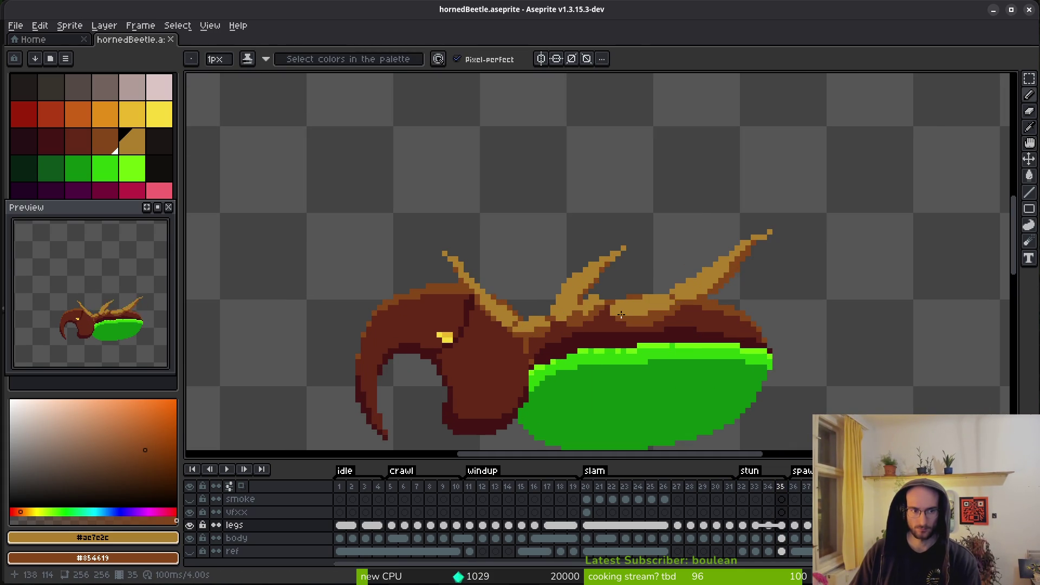
pyautogui.scroll(2, 616, 313)
pyautogui.press('Left')
pyautogui.press('Left')
pyautogui.press('Left')
pyautogui.press('i')
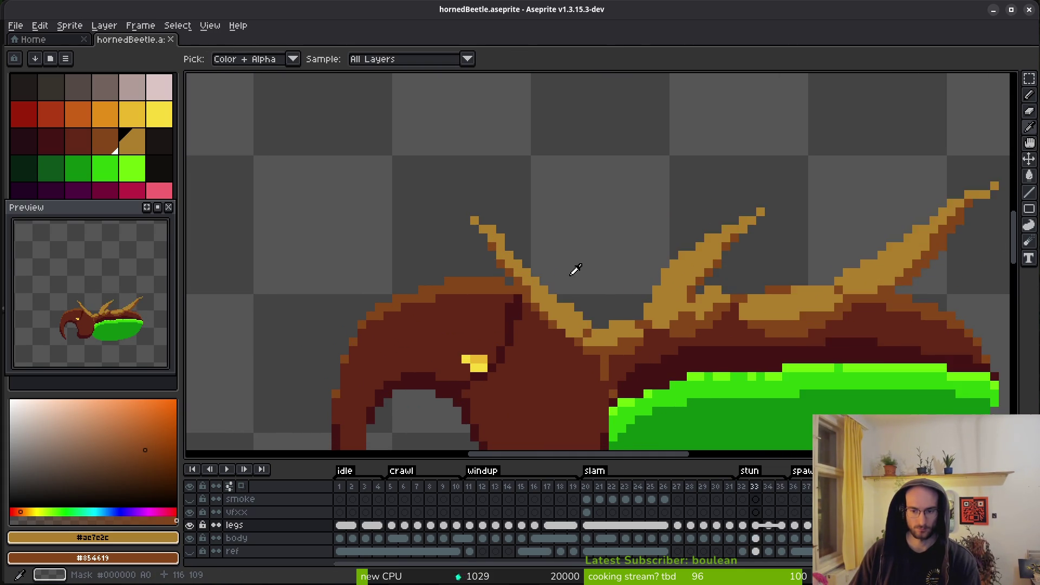
pyautogui.press('Right')
pyautogui.press('Right')
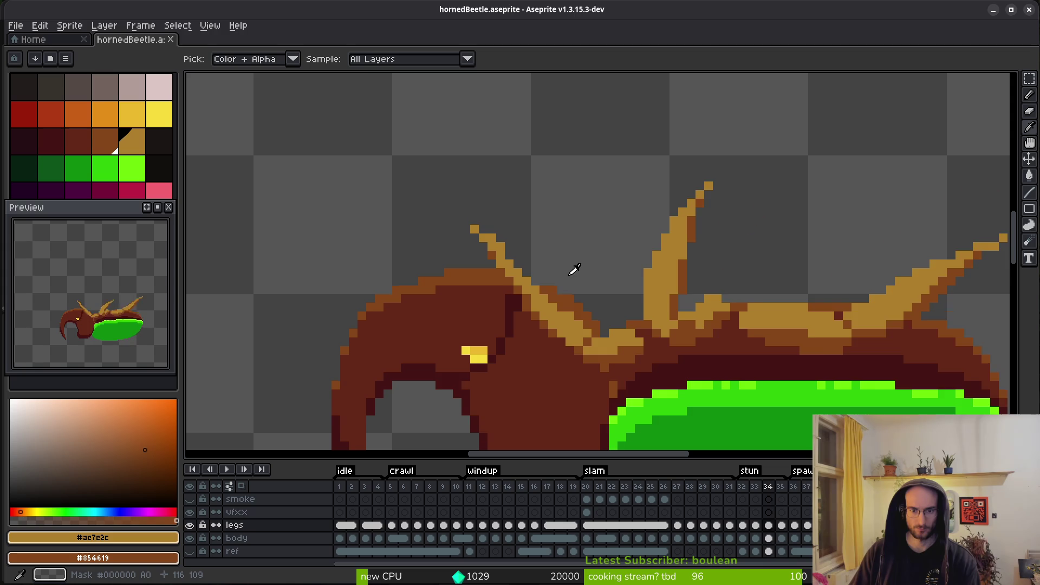
pyautogui.press('Left')
pyautogui.press('Left')
pyautogui.press('Right')
pyautogui.press('q')
# Step: Rotate the lasso-selected front horn back about 10° and shift it slightly right
pyautogui.moveTo(541, 237)
pyautogui.mouseDown()
pyautogui.moveTo(553, 365)
pyautogui.moveTo(590, 303)
pyautogui.mouseUp()
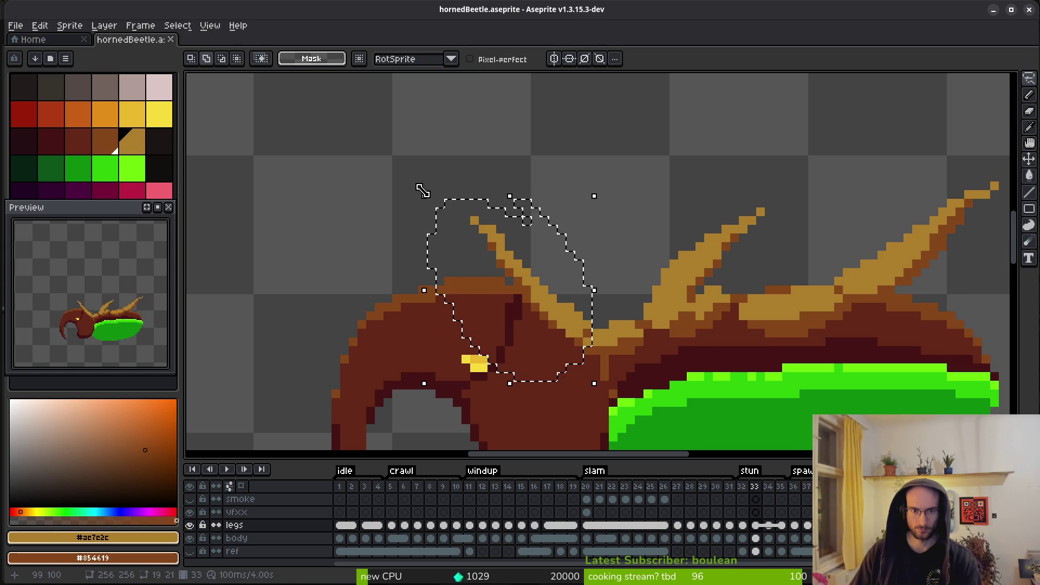
pyautogui.moveTo(413, 186); pyautogui.dragTo(437, 174)
pyautogui.moveTo(506, 252); pyautogui.dragTo(523, 244)
pyautogui.press('b')
# Step: Fix the horn edge with tan pixels and paint brown pixels at its base
pyautogui.scroll(3, 567, 336)
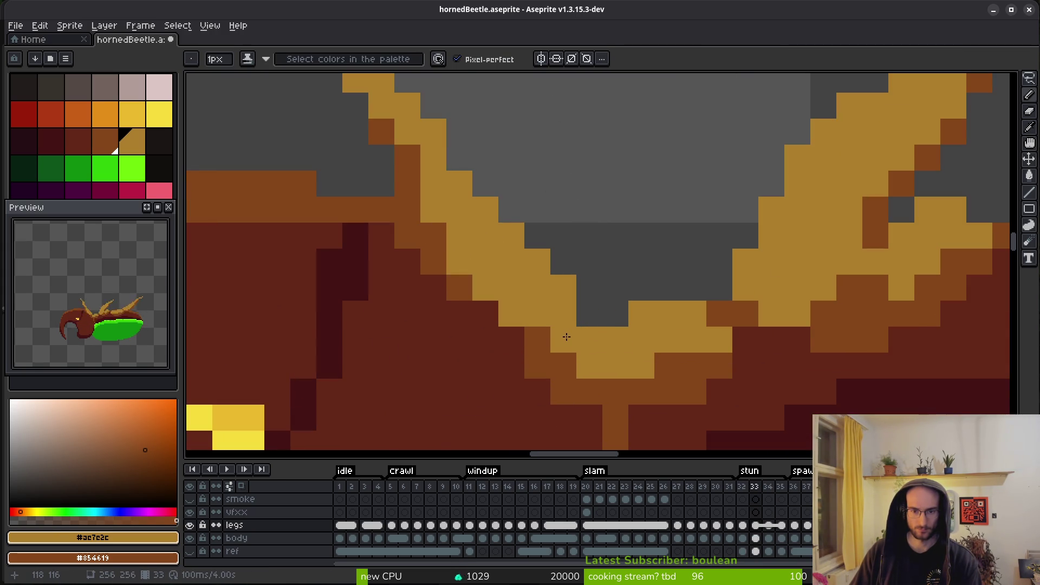
pyautogui.rightClick(486, 314)
pyautogui.moveTo(537, 340); pyautogui.dragTo(511, 339)
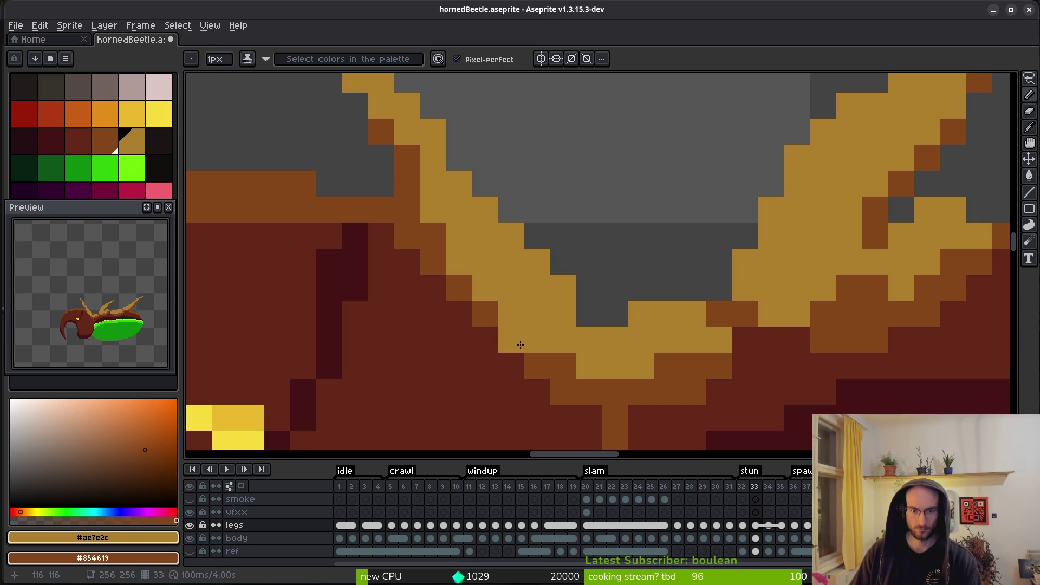
pyautogui.rightClick(566, 340)
pyautogui.scroll(2, 566, 339)
pyautogui.click(437, 209)
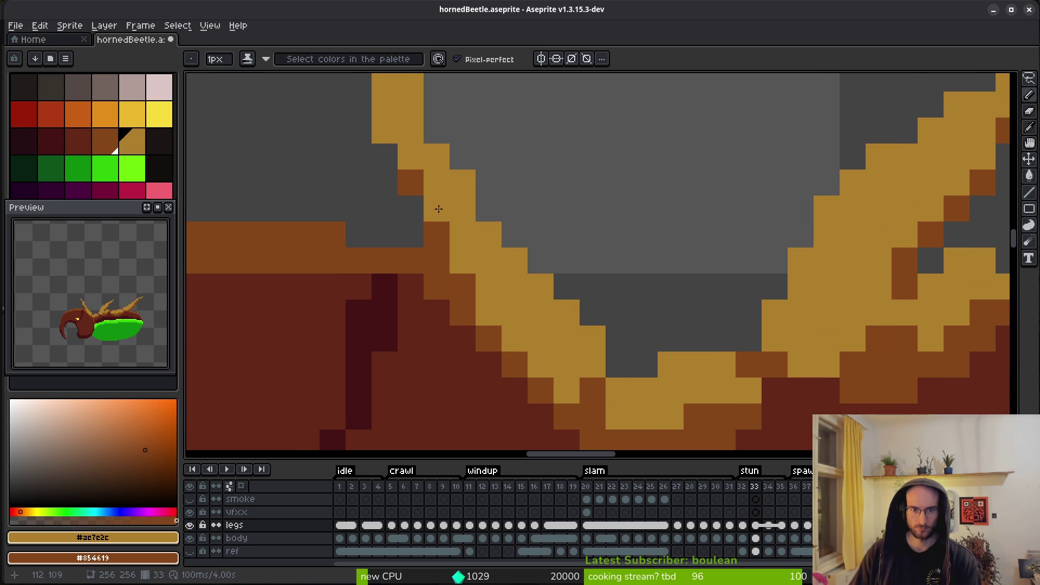
pyautogui.click(463, 287)
pyautogui.scroll(2, 472, 269)
# Step: Shift a block of pixels near the horn base one pixel right
pyautogui.press('m')
pyautogui.moveTo(312, 104)
pyautogui.mouseDown()
pyautogui.moveTo(455, 221)
pyautogui.moveTo(449, 268)
pyautogui.moveTo(474, 267)
pyautogui.mouseUp()
pyautogui.press('Return')
pyautogui.press('b')
pyautogui.scroll(-7, 568, 288)
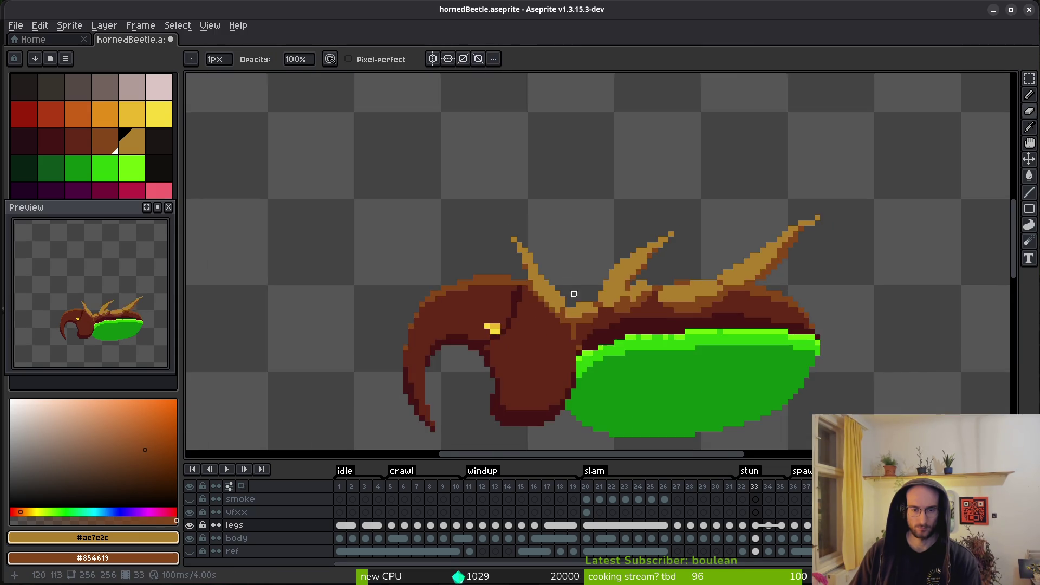
pyautogui.scroll(4, 569, 288)
# Step: Pan around to inspect the horn base with the Pencil ready
pyautogui.press('e')
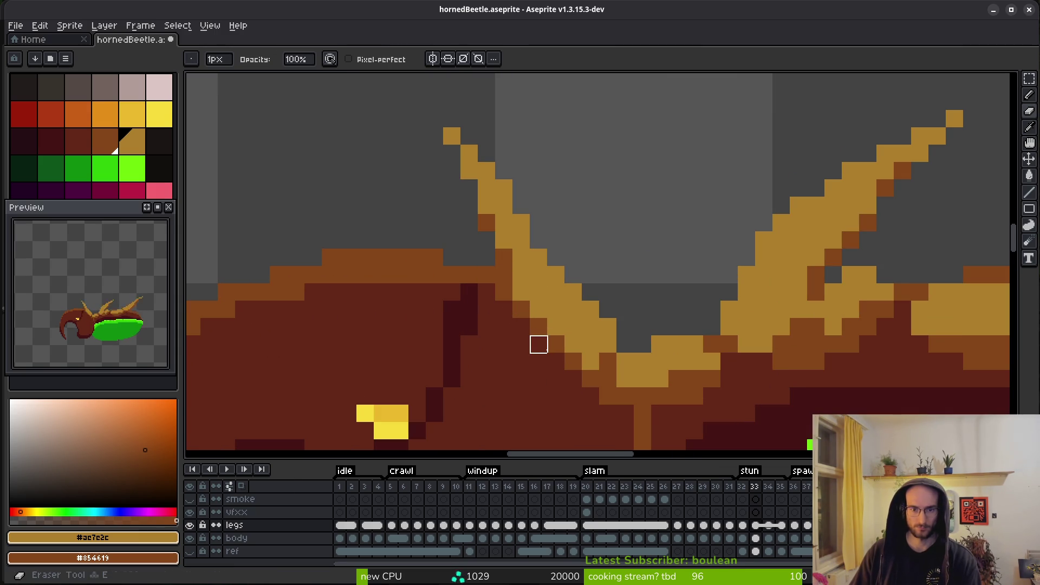
pyautogui.press('b')
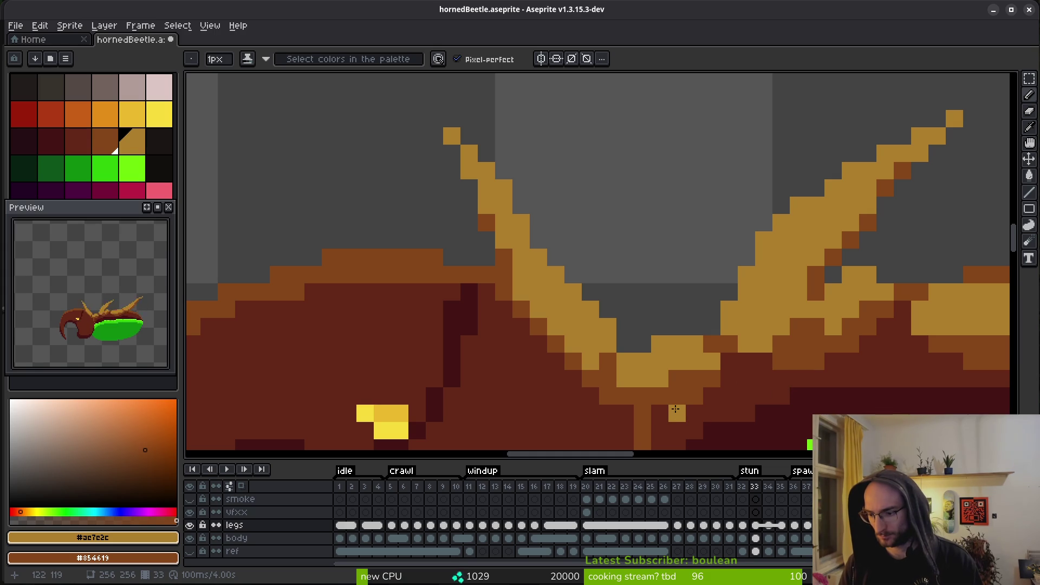
pyautogui.moveTo(670, 409); pyautogui.dragTo(744, 296)
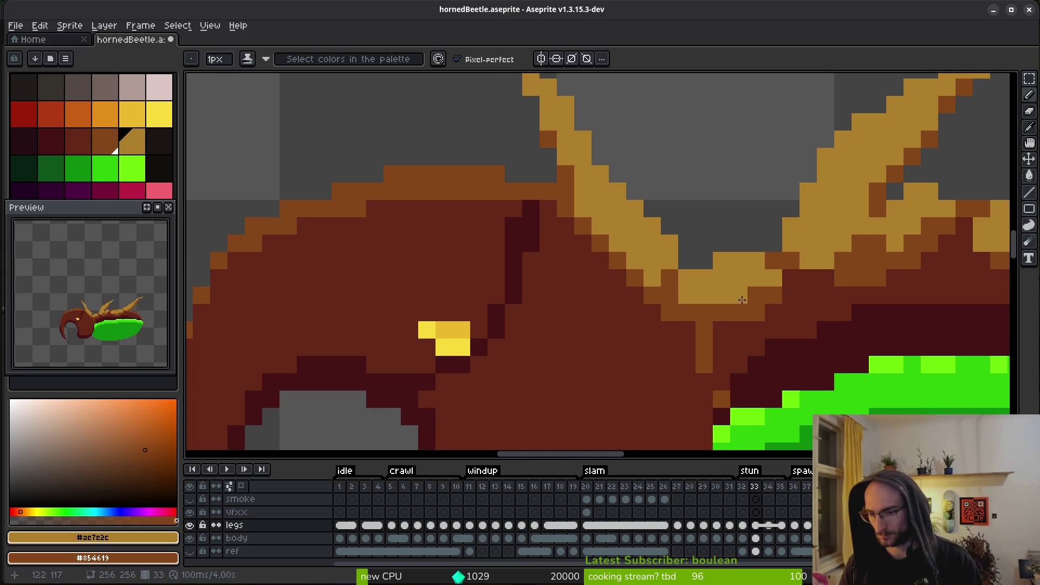
pyautogui.hscroll(3, 620, 281)
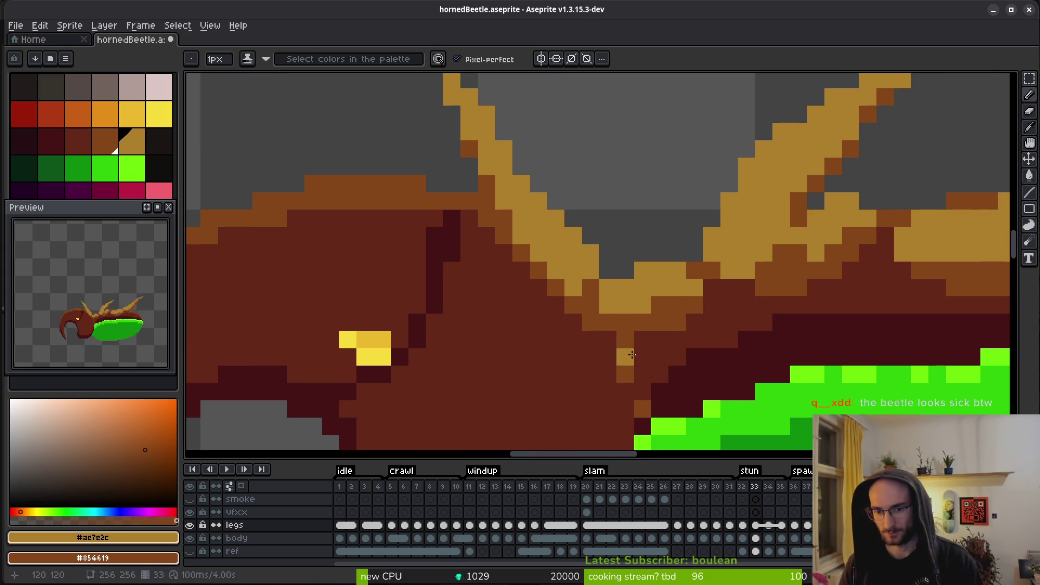
pyautogui.scroll(-1, 666, 345)
pyautogui.scroll(-2, 665, 345)
pyautogui.scroll(1, 752, 347)
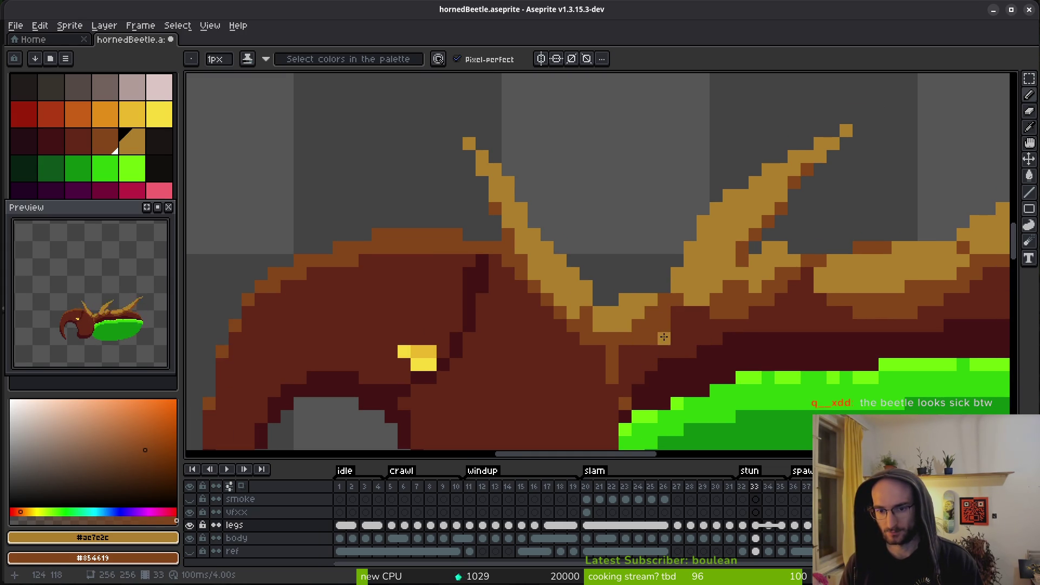
pyautogui.press('b')
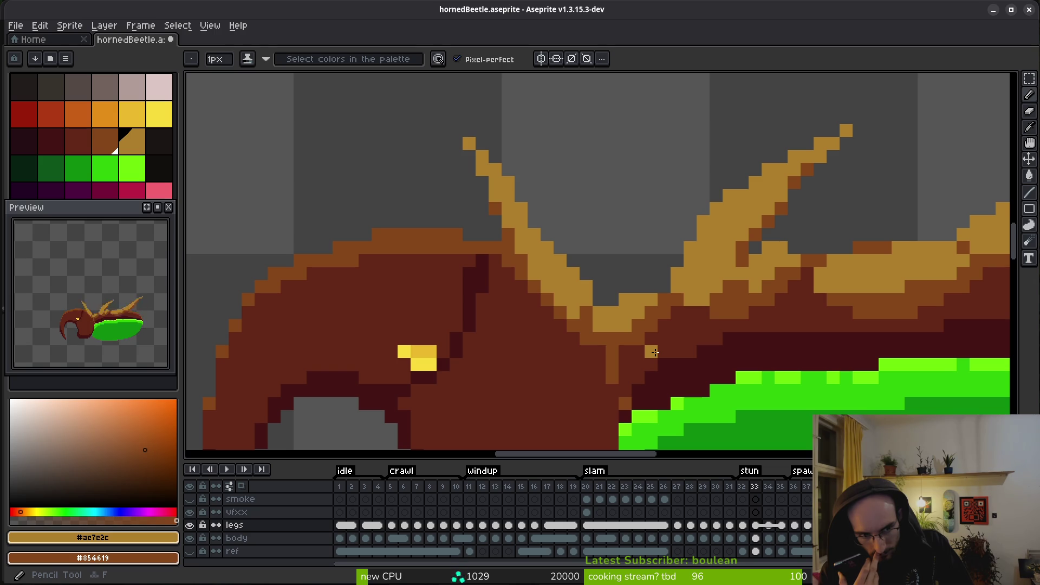
# Step: Undo the stray tan pixel and show frame 32 on the canvas
pyautogui.click(963, 118)
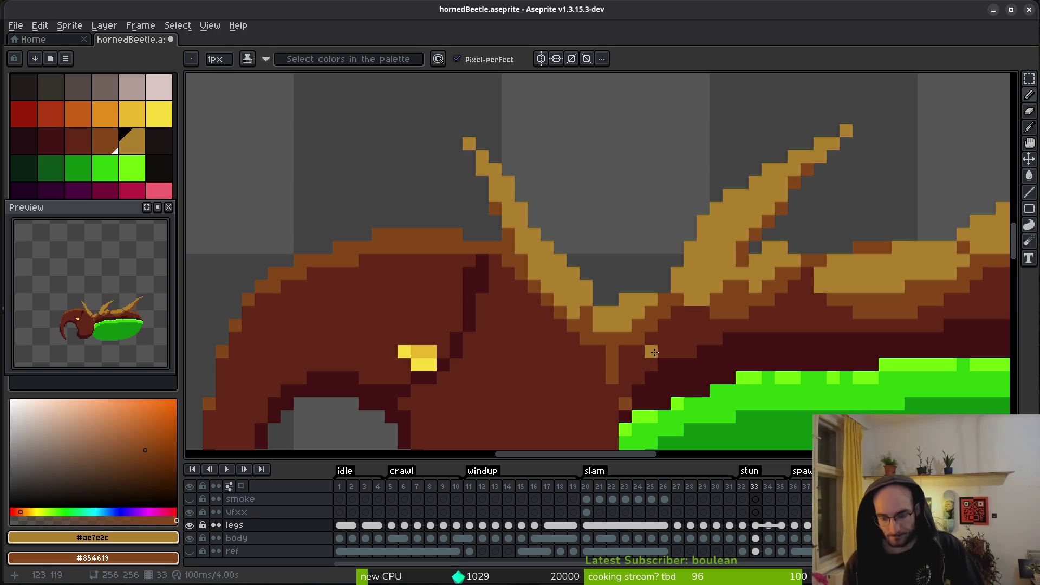
pyautogui.hotkey('ctrl', 'z')
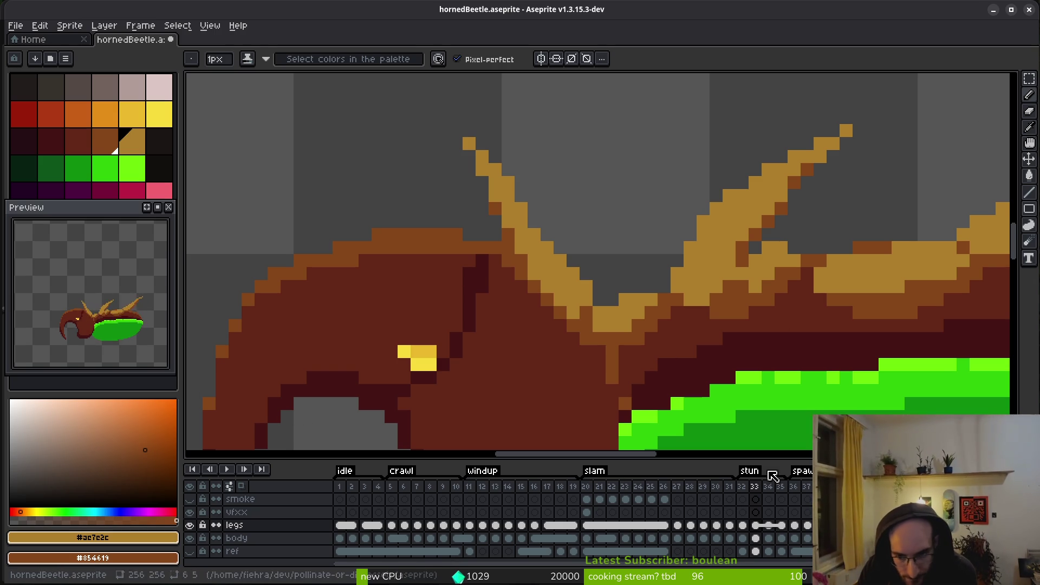
pyautogui.click(743, 486)
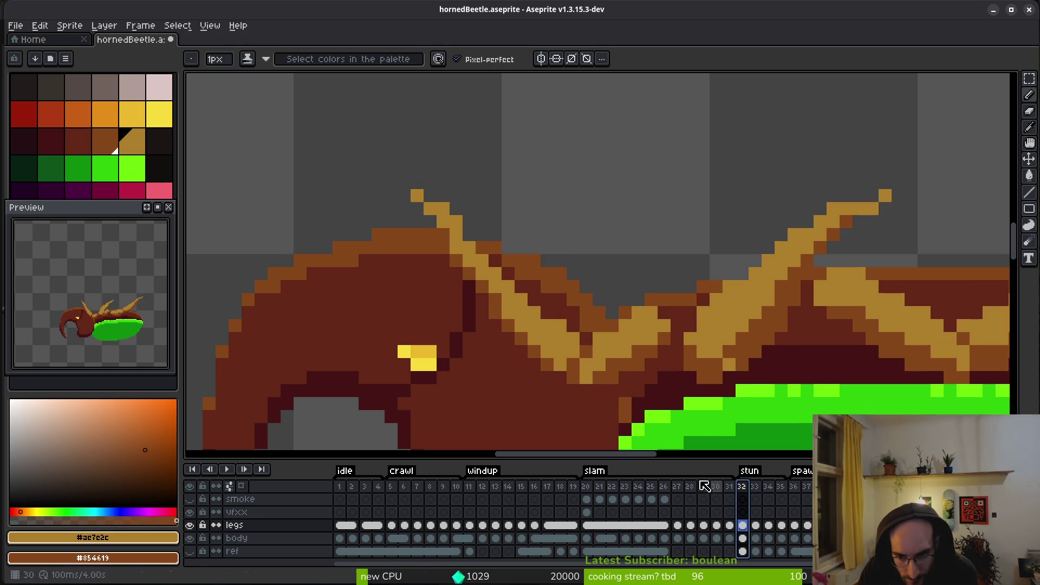
# Step: Set the preview playback speed to 0.5x and zoom out to the whole beetle
pyautogui.rightClick(157, 207)
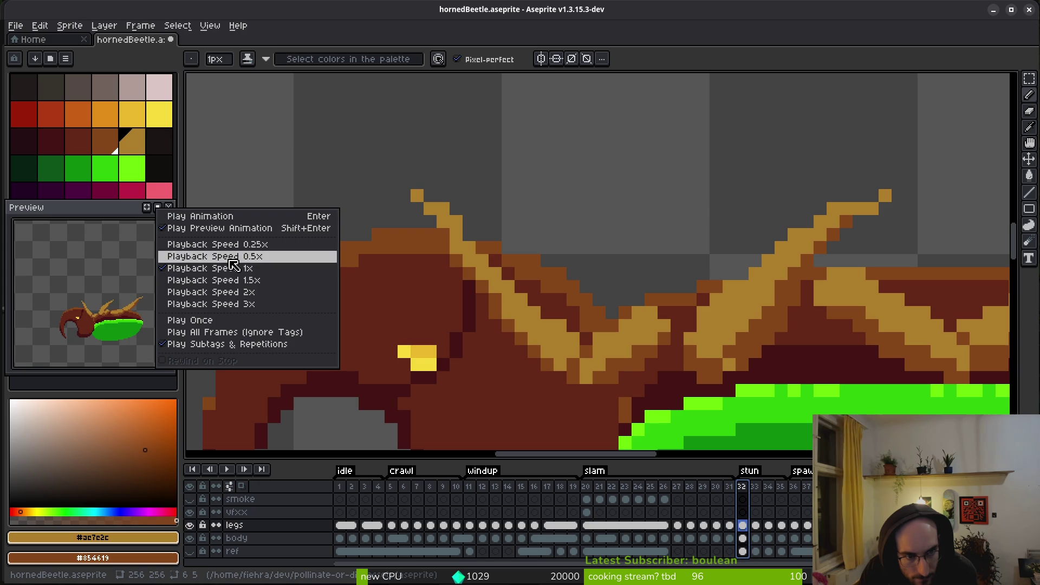
pyautogui.click(273, 258)
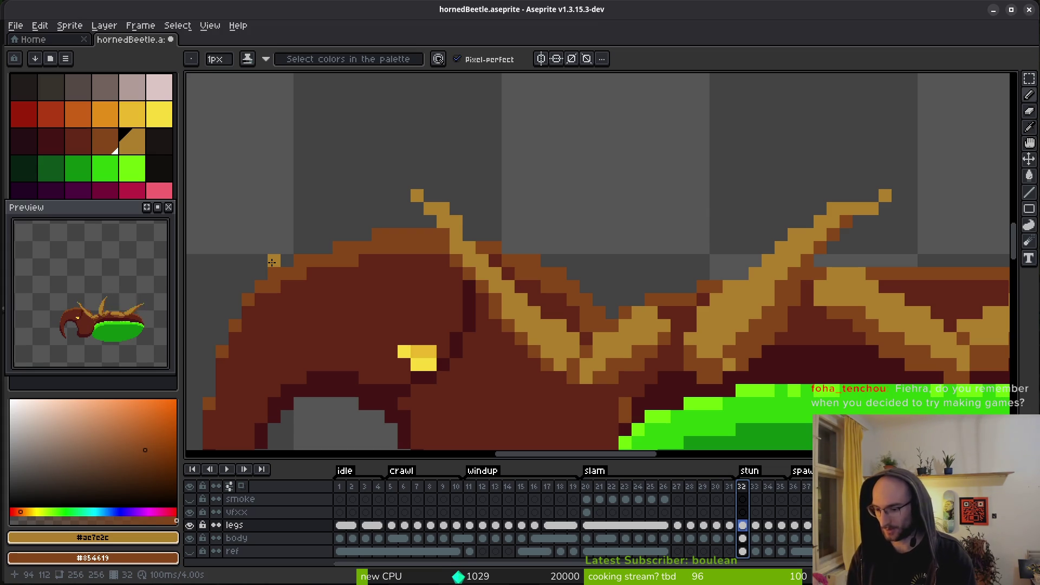
pyautogui.press('-')
pyautogui.press('-')
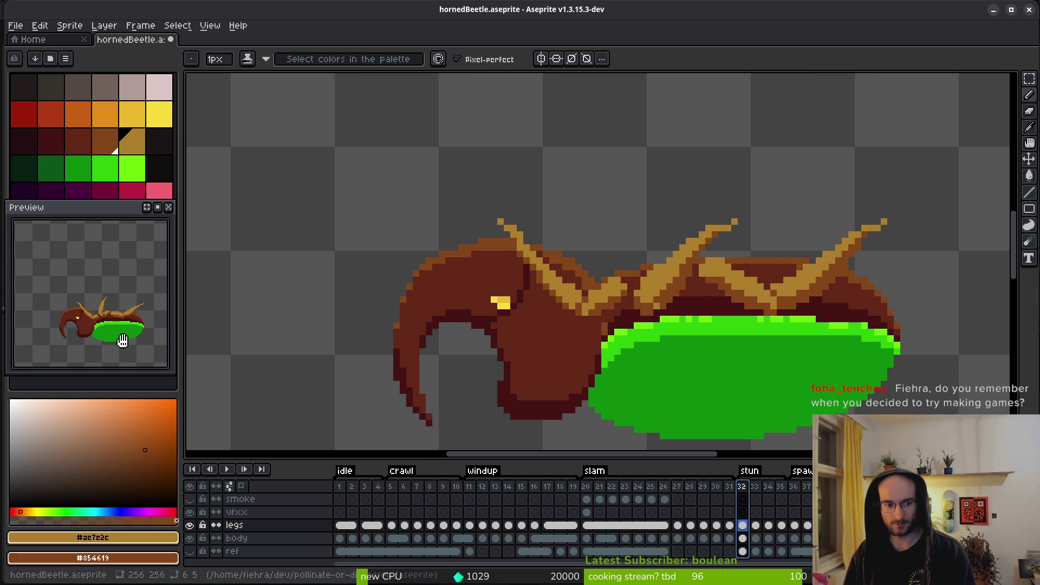
# Step: Step through the stun animation frames and save hornedBeetle.aseprite
pyautogui.scroll(1, 605, 288)
pyautogui.press('alt')
pyautogui.press('.')
pyautogui.press('Return')
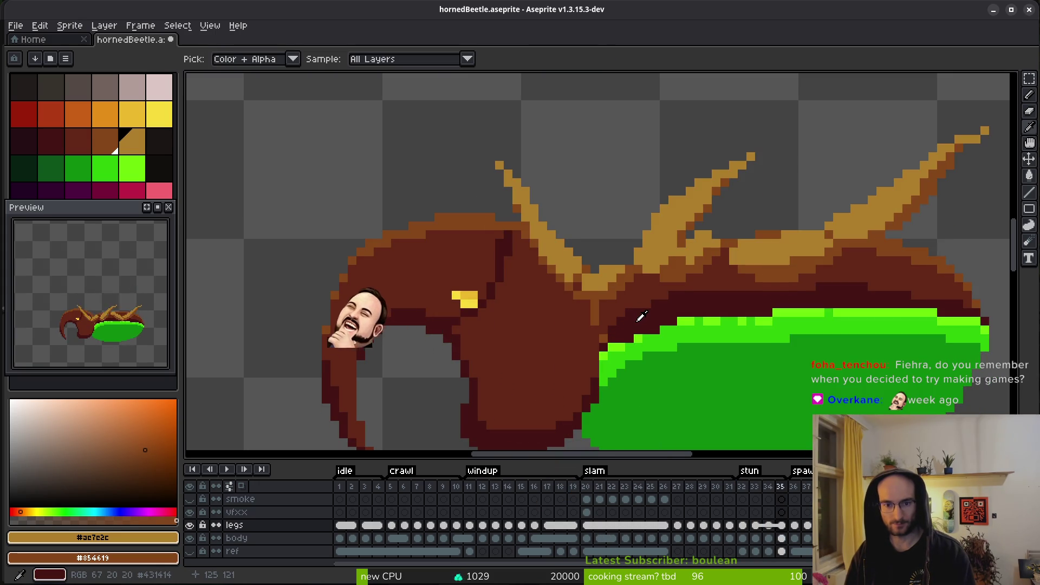
pyautogui.press('Return')
pyautogui.hotkey('ctrl', 's')
pyautogui.scroll(-3, 696, 308)
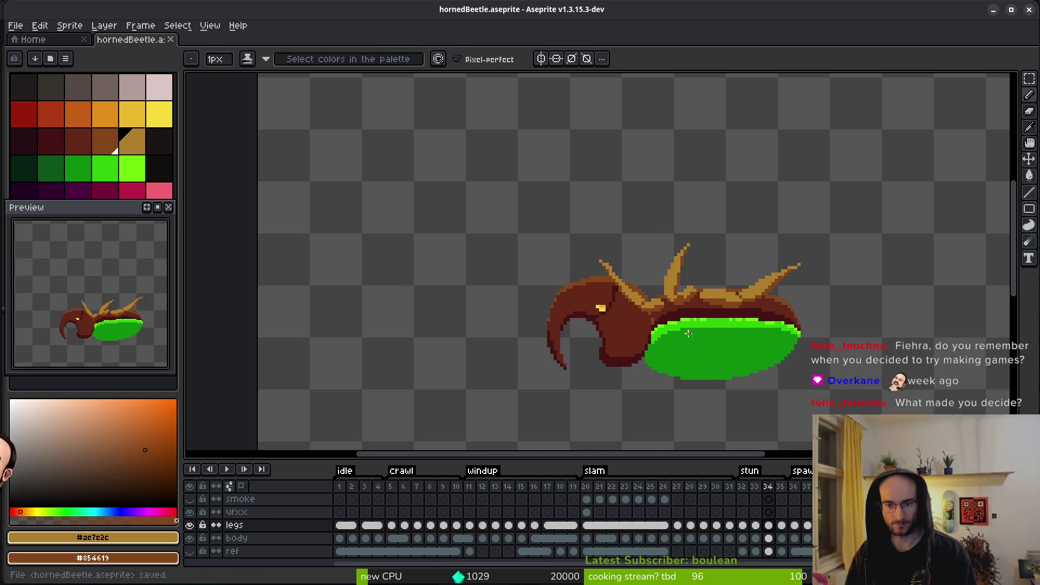
# Step: Return to stun frame 33, recentre the beetle, and save again
pyautogui.press('.')
pyautogui.press(',')
pyautogui.press(',')
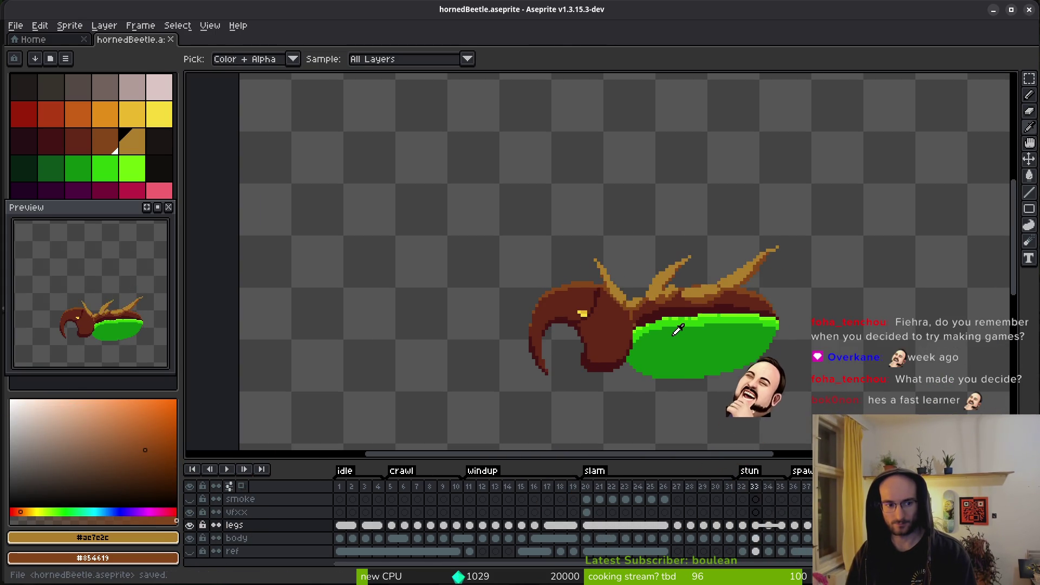
pyautogui.moveTo(672, 336); pyautogui.dragTo(681, 326)
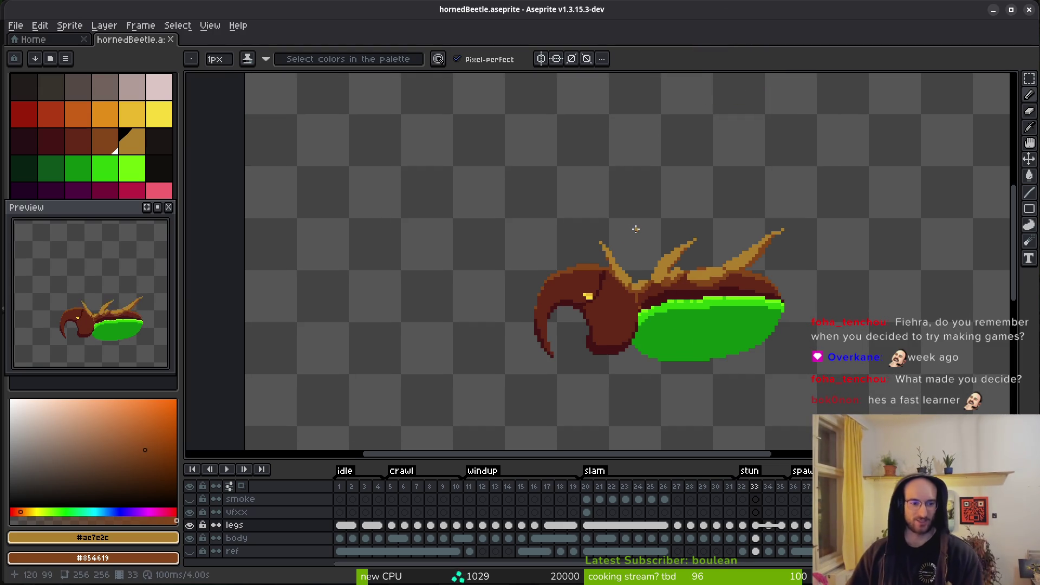
pyautogui.scroll(-2, 681, 328)
pyautogui.hscroll(2, 680, 328)
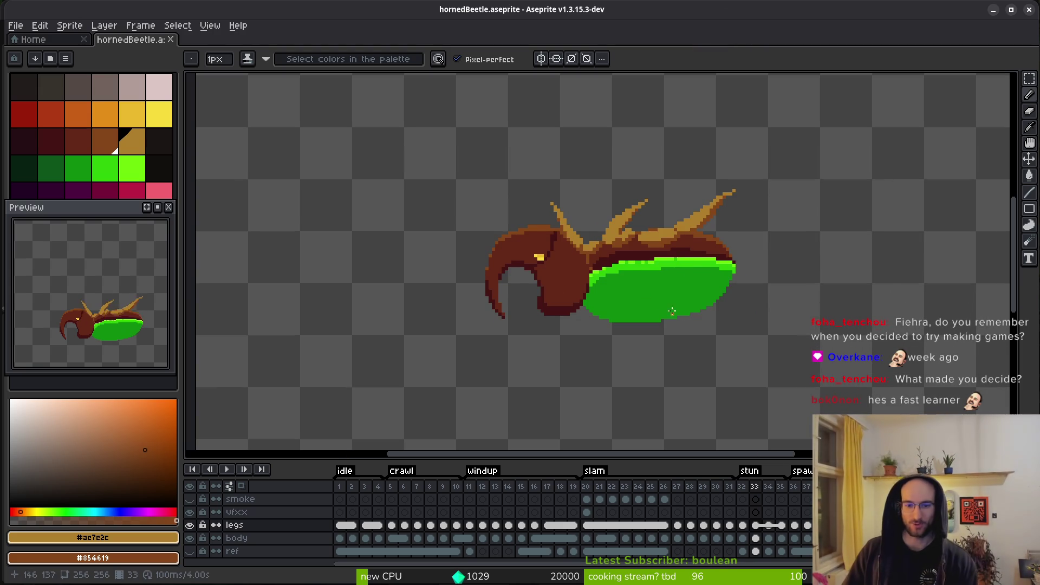
pyautogui.scroll(2, 679, 329)
pyautogui.hscroll(-2, 680, 329)
pyautogui.hotkey('ctrl', 's')
# Step: Paint one pixel at the horn base dark brown
pyautogui.scroll(-1, 686, 329)
pyautogui.hscroll(2, 686, 328)
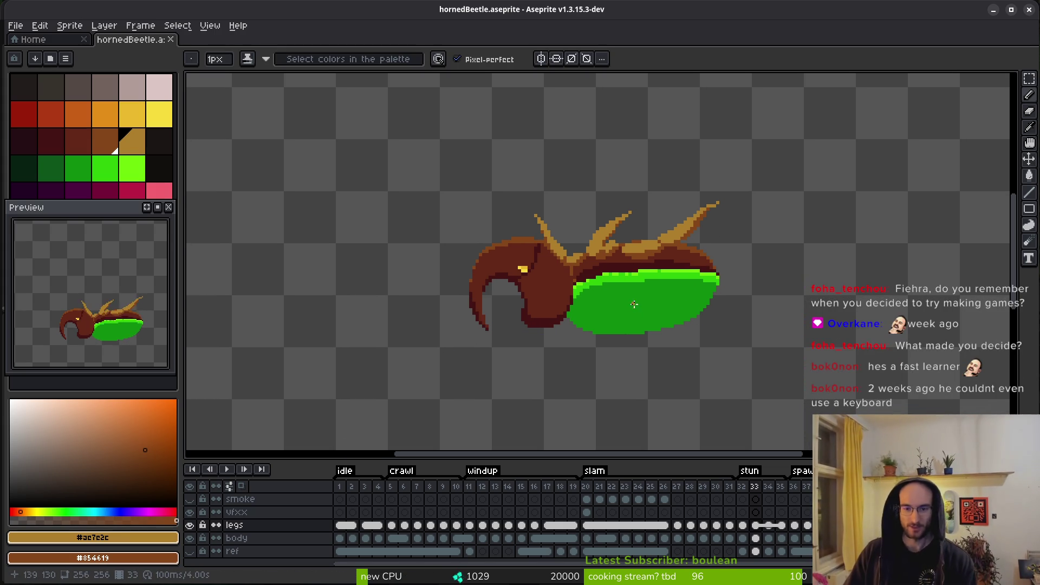
pyautogui.scroll(2, 676, 330)
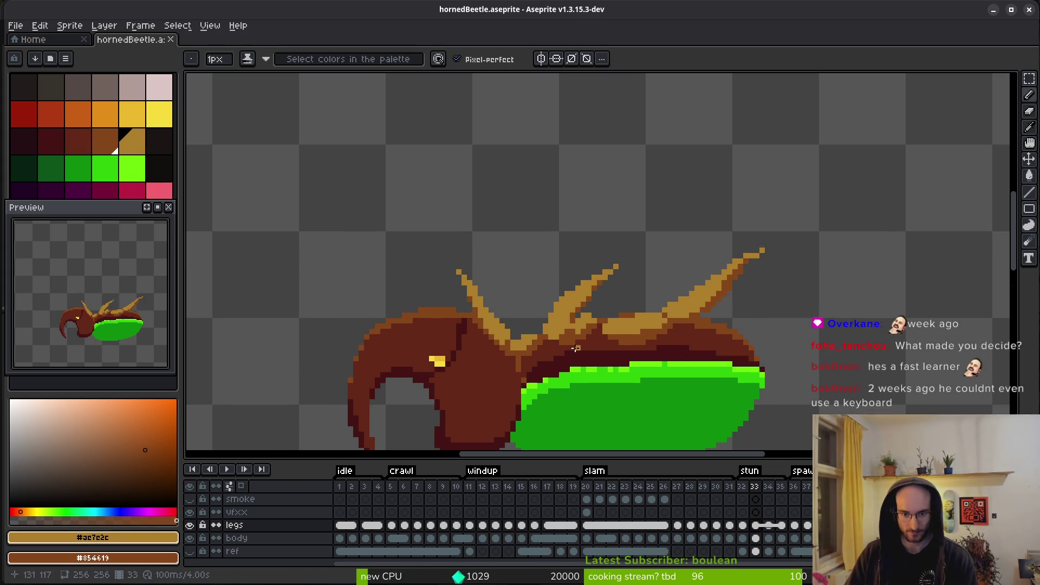
pyautogui.scroll(4, 574, 347)
pyautogui.rightClick(562, 345)
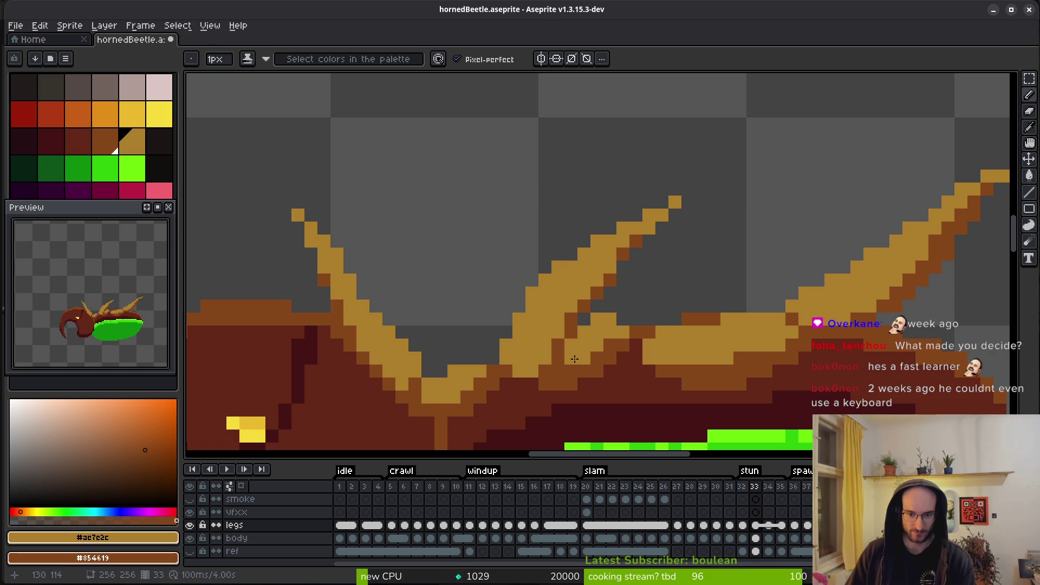
pyautogui.scroll(-5, 575, 359)
pyautogui.scroll(-3, 697, 396)
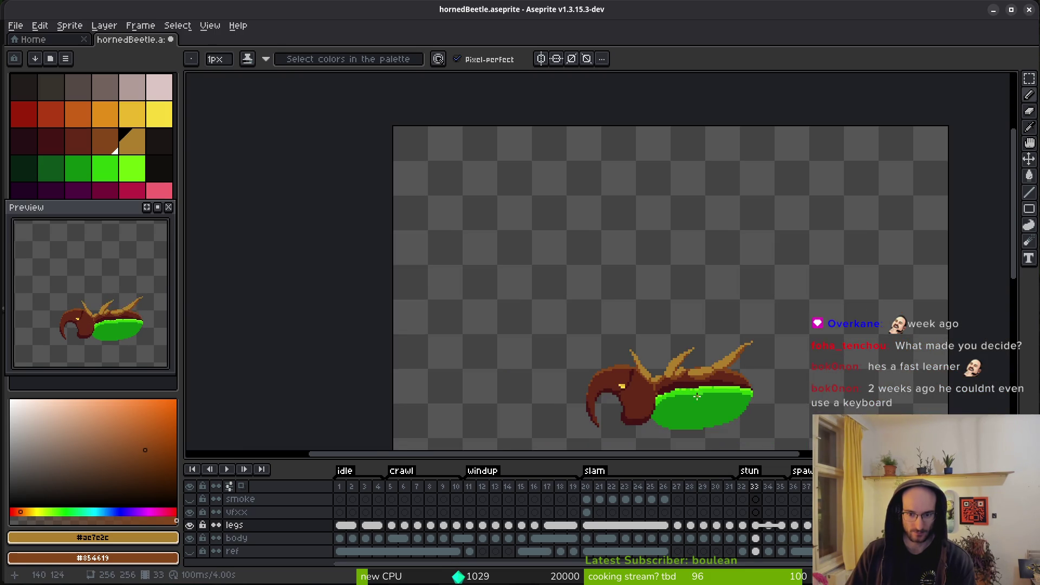
# Step: Save the sprite, advance to upright frame 36, and save hornedBeetle.aseprite again
pyautogui.hotkey('ctrl', 's')
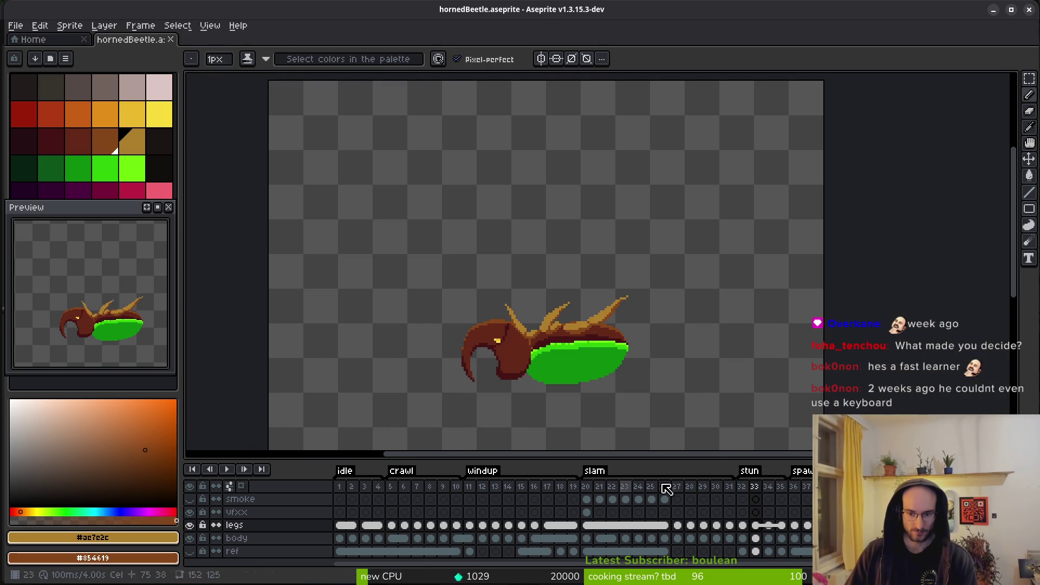
pyautogui.press('i')
pyautogui.press('Return')
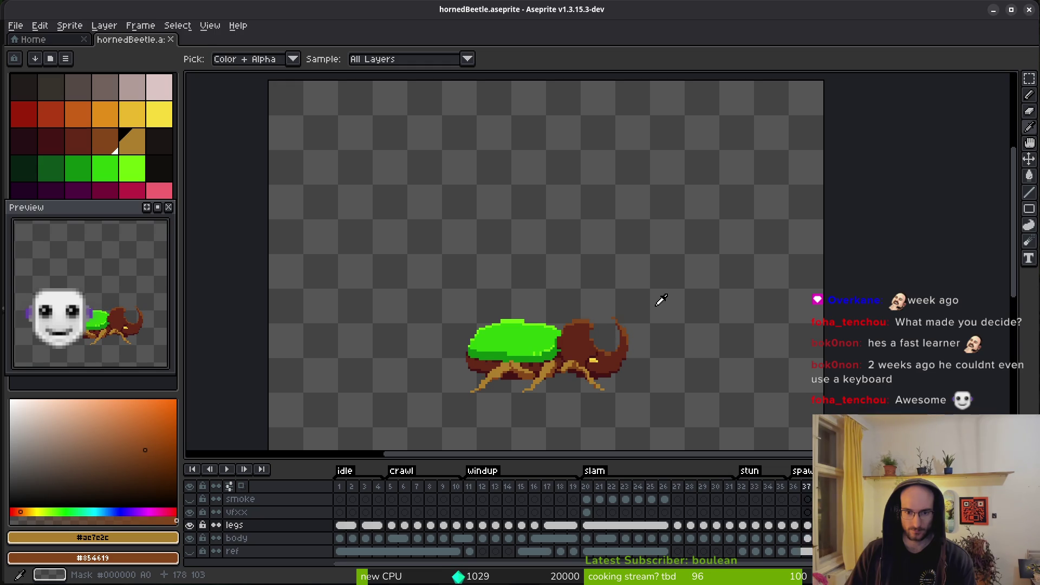
pyautogui.press('b')
pyautogui.hotkey('ctrl', 's')
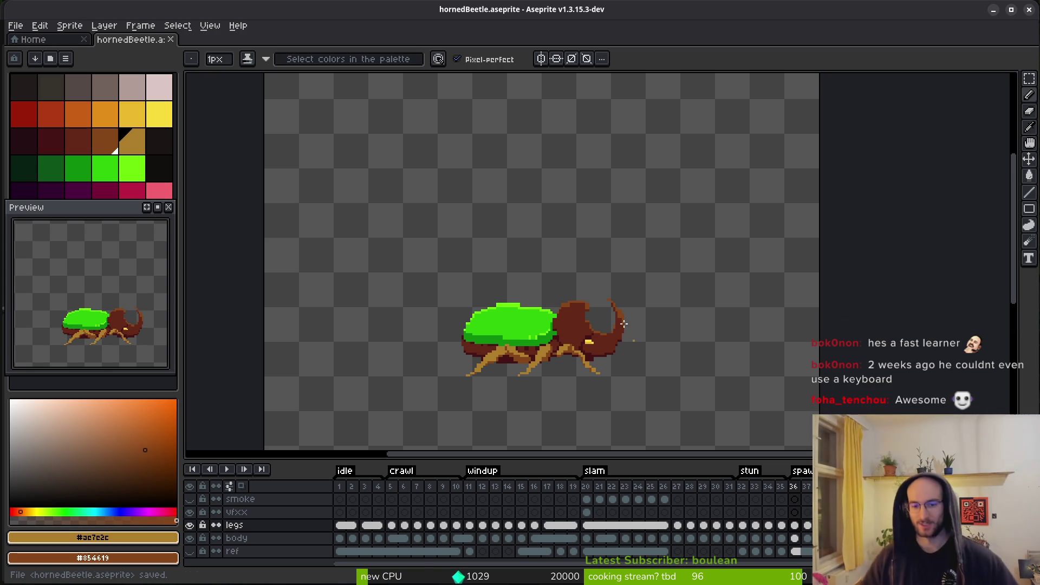
pyautogui.scroll(1, 563, 330)
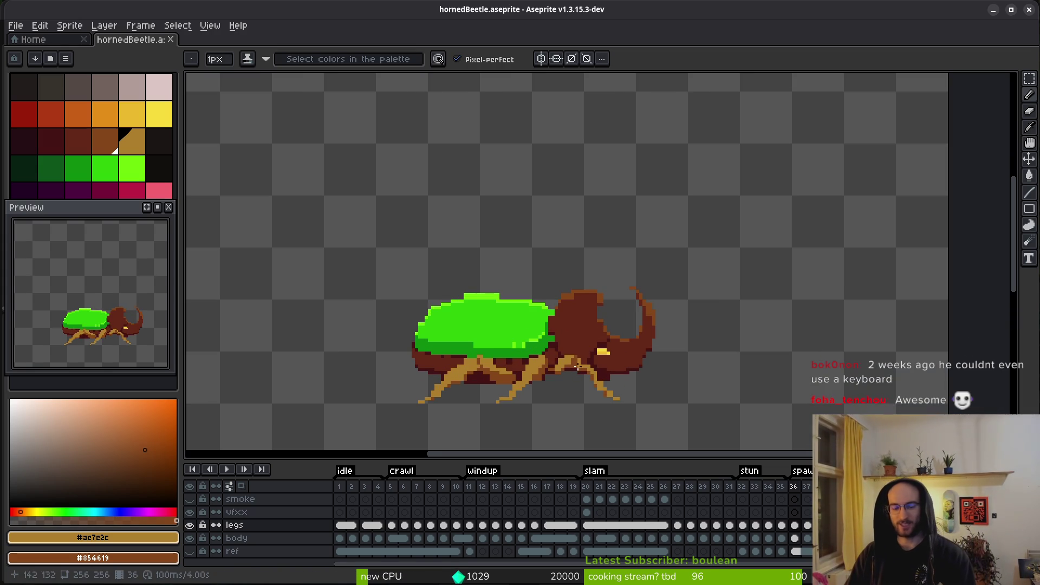
# Step: Paint a strip of the shell's lower edge bright green and a stray highlight dark green
pyautogui.scroll(2, 529, 347)
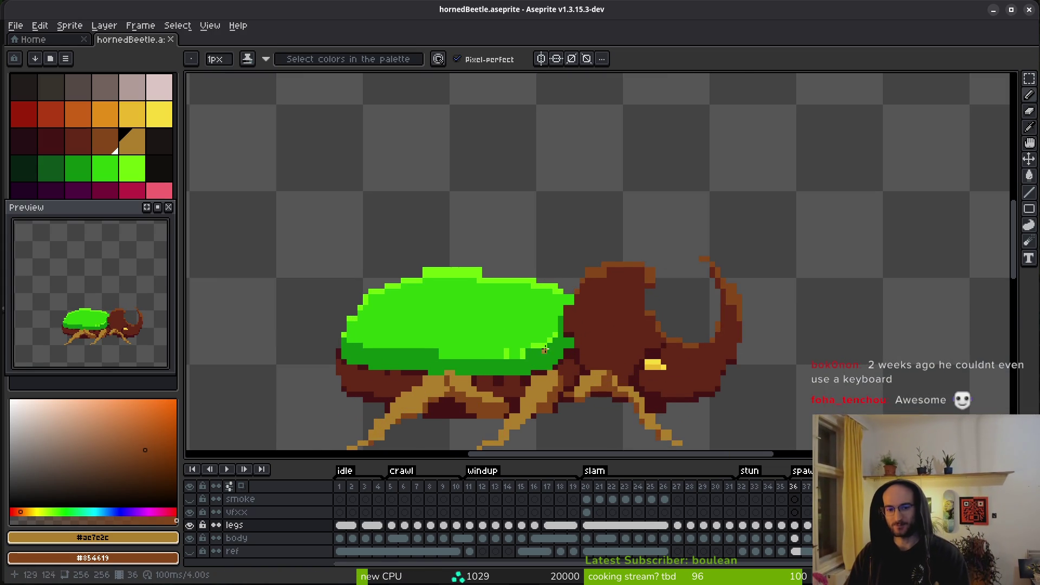
pyautogui.keyDown('alt'); pyautogui.click(447, 307); pyautogui.keyUp('alt')
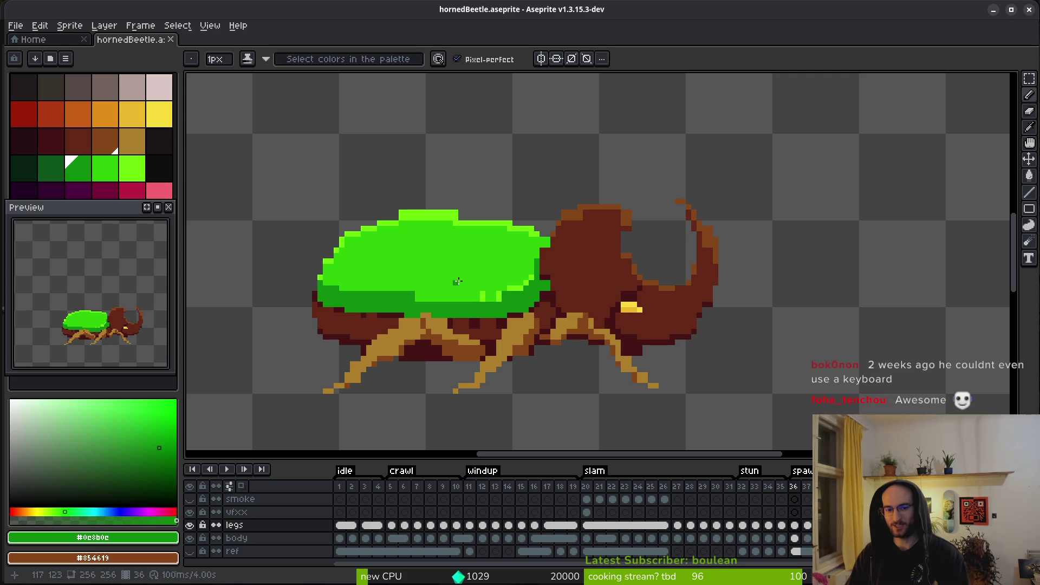
pyautogui.scroll(2, 445, 299)
pyautogui.hscroll(-5, 519, 287)
pyautogui.keyDown('alt'); pyautogui.click(520, 209); pyautogui.keyUp('alt')
pyautogui.moveTo(452, 279); pyautogui.dragTo(611, 269)
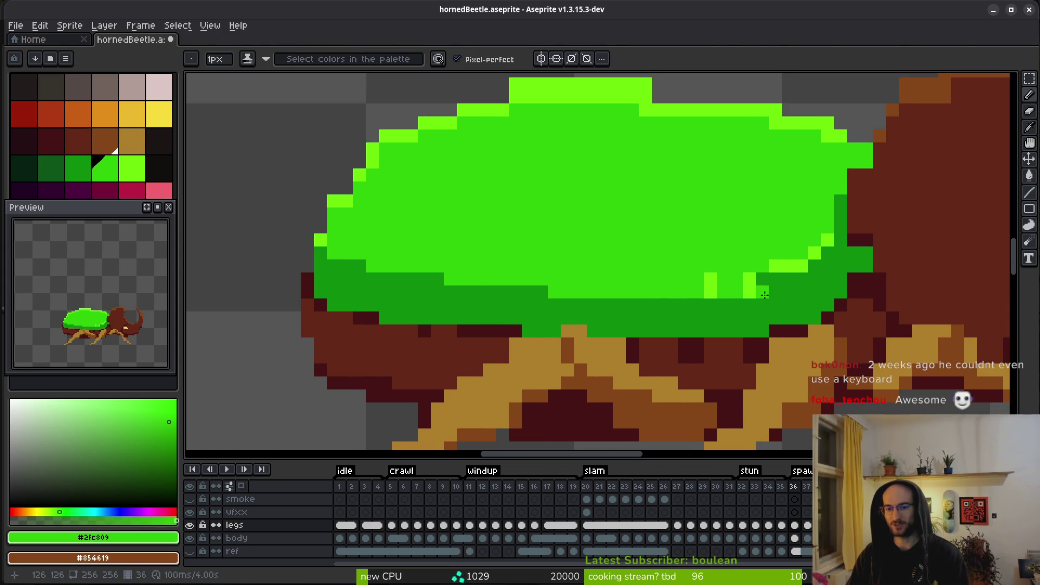
pyautogui.keyDown('alt'); pyautogui.click(741, 298); pyautogui.keyUp('alt')
pyautogui.click(749, 287)
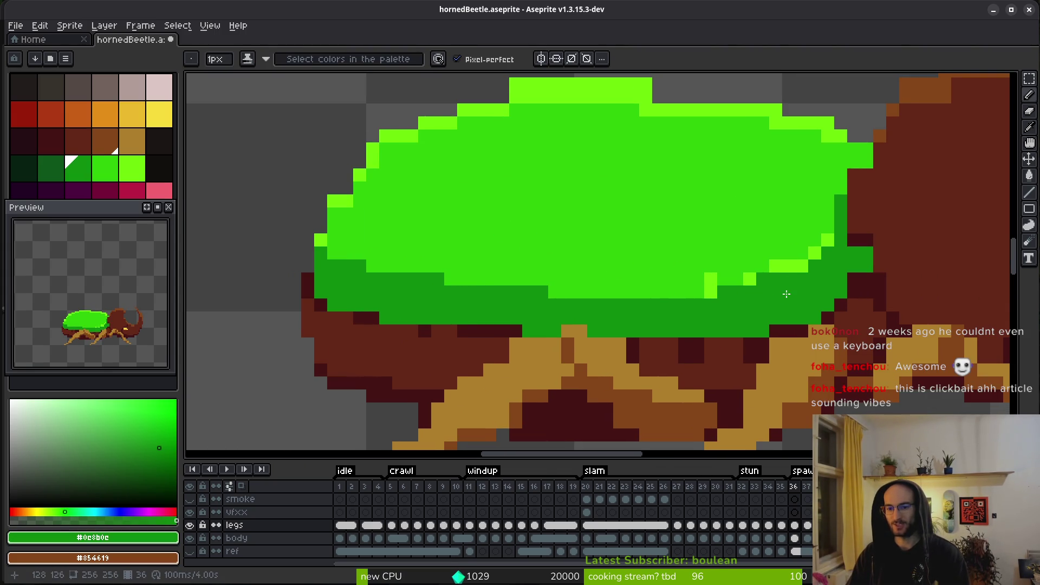
# Step: Add two brown shell-edge pixels, save, and select the legs cel on frame 1
pyautogui.scroll(-3, 783, 306)
pyautogui.scroll(3, 784, 307)
pyautogui.rightClick(785, 281)
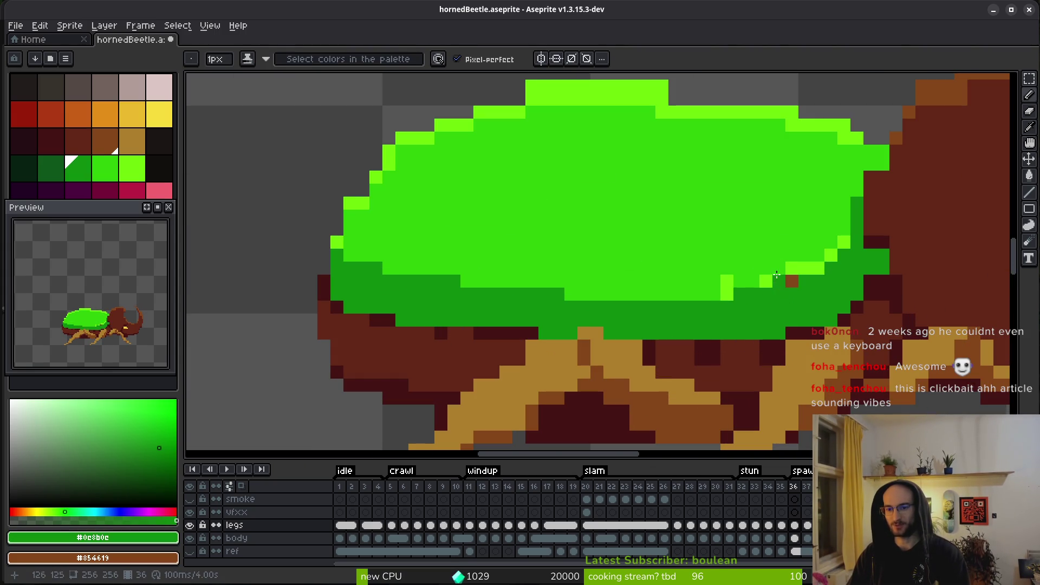
pyautogui.keyDown('alt'); pyautogui.rightClick(765, 281); pyautogui.keyUp('alt')
pyautogui.hotkey('ctrl', 's')
pyautogui.scroll(-3, 704, 298)
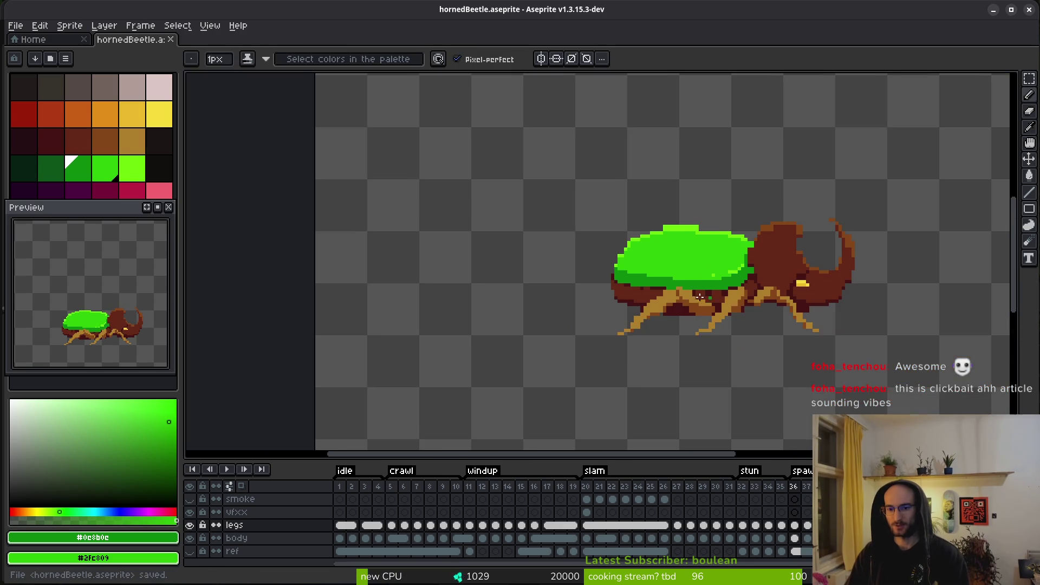
pyautogui.click(339, 525)
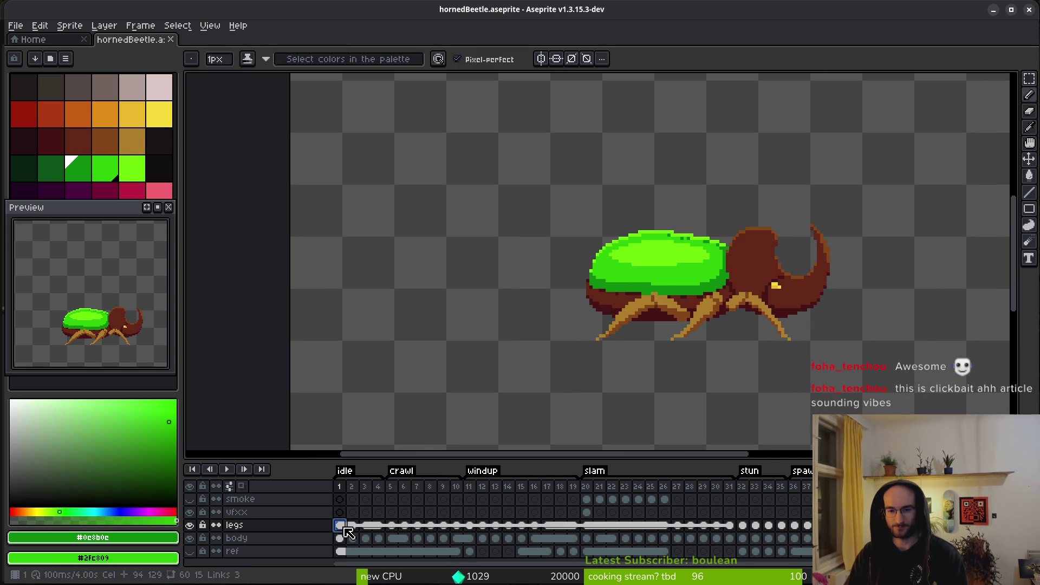
# Step: Nudge the whole beetle body down on frame 36 and save the sprite
pyautogui.press('Down')
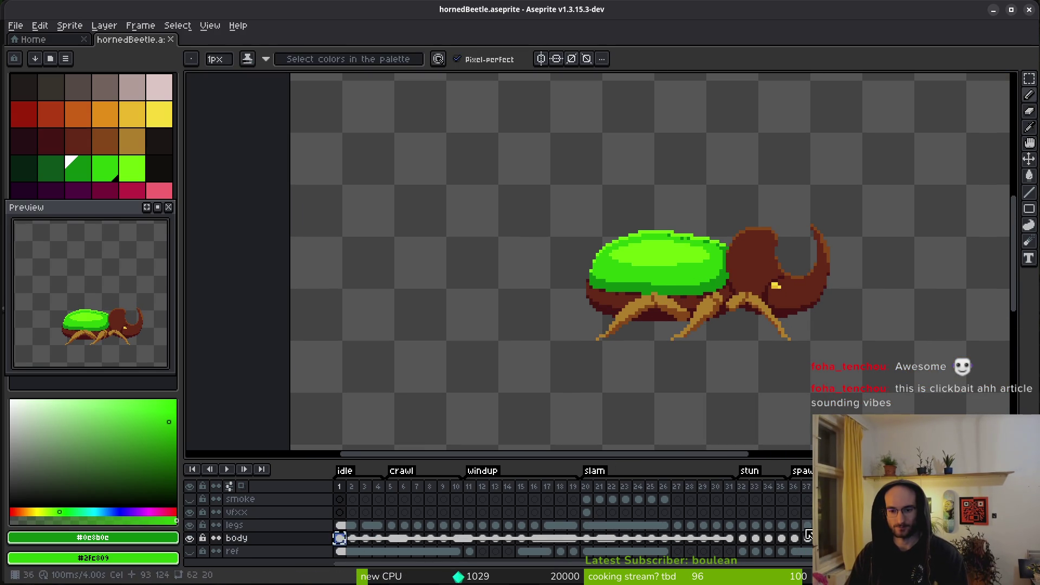
pyautogui.click(794, 538)
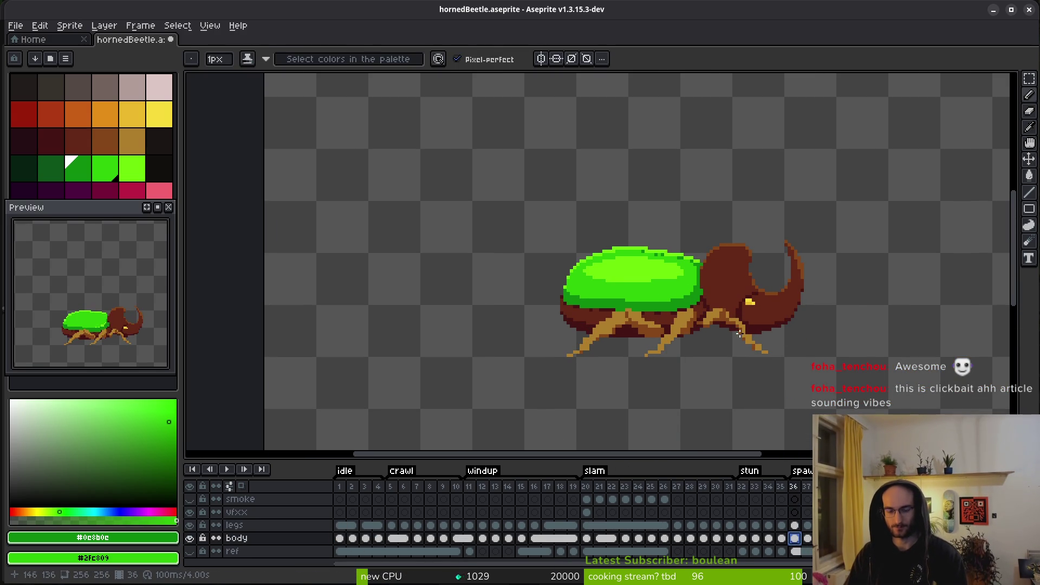
pyautogui.press('m')
pyautogui.moveTo(482, 185); pyautogui.dragTo(888, 387)
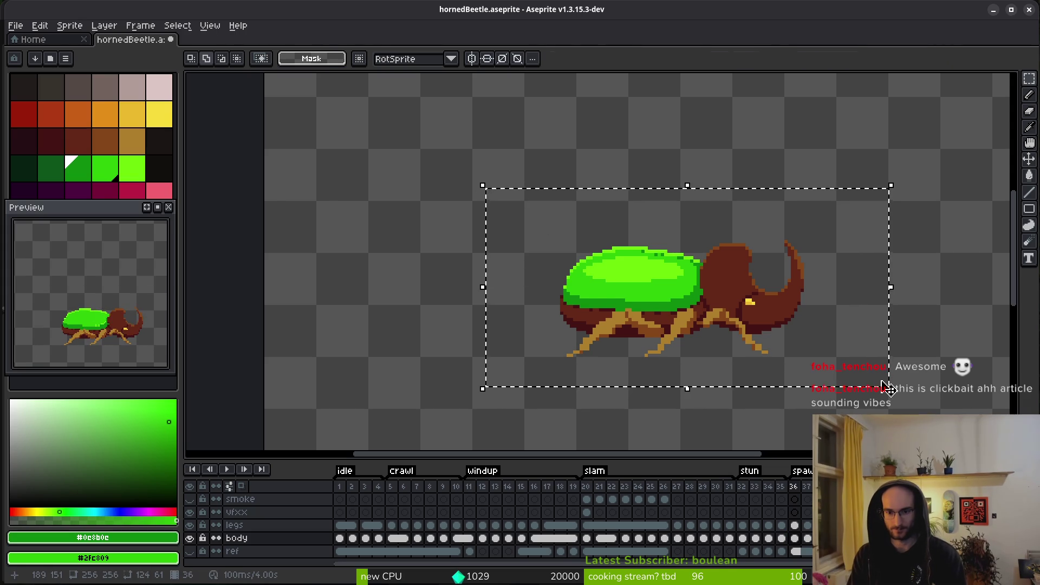
pyautogui.press('Down')
pyautogui.press('Down')
pyautogui.press('Down')
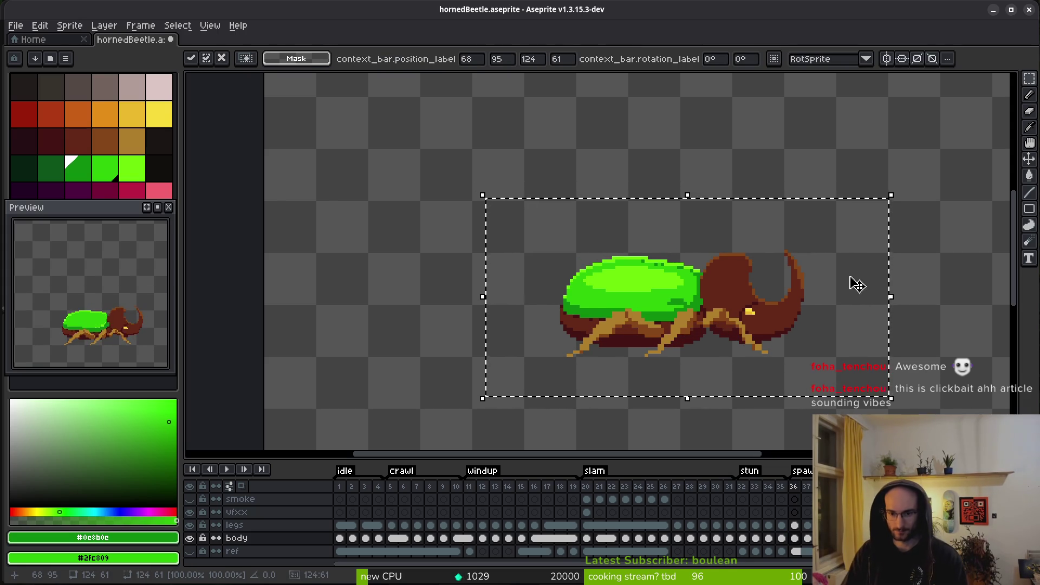
pyautogui.scroll(2, 796, 352)
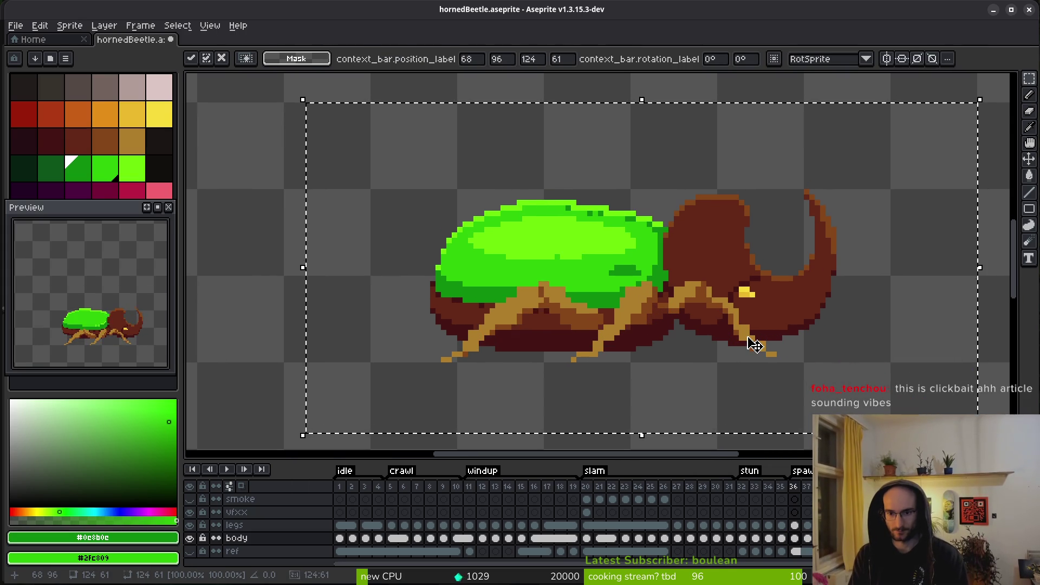
pyautogui.hotkey('ctrl', 'd')
pyautogui.hotkey('ctrl', 's')
pyautogui.scroll(4, 775, 292)
# Step: Paint over the old yellow eye pixels in dark brown
pyautogui.press('b')
pyautogui.keyDown('alt'); pyautogui.click(717, 313); pyautogui.keyUp('alt')
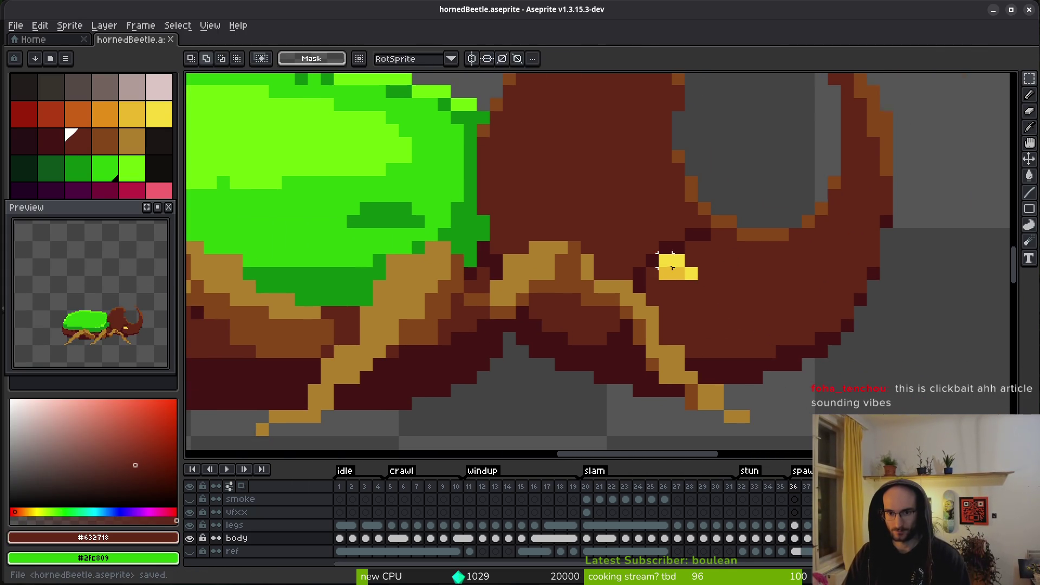
pyautogui.scroll(1, 673, 268)
pyautogui.moveTo(658, 280); pyautogui.dragTo(684, 280)
pyautogui.scroll(-10, 763, 320)
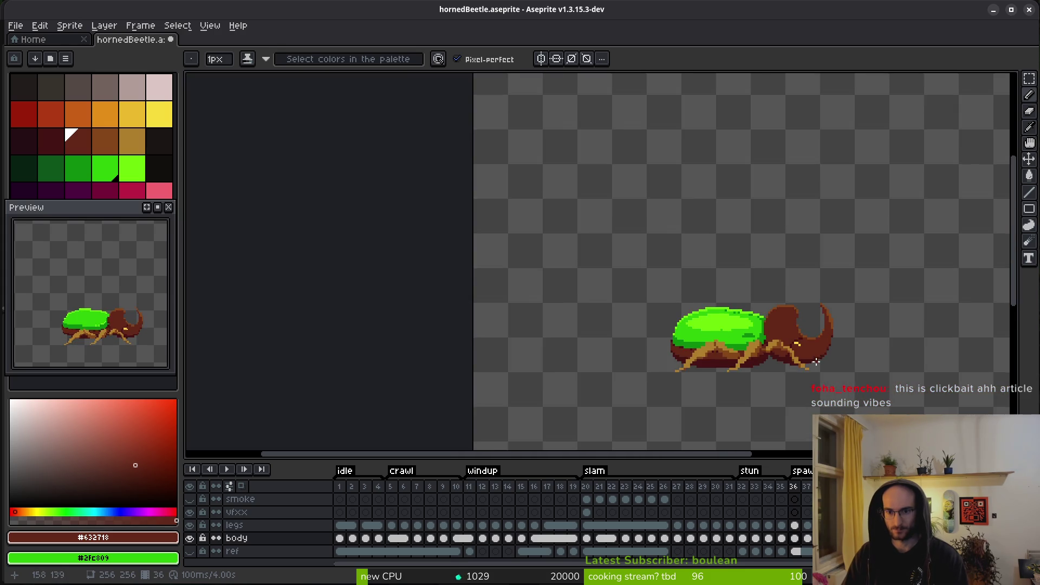
pyautogui.scroll(11, 733, 374)
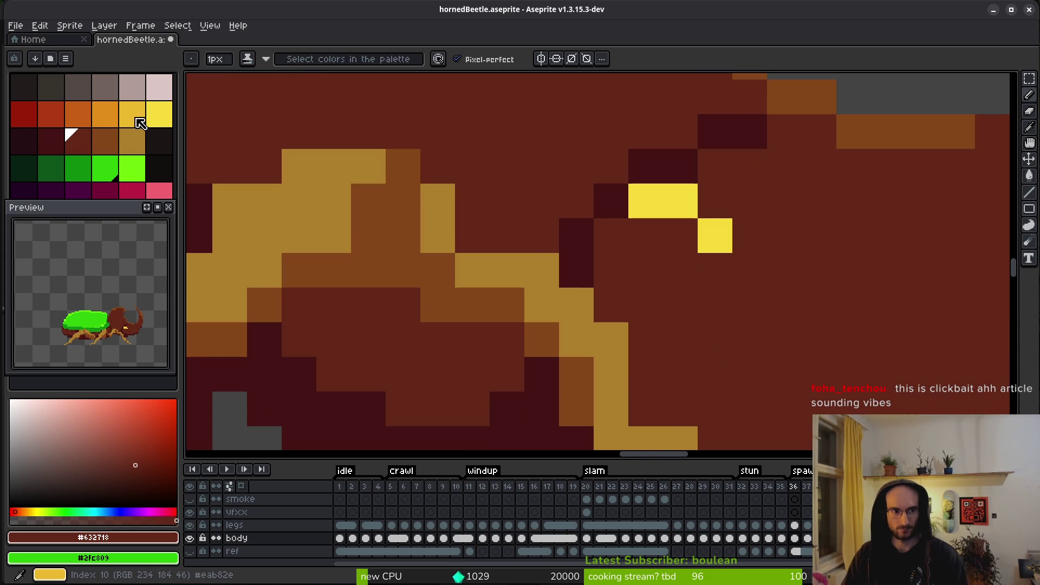
# Step: Fill the eye block with the gold palette colour
pyautogui.click(132, 114)
pyautogui.press('g')
pyautogui.click(658, 202)
pyautogui.scroll(-4, 809, 335)
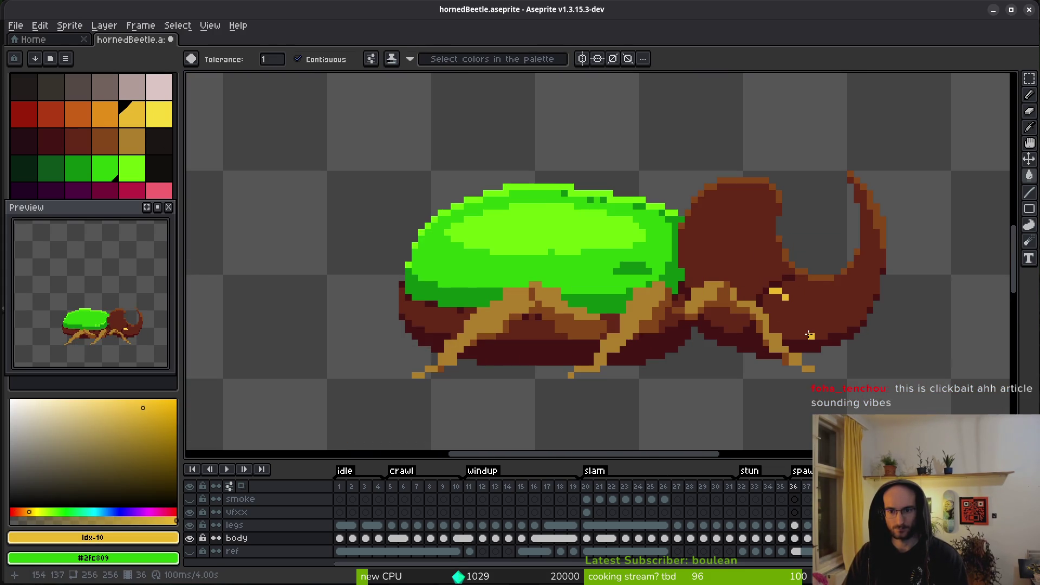
pyautogui.scroll(-1, 811, 335)
# Step: Add two yellow highlight pixels beside the eye and repaint a stray eye pixel brown
pyautogui.press('alt')
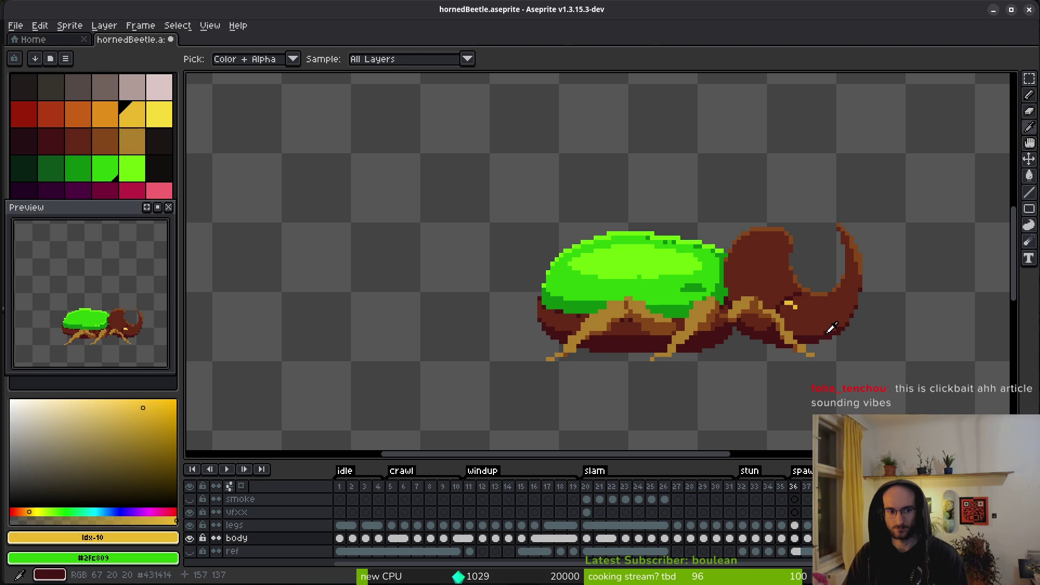
pyautogui.scroll(2, 767, 292)
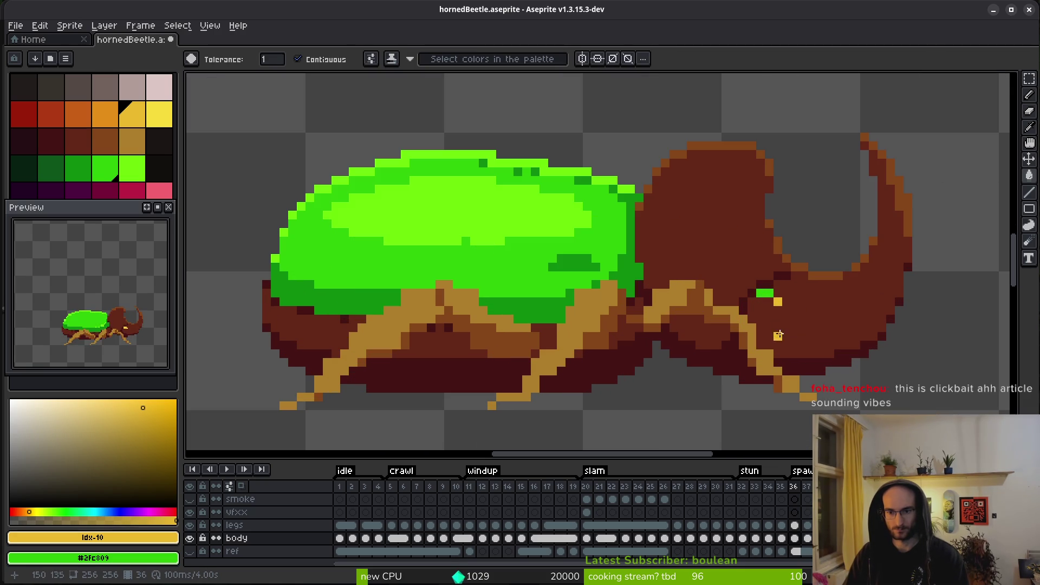
pyautogui.scroll(2, 781, 313)
pyautogui.keyDown('alt'); pyautogui.click(703, 274); pyautogui.keyUp('alt')
pyautogui.press('f')
pyautogui.scroll(-4, 678, 225)
pyautogui.scroll(3, 791, 276)
pyautogui.click(792, 278)
pyautogui.click(773, 258)
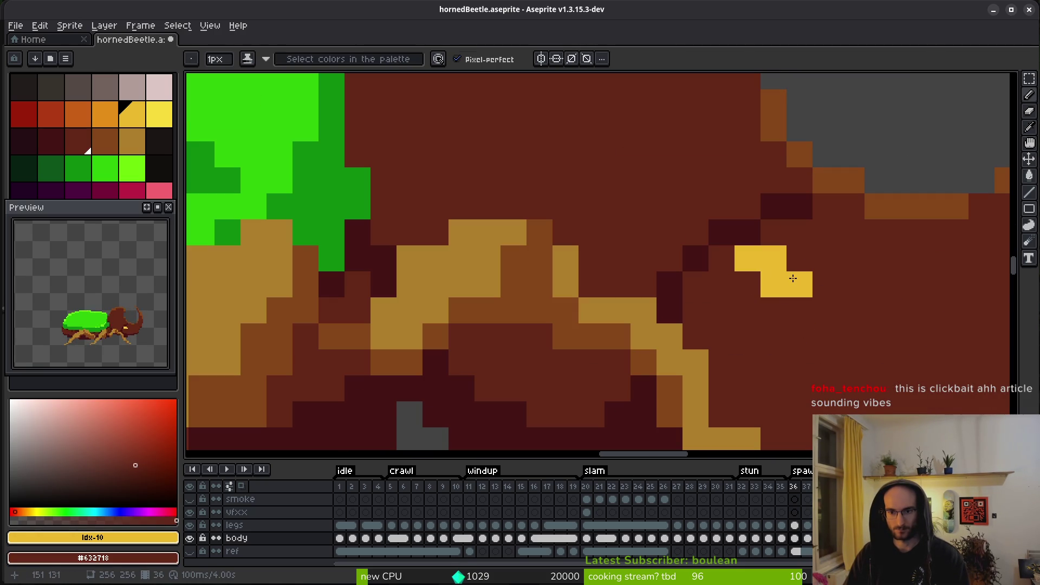
pyautogui.click(778, 281)
pyautogui.scroll(-4, 747, 309)
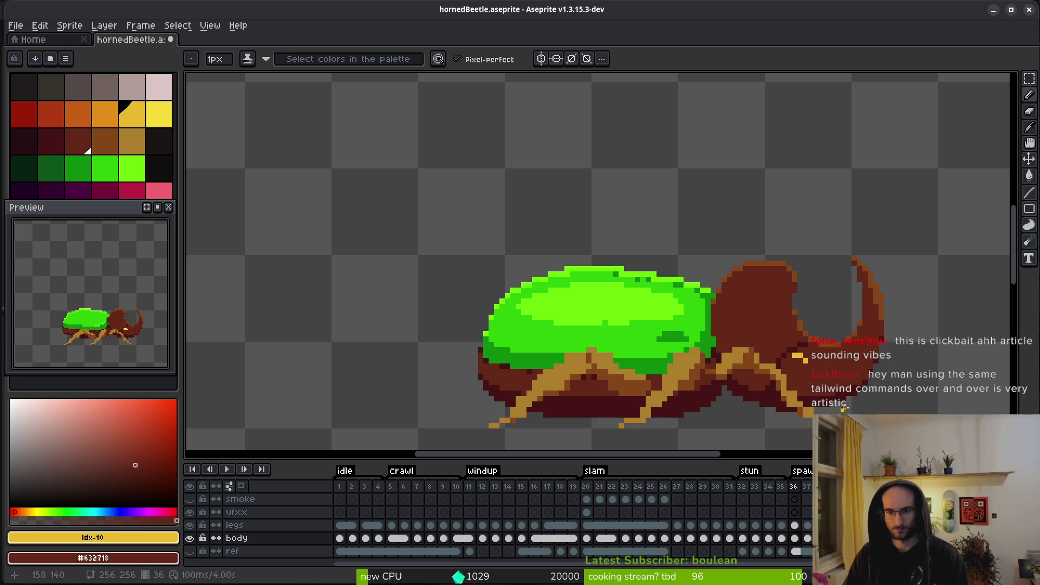
pyautogui.press(',')
pyautogui.press('.')
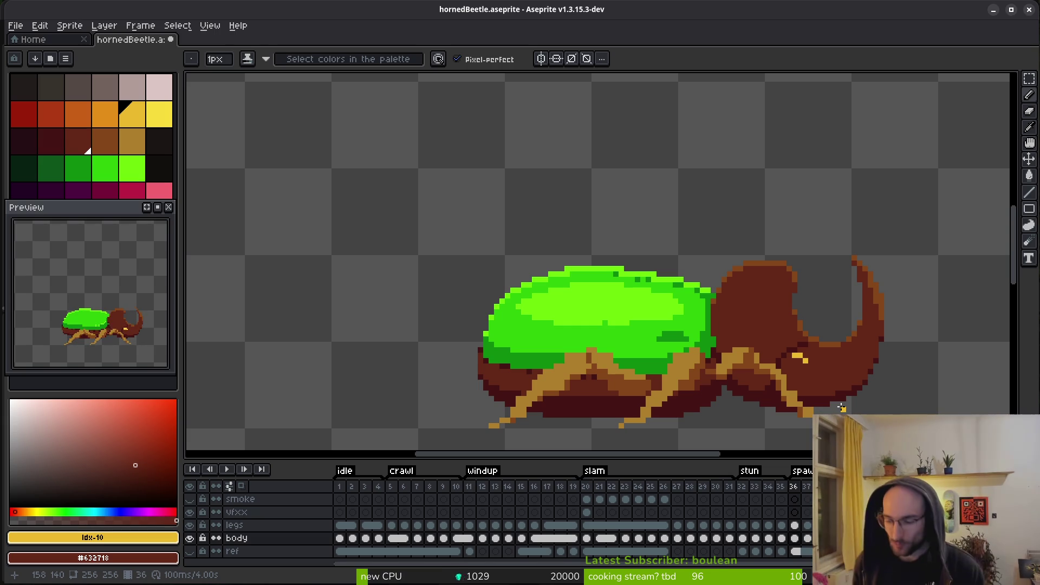
pyautogui.scroll(-2, 696, 410)
pyautogui.hscroll(2, 630, 403)
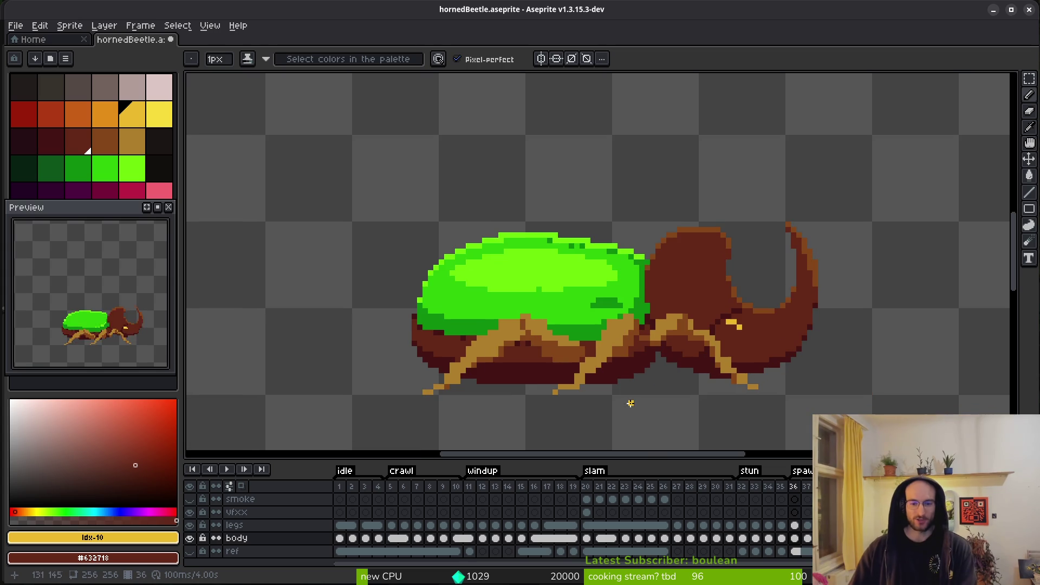
# Step: Compare frame 2's body pose with the body cel on frame 36
pyautogui.click(350, 537)
pyautogui.click(794, 539)
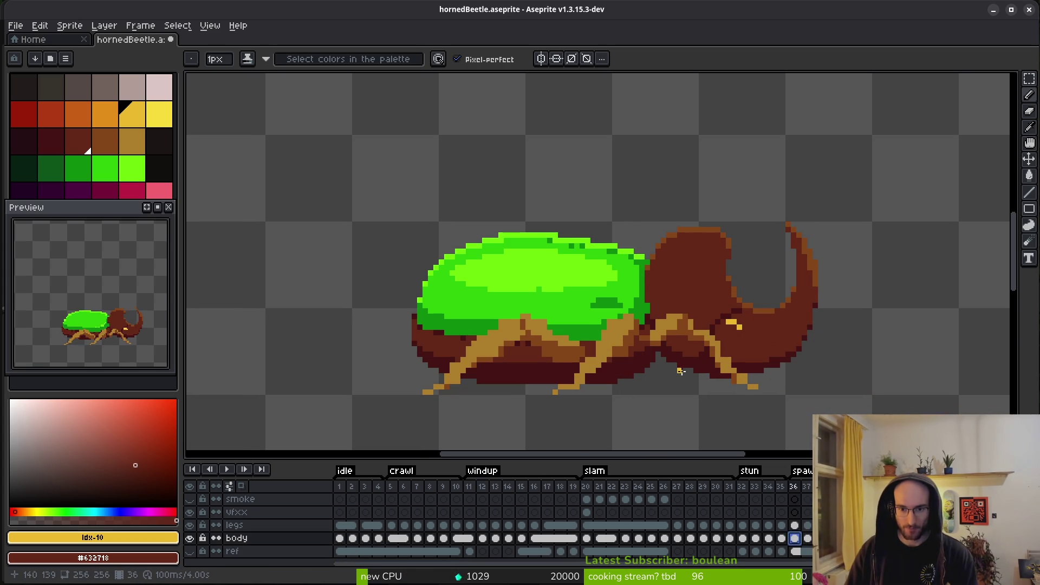
pyautogui.scroll(-1, 669, 359)
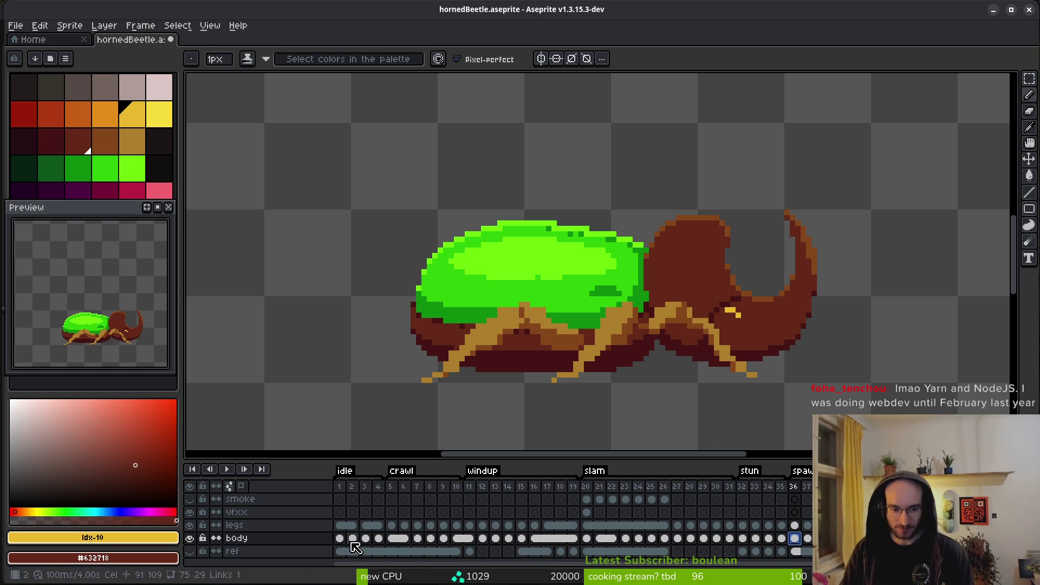
pyautogui.scroll(-1, 587, 323)
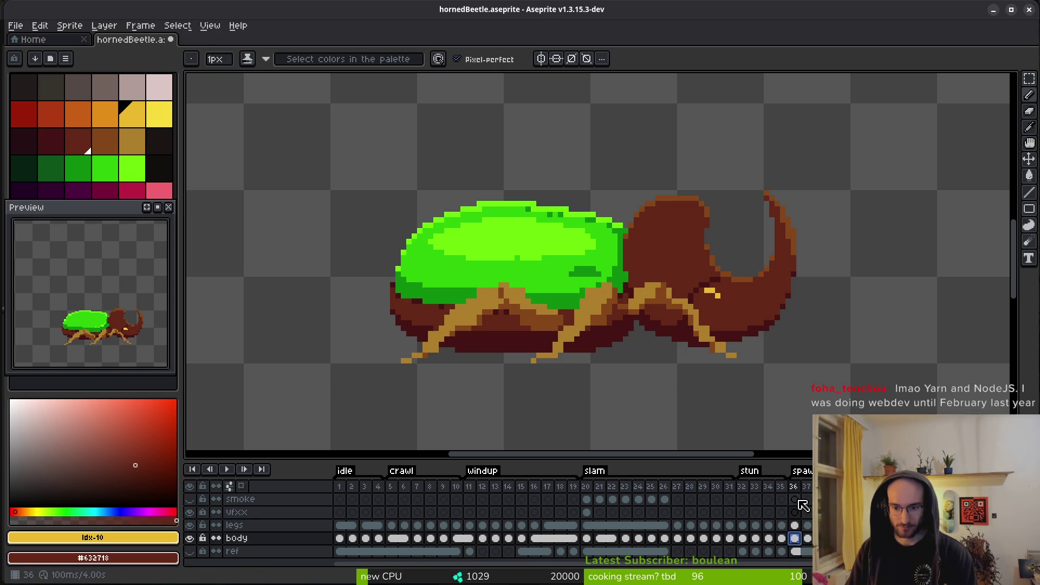
pyautogui.hscroll(-1, 607, 328)
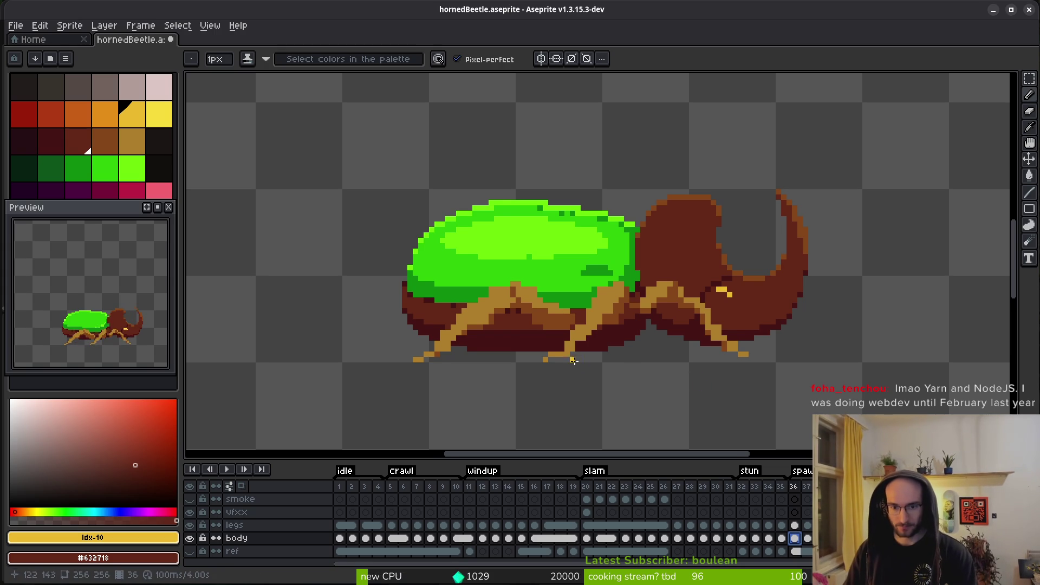
pyautogui.hscroll(-2, 580, 364)
# Step: Clear the legs cel on frame 36, checking the result with undo and redo
pyautogui.click(796, 525)
pyautogui.press('Delete')
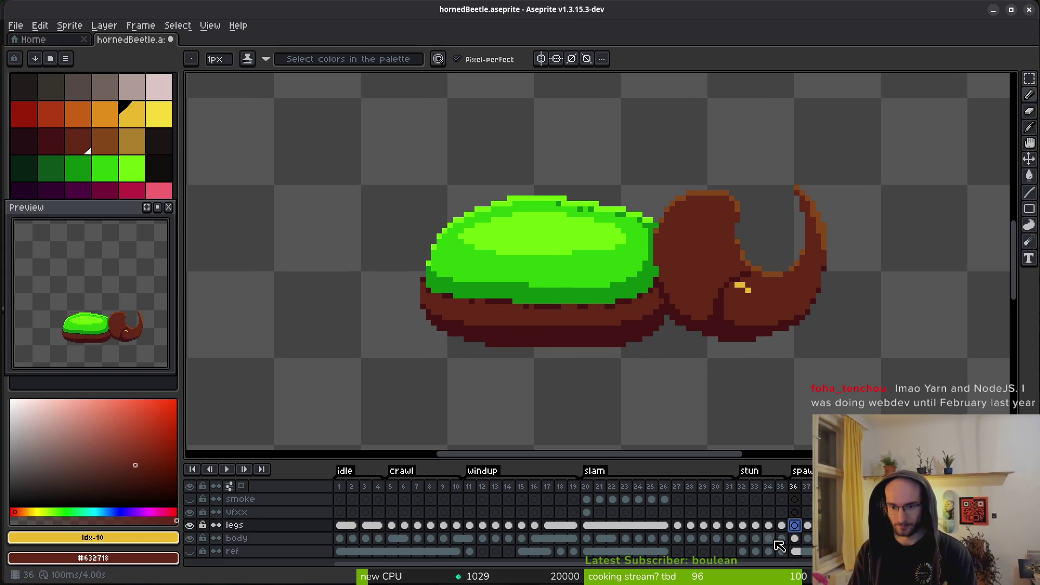
pyautogui.hotkey('ctrl', 'z')
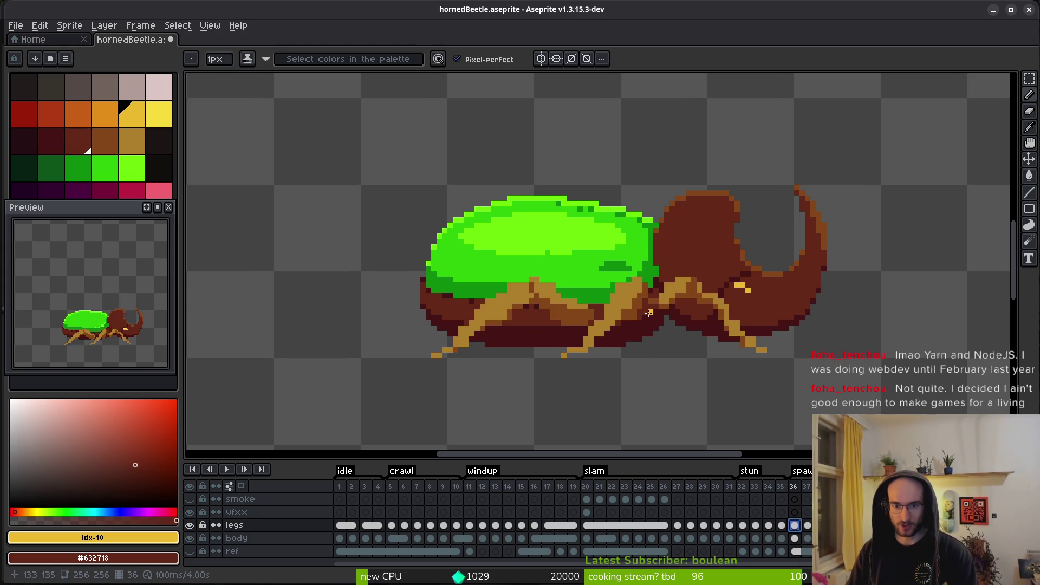
pyautogui.hotkey('ctrl', 'y')
pyautogui.hotkey('ctrl', 'z')
pyautogui.hotkey('ctrl', 'y')
pyautogui.hotkey('ctrl', 'z')
pyautogui.hotkey('ctrl', 'y')
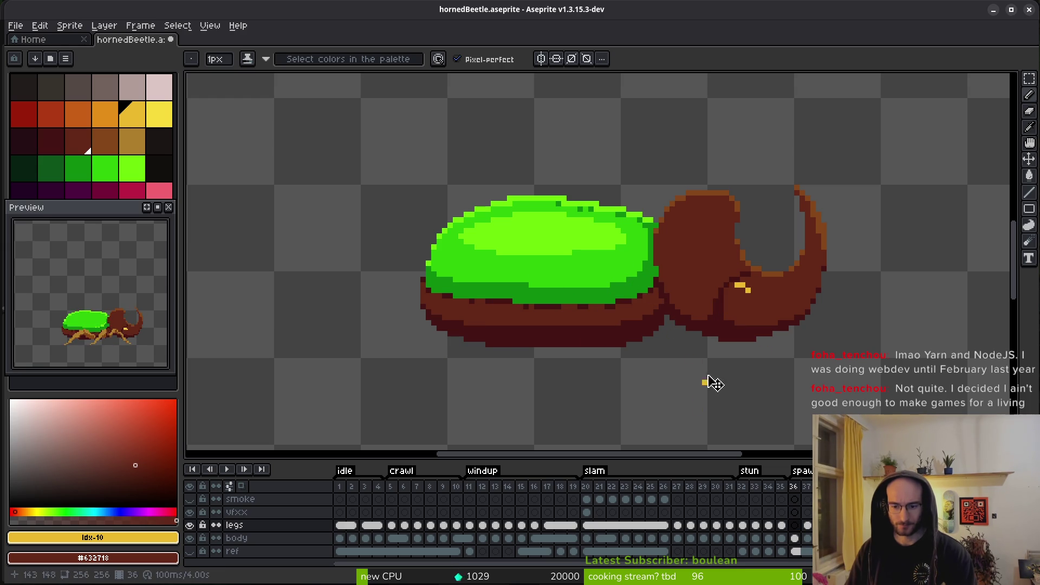
# Step: Clear the legs cels on frames 37 to 39
pyautogui.click(807, 525)
pyautogui.hotkey('shift', 'Right')
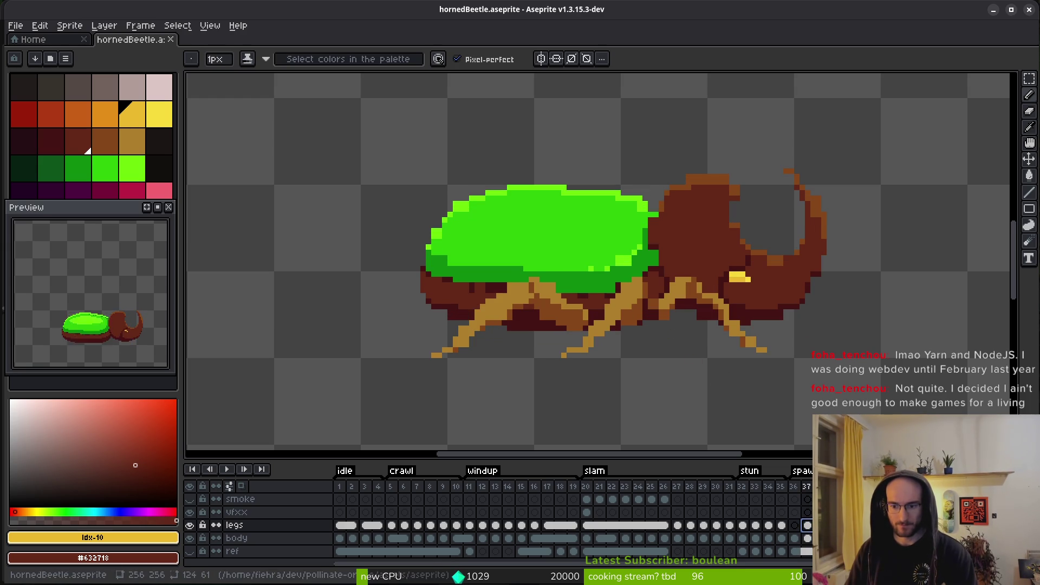
pyautogui.hotkey('shift', 'Right')
pyautogui.press('Delete')
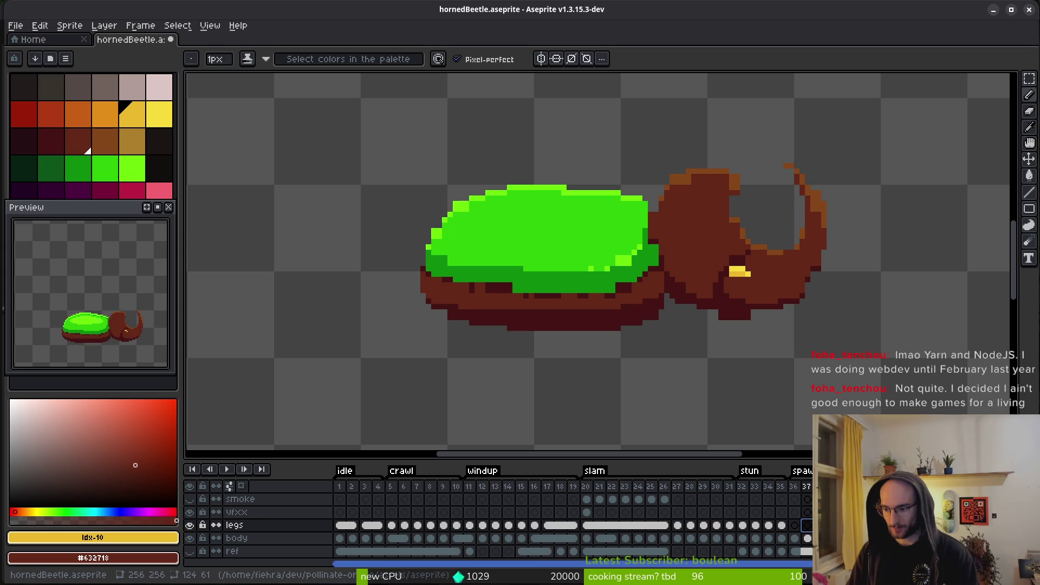
# Step: Preview the legless frames in playback and return to frame 36
pyautogui.click(794, 538)
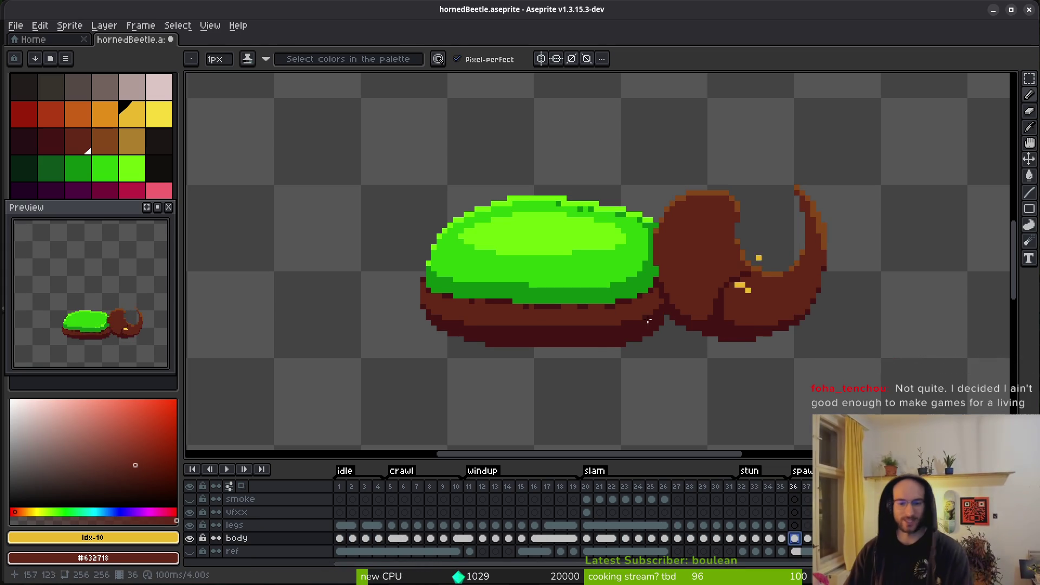
pyautogui.press('i')
pyautogui.press('b')
pyautogui.press('Return')
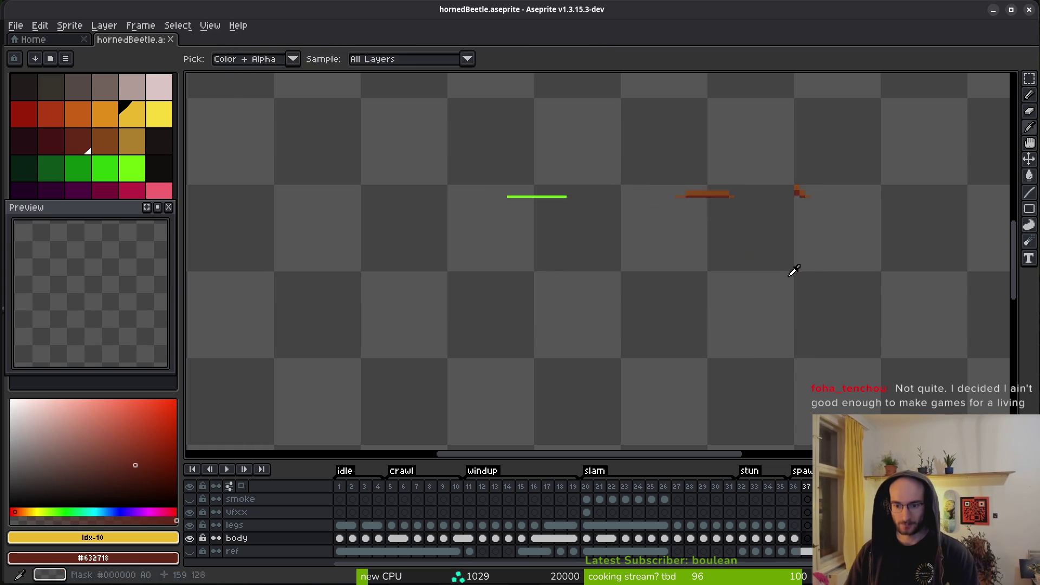
pyautogui.press('Left')
pyautogui.scroll(-1, 646, 316)
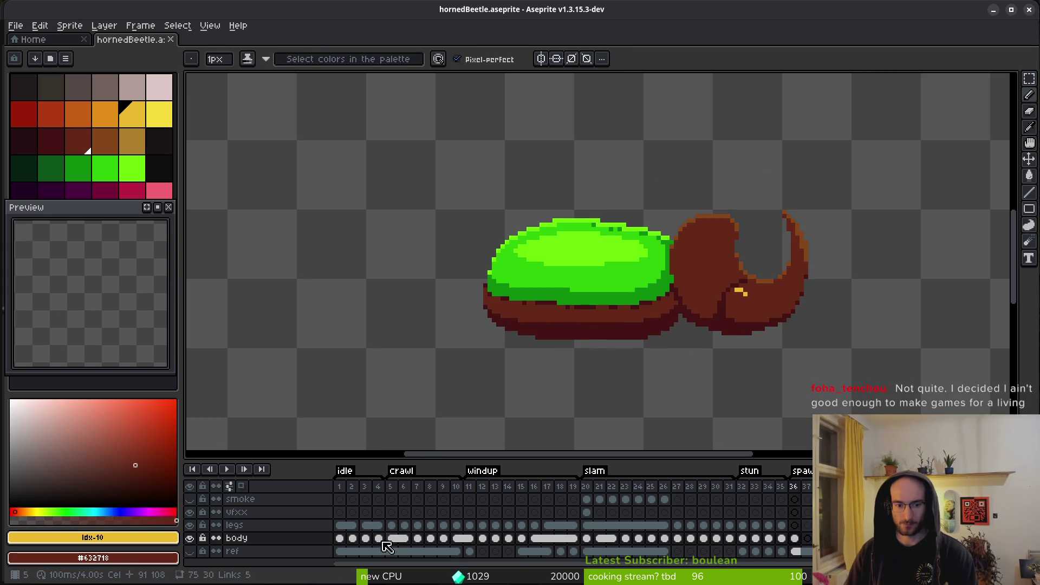
# Step: Copy the frame 1 legs cel and paste it into frame 36's legs layer
pyautogui.click(347, 548)
pyautogui.press('m')
pyautogui.hotkey('ctrl', 'shift', 'd')
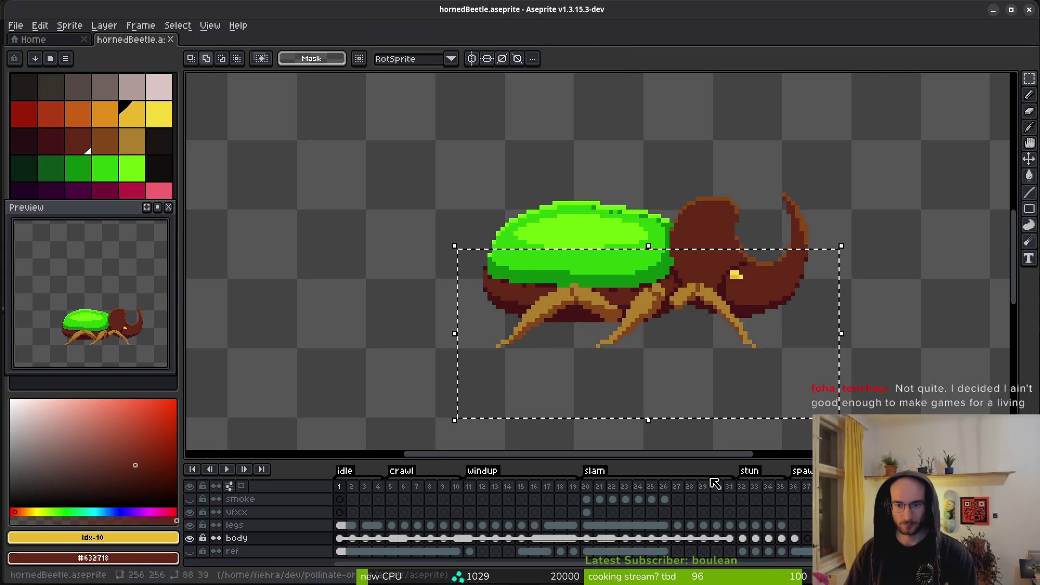
pyautogui.click(327, 538)
pyautogui.click(340, 525)
pyautogui.hotkey('ctrl', 'c')
pyautogui.click(794, 525)
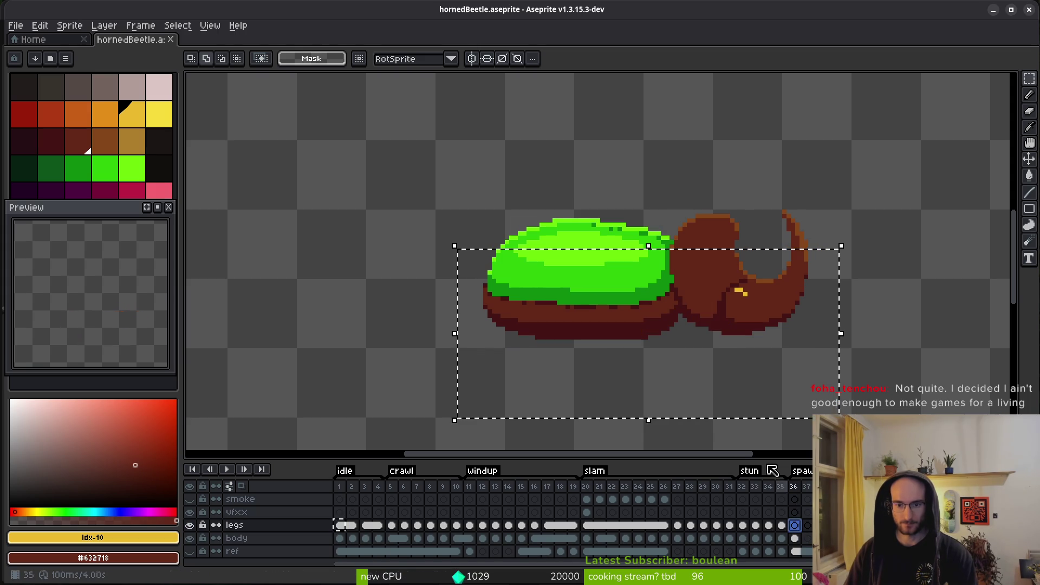
pyautogui.hotkey('ctrl', 'v')
pyautogui.scroll(3, 596, 318)
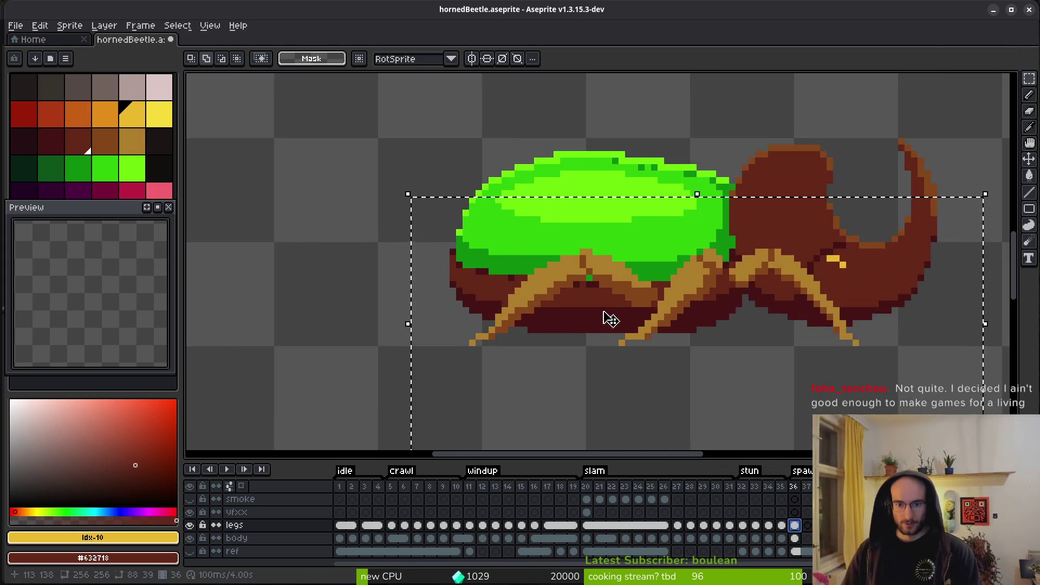
pyautogui.scroll(1, 702, 273)
pyautogui.hotkey('ctrl', 'd')
# Step: Lasso a leg piece and rotate it about -13°
pyautogui.scroll(1, 645, 281)
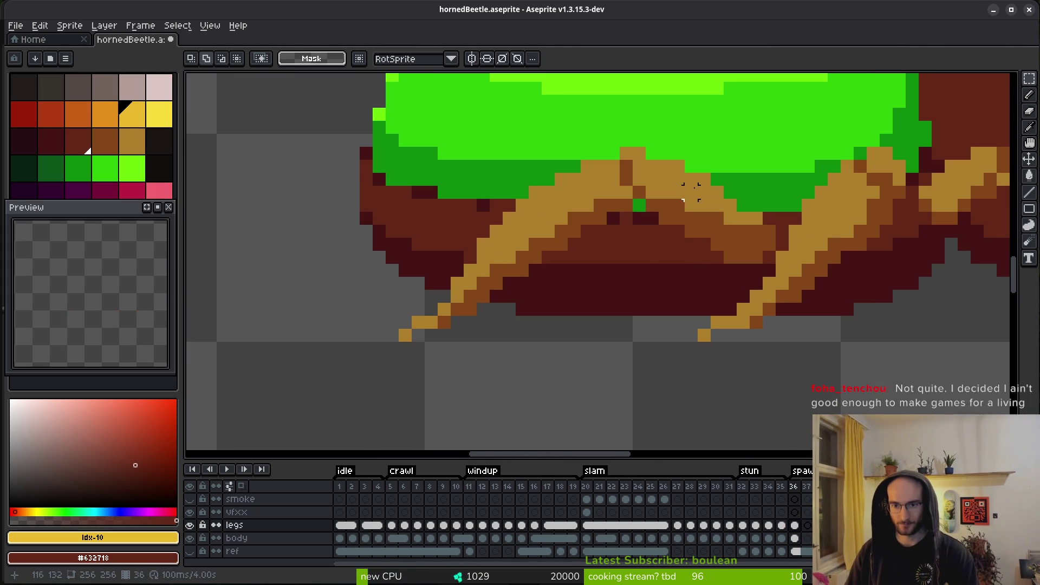
pyautogui.press('b')
pyautogui.moveTo(698, 252); pyautogui.dragTo(651, 268)
pyautogui.press('q')
pyautogui.moveTo(586, 162); pyautogui.dragTo(715, 274)
pyautogui.moveTo(702, 199)
pyautogui.mouseDown()
pyautogui.moveTo(612, 138)
pyautogui.moveTo(599, 217)
pyautogui.mouseUp()
pyautogui.moveTo(612, 140)
pyautogui.mouseDown()
pyautogui.moveTo(605, 222)
pyautogui.moveTo(690, 288)
pyautogui.moveTo(726, 238)
pyautogui.moveTo(561, 98)
pyautogui.mouseUp()
pyautogui.moveTo(650, 238); pyautogui.dragTo(615, 276)
pyautogui.moveTo(704, 332)
pyautogui.mouseDown()
pyautogui.moveTo(692, 371)
pyautogui.moveTo(676, 374)
pyautogui.moveTo(704, 377)
pyautogui.moveTo(632, 274)
pyautogui.moveTo(639, 297)
pyautogui.moveTo(607, 262)
pyautogui.moveTo(638, 297)
pyautogui.moveTo(608, 255)
pyautogui.moveTo(640, 190)
pyautogui.mouseUp()
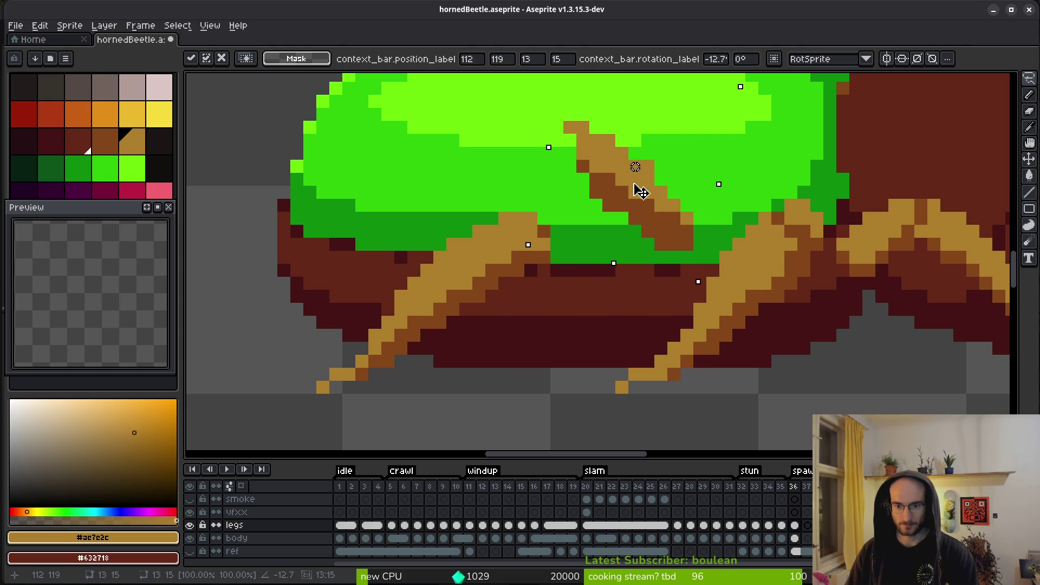
pyautogui.press('e')
# Step: Erase leftover lower-right leg pixels and move a misplaced leg piece down to the lower legs
pyautogui.moveTo(700, 218)
pyautogui.mouseDown()
pyautogui.moveTo(685, 238)
pyautogui.moveTo(659, 241)
pyautogui.mouseUp()
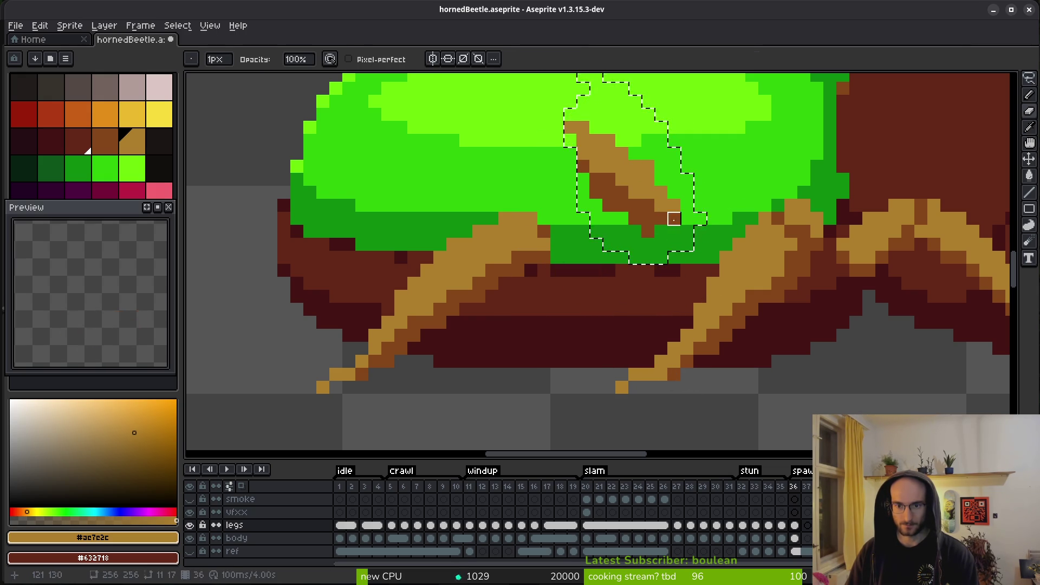
pyautogui.press('q')
pyautogui.moveTo(549, 159)
pyautogui.mouseDown()
pyautogui.moveTo(689, 130)
pyautogui.moveTo(558, 189)
pyautogui.mouseUp()
pyautogui.moveTo(636, 200)
pyautogui.mouseDown()
pyautogui.moveTo(643, 320)
pyautogui.moveTo(652, 323)
pyautogui.moveTo(638, 325)
pyautogui.moveTo(634, 309)
pyautogui.moveTo(652, 323)
pyautogui.moveTo(643, 313)
pyautogui.moveTo(694, 281)
pyautogui.mouseUp()
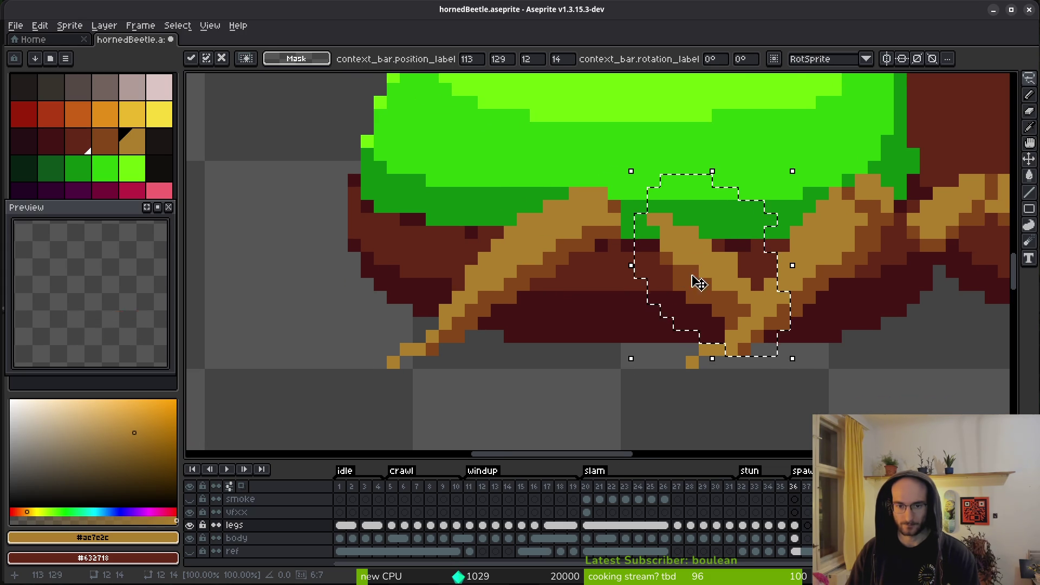
pyautogui.hotkey('ctrl', 'd')
# Step: Shift the left leg right and down, and nudge the lower legs one pixel up-right
pyautogui.moveTo(283, 135)
pyautogui.mouseDown()
pyautogui.moveTo(495, 348)
pyautogui.moveTo(623, 413)
pyautogui.mouseUp()
pyautogui.moveTo(534, 332)
pyautogui.mouseDown()
pyautogui.moveTo(580, 332)
pyautogui.moveTo(588, 348)
pyautogui.moveTo(406, 336)
pyautogui.moveTo(492, 376)
pyautogui.moveTo(413, 309)
pyautogui.moveTo(406, 324)
pyautogui.moveTo(374, 308)
pyautogui.moveTo(349, 317)
pyautogui.moveTo(379, 311)
pyautogui.moveTo(371, 323)
pyautogui.moveTo(384, 327)
pyautogui.moveTo(367, 313)
pyautogui.moveTo(379, 313)
pyautogui.mouseUp()
pyautogui.hotkey('ctrl', 'd')
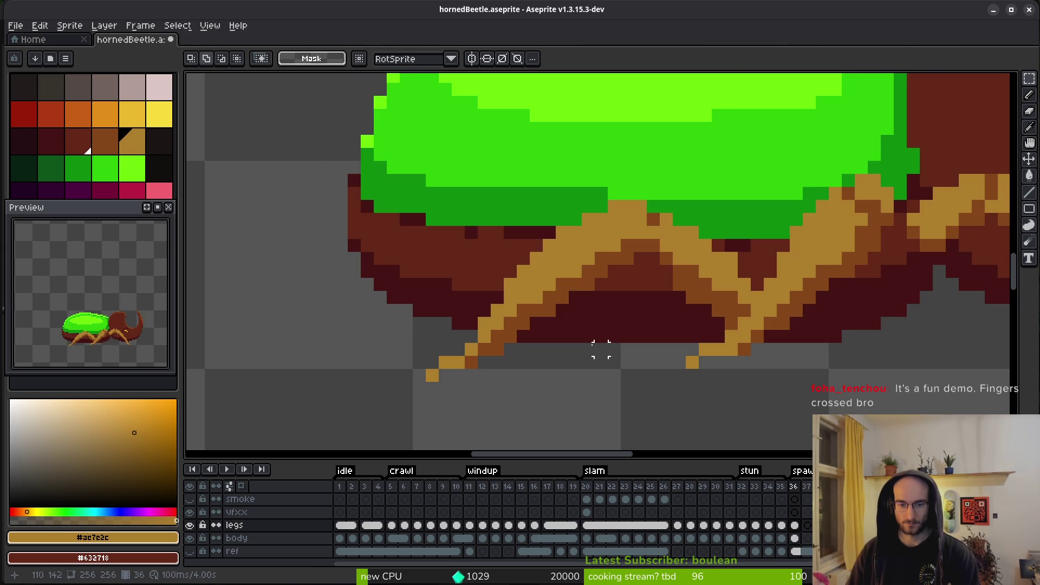
pyautogui.moveTo(384, 275)
pyautogui.mouseDown()
pyautogui.moveTo(529, 378)
pyautogui.moveTo(596, 409)
pyautogui.mouseUp()
pyautogui.moveTo(520, 353); pyautogui.dragTo(521, 345)
pyautogui.hotkey('ctrl', 'd')
# Step: Touch up stray leg pixels in dark and medium brown
pyautogui.scroll(-4, 642, 346)
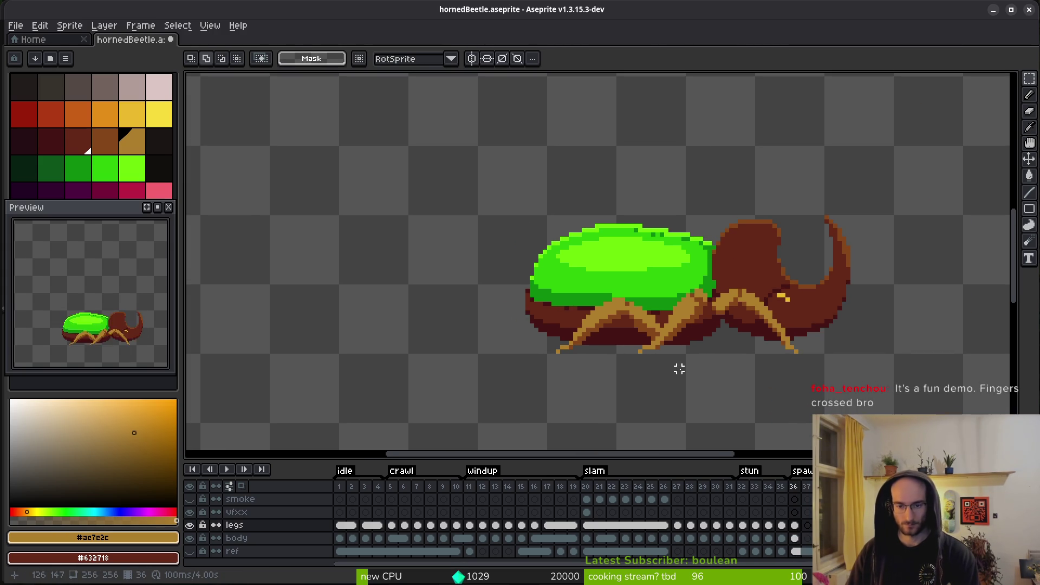
pyautogui.scroll(5, 643, 283)
pyautogui.press('b')
pyautogui.rightClick(557, 336)
pyautogui.keyDown('alt'); pyautogui.rightClick(563, 350); pyautogui.keyUp('alt')
pyautogui.rightClick(557, 336)
pyautogui.rightClick(539, 318)
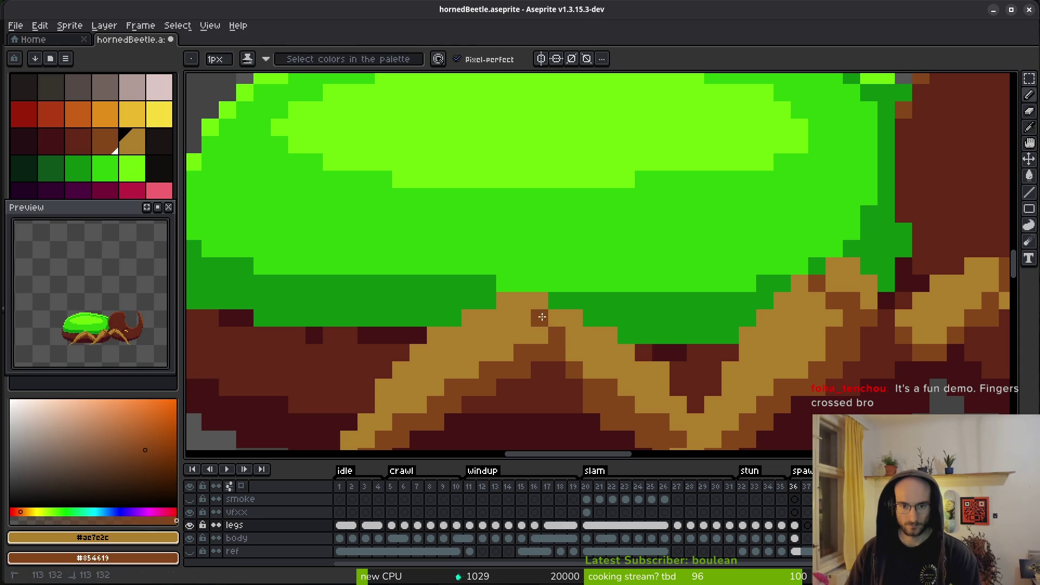
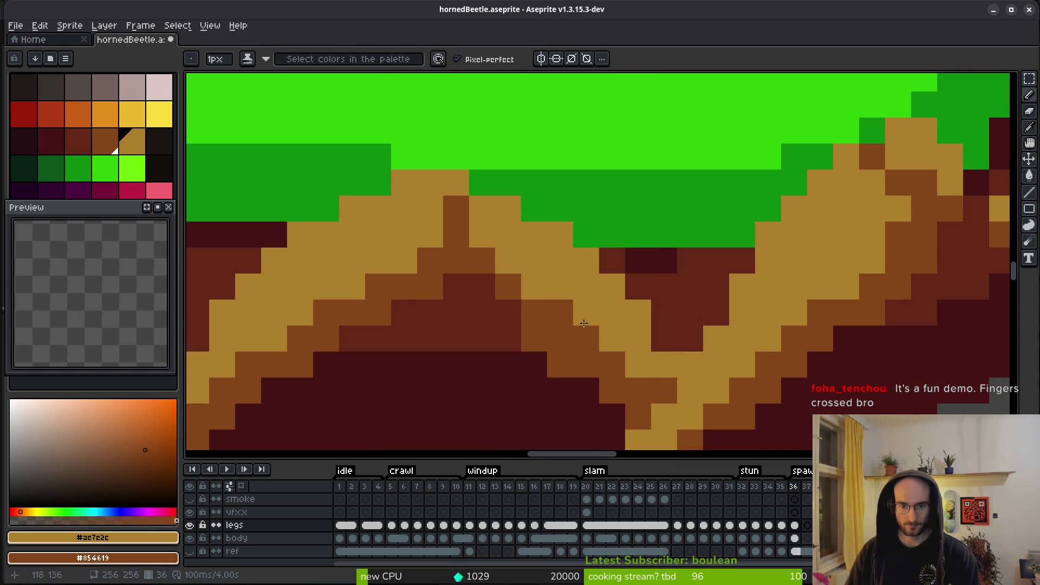
# Step: Erase the stray leg pixels overlapping the beetle's body
pyautogui.scroll(-3, 623, 298)
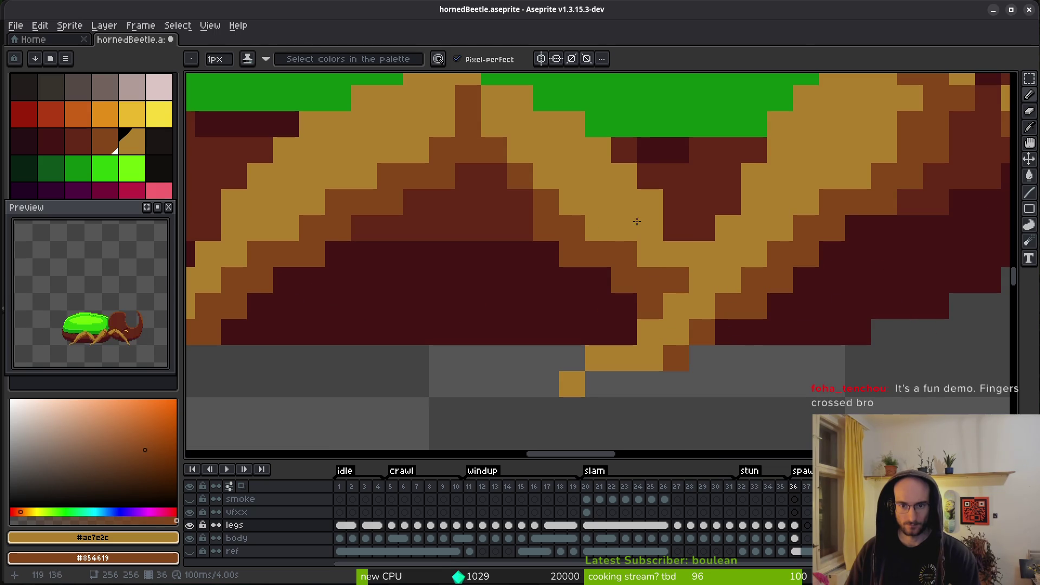
pyautogui.press('alt')
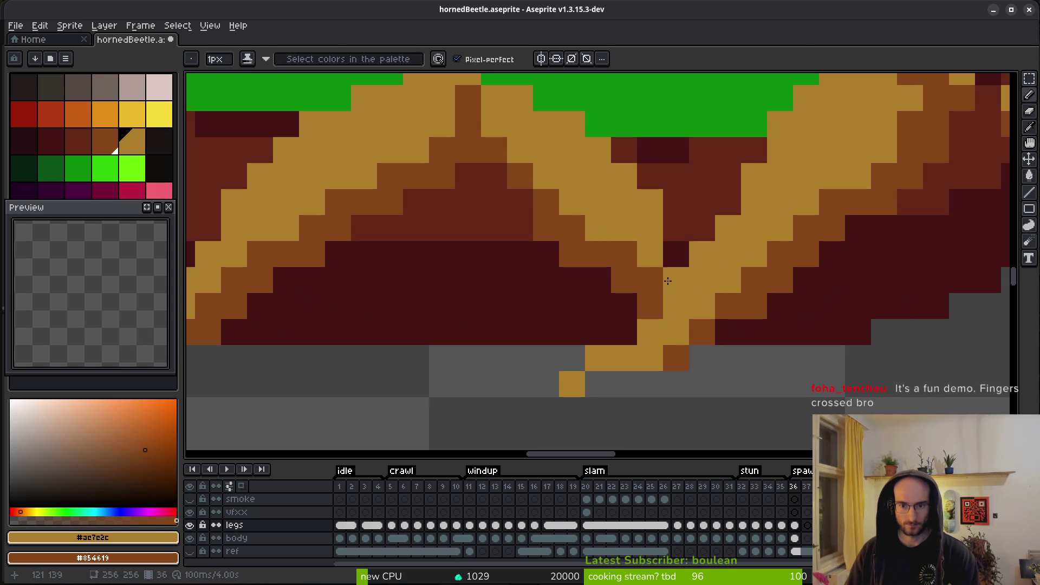
pyautogui.scroll(-3, 764, 321)
pyautogui.scroll(2, 764, 322)
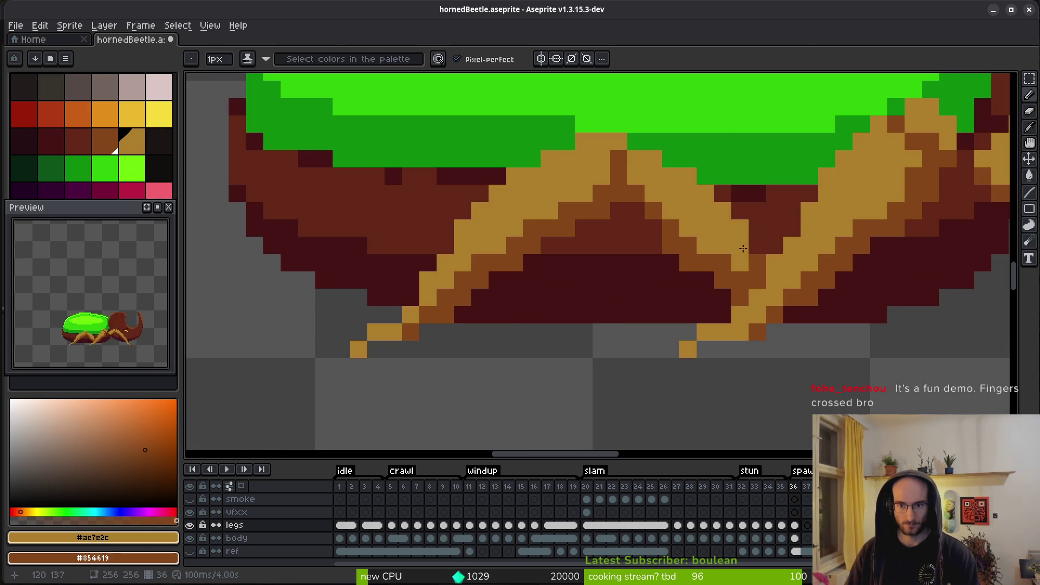
pyautogui.scroll(-2, 690, 246)
pyautogui.scroll(2, 750, 267)
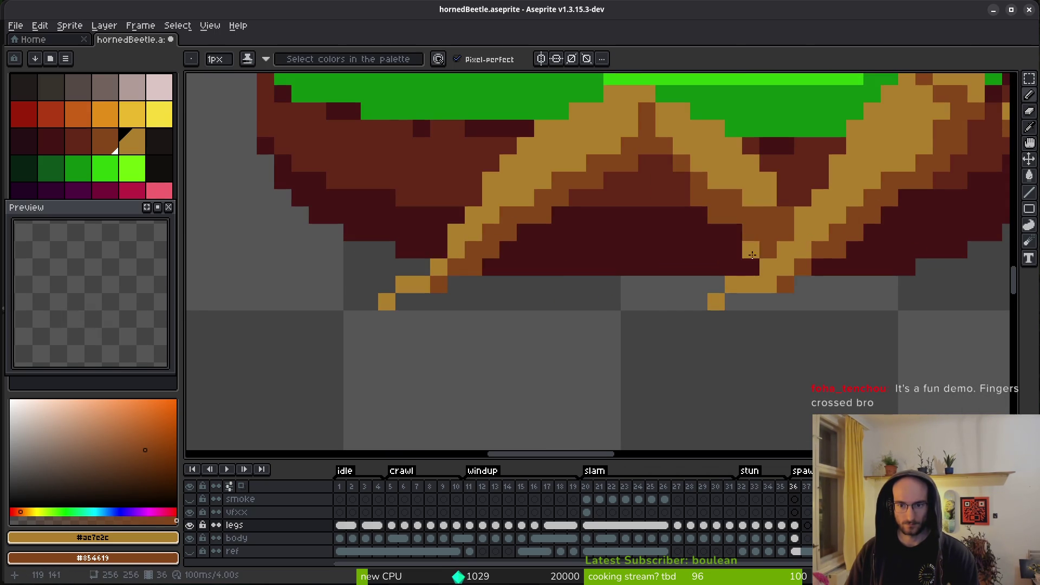
pyautogui.scroll(-3, 786, 289)
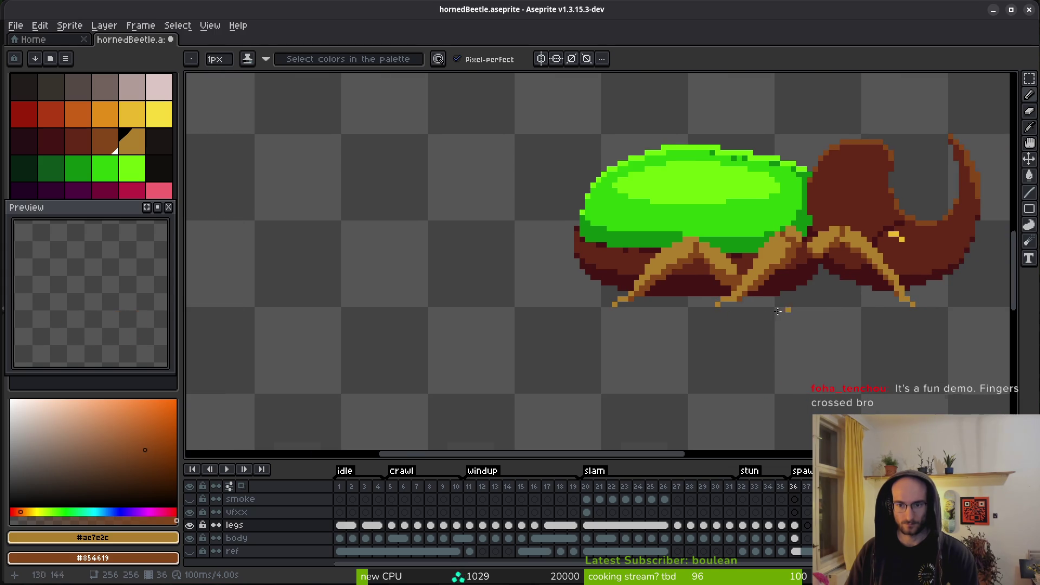
pyautogui.scroll(3, 769, 314)
pyautogui.scroll(-2, 709, 324)
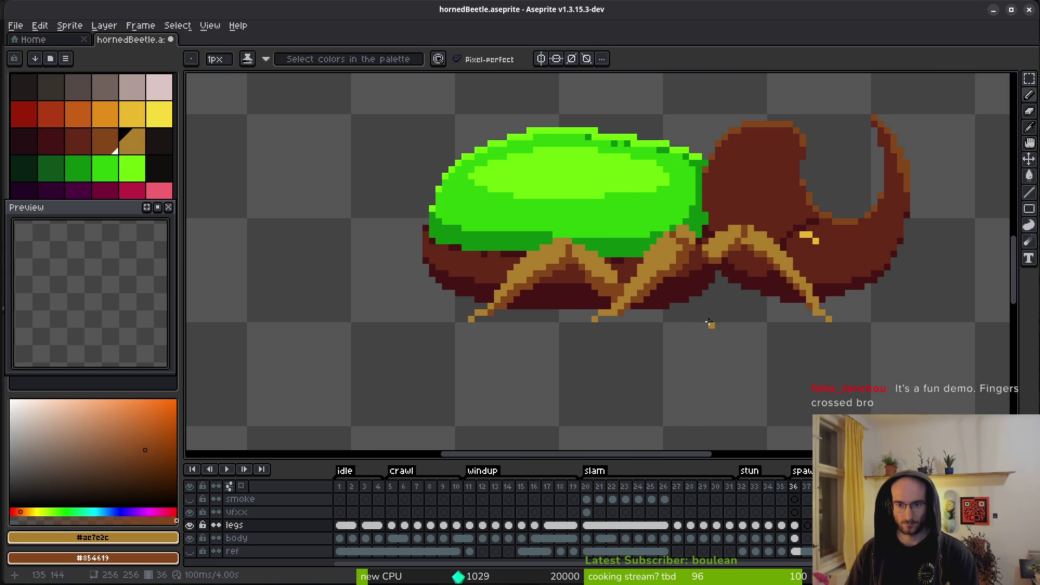
pyautogui.scroll(2, 709, 323)
pyautogui.press('e')
pyautogui.moveTo(682, 157)
pyautogui.mouseDown()
pyautogui.moveTo(694, 179)
pyautogui.moveTo(669, 221)
pyautogui.moveTo(669, 181)
pyautogui.moveTo(578, 143)
pyautogui.mouseUp()
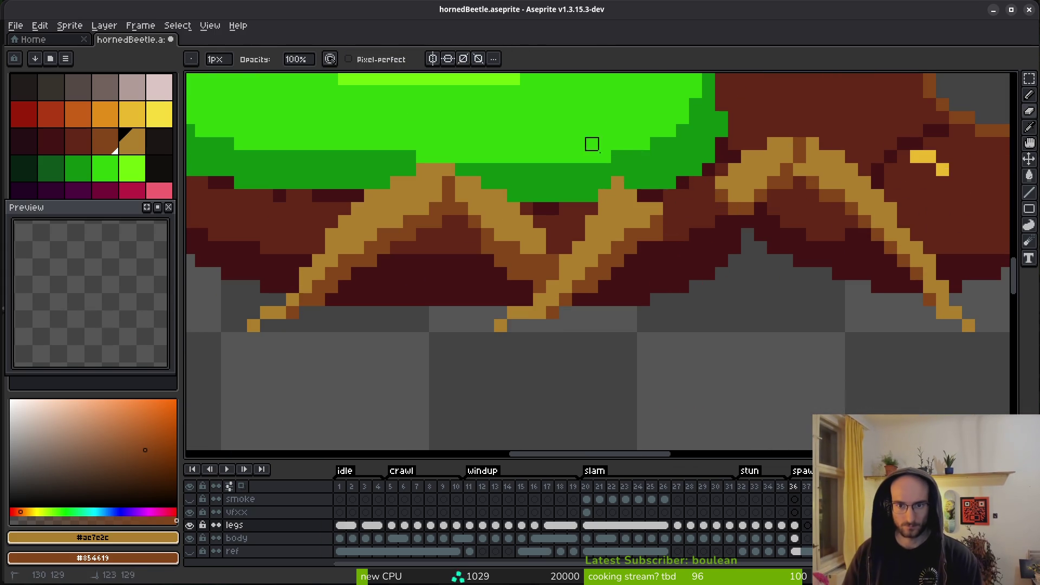
# Step: Reshade the leg edge and the pixels where the legs meet the shell in brown
pyautogui.press('b')
pyautogui.scroll(3, 647, 205)
pyautogui.moveTo(646, 206)
pyautogui.mouseDown()
pyautogui.moveTo(574, 327)
pyautogui.moveTo(531, 323)
pyautogui.moveTo(583, 223)
pyautogui.moveTo(571, 242)
pyautogui.moveTo(608, 283)
pyautogui.mouseUp()
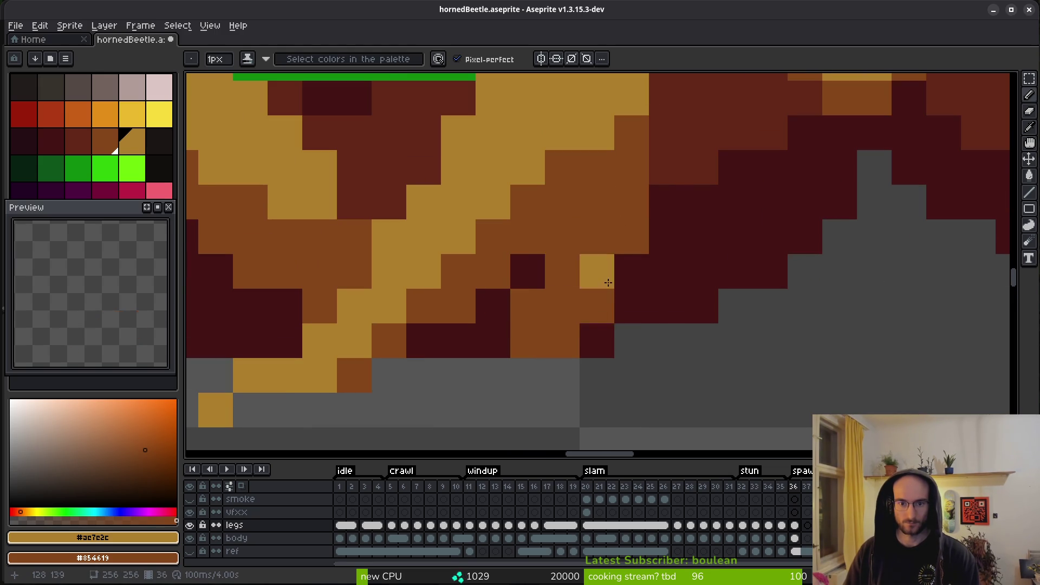
pyautogui.scroll(-7, 608, 282)
pyautogui.scroll(5, 599, 181)
pyautogui.scroll(1, 558, 172)
pyautogui.press('e')
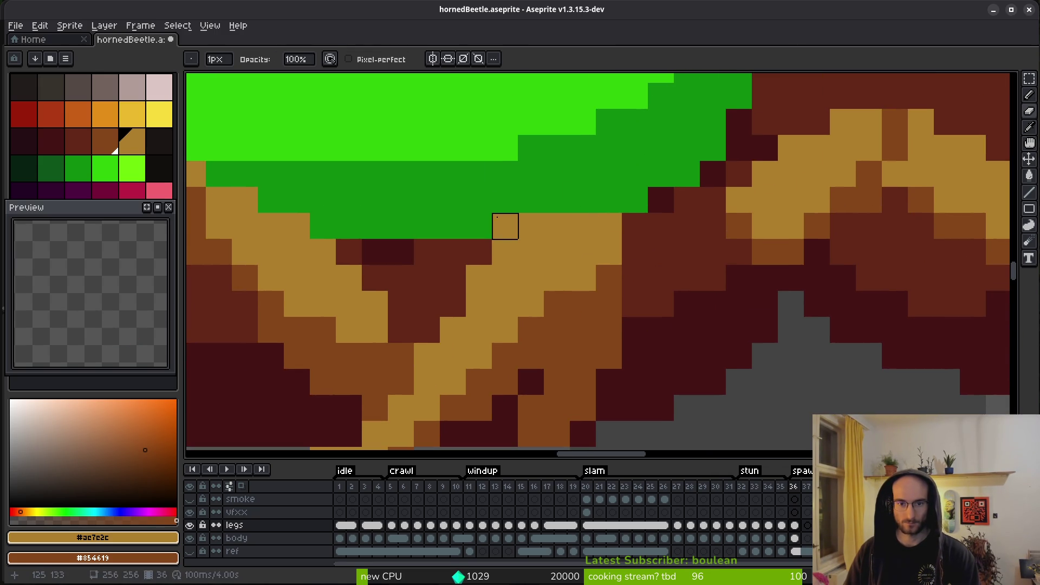
pyautogui.press('b')
pyautogui.click(609, 225)
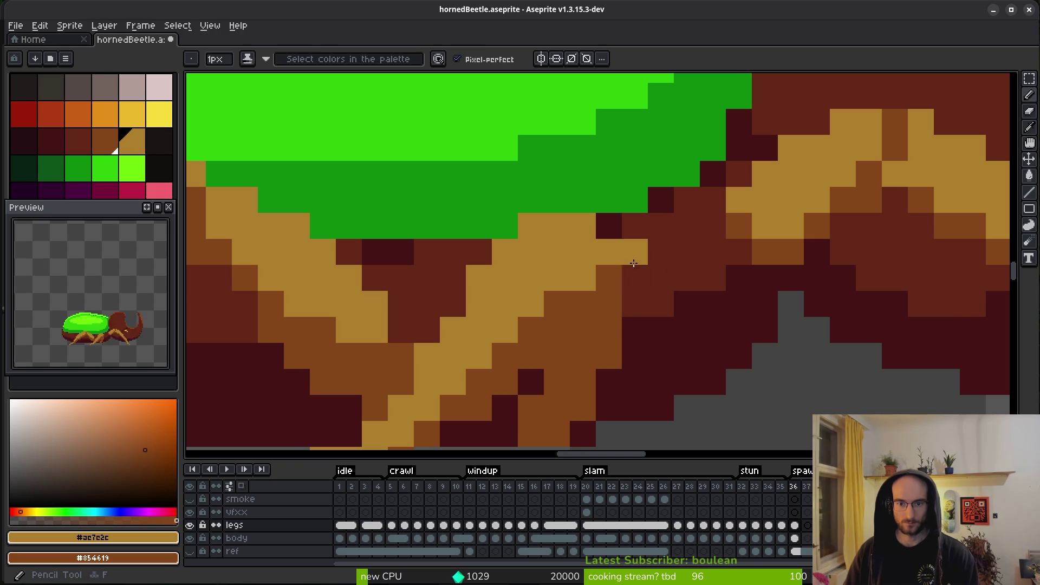
pyautogui.moveTo(634, 252)
pyautogui.mouseDown()
pyautogui.moveTo(624, 295)
pyautogui.moveTo(581, 353)
pyautogui.mouseUp()
# Step: Touch up two more leg pixels in tan and save hornedBeetle.aseprite
pyautogui.scroll(-6, 580, 352)
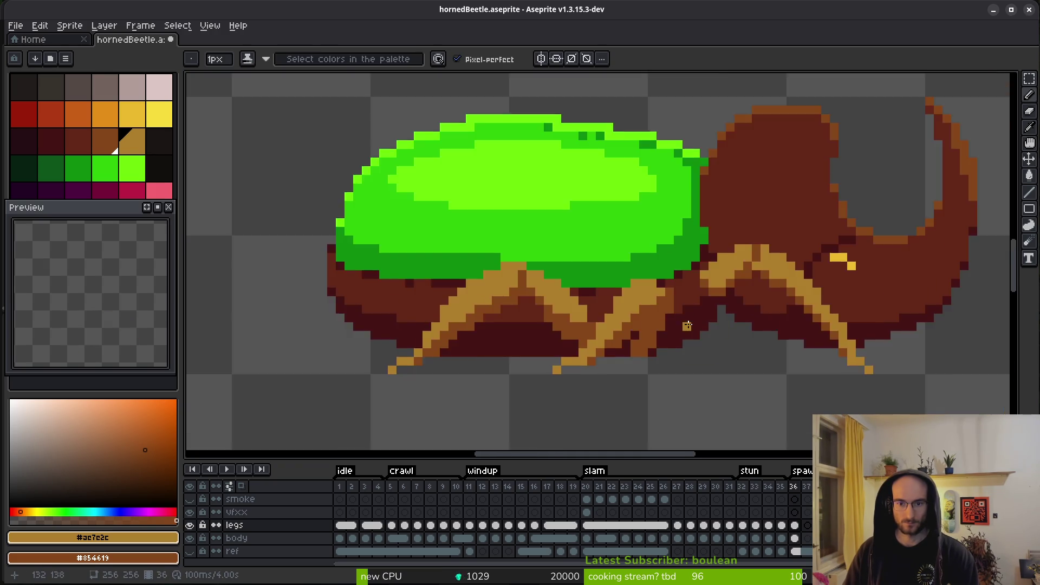
pyautogui.scroll(6, 634, 226)
pyautogui.click(634, 225)
pyautogui.click(674, 307)
pyautogui.scroll(-8, 686, 357)
pyautogui.hotkey('ctrl', 's')
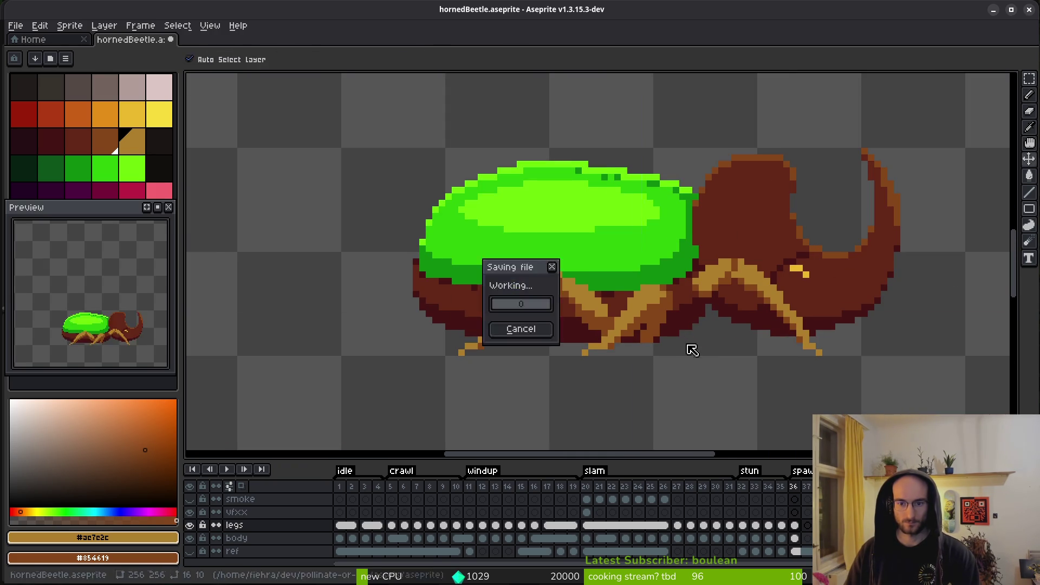
pyautogui.scroll(4, 688, 352)
pyautogui.press(',')
pyautogui.press('.')
pyautogui.press('.')
pyautogui.press(',')
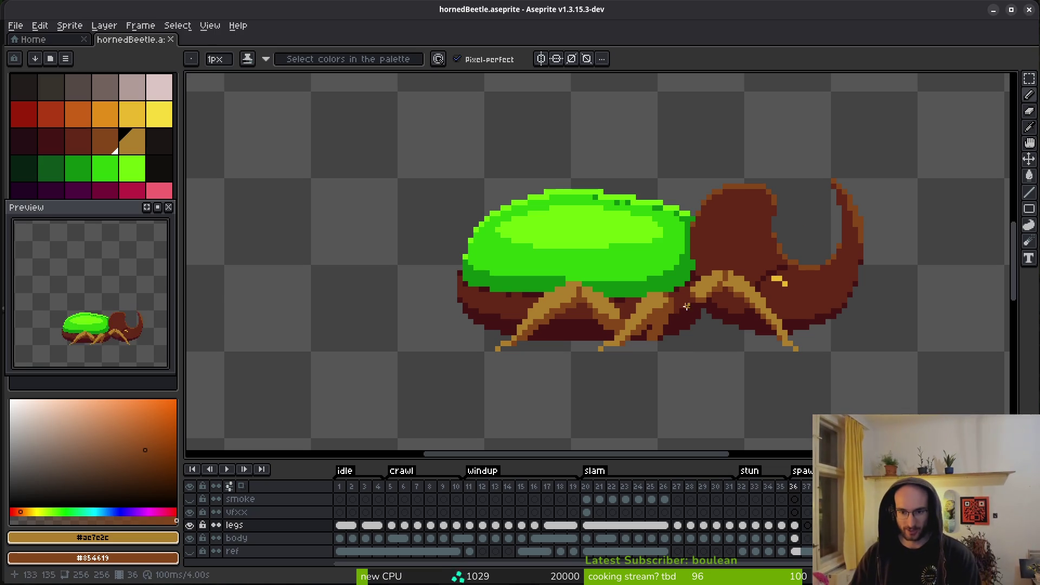
pyautogui.scroll(3, 730, 318)
# Step: Lasso-select the front legs and move them down and to the left
pyautogui.press('m')
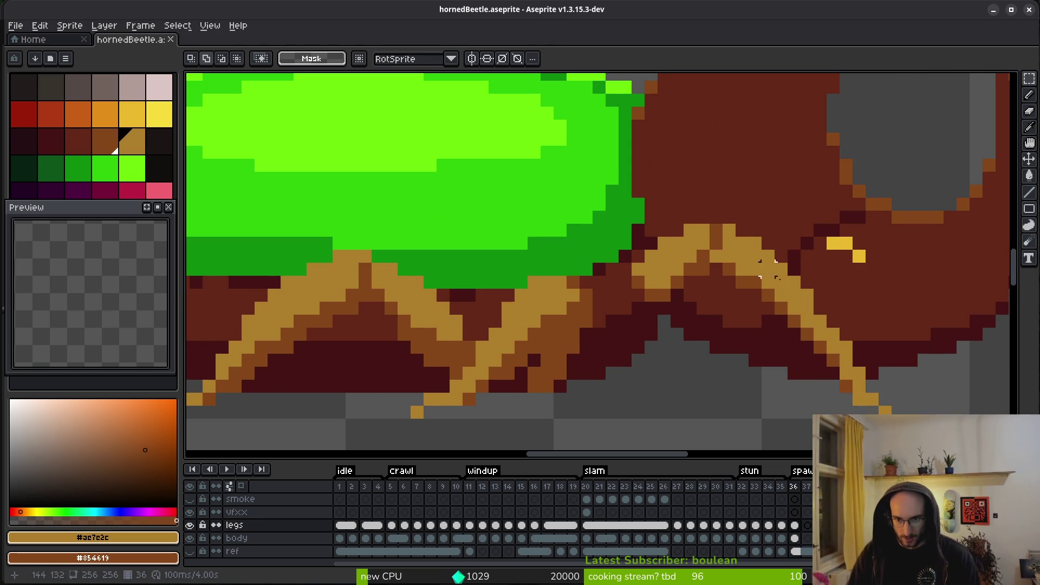
pyautogui.scroll(-1, 758, 292)
pyautogui.moveTo(704, 112)
pyautogui.mouseDown()
pyautogui.moveTo(607, 162)
pyautogui.moveTo(796, 203)
pyautogui.moveTo(732, 76)
pyautogui.mouseUp()
pyautogui.moveTo(698, 229)
pyautogui.mouseDown()
pyautogui.moveTo(697, 271)
pyautogui.moveTo(684, 271)
pyautogui.mouseUp()
pyautogui.hotkey('ctrl', 'd')
# Step: Select the right leg and shift it left
pyautogui.moveTo(765, 219)
pyautogui.mouseDown()
pyautogui.moveTo(861, 394)
pyautogui.moveTo(785, 327)
pyautogui.mouseUp()
pyautogui.hotkey('ctrl', 'd')
pyautogui.scroll(-2, 705, 333)
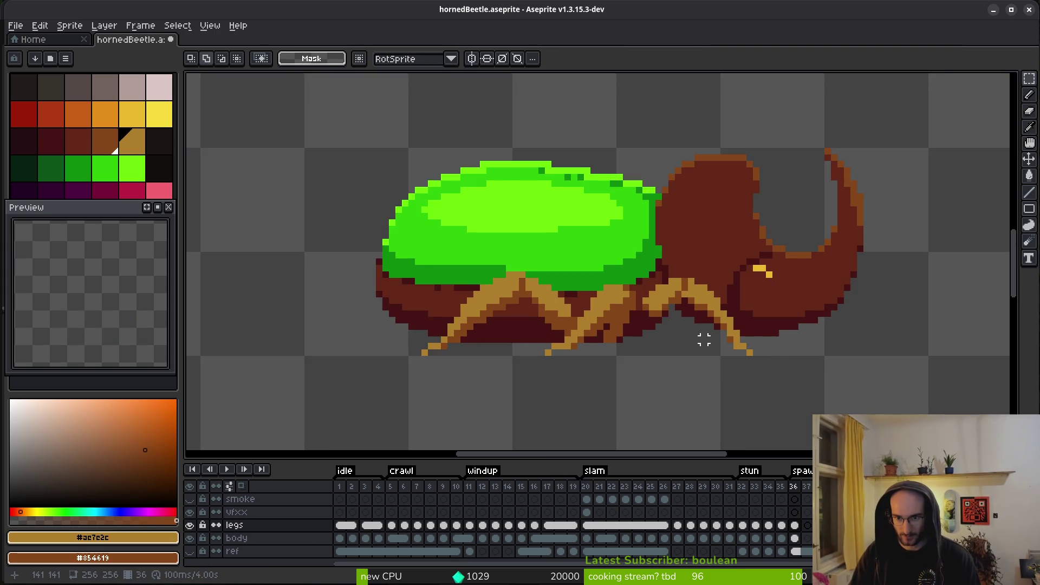
pyautogui.scroll(3, 703, 338)
# Step: Paint three leg pixels darker brown and one leg pixel tan
pyautogui.press('b')
pyautogui.rightClick(544, 328)
pyautogui.rightClick(569, 356)
pyautogui.rightClick(595, 355)
pyautogui.click(617, 325)
# Step: Erase stray leg pixels, then make the body layer at frame 36 active
pyautogui.press('e')
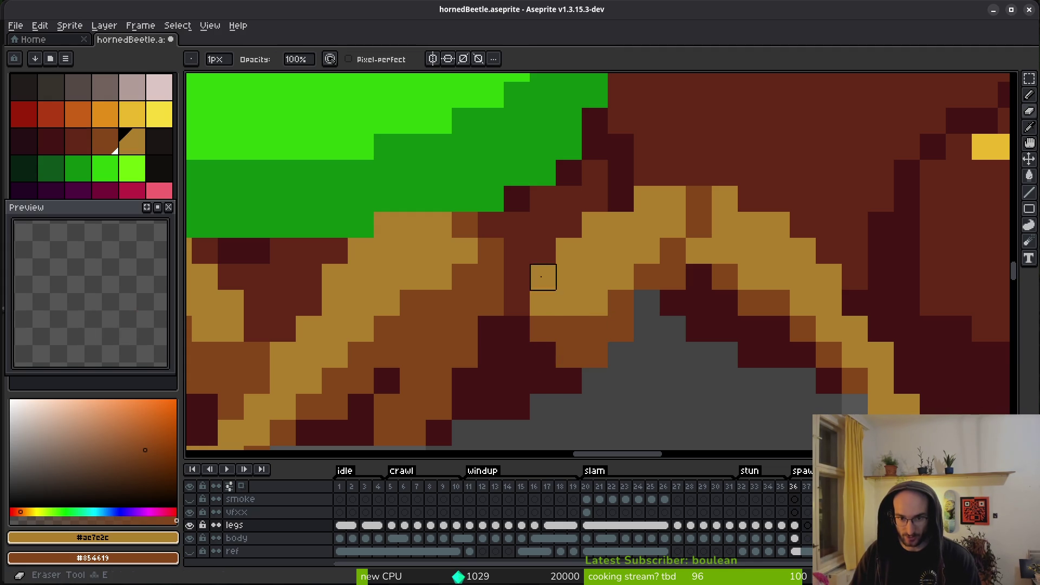
pyautogui.moveTo(595, 224)
pyautogui.mouseDown()
pyautogui.moveTo(595, 250)
pyautogui.moveTo(569, 250)
pyautogui.mouseUp()
pyautogui.press('b')
pyautogui.scroll(-2, 662, 286)
pyautogui.scroll(-2, 693, 330)
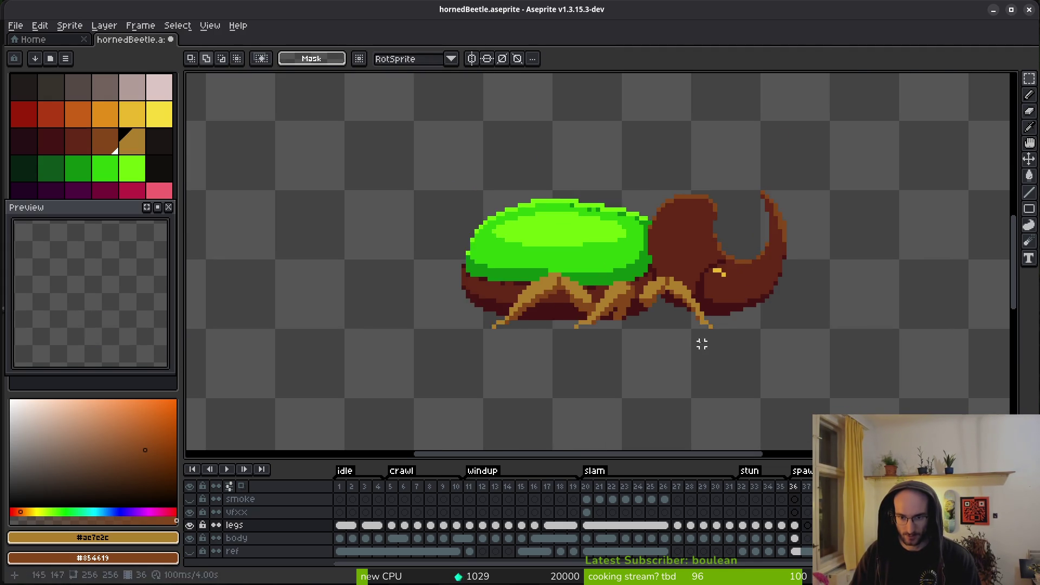
pyautogui.press('i')
pyautogui.press('m')
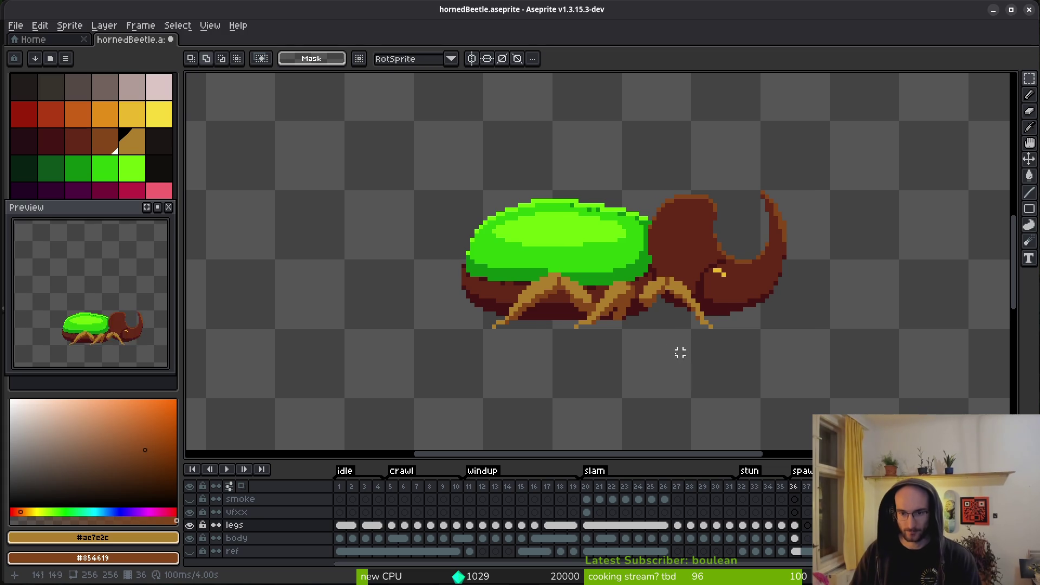
pyautogui.hscroll(1, 688, 352)
pyautogui.click(800, 538)
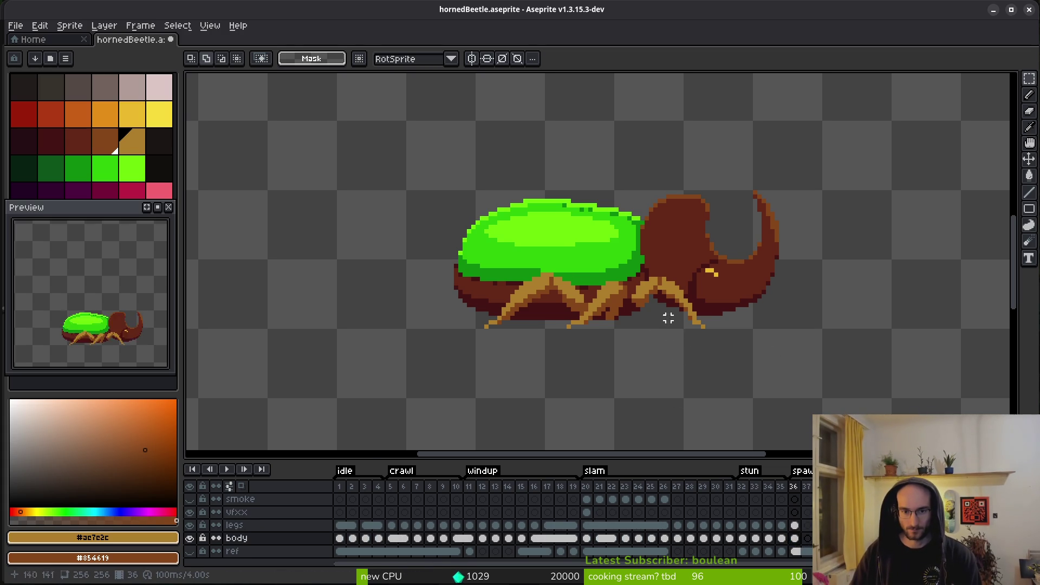
# Step: Select the whole beetle on frame 37's body cel, clear the selection, and save
pyautogui.scroll(-2, 681, 326)
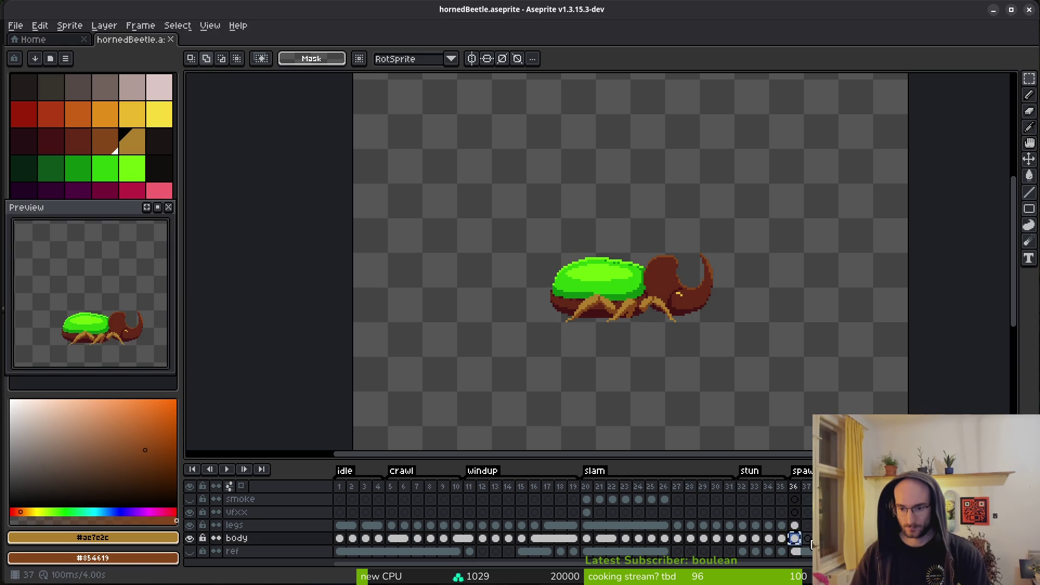
pyautogui.click(807, 538)
pyautogui.moveTo(490, 182); pyautogui.dragTo(803, 352)
pyautogui.click(800, 349)
pyautogui.hotkey('ctrl', 's')
# Step: Add empty frames after the beetle, move a range of spawning frames later, and save
pyautogui.scroll(1, 670, 283)
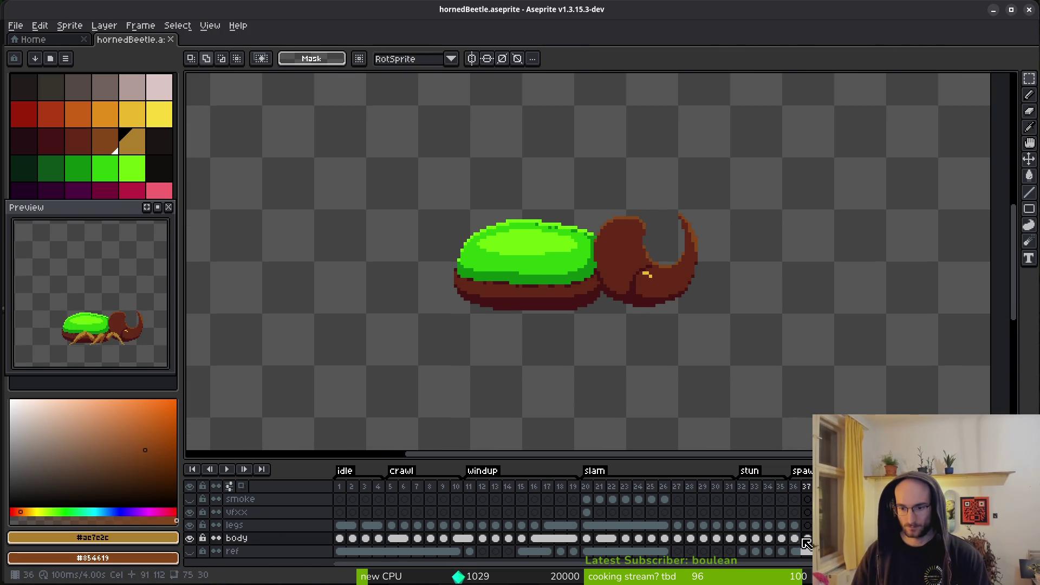
pyautogui.hotkey('alt', 'n')
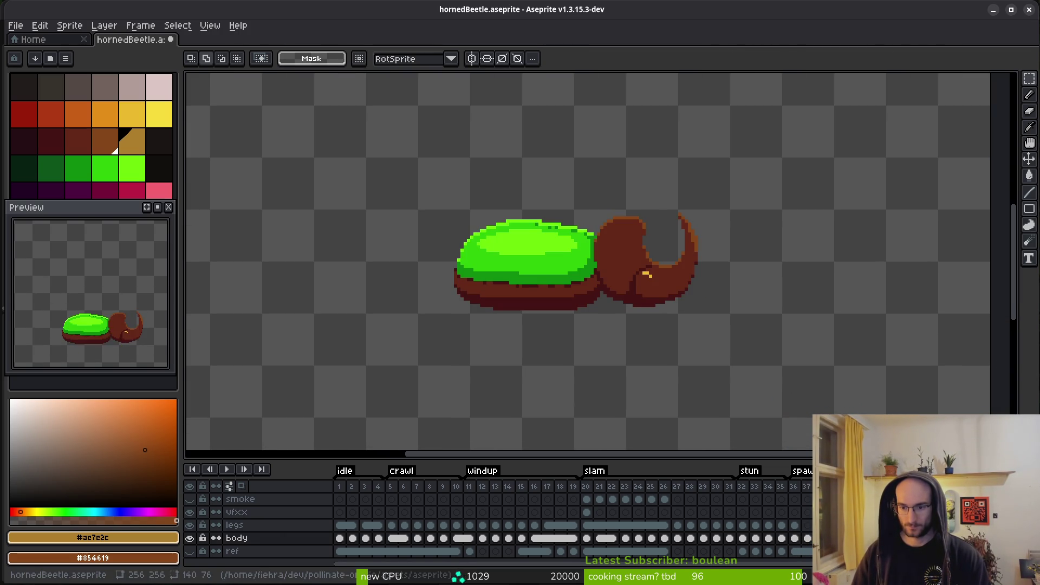
pyautogui.press('Delete')
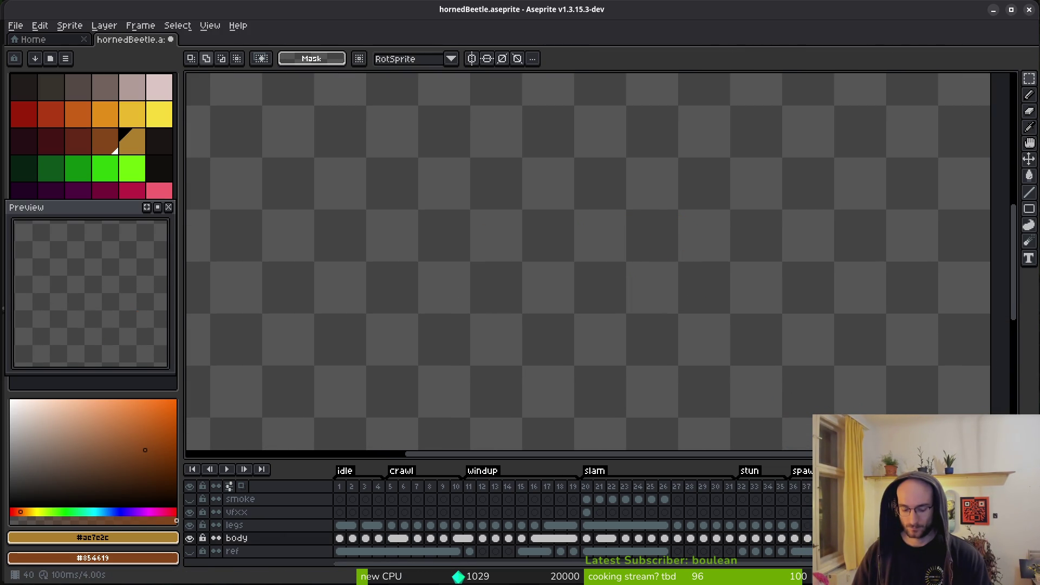
pyautogui.hscroll(4, 738, 476)
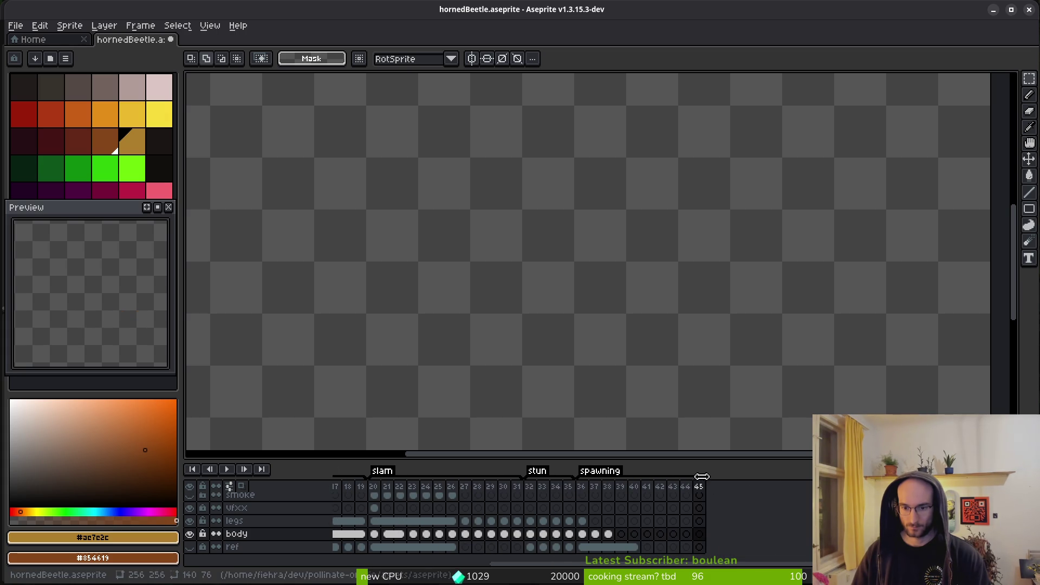
pyautogui.click(647, 508)
pyautogui.press('super+v')
pyautogui.press('Escape')
pyautogui.hotkey('alt', 'n')
pyautogui.hotkey('alt', 'n')
pyautogui.hotkey('alt', 'n')
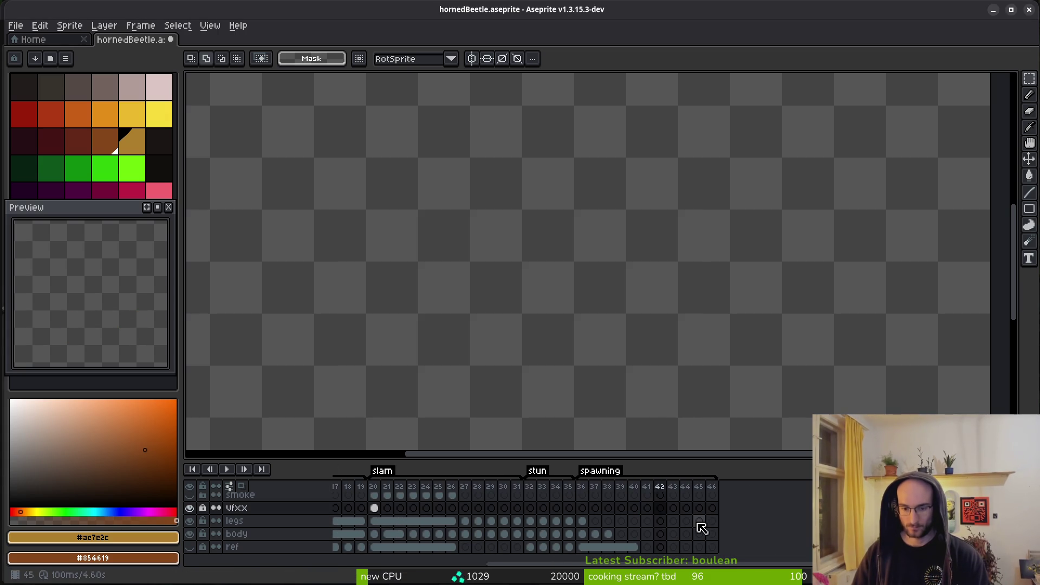
pyautogui.click(587, 492)
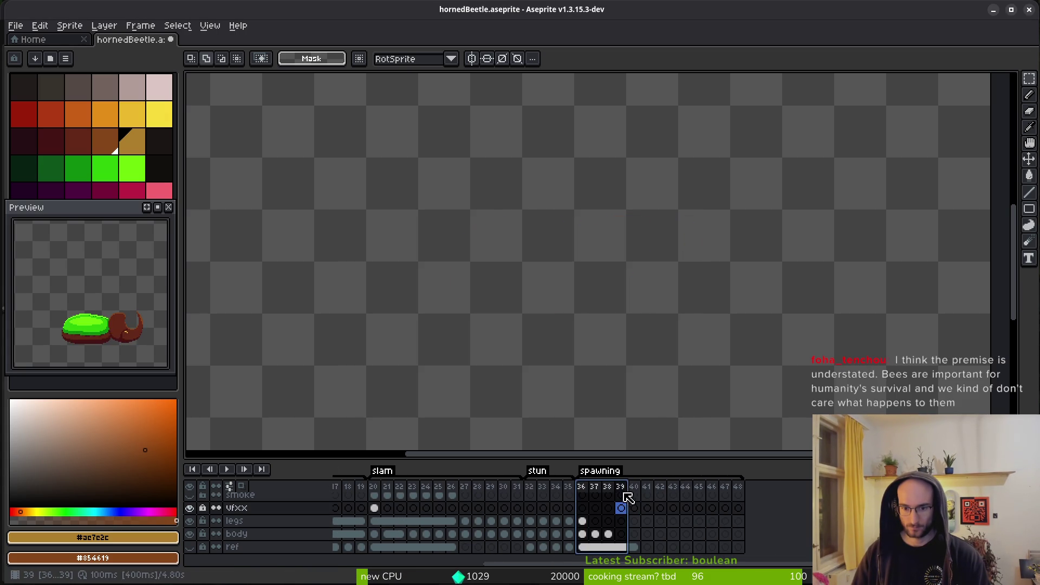
pyautogui.moveTo(646, 493); pyautogui.dragTo(732, 493)
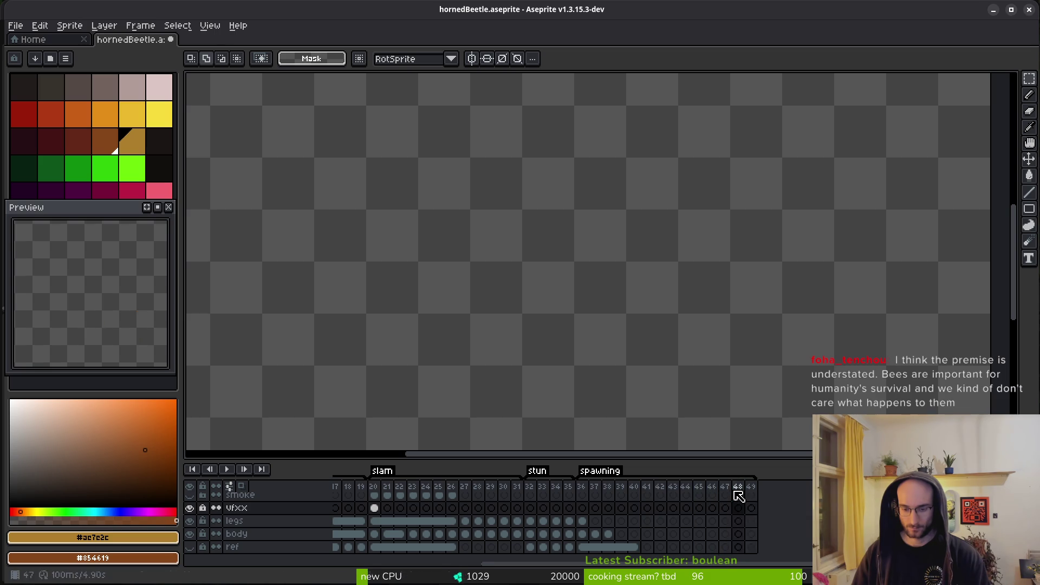
pyautogui.hotkey('ctrl', 's')
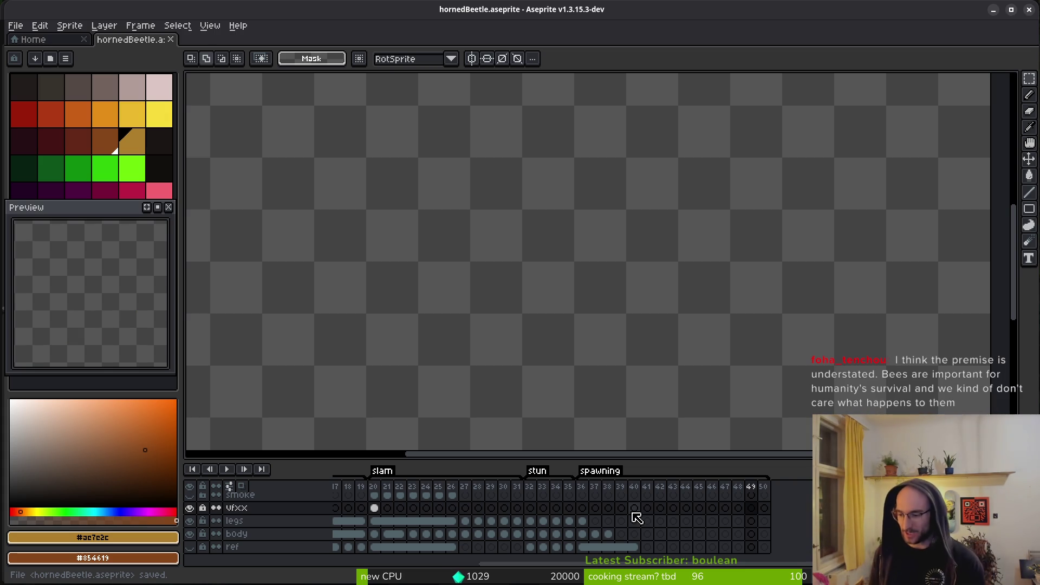
# Step: Bring the body cel on frame 36 into focus in the timeline
pyautogui.scroll(-3, 736, 165)
pyautogui.click(595, 521)
pyautogui.click(582, 533)
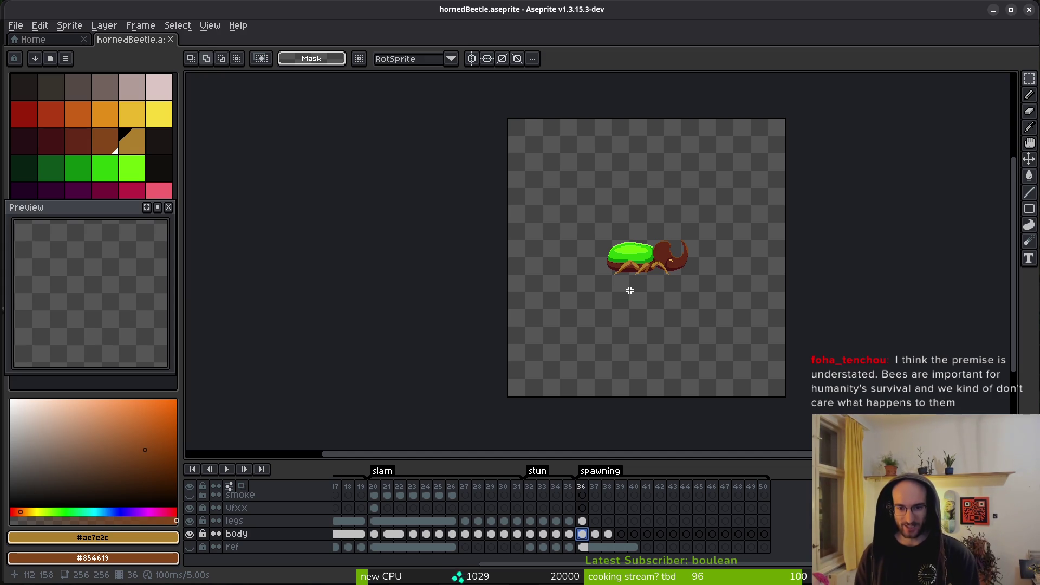
# Step: Play back the animation, then return to frame 36 with rectangular selection
pyautogui.scroll(4, 623, 276)
pyautogui.press('.')
pyautogui.press('i')
pyautogui.press('Return')
pyautogui.press('Return')
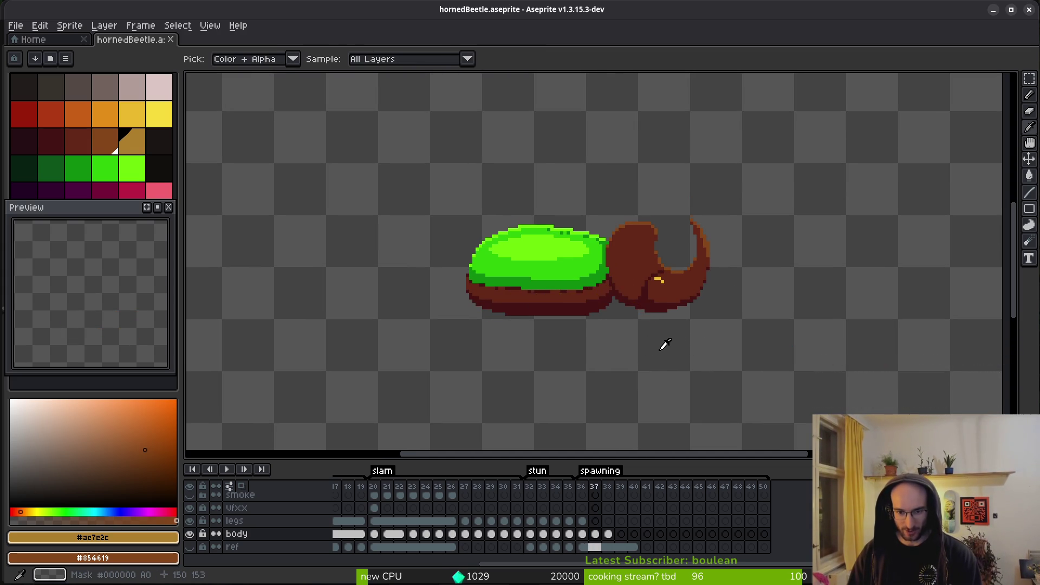
pyautogui.press('m')
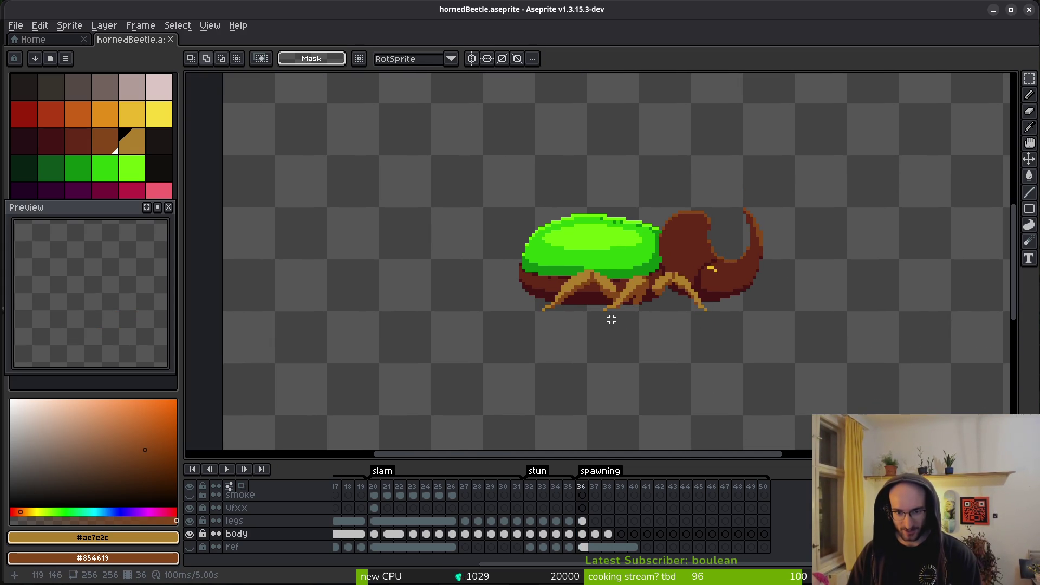
pyautogui.press('.')
pyautogui.press(',')
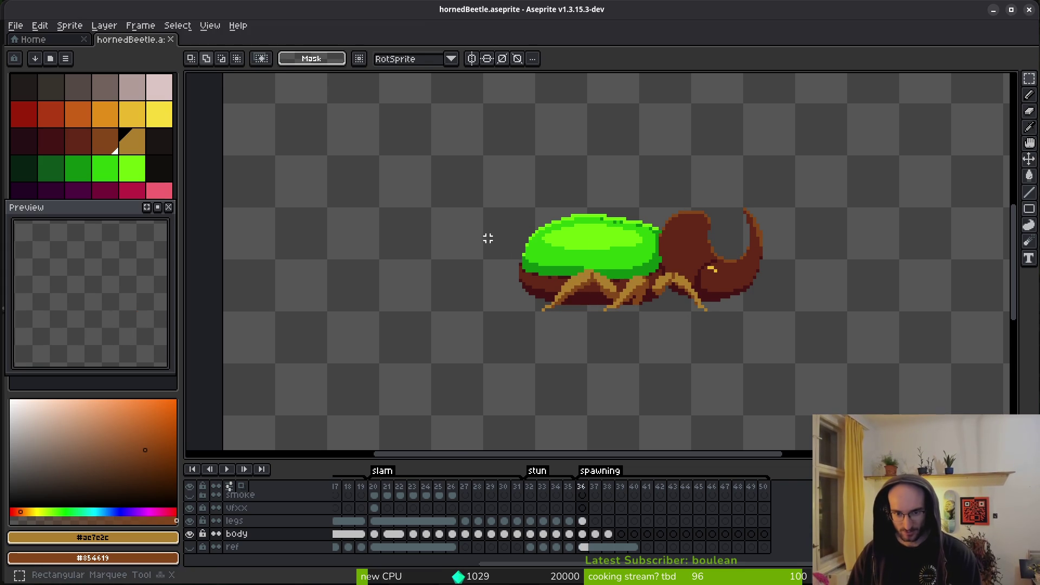
# Step: Select the beetle's legs on frame 36's legs layer and copy them
pyautogui.moveTo(501, 251); pyautogui.dragTo(838, 400)
pyautogui.scroll(2, 780, 390)
pyautogui.press('.')
pyautogui.click(596, 339)
pyautogui.press('Escape')
pyautogui.press('Up')
pyautogui.press(',')
pyautogui.hotkey('ctrl', 'c')
# Step: Paste the legs into frame 37 and nudge them down two pixels
pyautogui.press('.')
pyautogui.hotkey('ctrl', 'v')
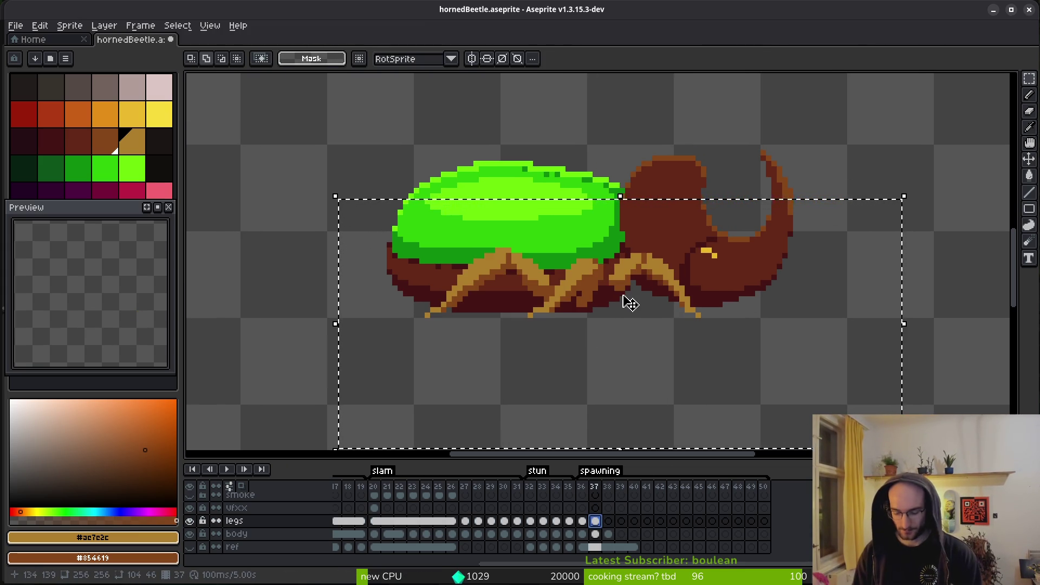
pyautogui.press('Down')
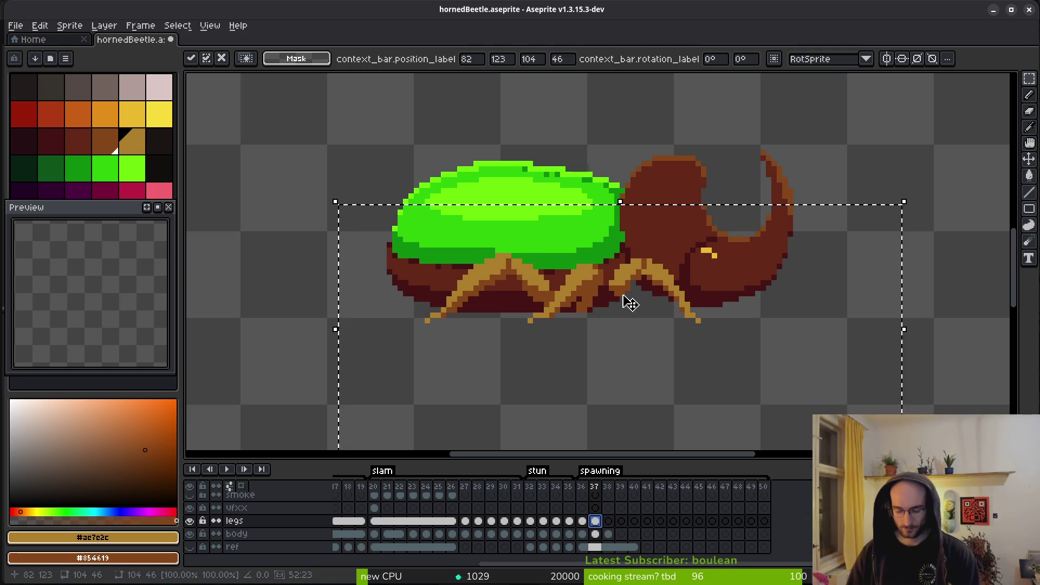
pyautogui.press('Down')
pyautogui.press('Return')
pyautogui.scroll(3, 706, 227)
pyautogui.scroll(1, 754, 215)
pyautogui.hscroll(2, 876, 234)
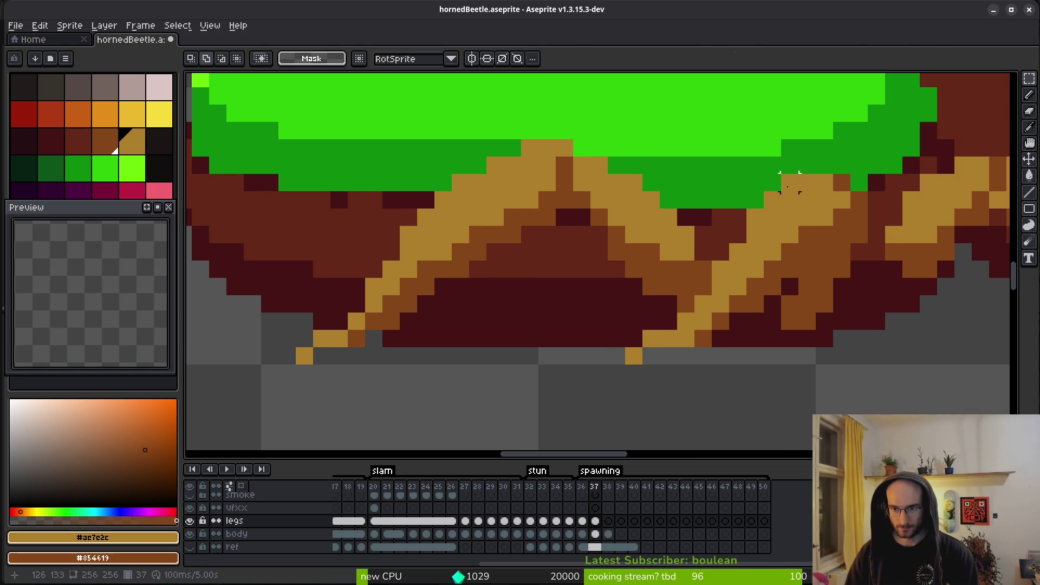
# Step: Select the right-hand and upper legs on frame 37, then deselect and save the sprite
pyautogui.moveTo(886, 156); pyautogui.dragTo(763, 366)
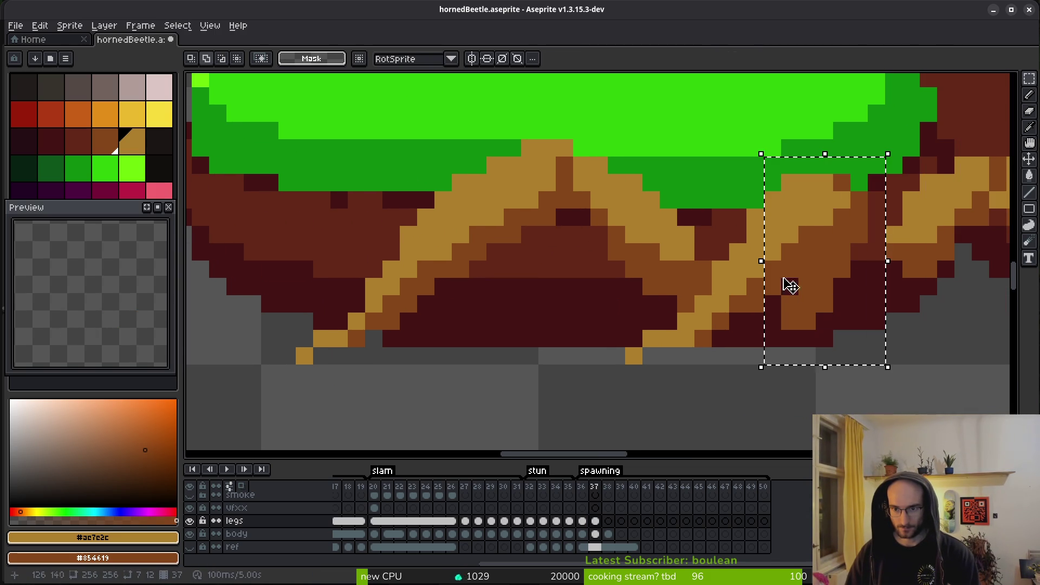
pyautogui.moveTo(719, 140); pyautogui.dragTo(794, 225)
pyautogui.hotkey('ctrl', 'd')
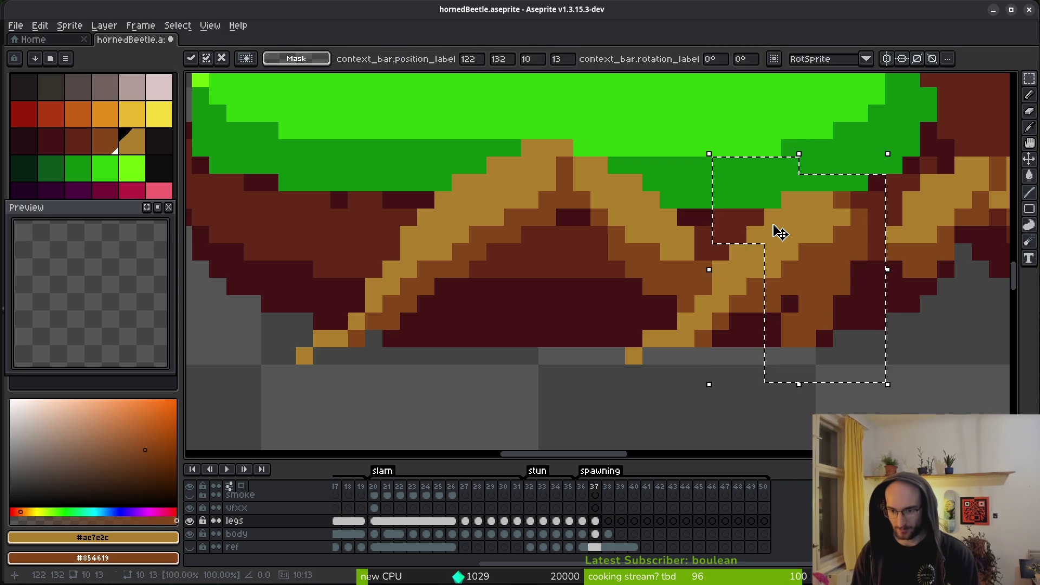
pyautogui.hotkey('ctrl', 's')
# Step: Paint a dark pixel and a brown leg-tip pixel on the right-hand leg
pyautogui.hscroll(1, 782, 313)
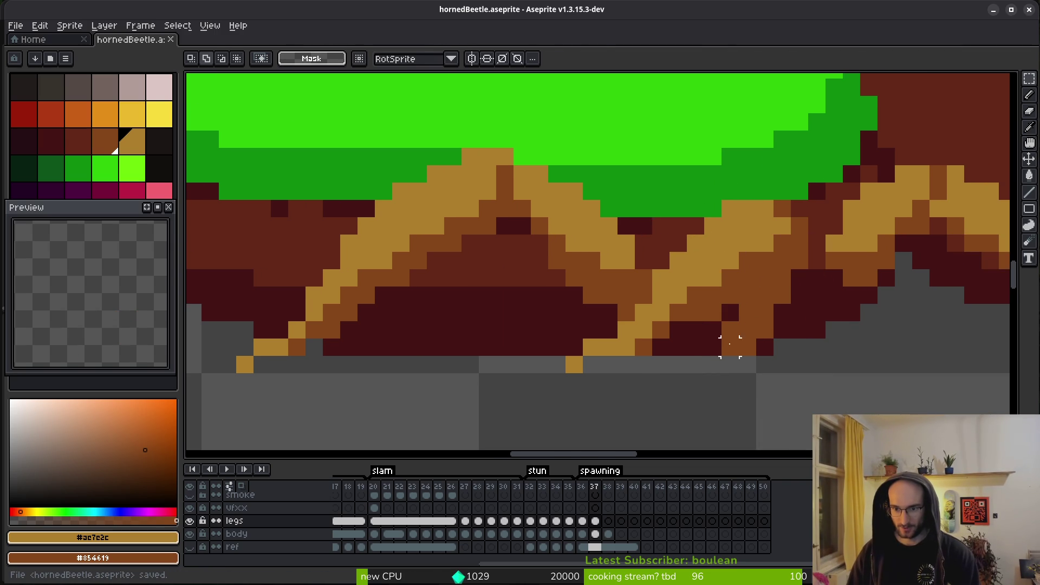
pyautogui.press('b')
pyautogui.rightClick(730, 312)
pyautogui.click(713, 312)
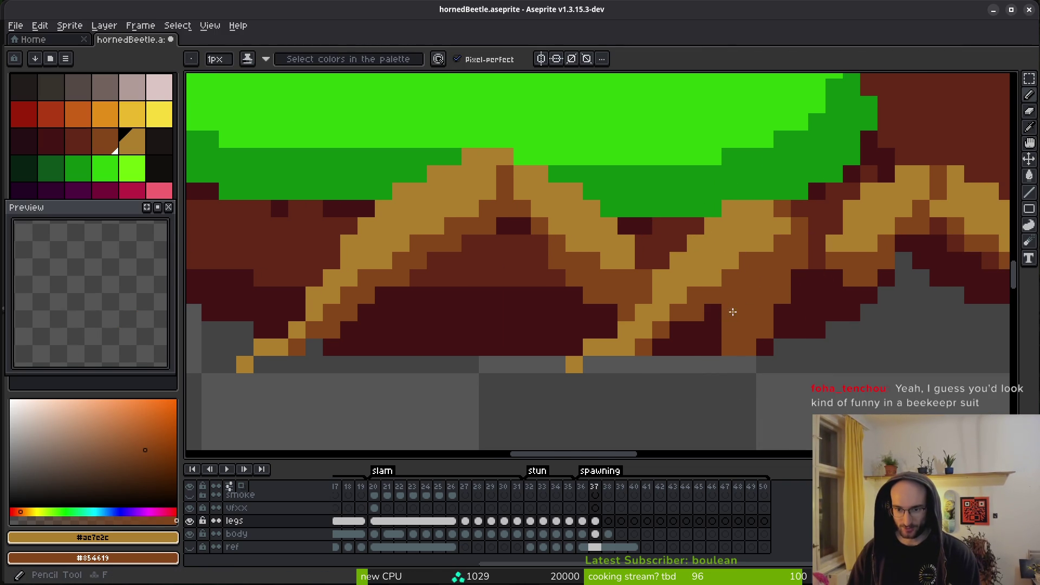
pyautogui.scroll(-4, 764, 346)
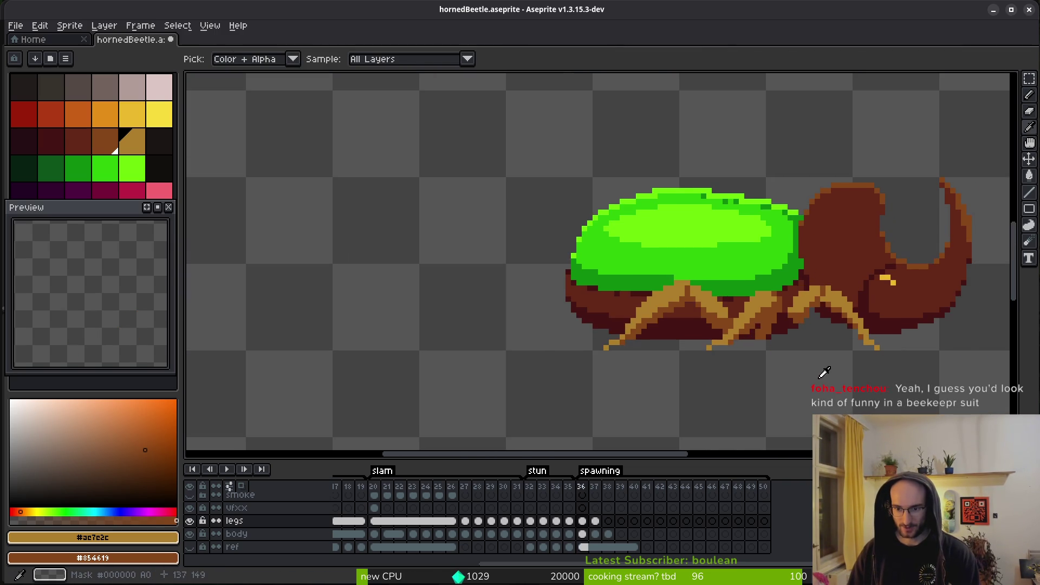
pyautogui.press('e')
pyautogui.scroll(3, 749, 322)
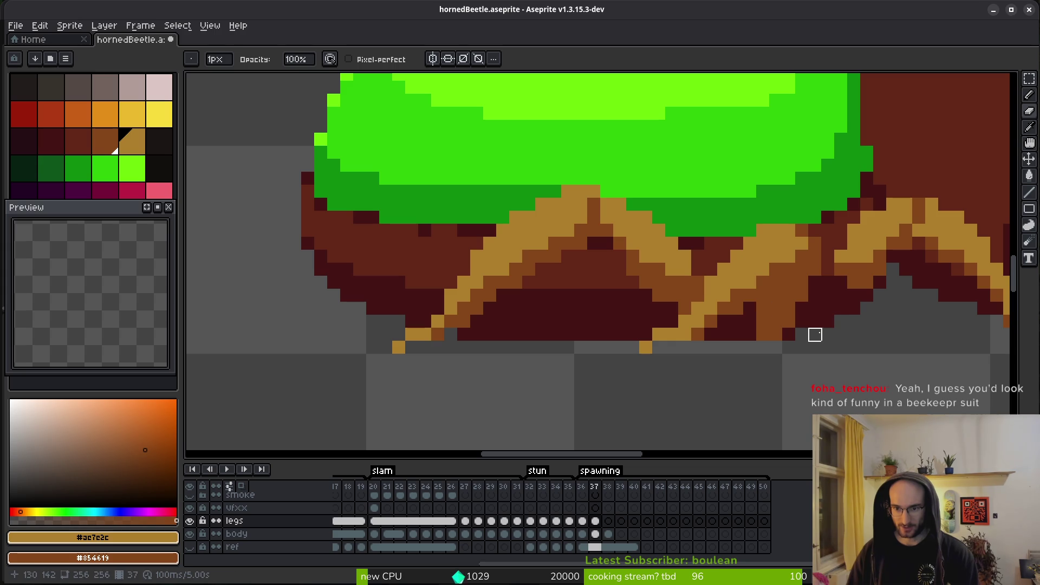
pyautogui.scroll(-3, 815, 335)
# Step: Sample leg colours from the sprite and step back to frame 36
pyautogui.press('i')
pyautogui.scroll(4, 829, 360)
pyautogui.press('b')
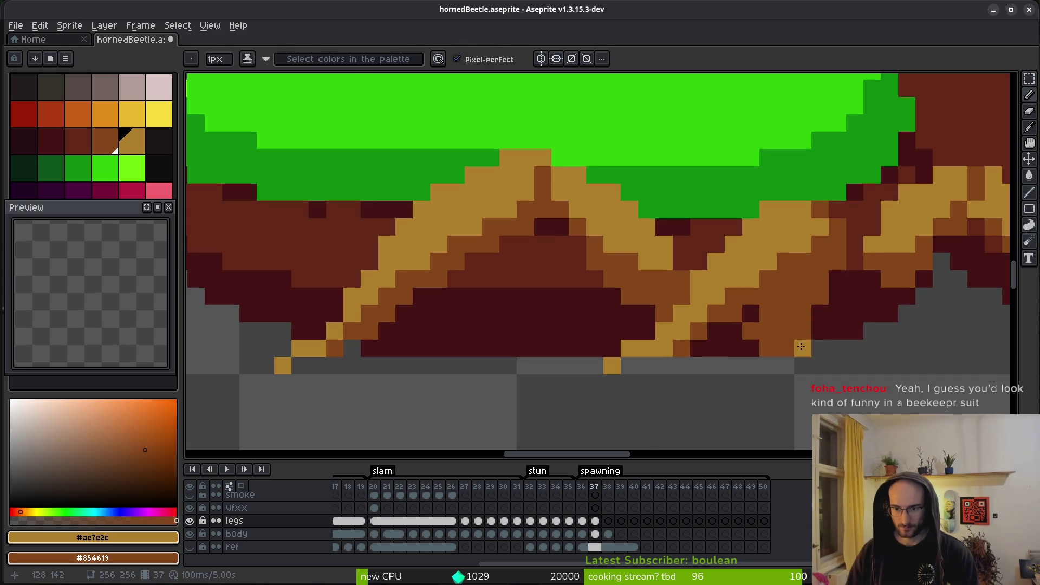
pyautogui.scroll(-3, 812, 355)
pyautogui.press('i')
pyautogui.press(',')
pyautogui.press('b')
pyautogui.scroll(3, 834, 368)
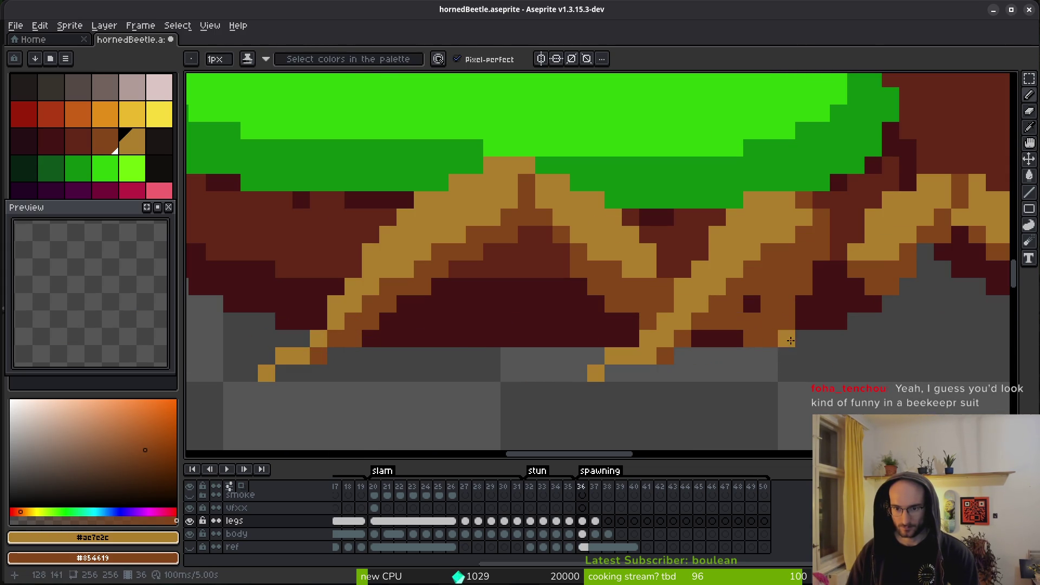
pyautogui.scroll(-3, 775, 334)
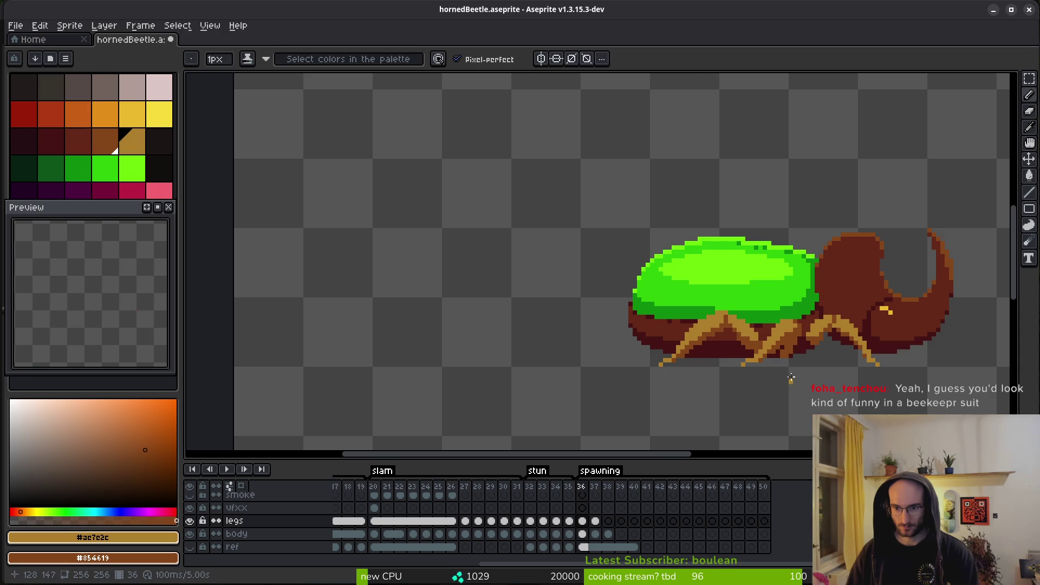
pyautogui.scroll(3, 731, 332)
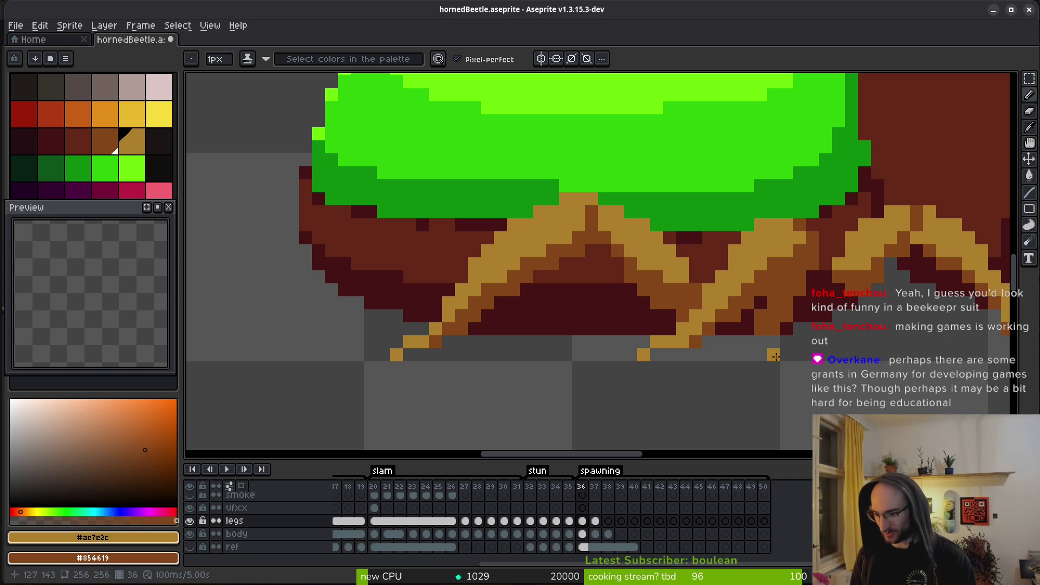
# Step: Remove the stray orange pixel below the beetle and shift a tan leg pixel one pixel left
pyautogui.hotkey('ctrl', 'z')
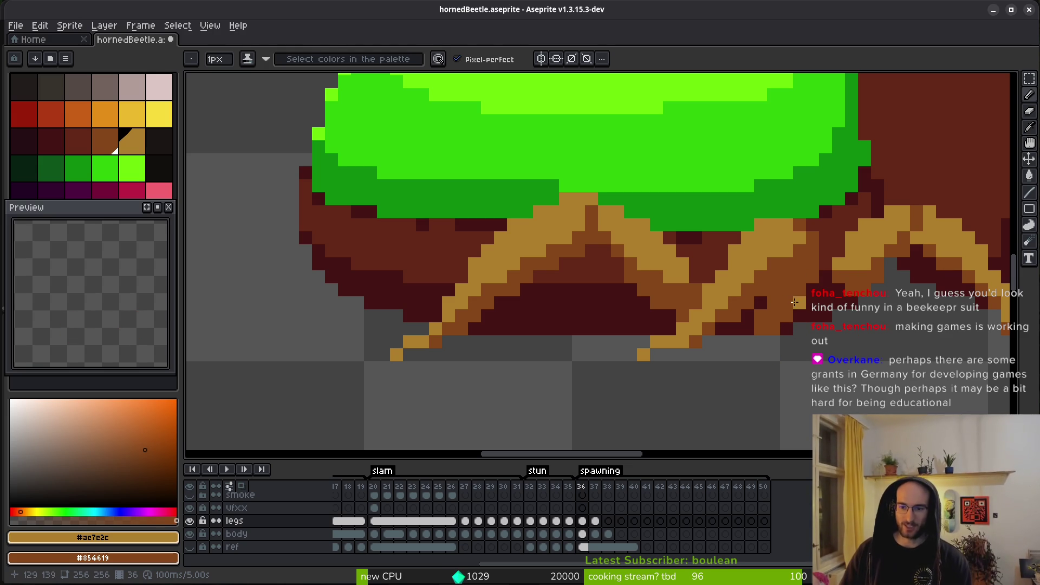
pyautogui.scroll(-2, 794, 302)
pyautogui.scroll(4, 802, 274)
pyautogui.moveTo(813, 259); pyautogui.dragTo(763, 260)
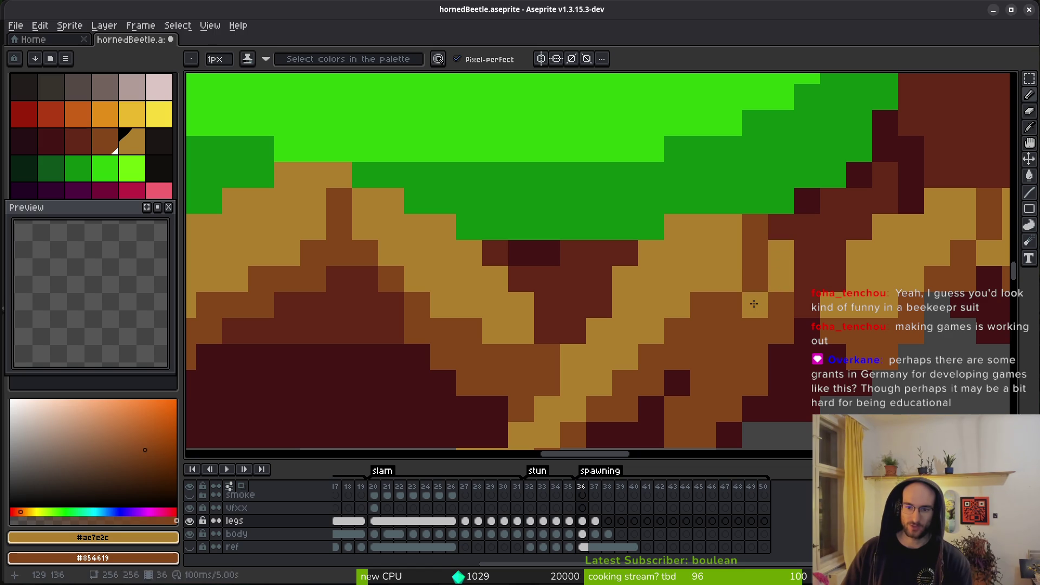
pyautogui.scroll(-5, 759, 303)
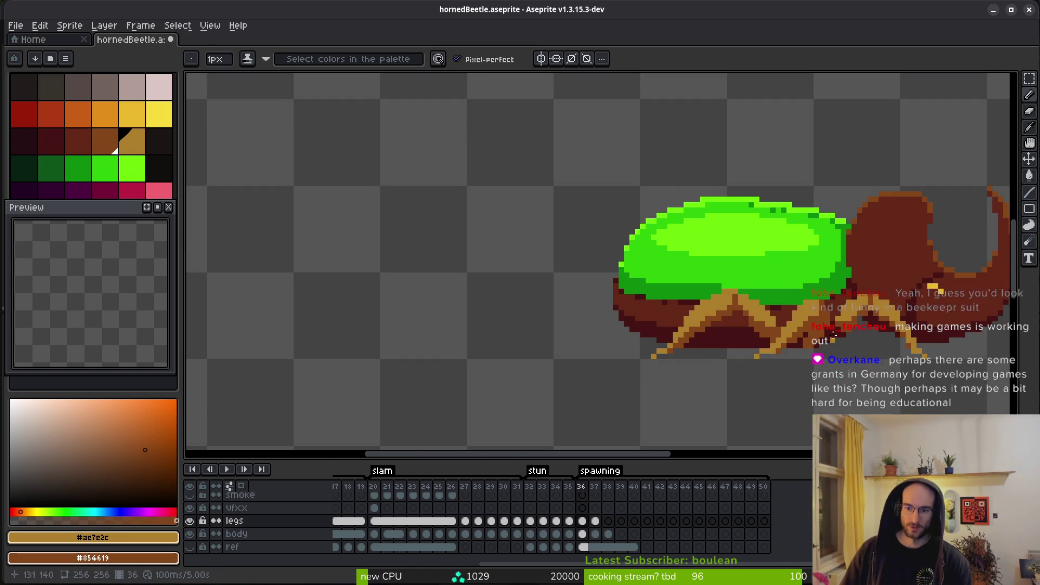
pyautogui.scroll(3, 833, 339)
pyautogui.scroll(2, 813, 285)
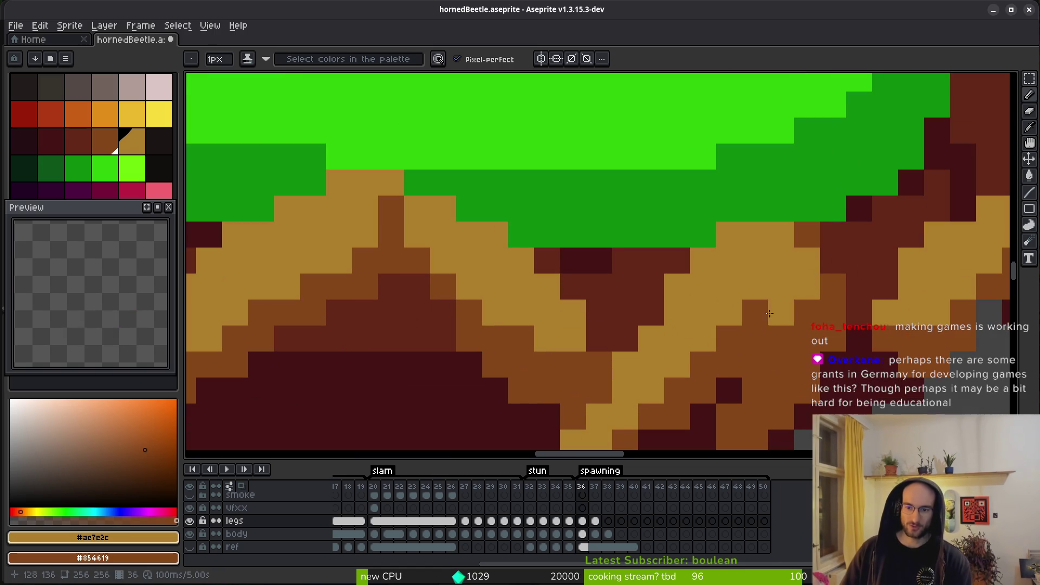
# Step: Touch up leg pixels with the eraser, eyedropper and pencil, then move to frame 37
pyautogui.press('e')
pyautogui.press('b')
pyautogui.scroll(-3, 802, 333)
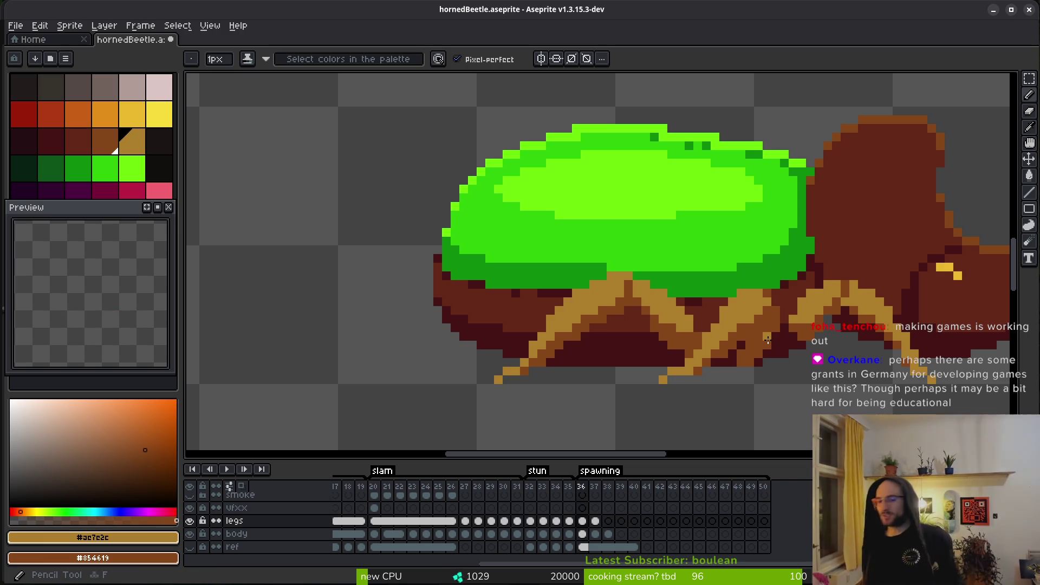
pyautogui.scroll(-1, 742, 324)
pyautogui.press('i')
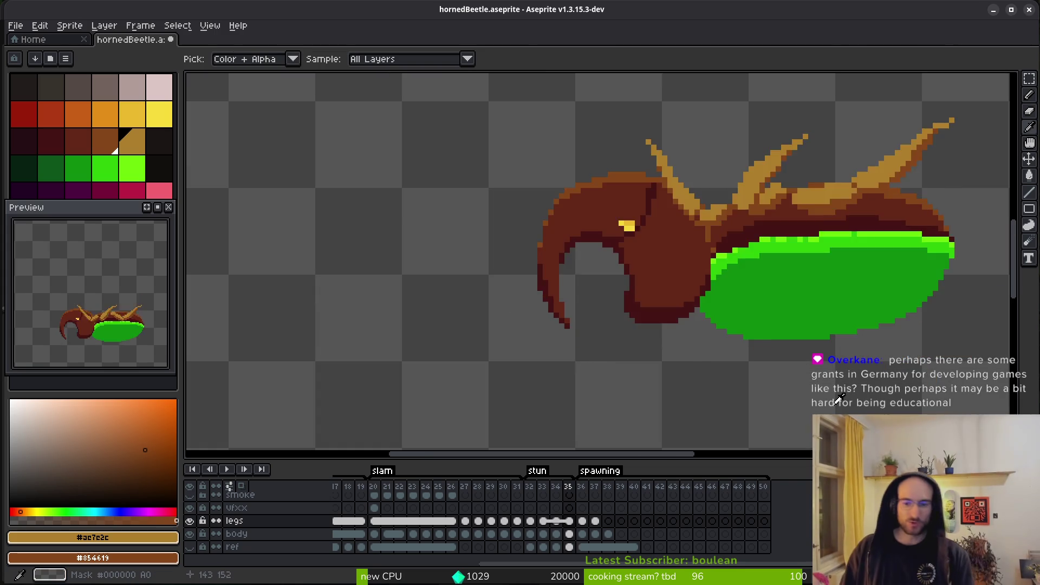
pyautogui.press('b')
pyautogui.press('.')
pyautogui.scroll(2, 727, 313)
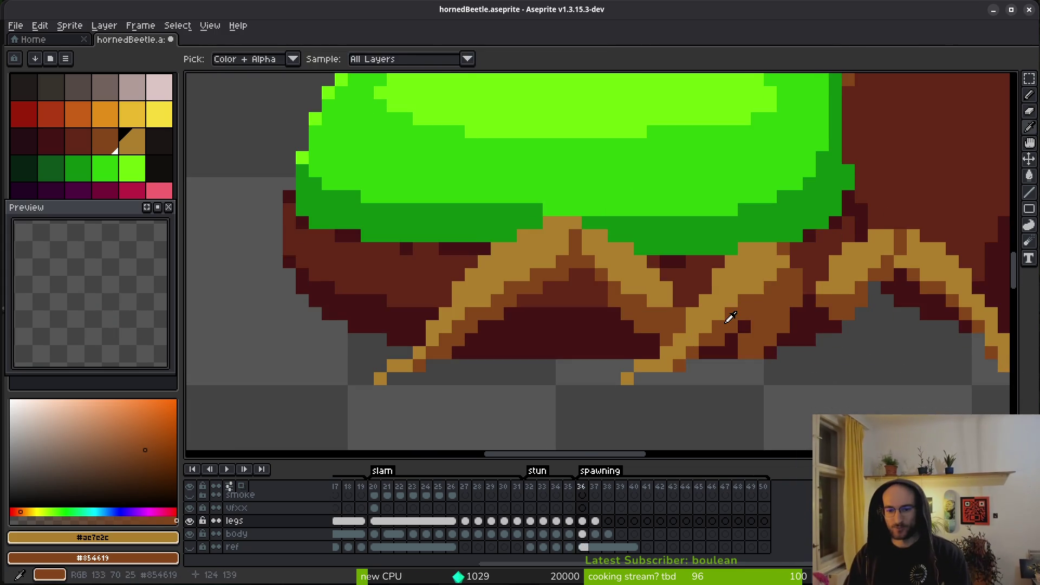
pyautogui.scroll(1, 655, 279)
# Step: Nudge marquee-selected leg segments on frame 37 into place and commit the adjustment
pyautogui.moveTo(654, 278); pyautogui.dragTo(596, 268)
pyautogui.press('m')
pyautogui.moveTo(652, 180)
pyautogui.mouseDown()
pyautogui.moveTo(699, 285)
pyautogui.moveTo(748, 328)
pyautogui.mouseUp()
pyautogui.moveTo(666, 278)
pyautogui.mouseDown()
pyautogui.moveTo(662, 290)
pyautogui.moveTo(662, 274)
pyautogui.mouseUp()
pyautogui.click(623, 204)
pyautogui.moveTo(621, 200); pyautogui.dragTo(783, 336)
pyautogui.click(689, 276)
pyautogui.press('Return')
# Step: Compare frames 36 and 37 by flipping between them, then select the legs and body cels
pyautogui.scroll(-4, 686, 276)
pyautogui.press('i')
pyautogui.press('Left')
pyautogui.press('Right')
pyautogui.press('Left')
pyautogui.press('b')
pyautogui.scroll(1, 777, 356)
pyautogui.moveTo(621, 538)
pyautogui.mouseDown()
pyautogui.moveTo(643, 541)
pyautogui.moveTo(595, 532)
pyautogui.mouseUp()
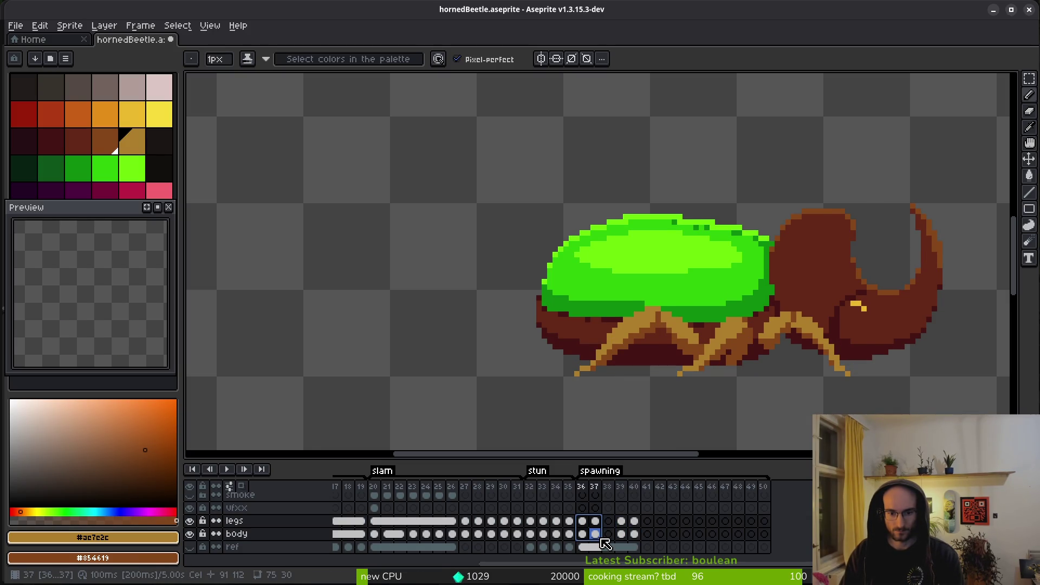
# Step: Link the legs and body cels in frames 36–38
pyautogui.click(607, 522)
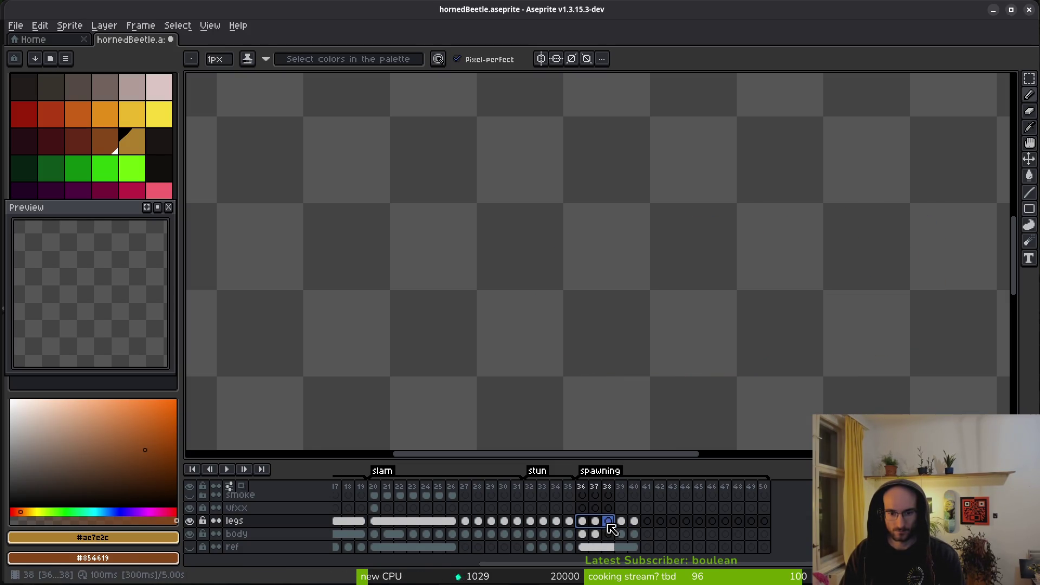
pyautogui.rightClick(588, 528)
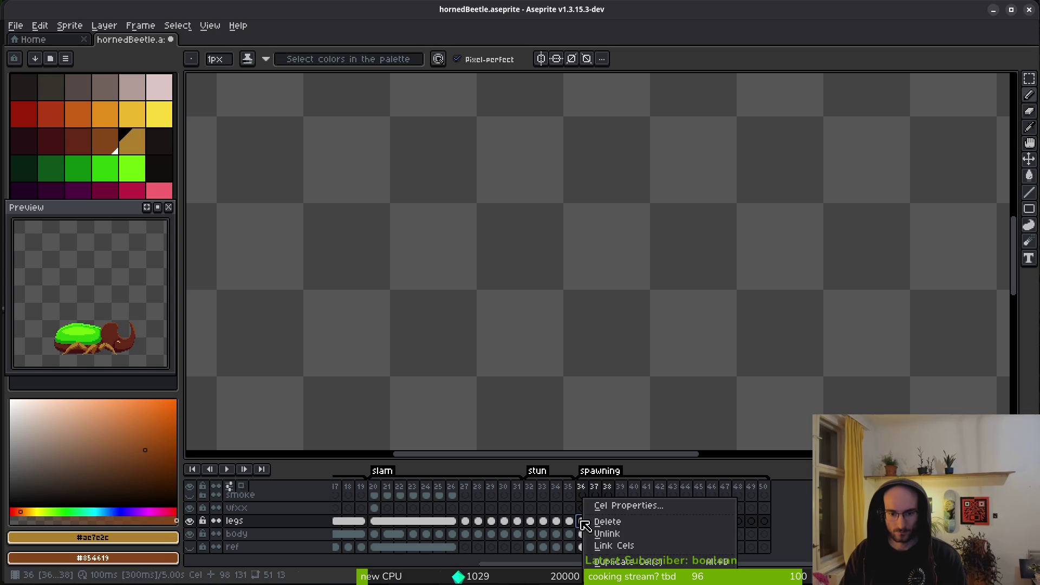
pyautogui.press('Escape')
pyautogui.press('Left')
pyautogui.press('Right')
pyautogui.press('Down')
pyautogui.press('Left')
pyautogui.press('Right')
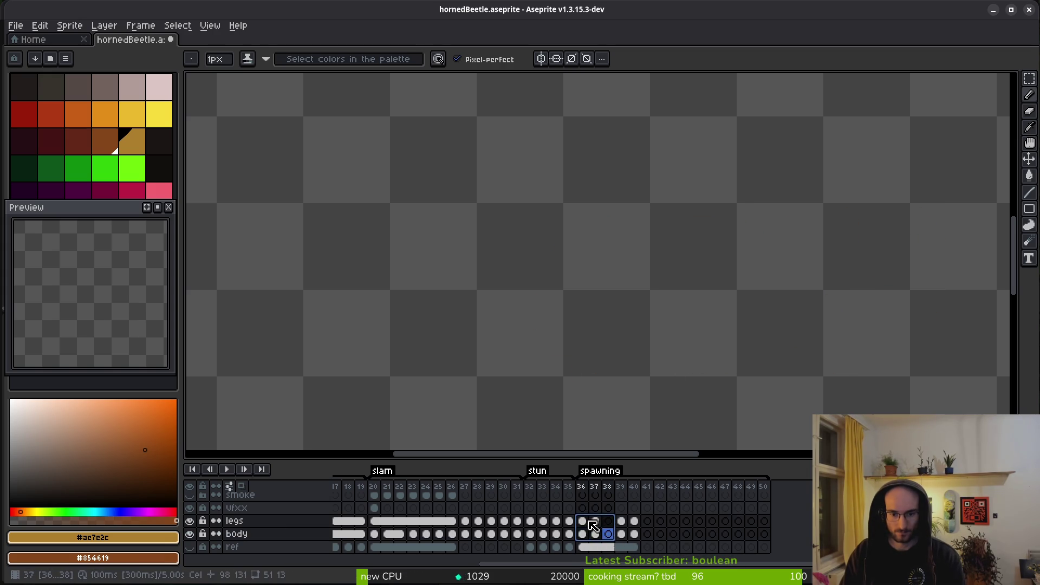
pyautogui.rightClick(588, 528)
pyautogui.click(599, 546)
# Step: Link the legs and body cels in frames 39–41
pyautogui.moveTo(621, 522)
pyautogui.mouseDown()
pyautogui.moveTo(646, 524)
pyautogui.moveTo(652, 540)
pyautogui.mouseUp()
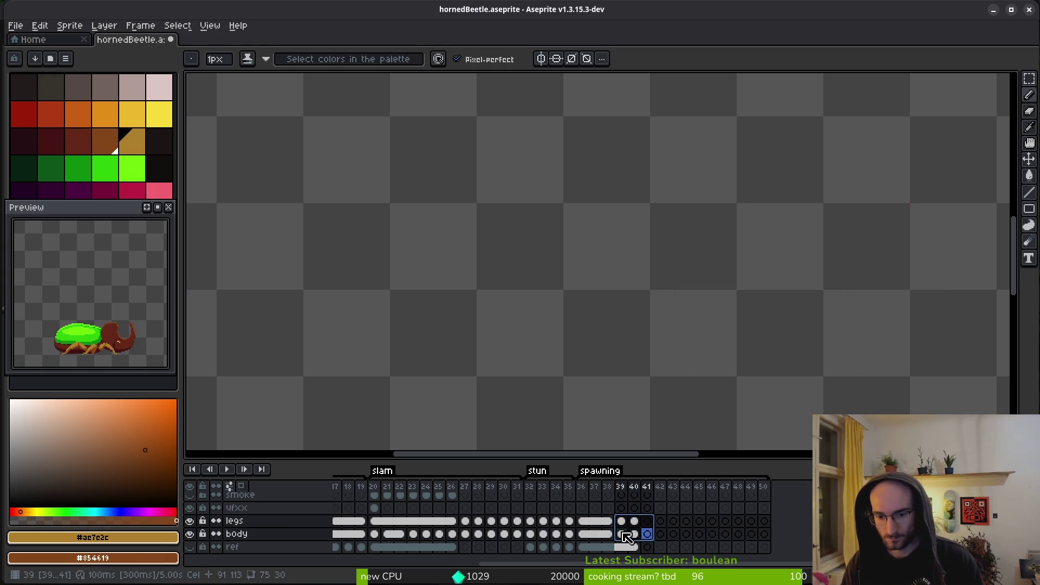
pyautogui.rightClick(626, 536)
pyautogui.click(636, 546)
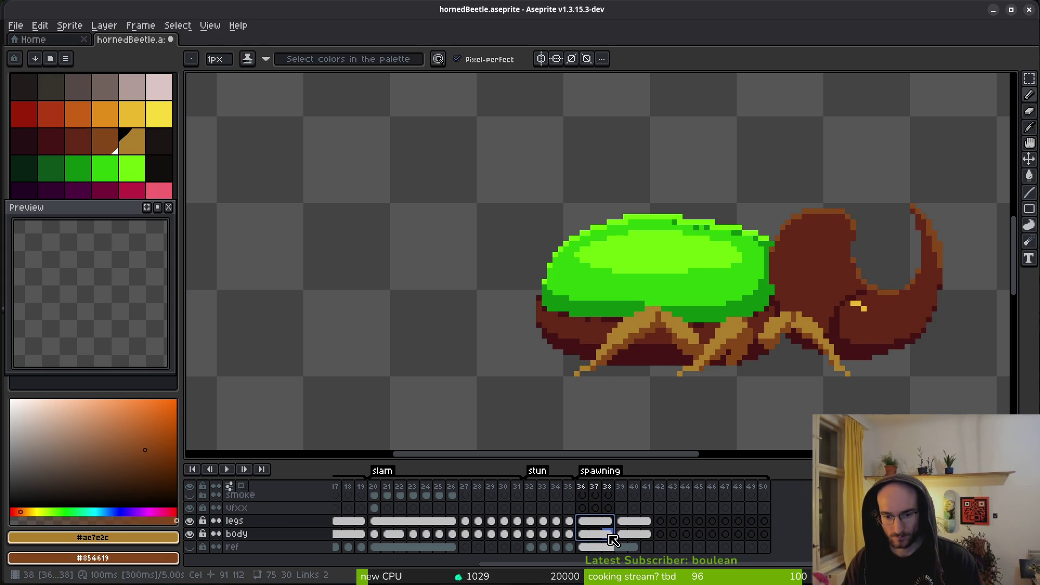
# Step: Paste the frames 39–41 legs and body cels into frames 42–44 and 45–47
pyautogui.click(660, 521)
pyautogui.hotkey('ctrl', 'v')
pyautogui.moveTo(623, 519); pyautogui.dragTo(649, 536)
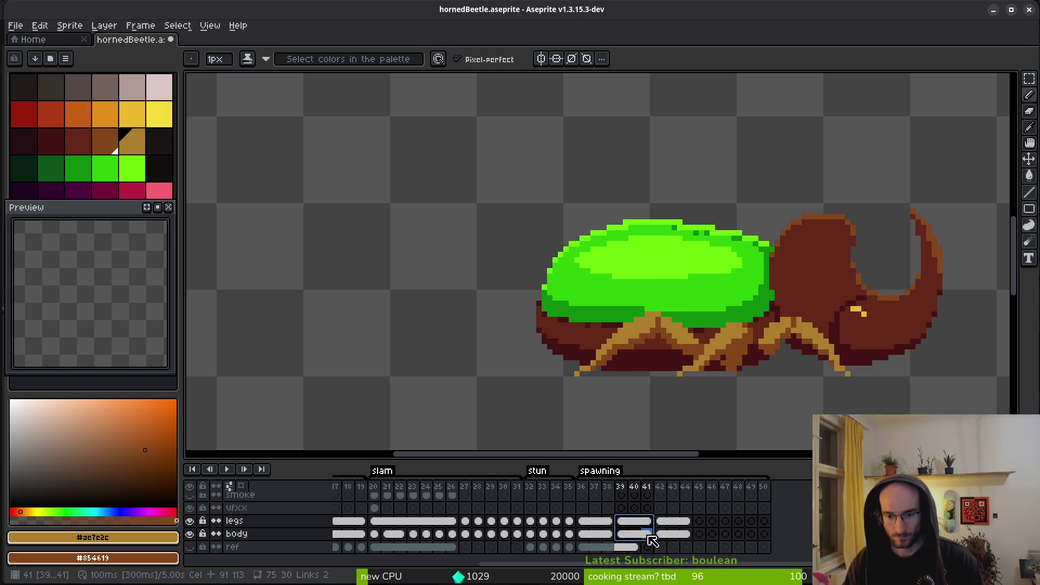
pyautogui.click(701, 525)
pyautogui.hotkey('ctrl', 'v')
pyautogui.click(739, 521)
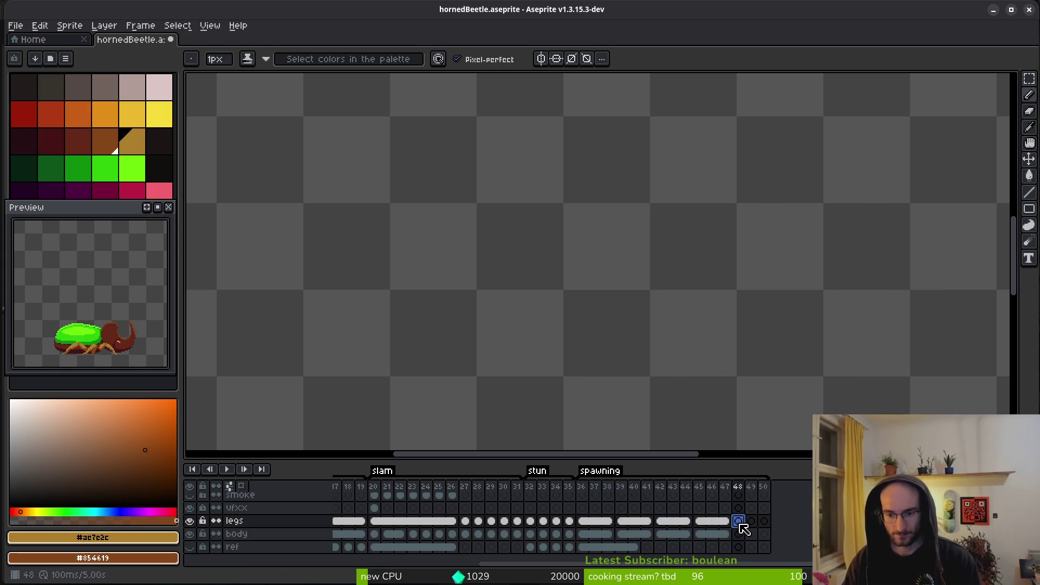
pyautogui.click(725, 521)
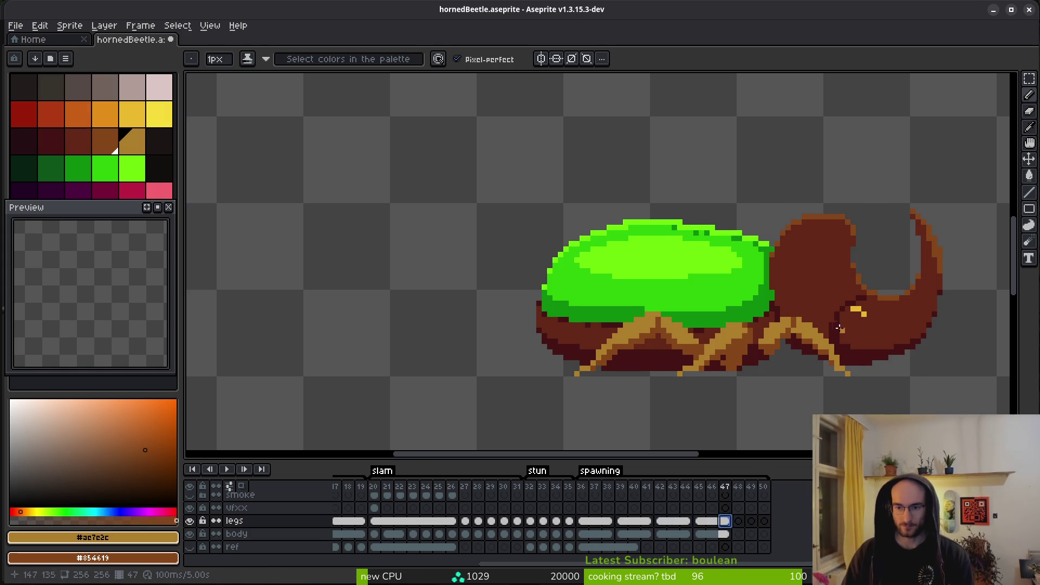
pyautogui.hscroll(2, 765, 357)
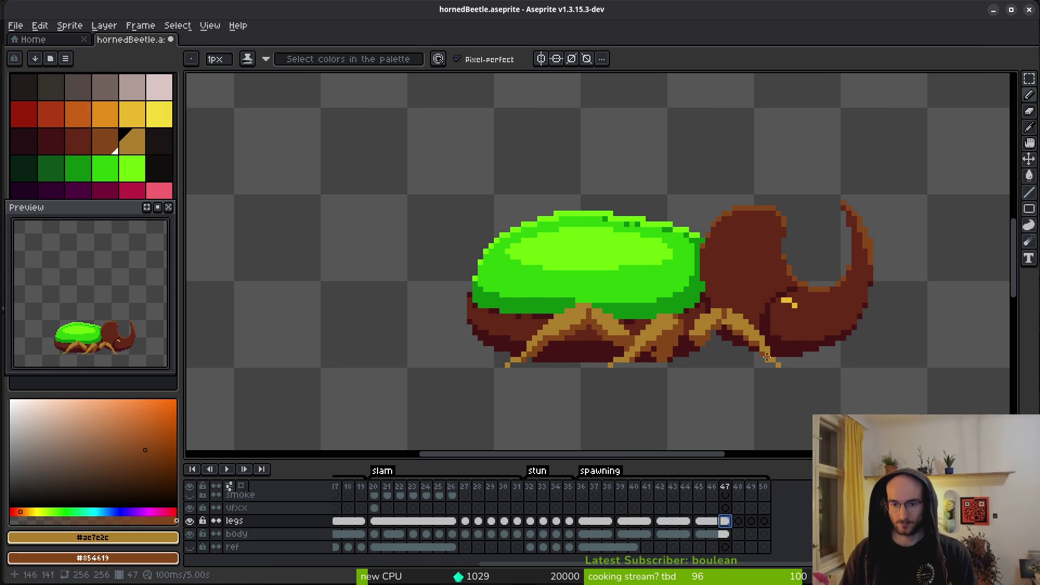
# Step: Go to the vfxx cel at frame 36, make the layer visible, and pick yellow
pyautogui.click(595, 508)
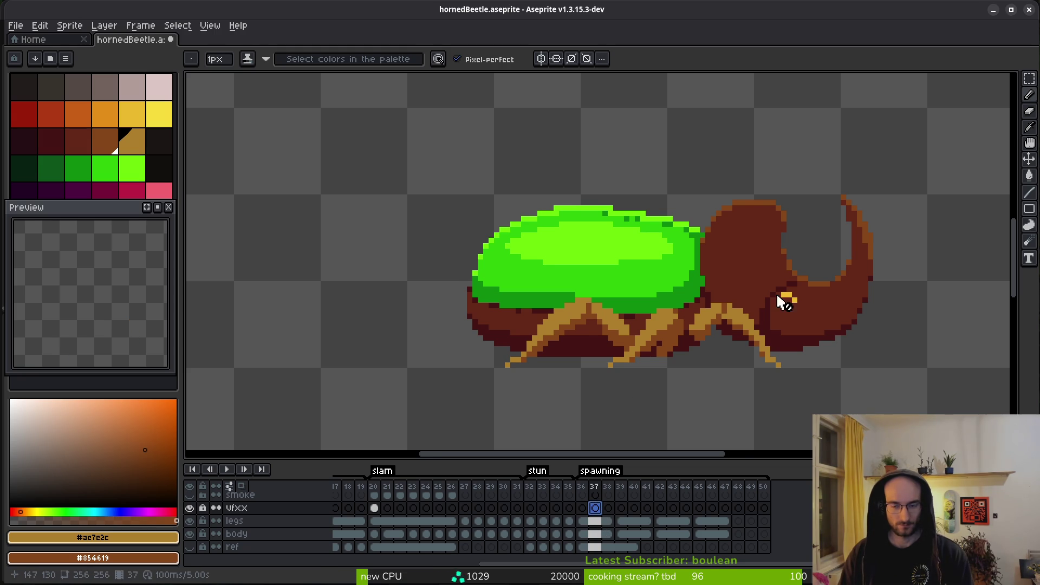
pyautogui.moveTo(784, 298); pyautogui.dragTo(726, 353)
pyautogui.click(584, 509)
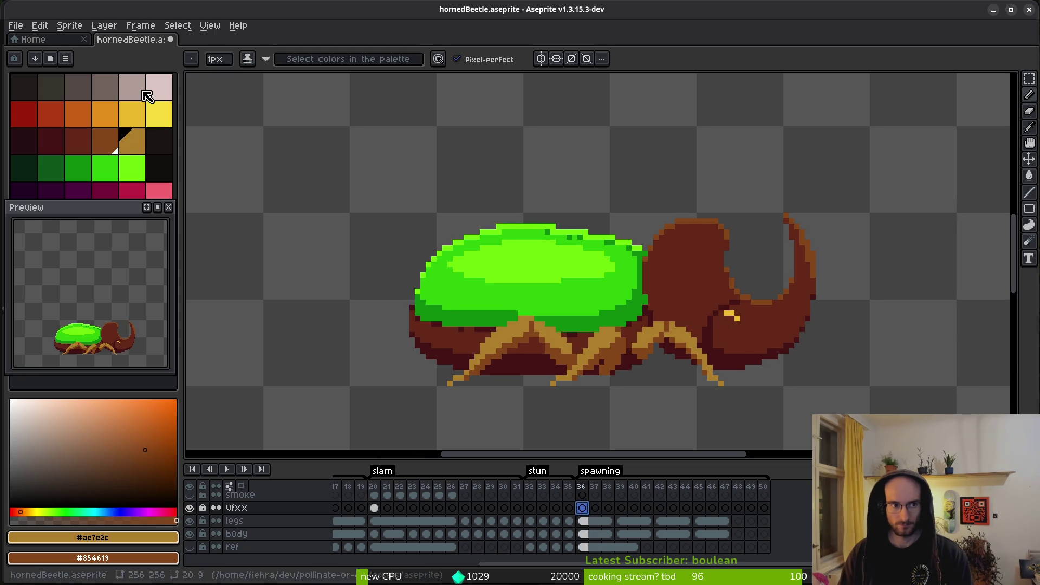
pyautogui.click(163, 118)
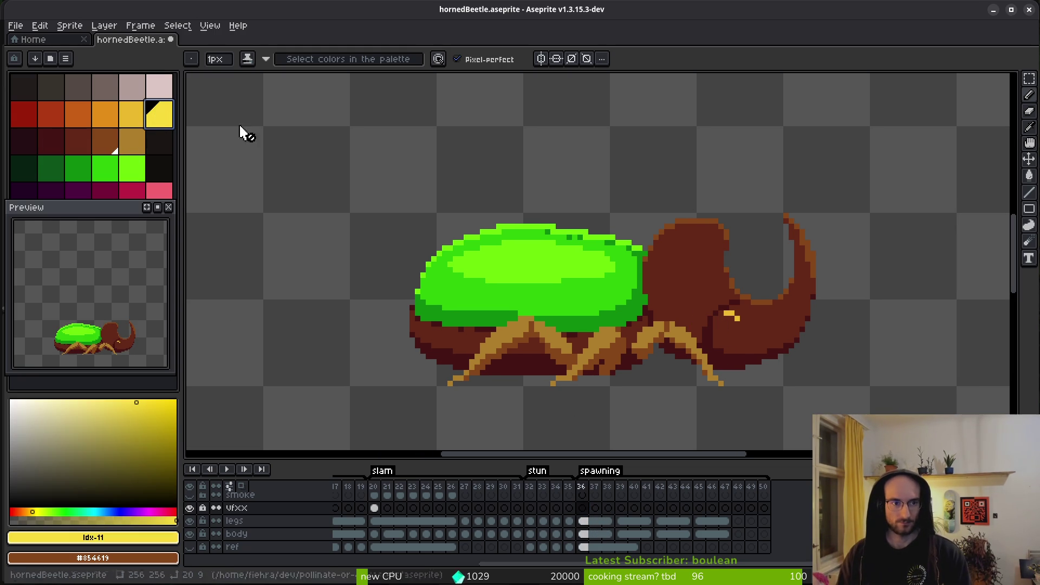
pyautogui.click(582, 508)
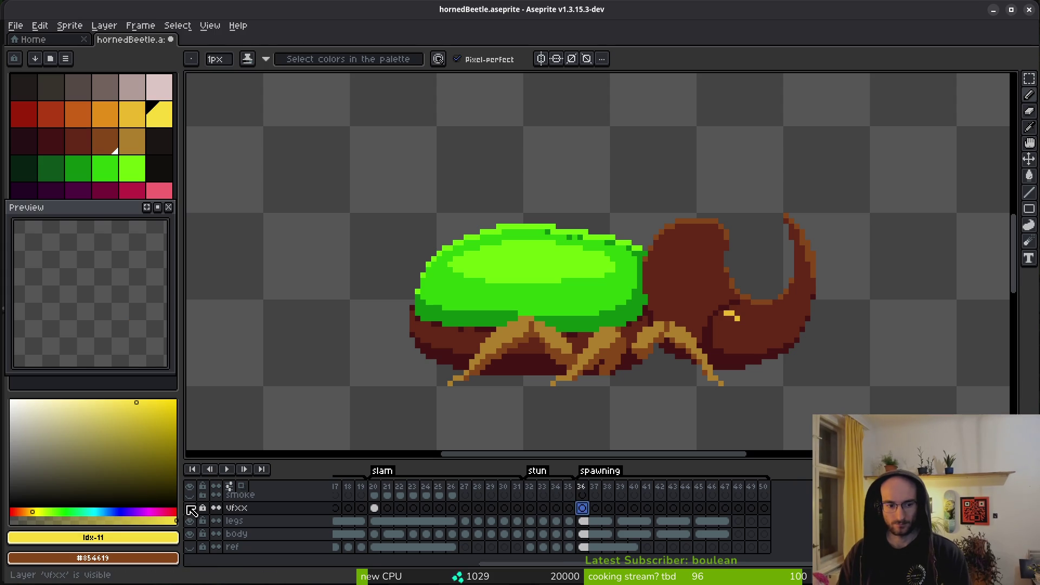
pyautogui.hscroll(2, 669, 307)
pyautogui.scroll(3, 711, 258)
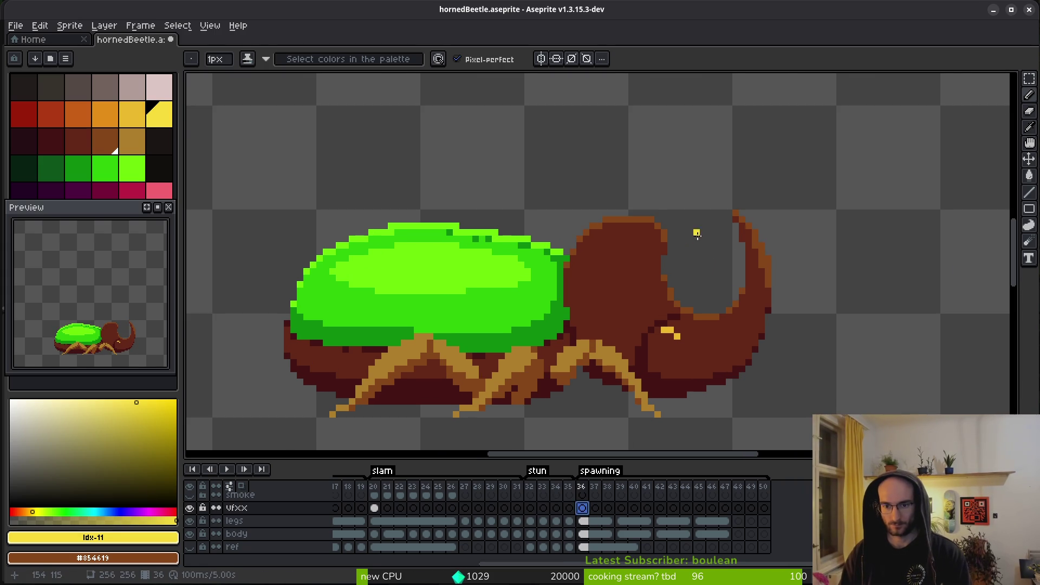
# Step: Draw a yellow Z above the horn with the Line tool
pyautogui.press('l')
pyautogui.moveTo(657, 279)
pyautogui.mouseDown()
pyautogui.moveTo(707, 286)
pyautogui.moveTo(657, 323)
pyautogui.moveTo(710, 327)
pyautogui.mouseUp()
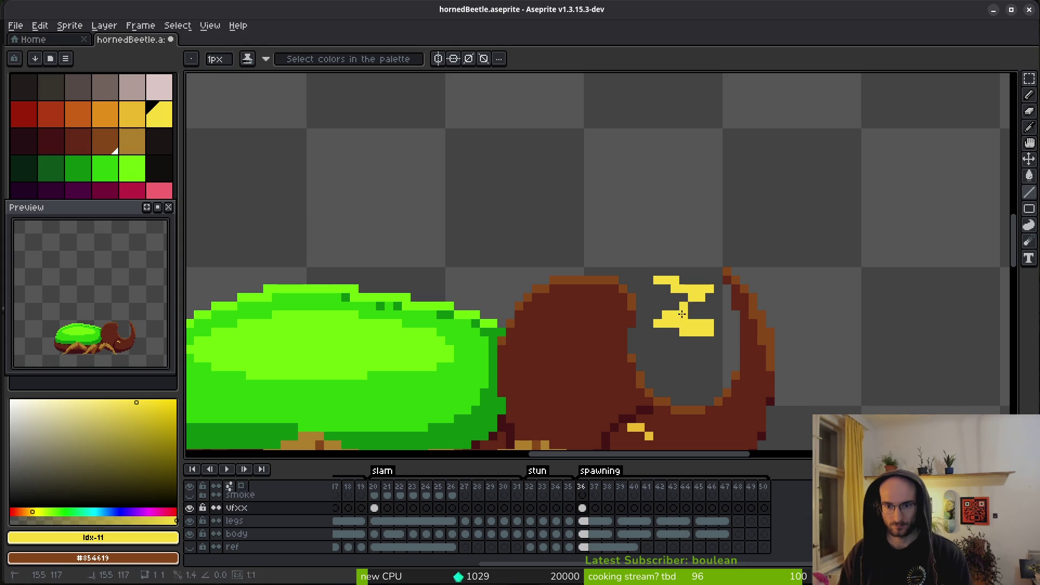
pyautogui.moveTo(664, 288); pyautogui.dragTo(684, 278)
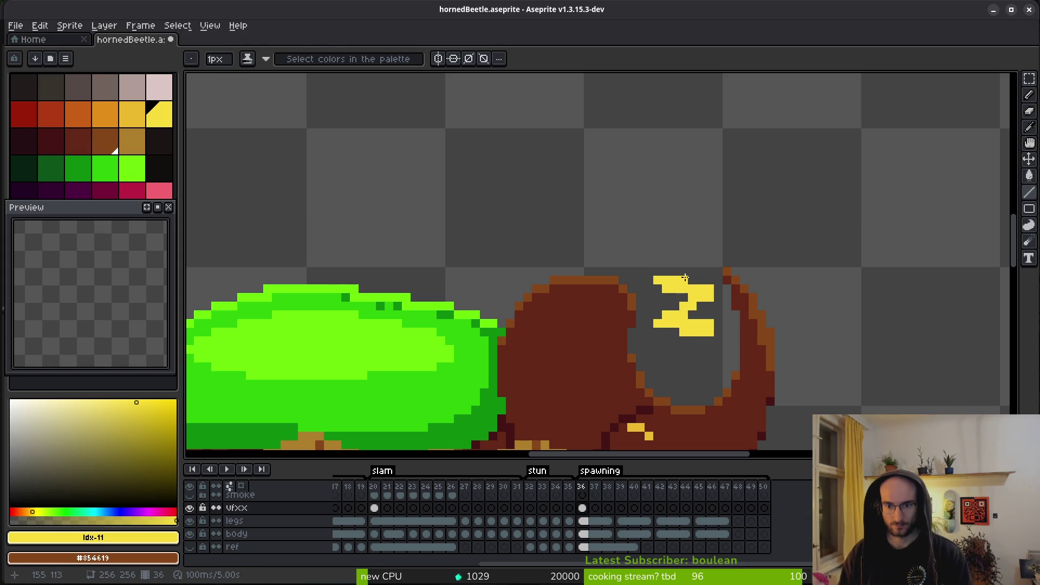
pyautogui.press('b')
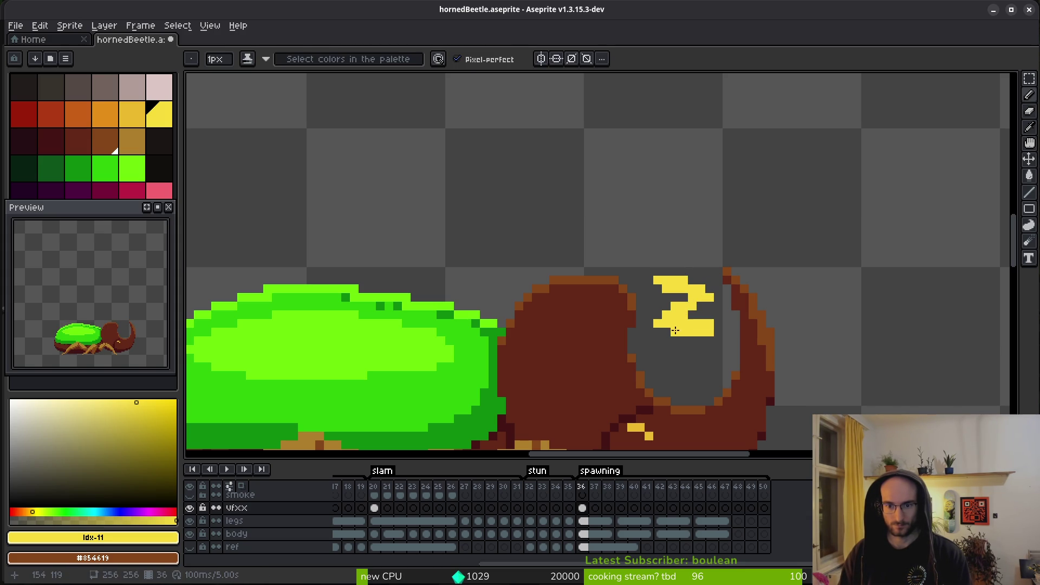
pyautogui.scroll(-4, 719, 380)
pyautogui.scroll(5, 715, 384)
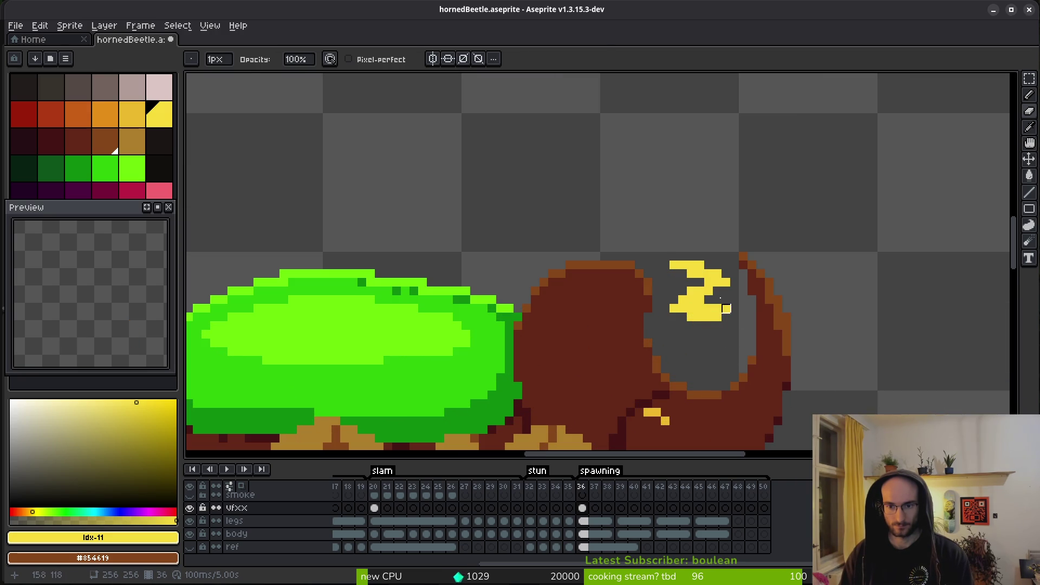
pyautogui.press('b')
# Step: Move the yellow Z higher above the horn and add a single yellow pixel above it
pyautogui.press('m')
pyautogui.moveTo(638, 221)
pyautogui.mouseDown()
pyautogui.moveTo(736, 330)
pyautogui.moveTo(680, 231)
pyautogui.mouseUp()
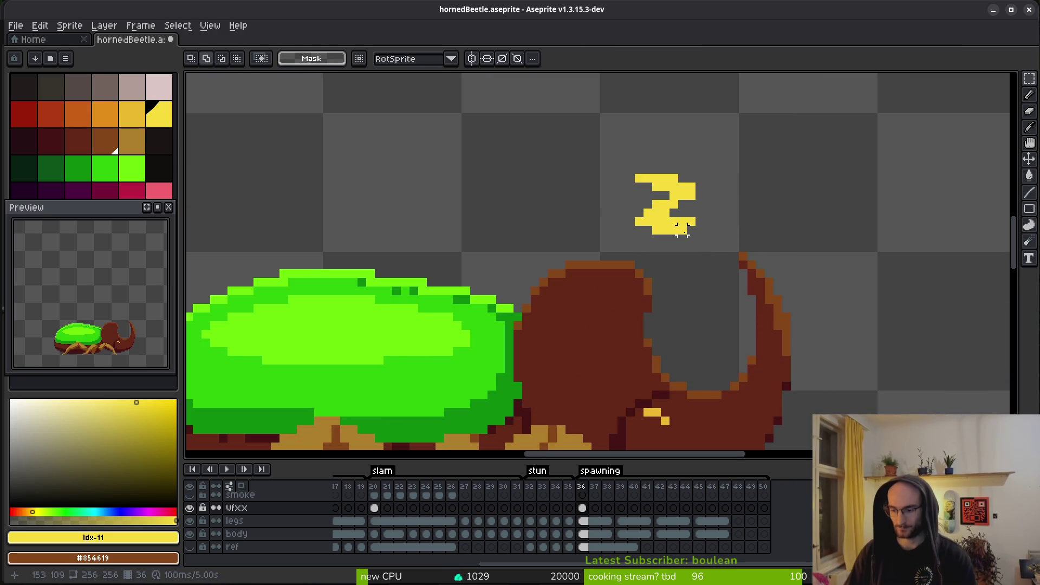
pyautogui.moveTo(608, 135); pyautogui.dragTo(747, 288)
pyautogui.press('l')
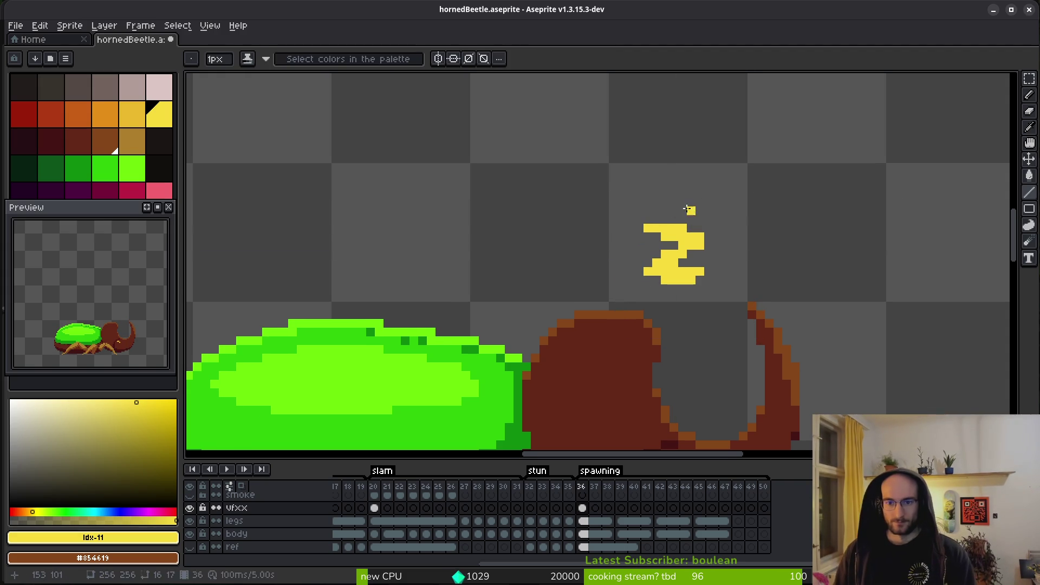
pyautogui.click(707, 253)
pyautogui.press('super')
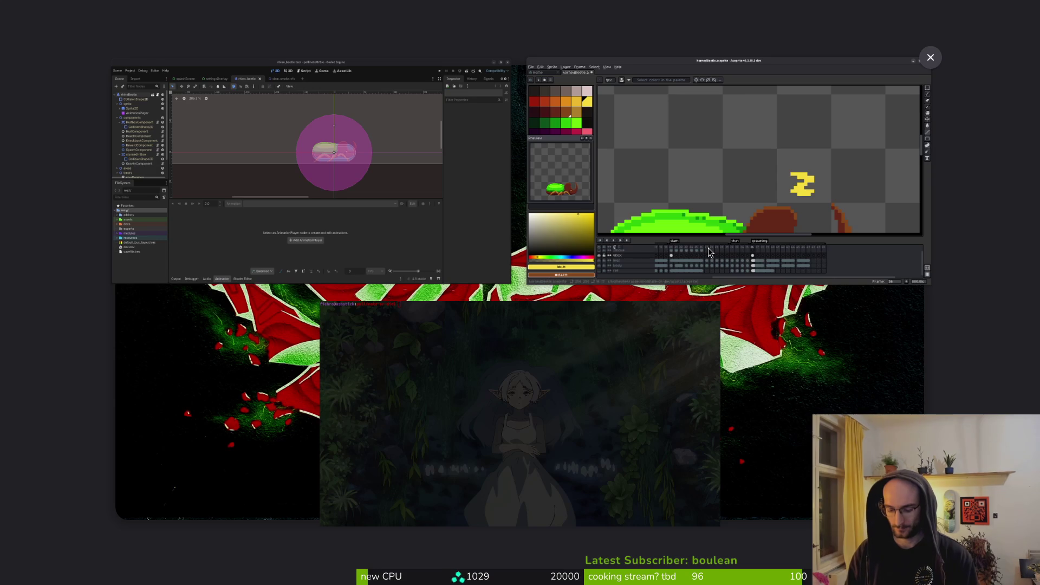
# Step: Open bitmapFont.png from the recent files on the home page
pyautogui.click(707, 248)
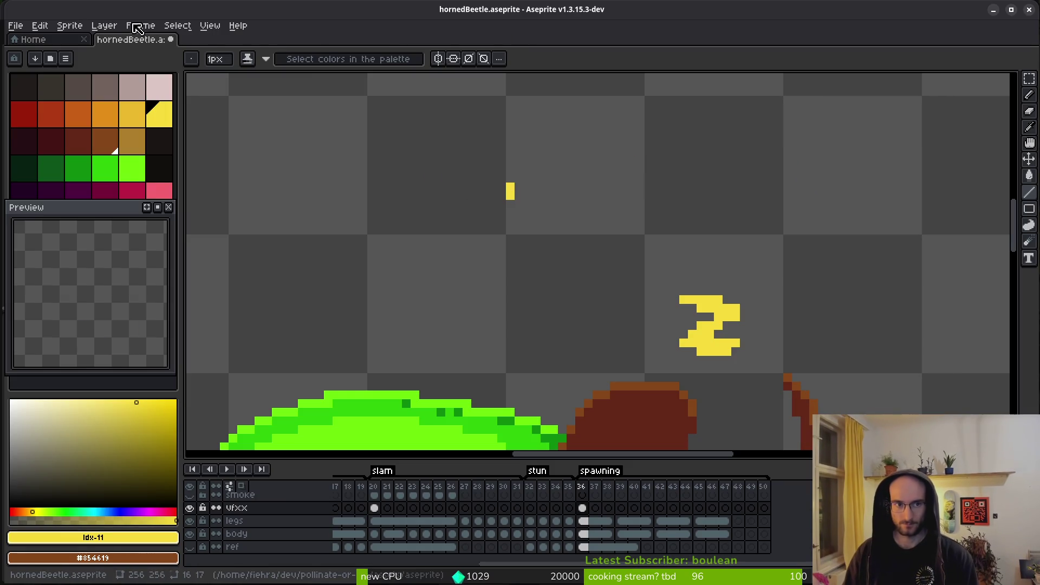
pyautogui.click(15, 25)
pyautogui.click(39, 41)
pyautogui.press('Escape')
pyautogui.click(15, 26)
pyautogui.click(33, 50)
pyautogui.press('Escape')
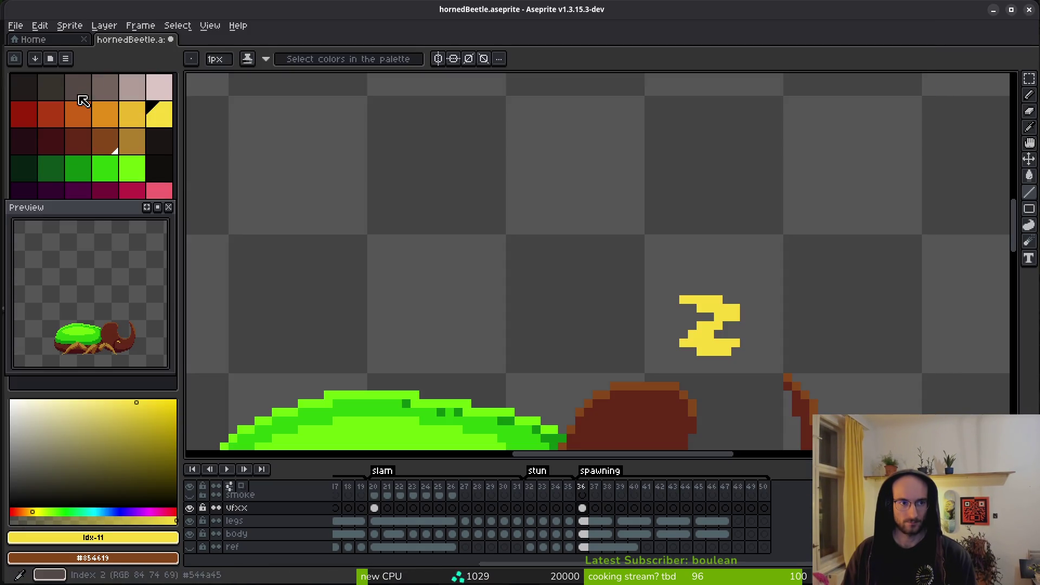
pyautogui.click(33, 39)
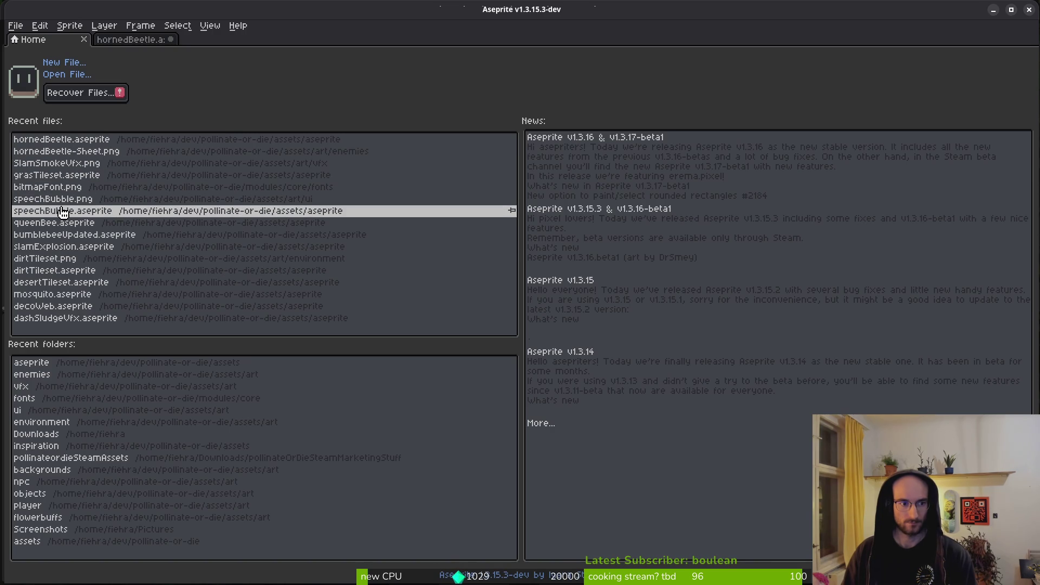
pyautogui.click(33, 187)
# Step: Copy the z glyph from bitmapFont.png into the hornedBeetle sprite, then undo the paste
pyautogui.scroll(3, 674, 250)
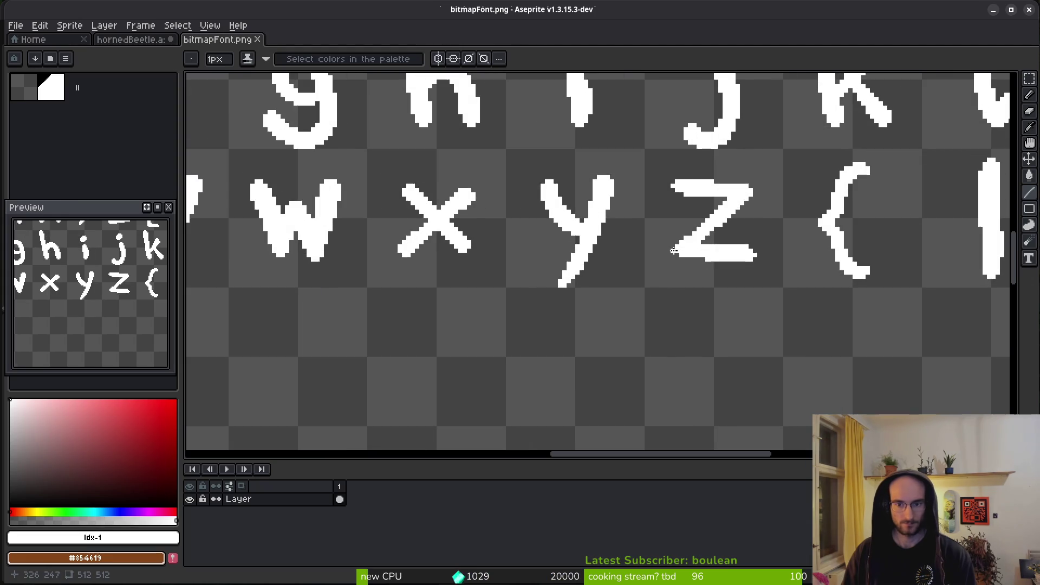
pyautogui.press('m')
pyautogui.moveTo(644, 157); pyautogui.dragTo(773, 285)
pyautogui.hotkey('ctrl', 'c')
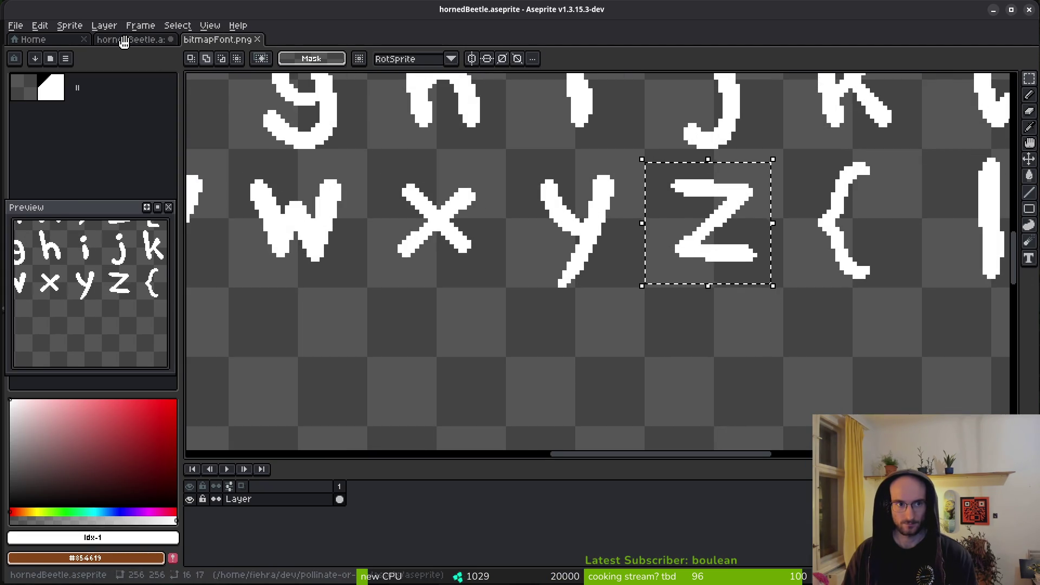
pyautogui.click(128, 39)
pyautogui.hotkey('ctrl', 'v')
pyautogui.hotkey('ctrl', 'v')
pyautogui.scroll(-2, 542, 241)
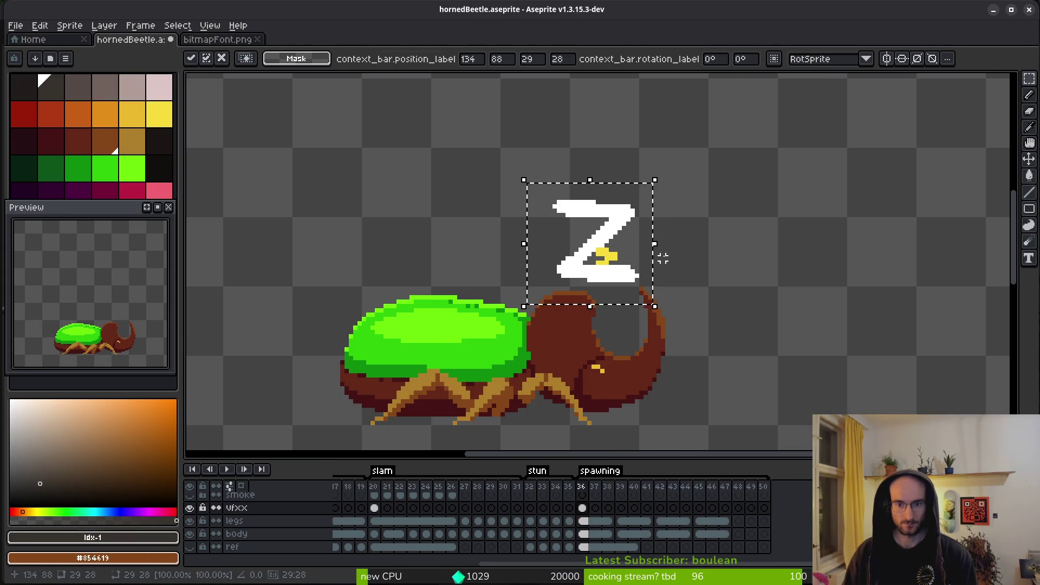
pyautogui.press('Escape')
pyautogui.scroll(3, 657, 244)
pyautogui.press('Return')
pyautogui.hotkey('ctrl', 'z')
# Step: Pick yellow and draw the top bar and diagonal of a new Z with lines
pyautogui.press('z')
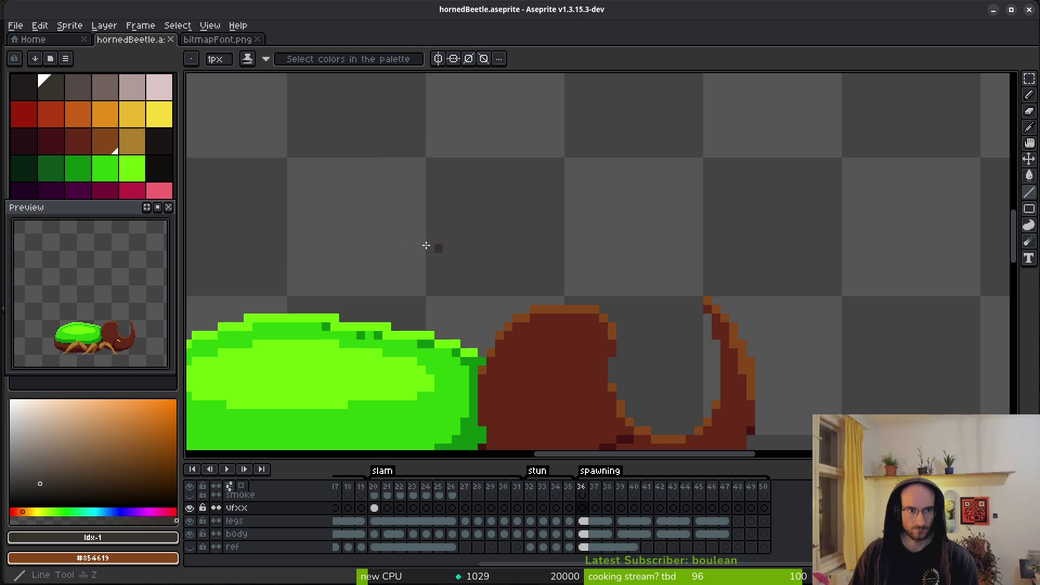
pyautogui.click(159, 114)
pyautogui.scroll(-1, 557, 238)
pyautogui.scroll(1, 521, 190)
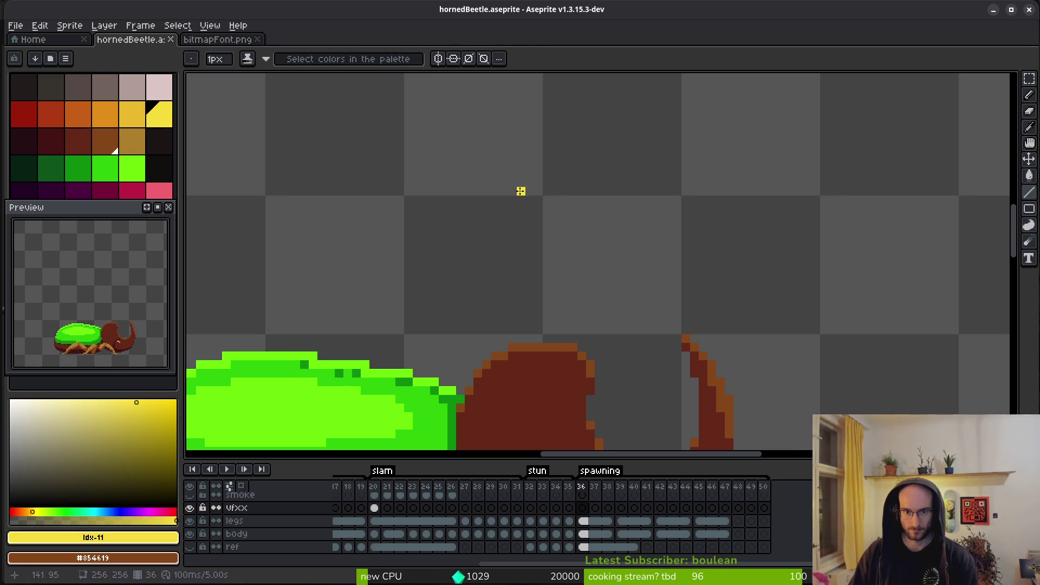
pyautogui.moveTo(493, 209); pyautogui.dragTo(579, 216)
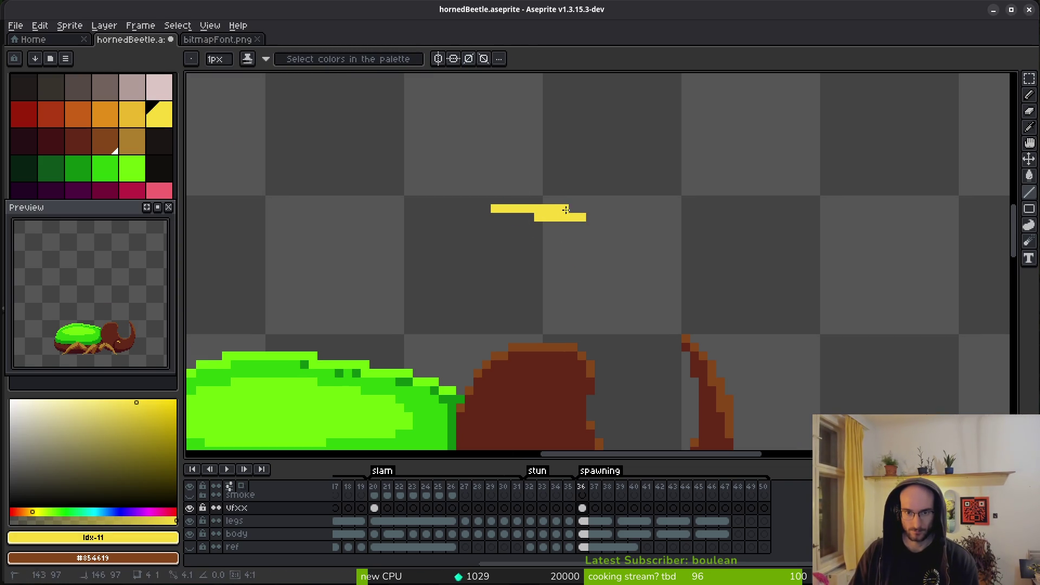
pyautogui.moveTo(531, 219); pyautogui.dragTo(485, 213)
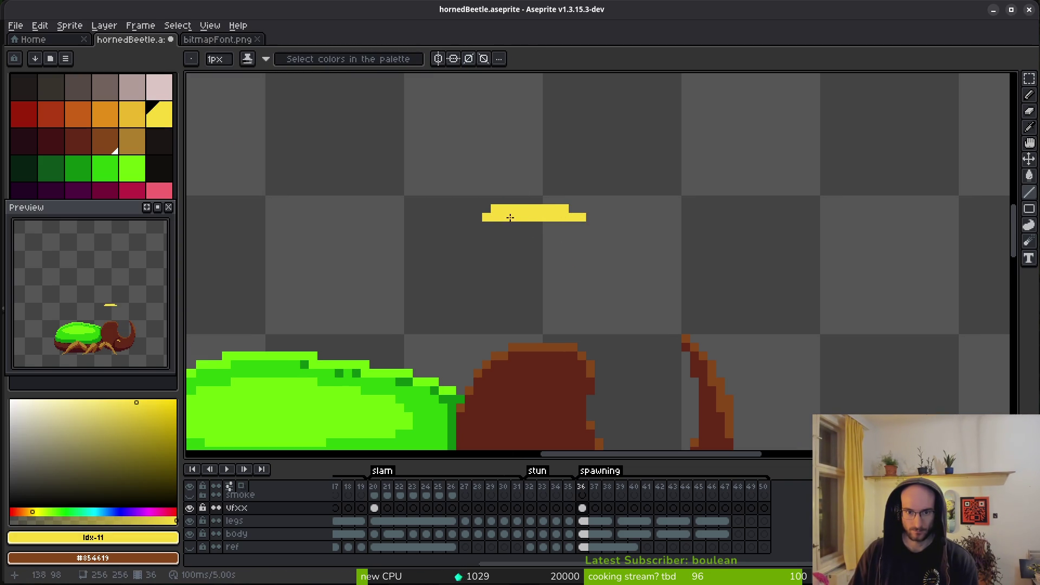
pyautogui.moveTo(557, 231); pyautogui.dragTo(495, 277)
pyautogui.moveTo(567, 228); pyautogui.dragTo(567, 229)
pyautogui.moveTo(510, 277); pyautogui.dragTo(566, 231)
pyautogui.click(591, 235)
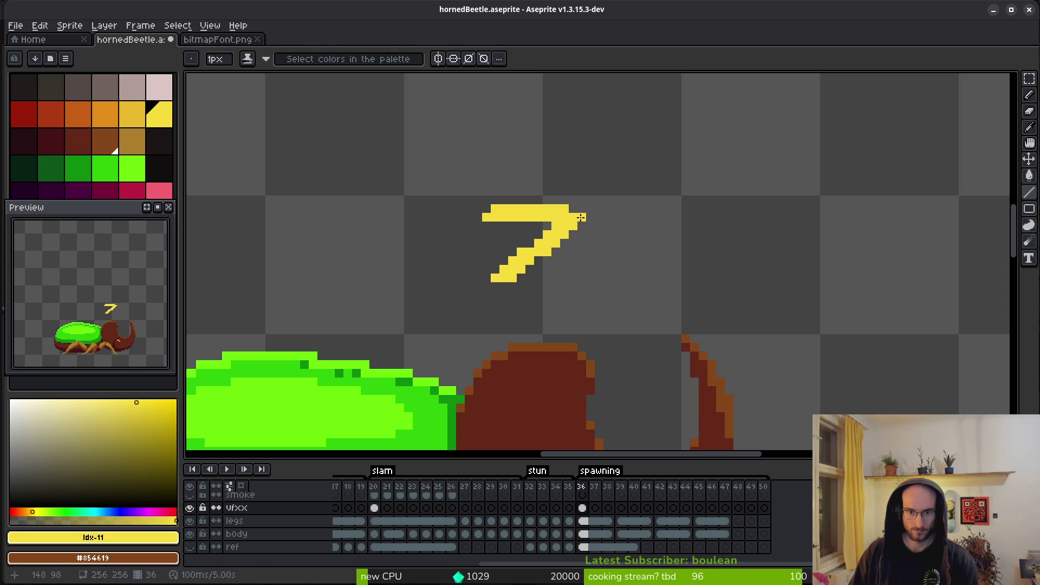
# Step: Draw the Z's bottom bar freehand with the Pencil
pyautogui.press('b')
pyautogui.scroll(-2, 623, 263)
pyautogui.scroll(3, 450, 279)
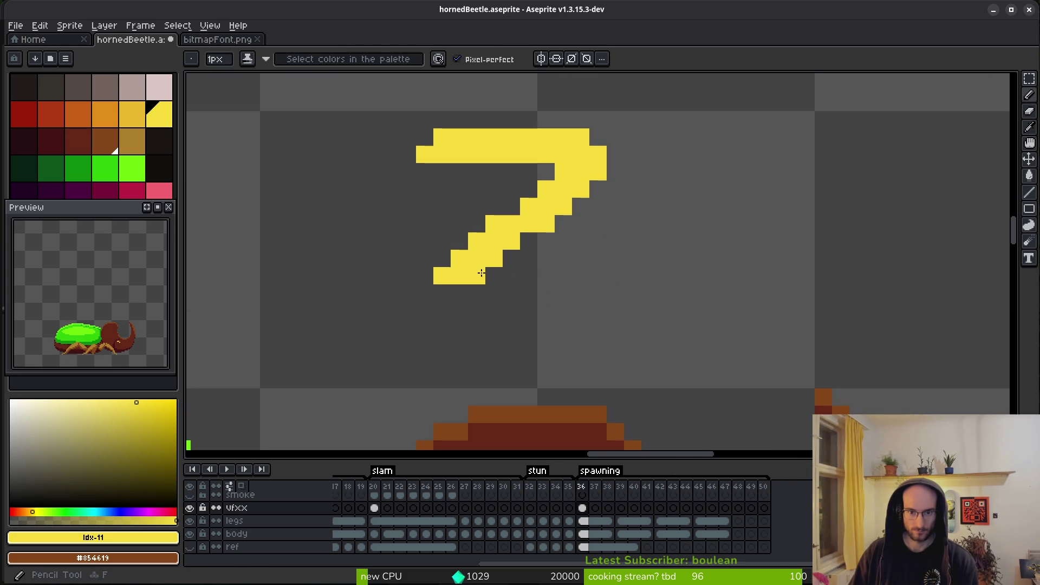
pyautogui.moveTo(423, 288); pyautogui.dragTo(608, 290)
pyautogui.moveTo(442, 310); pyautogui.dragTo(589, 309)
pyautogui.scroll(-5, 604, 306)
pyautogui.scroll(1, 661, 327)
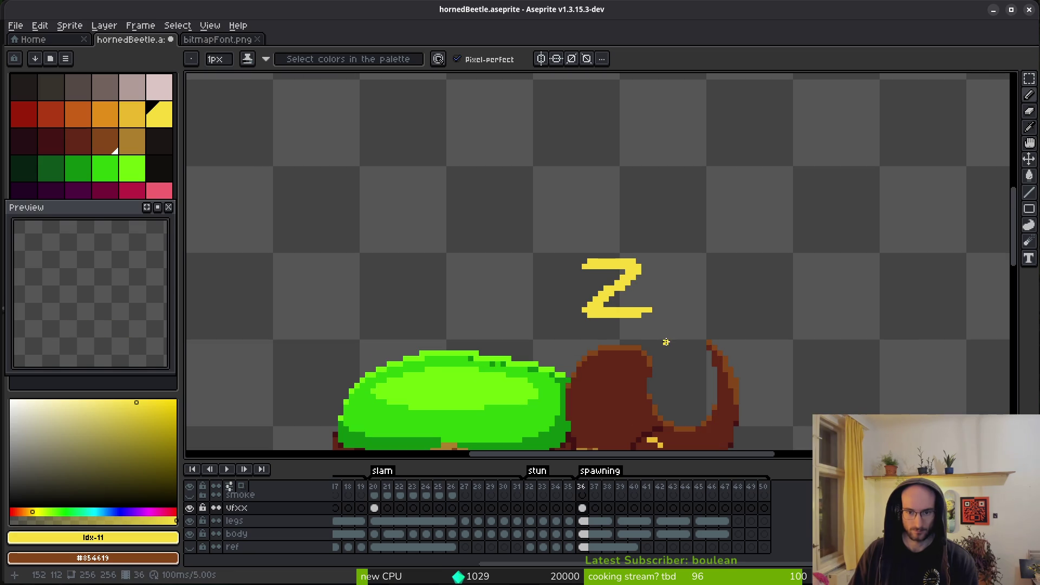
pyautogui.scroll(-1, 653, 316)
pyautogui.scroll(1, 653, 317)
# Step: Shift the whole Z down-right, then move its lower part up and right
pyautogui.press('m')
pyautogui.moveTo(501, 209)
pyautogui.mouseDown()
pyautogui.moveTo(661, 332)
pyautogui.moveTo(627, 324)
pyautogui.mouseUp()
pyautogui.press('Return')
pyautogui.scroll(1, 627, 324)
pyautogui.moveTo(494, 290)
pyautogui.mouseDown()
pyautogui.moveTo(657, 349)
pyautogui.moveTo(623, 319)
pyautogui.mouseUp()
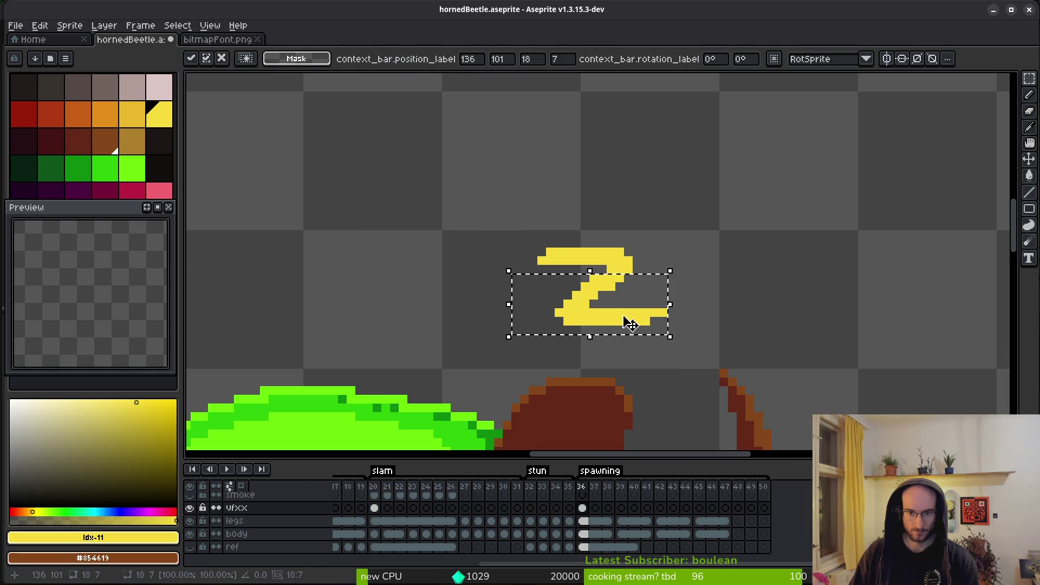
# Step: Tidy the Z by committing its lower part and shifting its top part one pixel right
pyautogui.press('Return')
pyautogui.moveTo(508, 210)
pyautogui.mouseDown()
pyautogui.moveTo(678, 344)
pyautogui.moveTo(632, 332)
pyautogui.mouseUp()
pyautogui.press('Return')
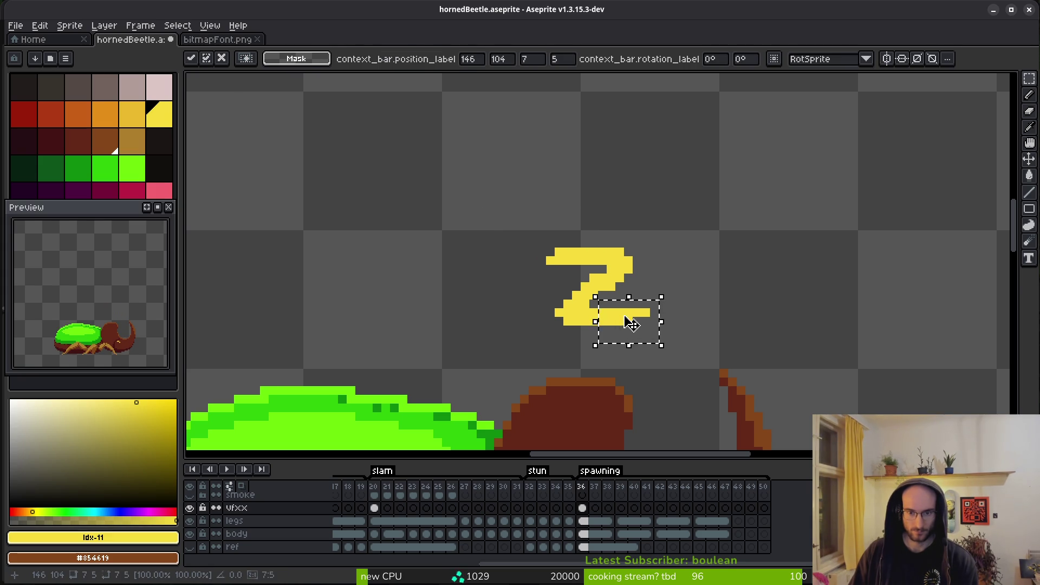
pyautogui.hotkey('ctrl', 'd')
pyautogui.scroll(-3, 650, 295)
pyautogui.scroll(2, 669, 302)
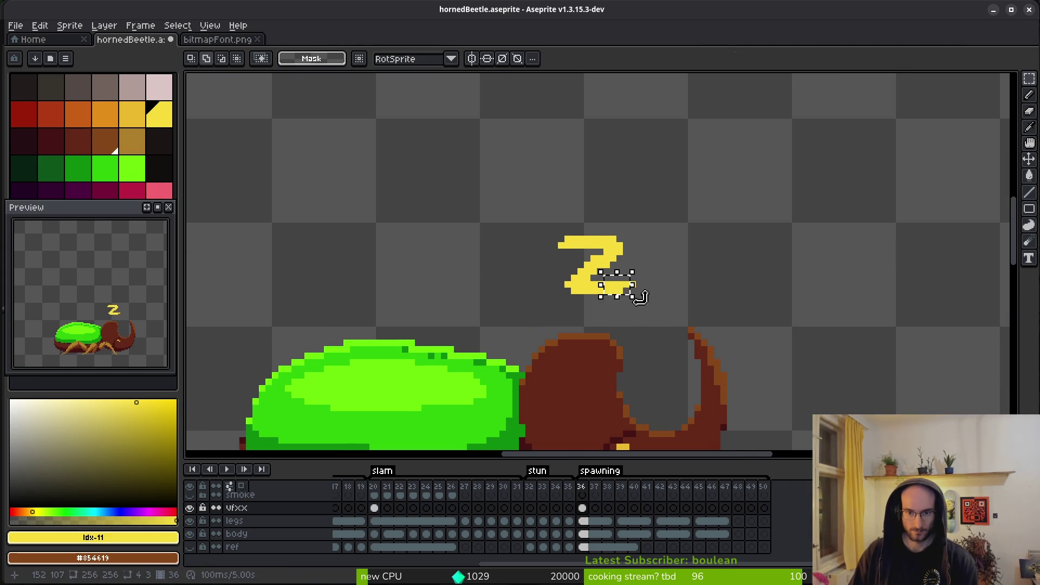
pyautogui.scroll(2, 642, 298)
pyautogui.hotkey('ctrl', 'd')
pyautogui.scroll(-2, 687, 281)
pyautogui.scroll(1, 682, 295)
# Step: Duplicate the whole Z and place the copy above and to the right
pyautogui.moveTo(509, 192); pyautogui.dragTo(621, 286)
pyautogui.hotkey('ctrl', 'c')
pyautogui.hotkey('ctrl', 'v')
pyautogui.moveTo(630, 247); pyautogui.dragTo(629, 262)
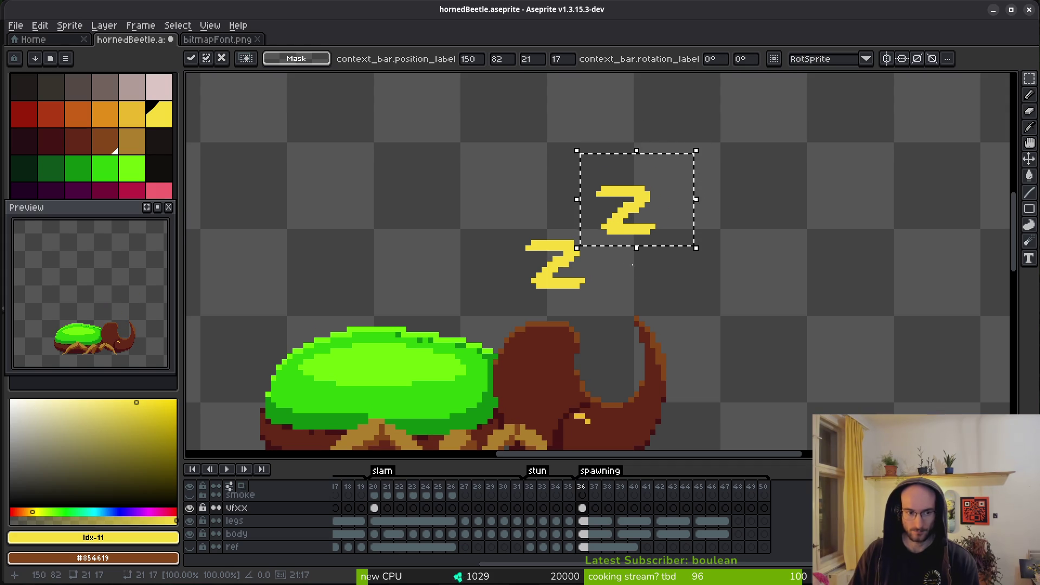
pyautogui.hotkey('ctrl', 'd')
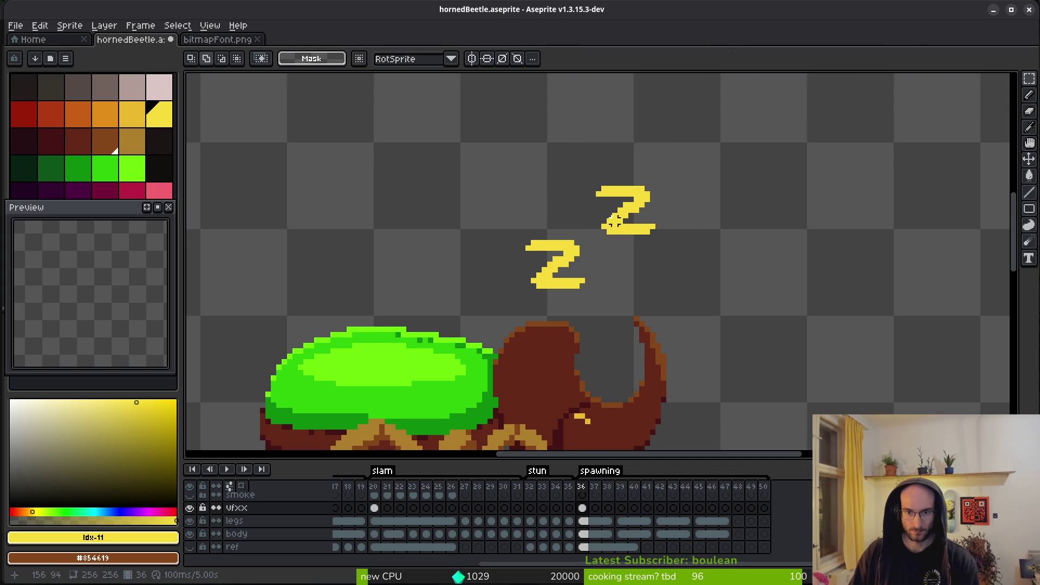
# Step: Reposition both Zs so the upper and lower letters sit staggered diagonally above the head
pyautogui.moveTo(634, 234); pyautogui.dragTo(589, 202)
pyautogui.hotkey('ctrl', 'd')
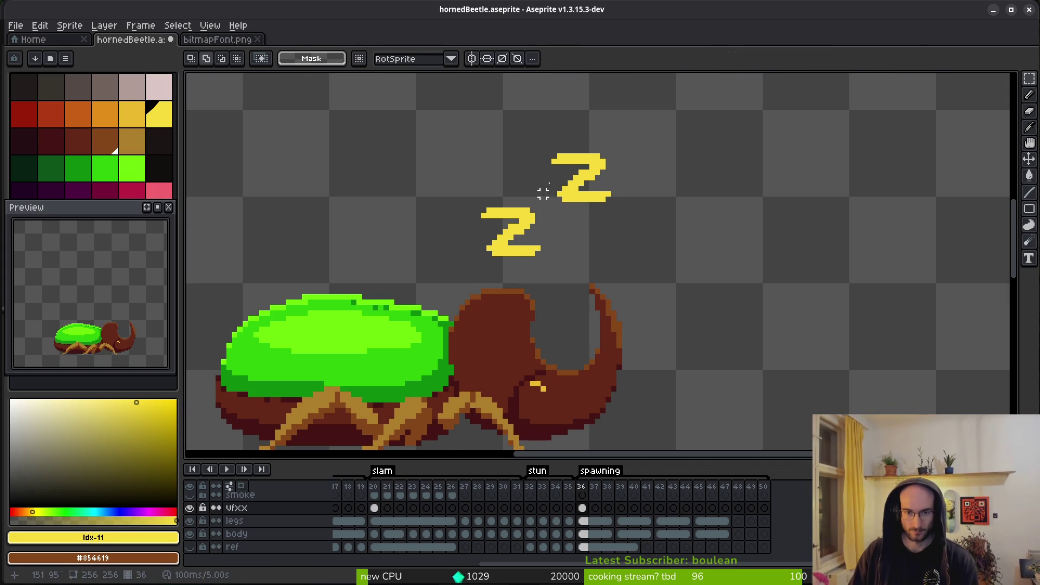
pyautogui.moveTo(546, 143)
pyautogui.mouseDown()
pyautogui.moveTo(635, 221)
pyautogui.moveTo(767, 174)
pyautogui.mouseUp()
pyautogui.hotkey('ctrl', 'd')
pyautogui.moveTo(644, 267); pyautogui.dragTo(657, 231)
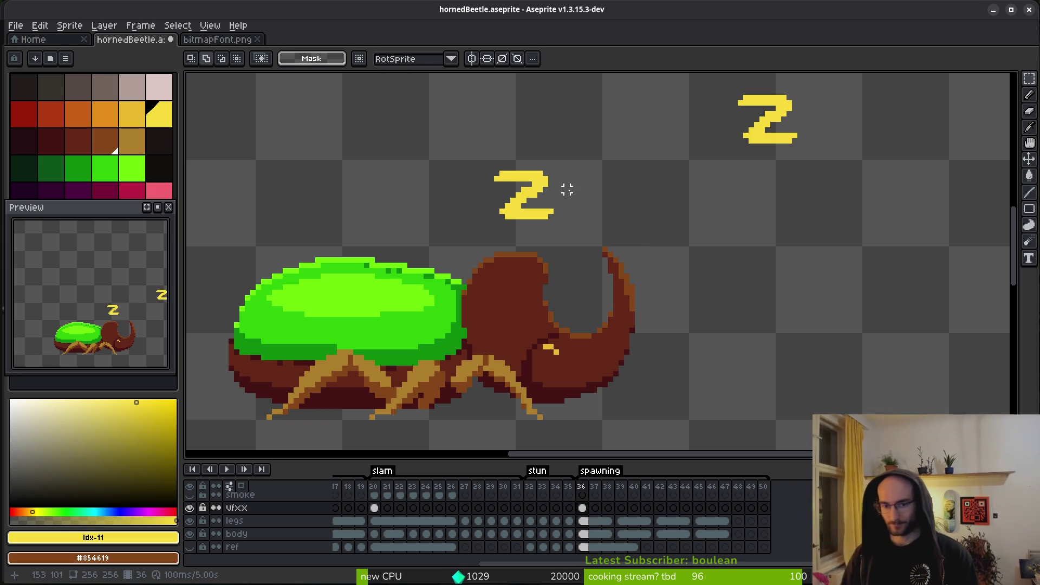
pyautogui.scroll(3, 650, 285)
pyautogui.moveTo(468, 180)
pyautogui.mouseDown()
pyautogui.moveTo(550, 255)
pyautogui.moveTo(584, 269)
pyautogui.moveTo(590, 287)
pyautogui.moveTo(589, 275)
pyautogui.mouseUp()
pyautogui.hotkey('ctrl', 'd')
pyautogui.moveTo(683, 96); pyautogui.dragTo(888, 226)
pyautogui.moveTo(757, 167); pyautogui.dragTo(481, 199)
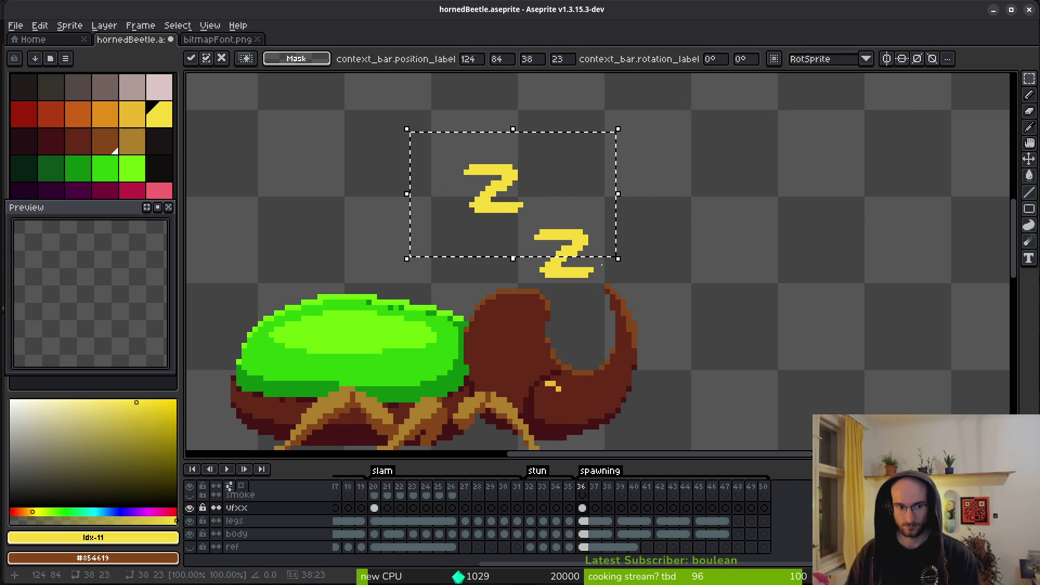
# Step: Commit the Z placement and compare frame 37 before returning to frame 36
pyautogui.click(587, 508)
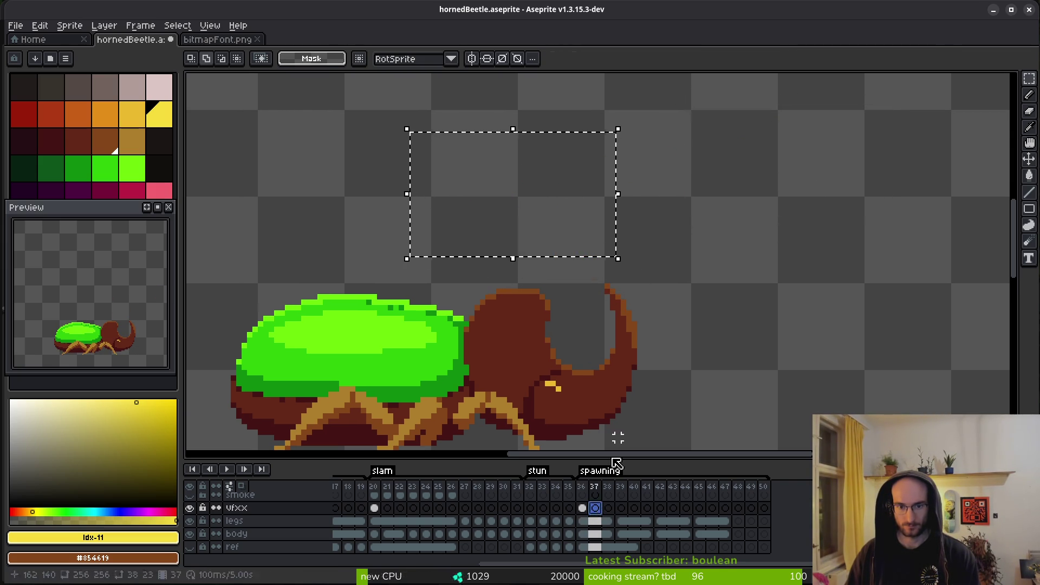
pyautogui.click(594, 509)
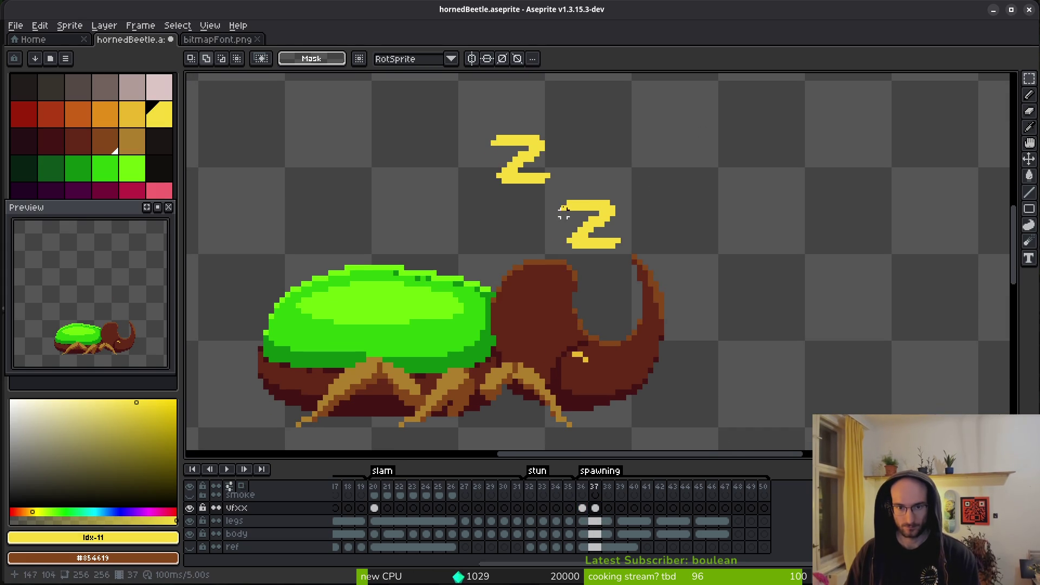
pyautogui.click(581, 507)
pyautogui.scroll(2, 588, 282)
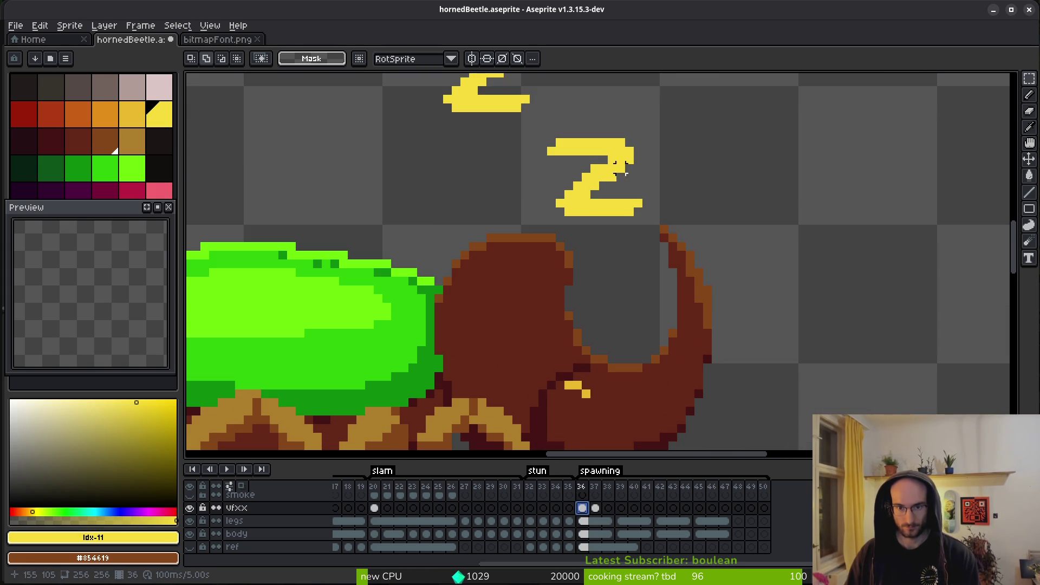
pyautogui.scroll(1, 594, 193)
# Step: Add a yellow pixel beside the horn and shrink the second Z to about two-thirds size
pyautogui.press('f')
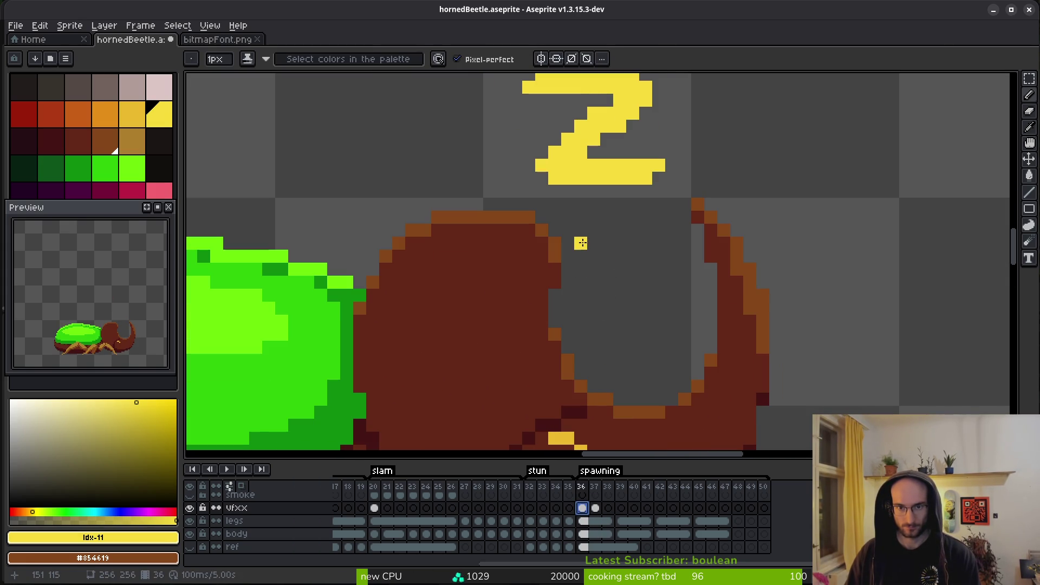
pyautogui.click(581, 243)
pyautogui.scroll(-1, 637, 276)
pyautogui.press('m')
pyautogui.moveTo(556, 169)
pyautogui.mouseDown()
pyautogui.moveTo(693, 237)
pyautogui.moveTo(664, 224)
pyautogui.moveTo(676, 231)
pyautogui.mouseUp()
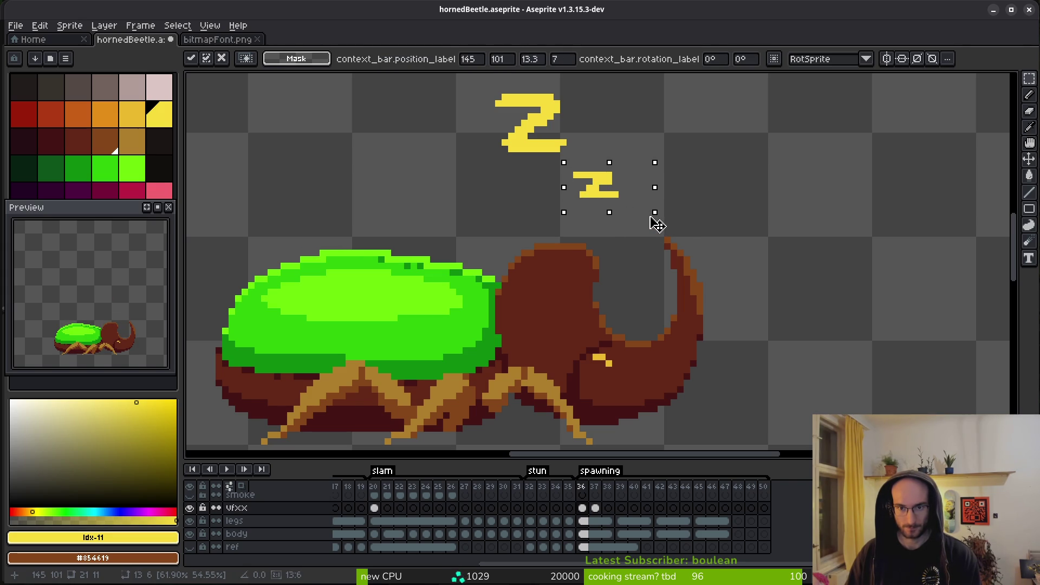
pyautogui.press('Return')
# Step: Fill the small Z's notch and remove three stray pixels around it
pyautogui.scroll(2, 568, 193)
pyautogui.press('f')
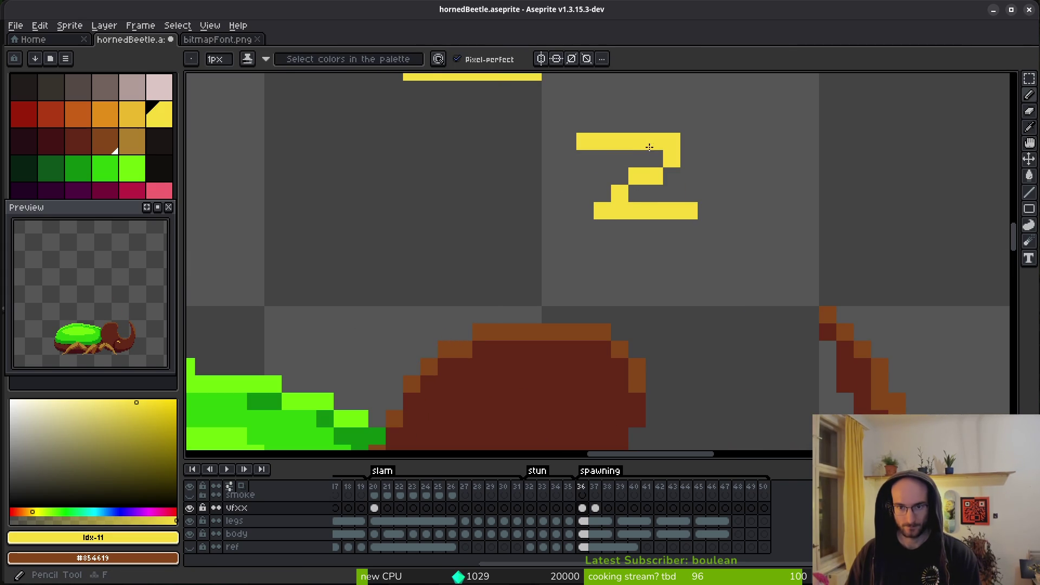
pyautogui.click(603, 197)
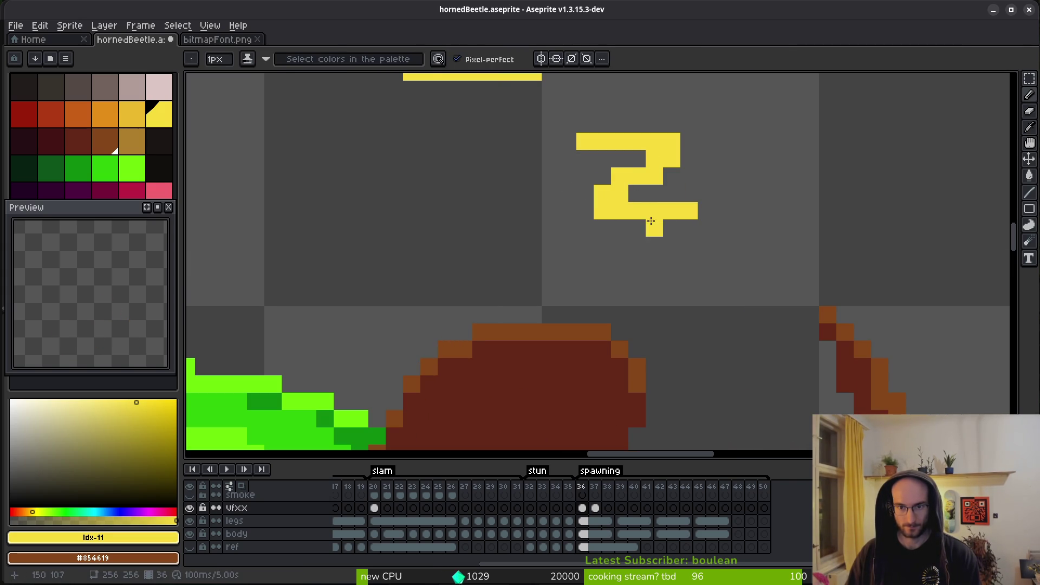
pyautogui.rightClick(650, 221)
pyautogui.rightClick(585, 142)
pyautogui.rightClick(689, 211)
pyautogui.scroll(-4, 737, 244)
pyautogui.scroll(-1, 726, 273)
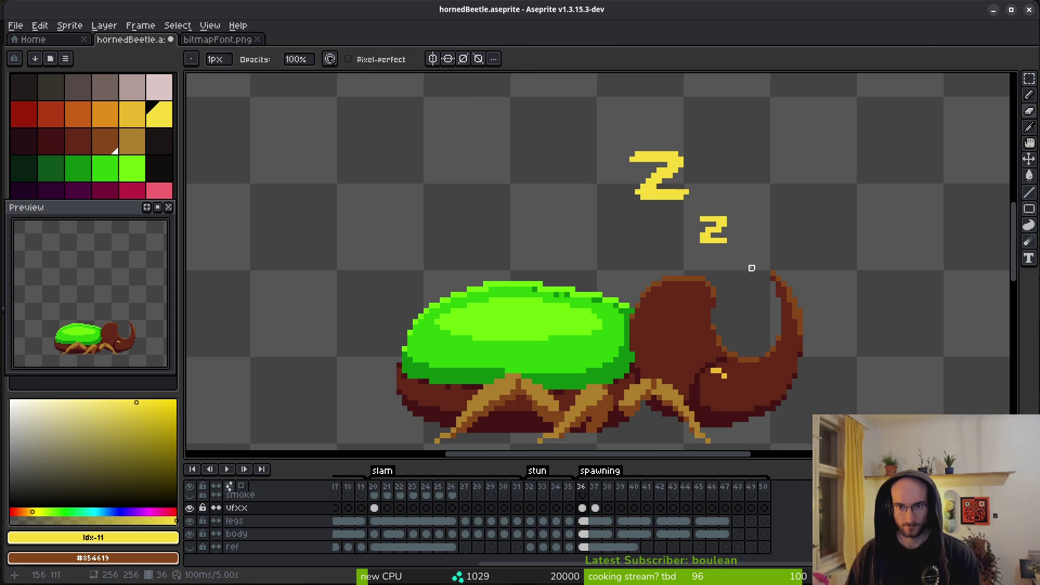
# Step: Move the small Z down into the horn's curve and the larger Z beside the horn
pyautogui.press('m')
pyautogui.scroll(2, 600, 197)
pyautogui.moveTo(602, 182); pyautogui.dragTo(704, 253)
pyautogui.scroll(-2, 650, 227)
pyautogui.hscroll(2, 650, 228)
pyautogui.moveTo(596, 172)
pyautogui.mouseDown()
pyautogui.moveTo(633, 260)
pyautogui.moveTo(622, 302)
pyautogui.mouseUp()
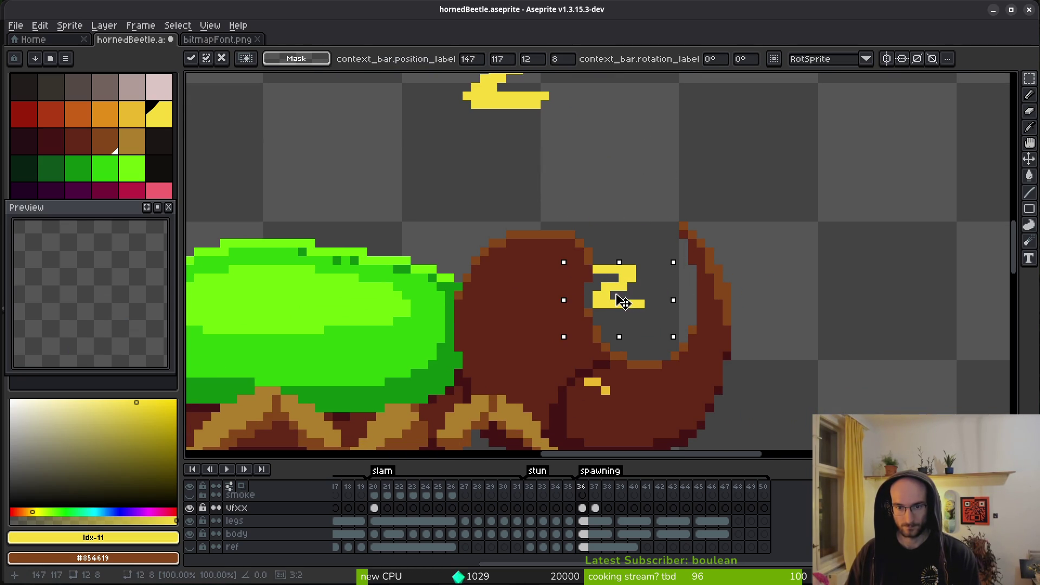
pyautogui.scroll(-3, 620, 239)
pyautogui.moveTo(471, 88); pyautogui.dragTo(604, 190)
pyautogui.moveTo(534, 153); pyautogui.dragTo(601, 223)
pyautogui.scroll(2, 604, 222)
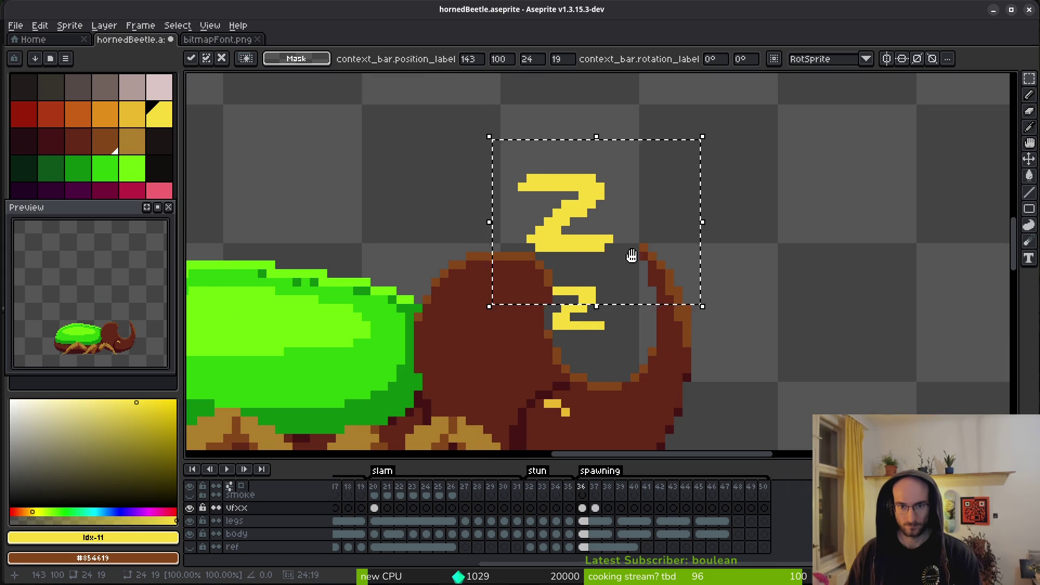
pyautogui.scroll(2, 634, 222)
pyautogui.moveTo(587, 272); pyautogui.dragTo(576, 197)
# Step: Trim pixels from the Z, including two at the top row's right end
pyautogui.press('e')
pyautogui.scroll(3, 473, 277)
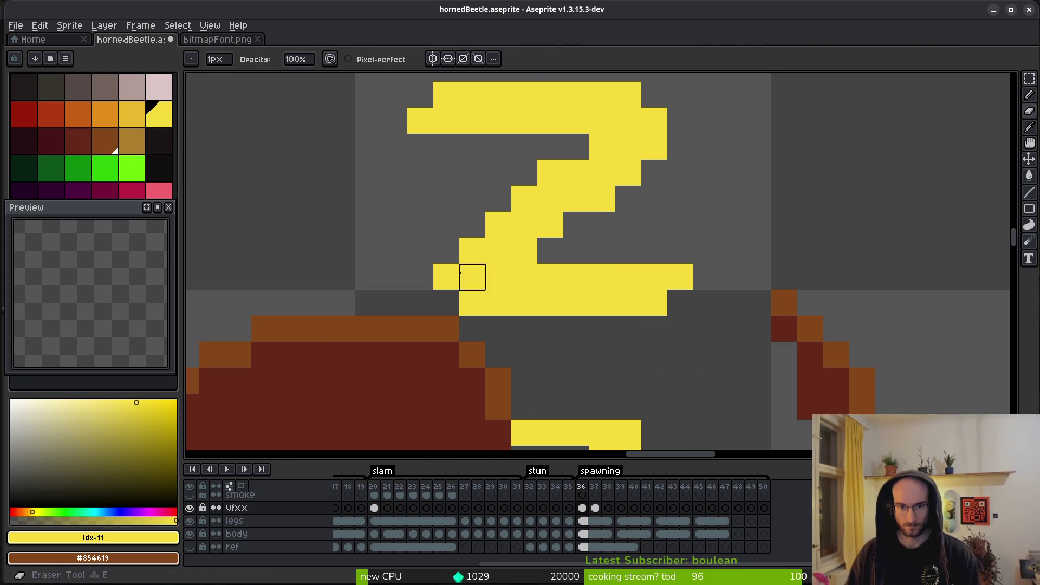
pyautogui.scroll(4, 441, 220)
pyautogui.moveTo(441, 217); pyautogui.dragTo(413, 216)
pyautogui.scroll(-2, 549, 275)
pyautogui.press('m')
pyautogui.moveTo(392, 102)
pyautogui.mouseDown()
pyautogui.moveTo(681, 180)
pyautogui.moveTo(588, 202)
pyautogui.mouseUp()
pyautogui.hotkey('ctrl', 'd')
pyautogui.press('e')
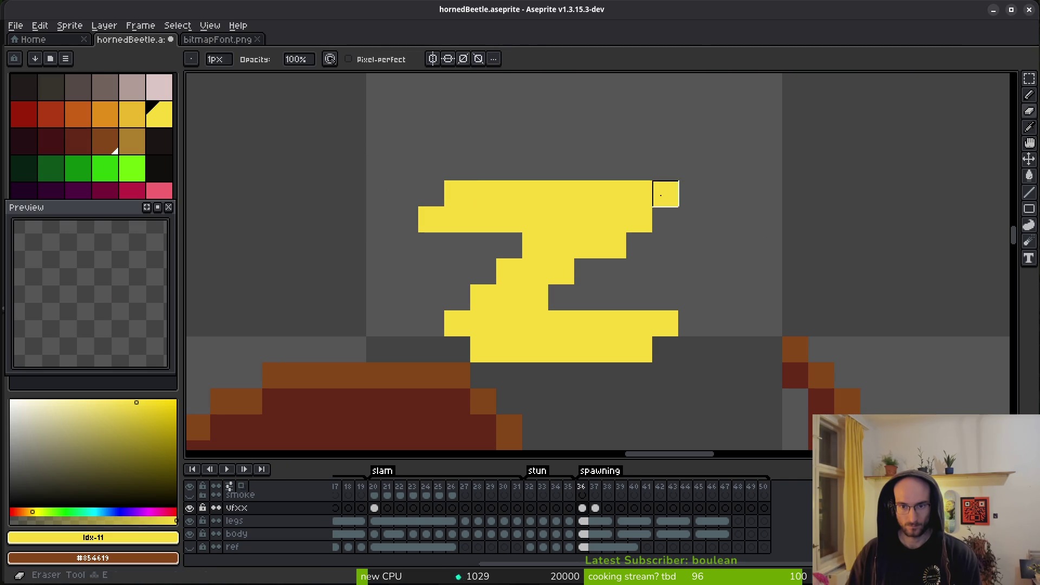
pyautogui.moveTo(661, 195); pyautogui.dragTo(671, 197)
pyautogui.scroll(-3, 691, 297)
pyautogui.scroll(3, 667, 297)
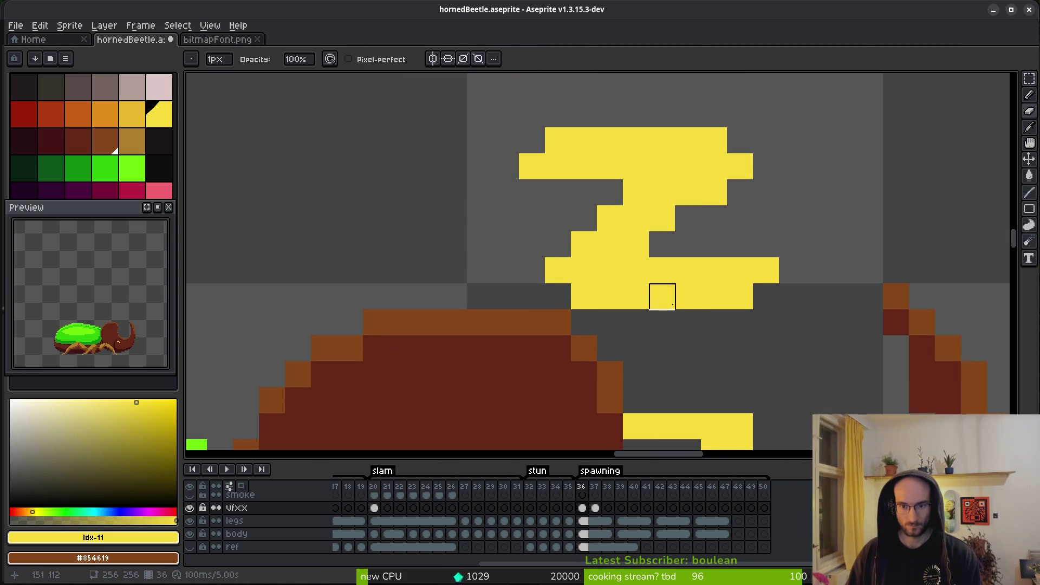
pyautogui.scroll(1, 694, 226)
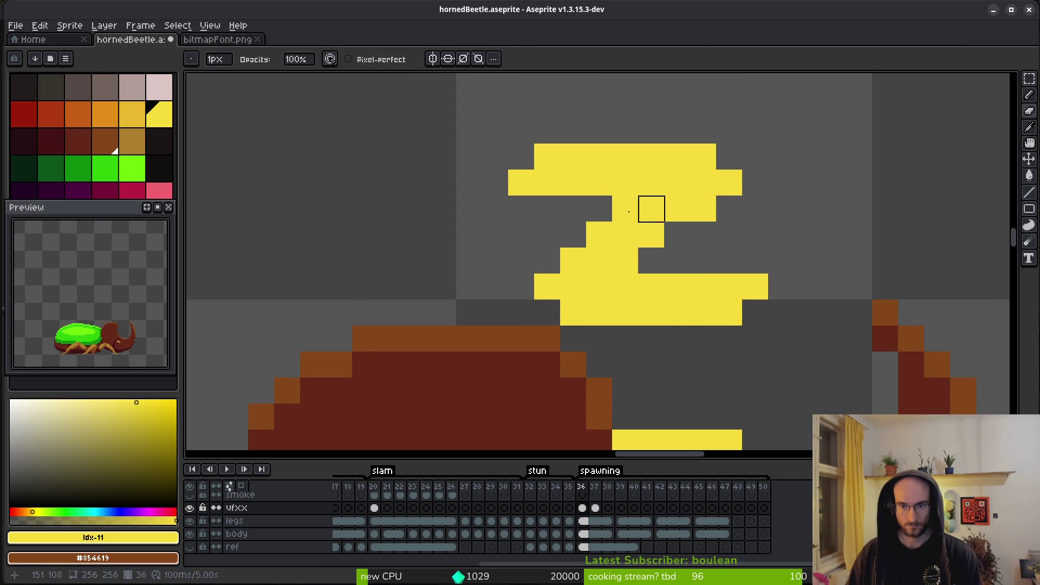
# Step: Add pixels to the Z's top right and diagonal, and erase two at its lower-left step
pyautogui.press('b')
pyautogui.click(678, 234)
pyautogui.press('e')
pyautogui.press('b')
pyautogui.click(651, 261)
pyautogui.press('e')
pyautogui.moveTo(578, 254); pyautogui.dragTo(547, 287)
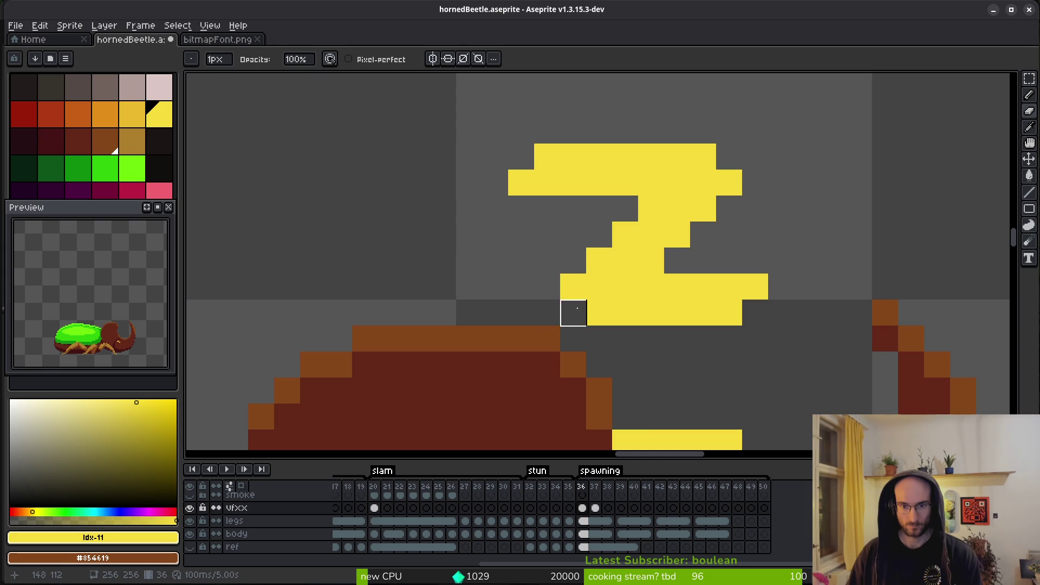
pyautogui.scroll(-3, 578, 309)
pyautogui.scroll(3, 667, 278)
# Step: Shift the selected Z letters slightly right above the horn and commit the move
pyautogui.moveTo(698, 292); pyautogui.dragTo(648, 269)
pyautogui.scroll(-4, 648, 269)
pyautogui.scroll(1, 659, 258)
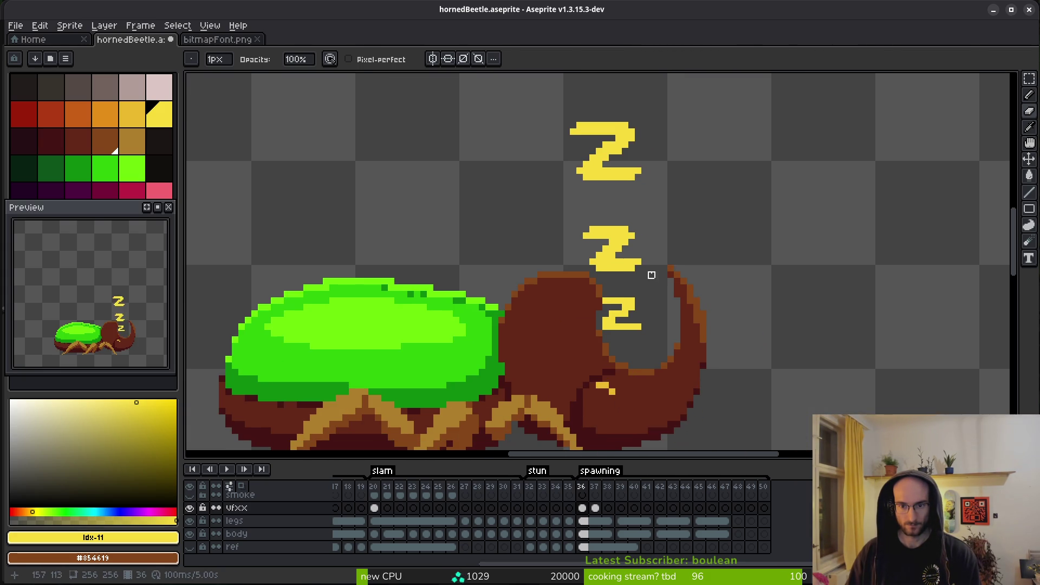
pyautogui.press('m')
pyautogui.scroll(2, 651, 275)
pyautogui.moveTo(543, 183); pyautogui.dragTo(665, 280)
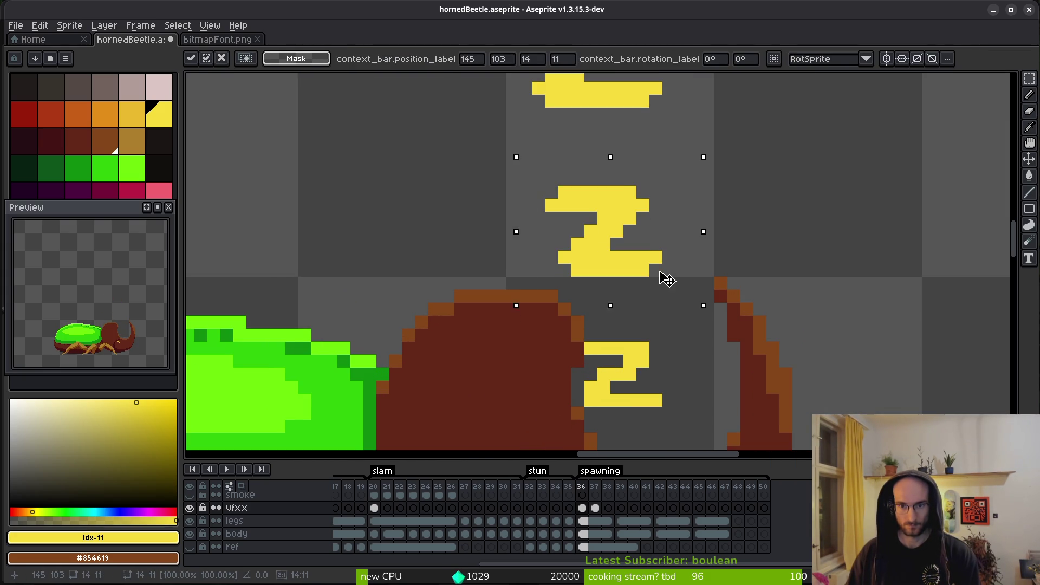
pyautogui.moveTo(667, 277); pyautogui.dragTo(674, 281)
pyautogui.scroll(-3, 674, 281)
pyautogui.press('Return')
pyautogui.scroll(-2, 677, 295)
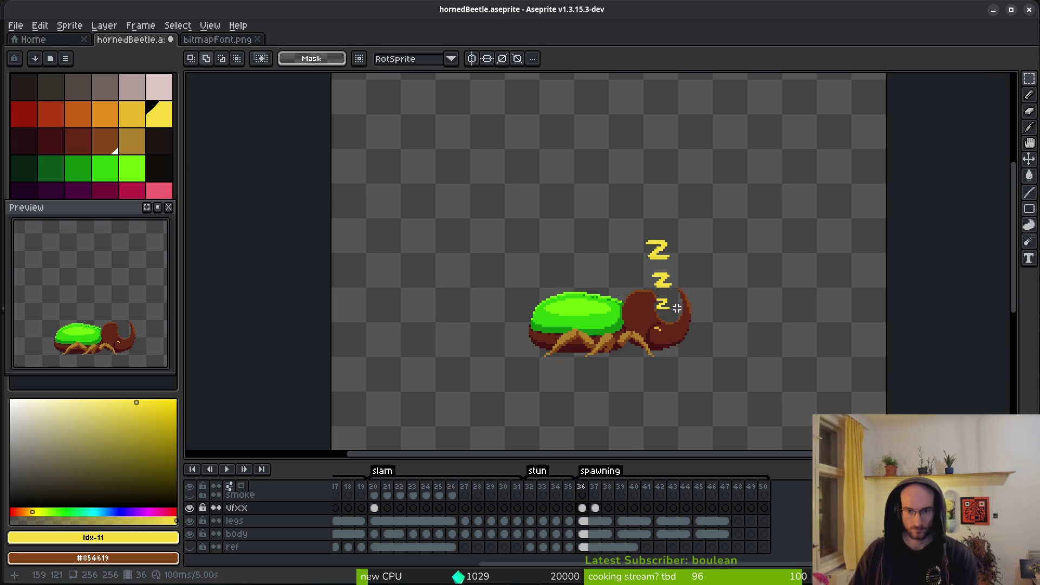
# Step: Rearrange the current frame's yellow Zs: two upper Zs up-right, top Z down near the horn
pyautogui.scroll(2, 687, 276)
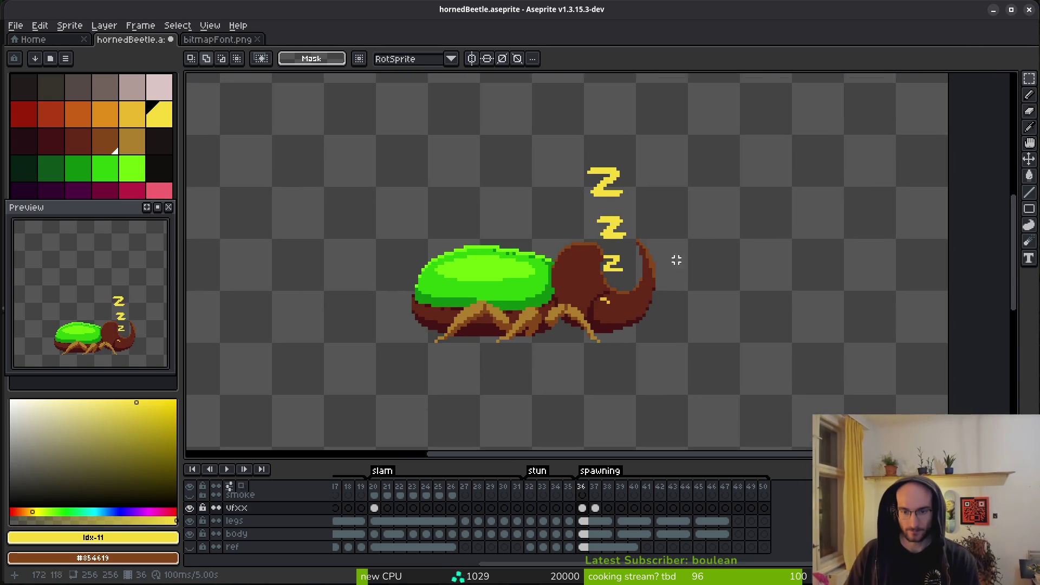
pyautogui.moveTo(623, 305); pyautogui.dragTo(643, 325)
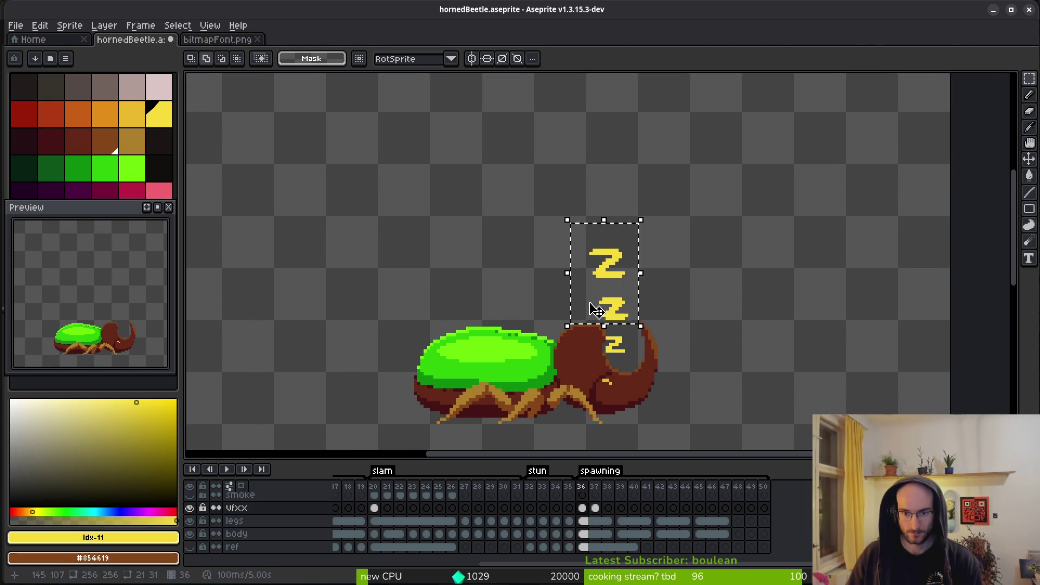
pyautogui.moveTo(607, 281); pyautogui.dragTo(780, 157)
pyautogui.hotkey('ctrl', 'd')
pyautogui.scroll(1, 634, 293)
pyautogui.scroll(2, 786, 283)
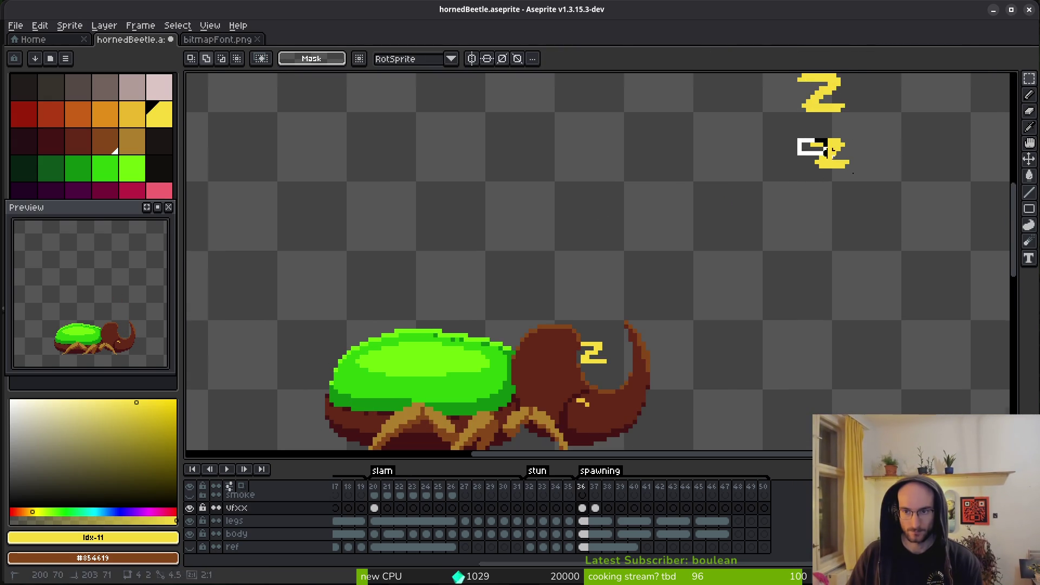
pyautogui.scroll(1, 804, 140)
pyautogui.moveTo(777, 104); pyautogui.dragTo(887, 197)
pyautogui.moveTo(832, 152); pyautogui.dragTo(529, 319)
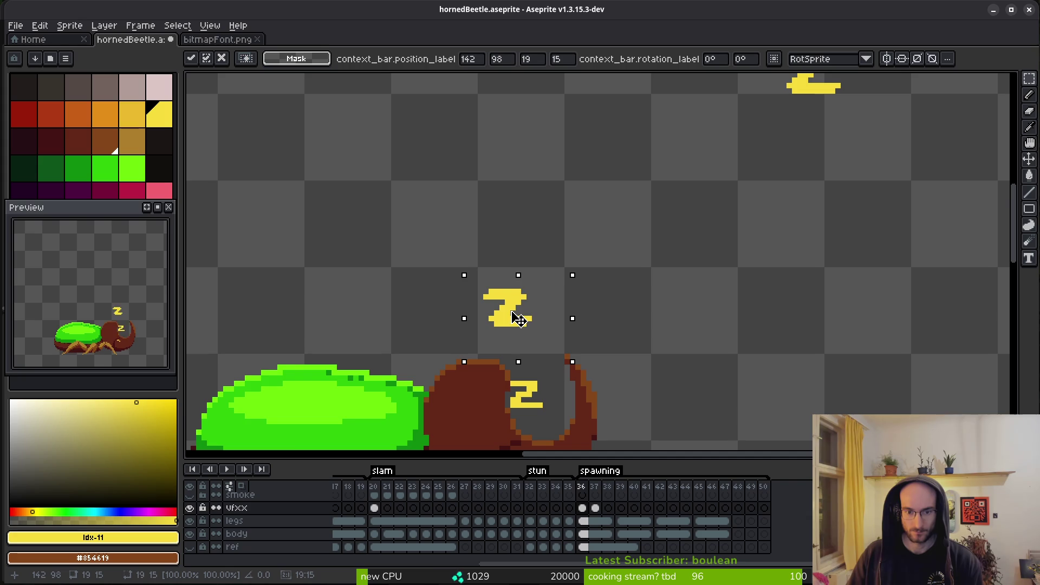
pyautogui.scroll(-1, 518, 319)
pyautogui.press('Return')
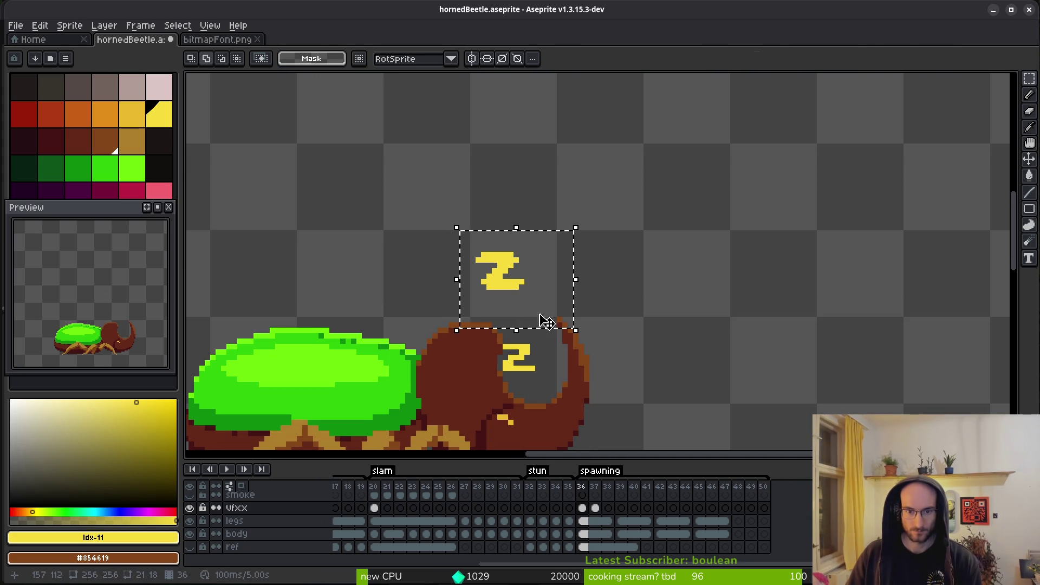
pyautogui.moveTo(530, 290); pyautogui.dragTo(536, 318)
pyautogui.press('Return')
# Step: On frame 37, move the lower Z up-left and tidy the upper Z
pyautogui.press('.')
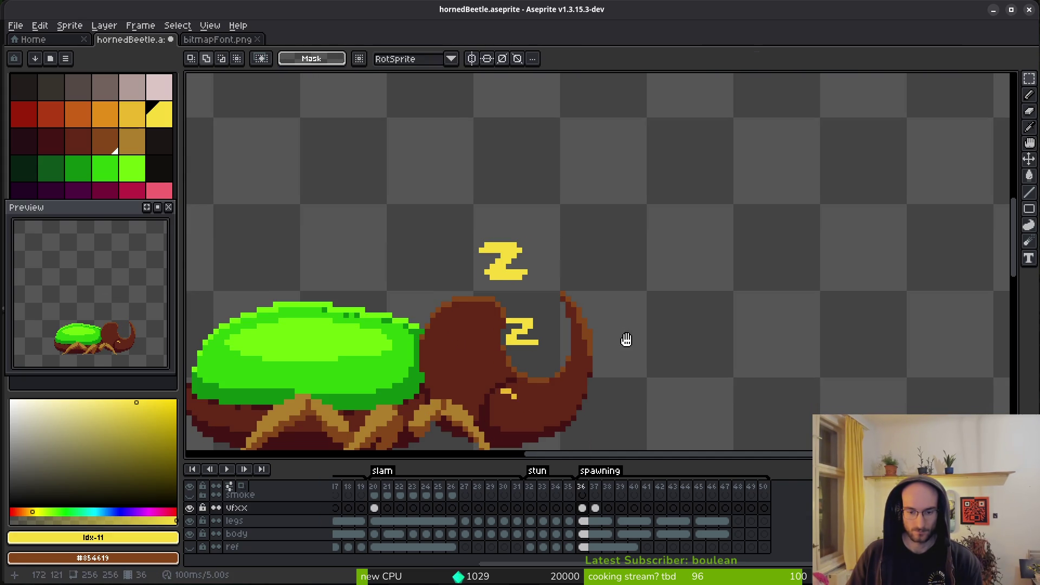
pyautogui.press('i')
pyautogui.press('m')
pyautogui.scroll(1, 572, 298)
pyautogui.moveTo(502, 271); pyautogui.dragTo(496, 254)
pyautogui.moveTo(402, 193)
pyautogui.mouseDown()
pyautogui.moveTo(502, 264)
pyautogui.moveTo(534, 179)
pyautogui.moveTo(504, 223)
pyautogui.mouseUp()
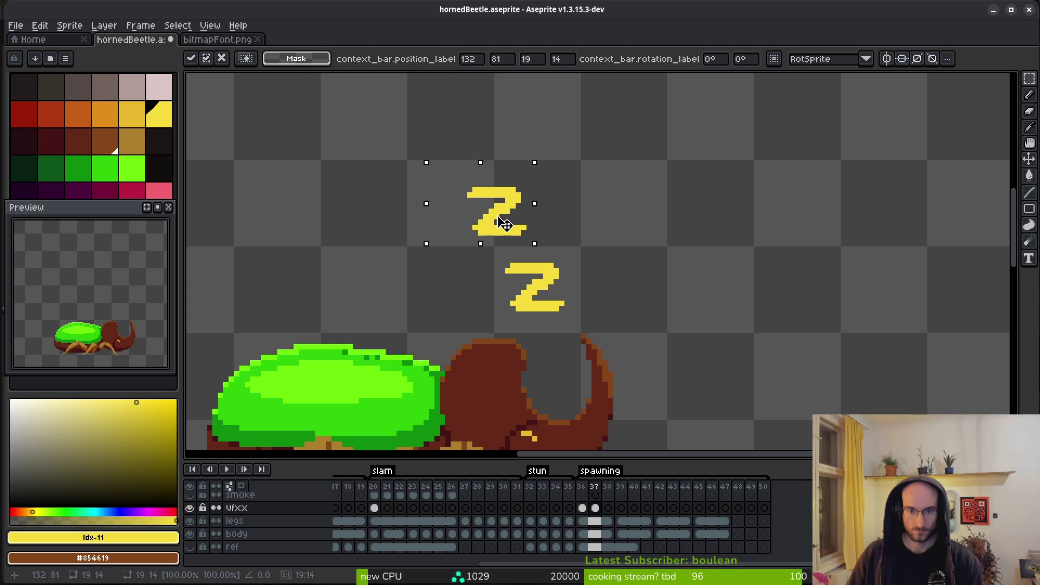
pyautogui.click(573, 227)
pyautogui.scroll(3, 508, 204)
pyautogui.press('e')
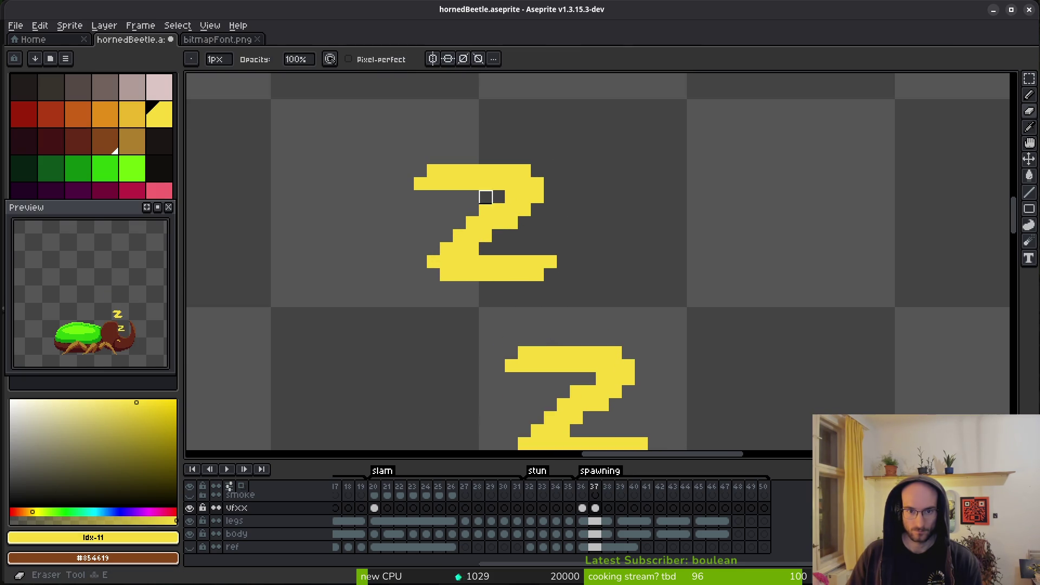
pyautogui.scroll(-1, 498, 237)
pyautogui.press('m')
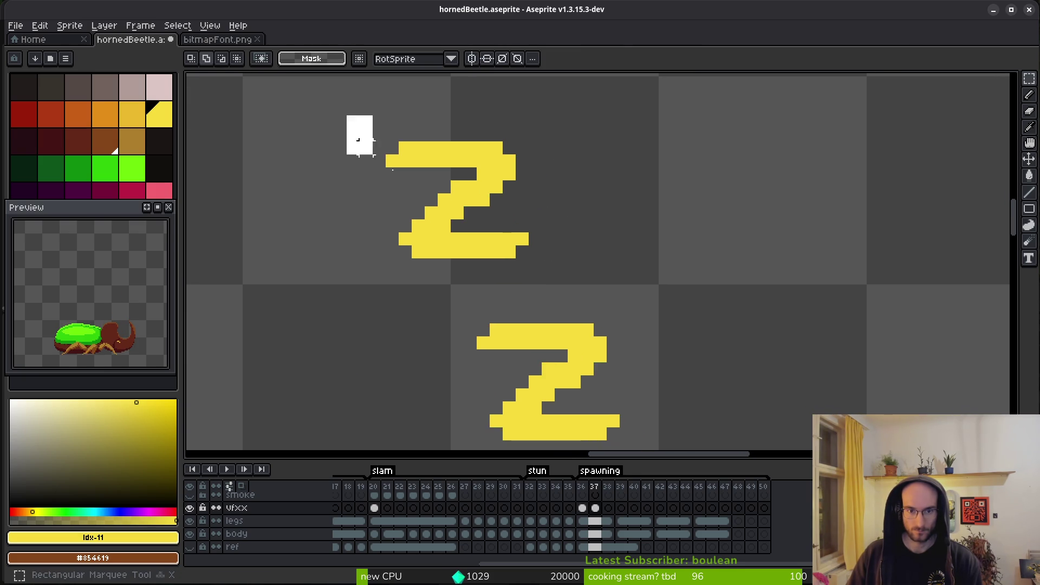
pyautogui.moveTo(354, 116); pyautogui.dragTo(602, 274)
pyautogui.scroll(-2, 602, 294)
# Step: Compare the Zs above the horn on frames 36 and 37 with onion skinning on
pyautogui.click(582, 512)
pyautogui.scroll(-3, 569, 325)
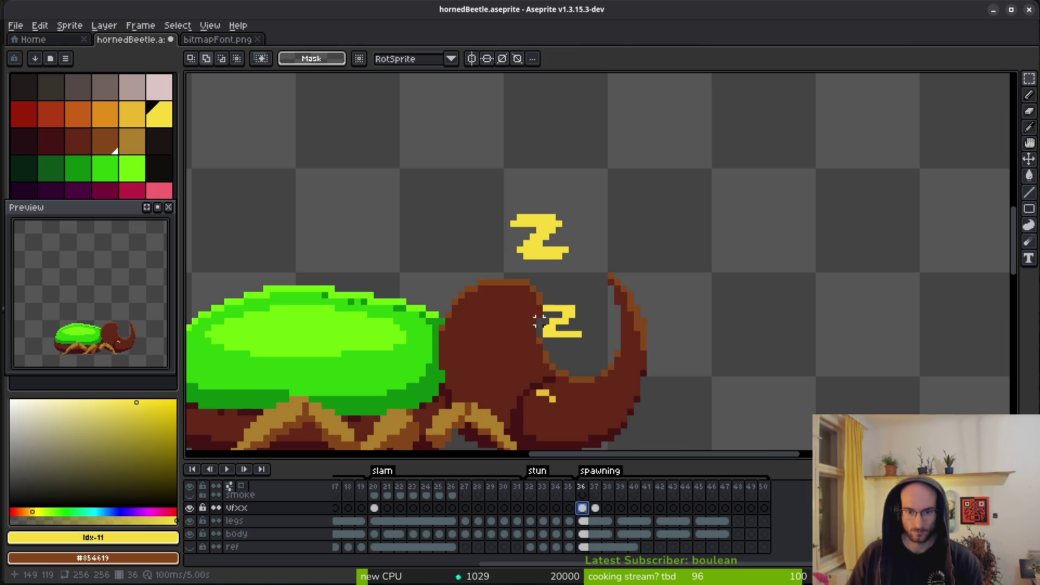
pyautogui.moveTo(498, 294); pyautogui.dragTo(607, 378)
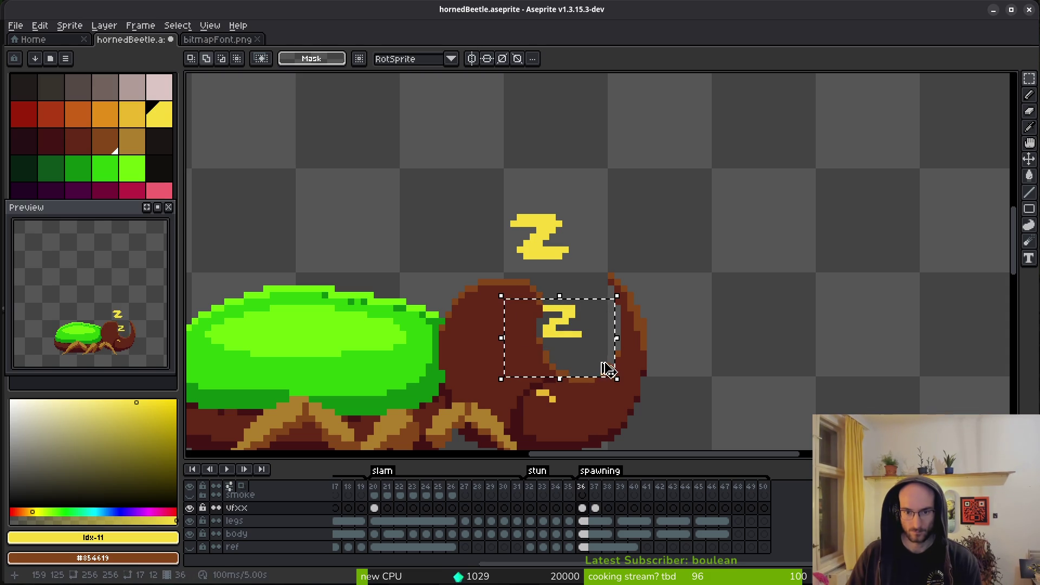
pyautogui.hotkey('ctrl', 'd')
pyautogui.moveTo(457, 187); pyautogui.dragTo(623, 384)
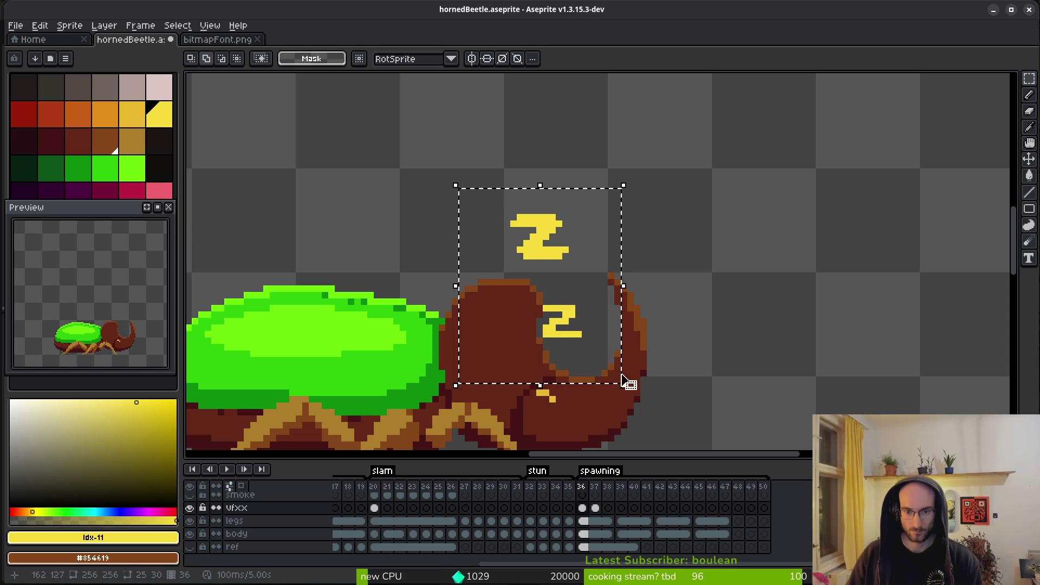
pyautogui.click(595, 508)
pyautogui.press('F3')
pyautogui.hotkey('ctrl', 'd')
# Step: Copy the Z from frame 36 into frame 37 over the horn, adjust the others, delete the top Z
pyautogui.press('Left')
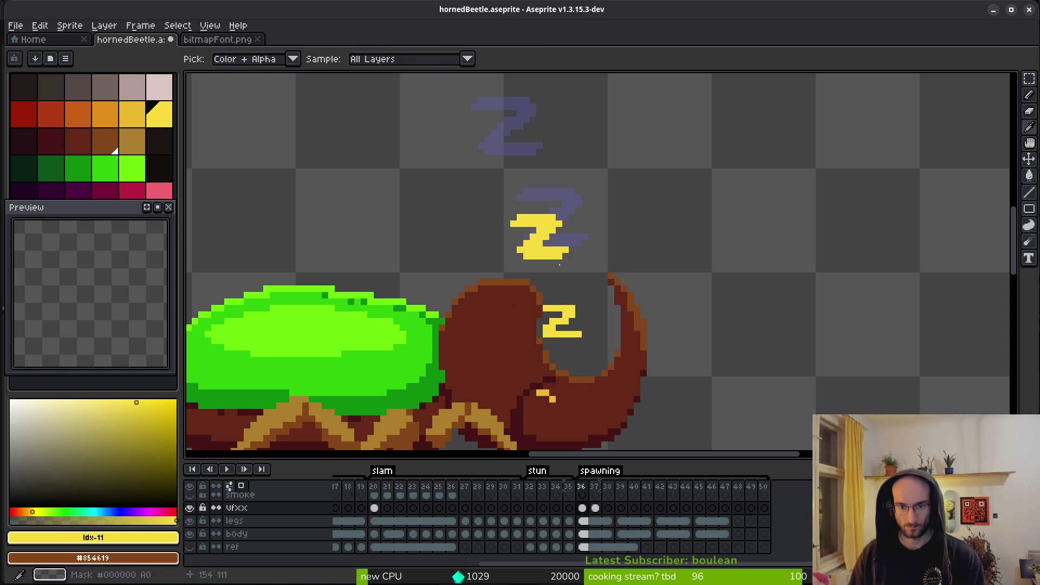
pyautogui.hotkey('ctrl', 'c')
pyautogui.press('Right')
pyautogui.hotkey('ctrl', 'v')
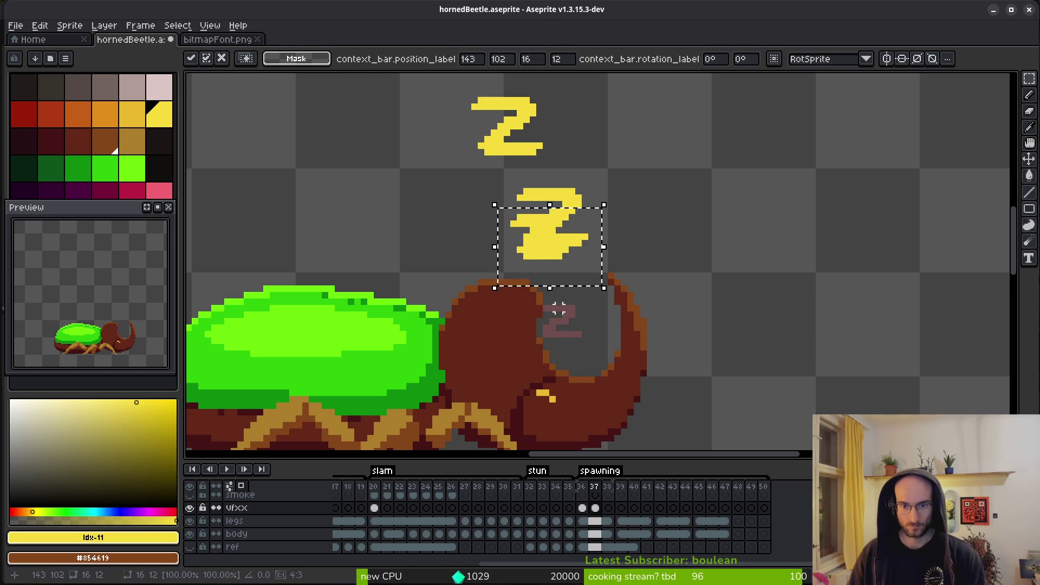
pyautogui.moveTo(551, 259); pyautogui.dragTo(578, 319)
pyautogui.press('Return')
pyautogui.moveTo(483, 168); pyautogui.dragTo(608, 248)
pyautogui.moveTo(507, 264)
pyautogui.mouseDown()
pyautogui.moveTo(617, 340)
pyautogui.moveTo(594, 324)
pyautogui.mouseUp()
pyautogui.scroll(3, 597, 323)
pyautogui.moveTo(378, 124); pyautogui.dragTo(566, 235)
pyautogui.press('Delete')
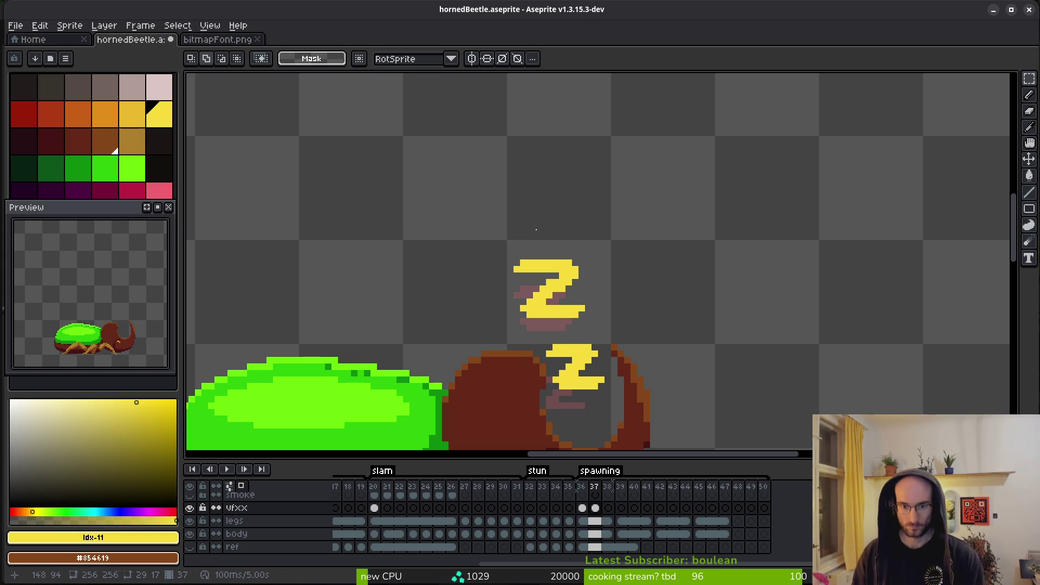
pyautogui.scroll(-2, 620, 330)
# Step: Paste Zs into frame 38, including frame 37's top Z moved up and right
pyautogui.press('Right')
pyautogui.hotkey('ctrl', 'v')
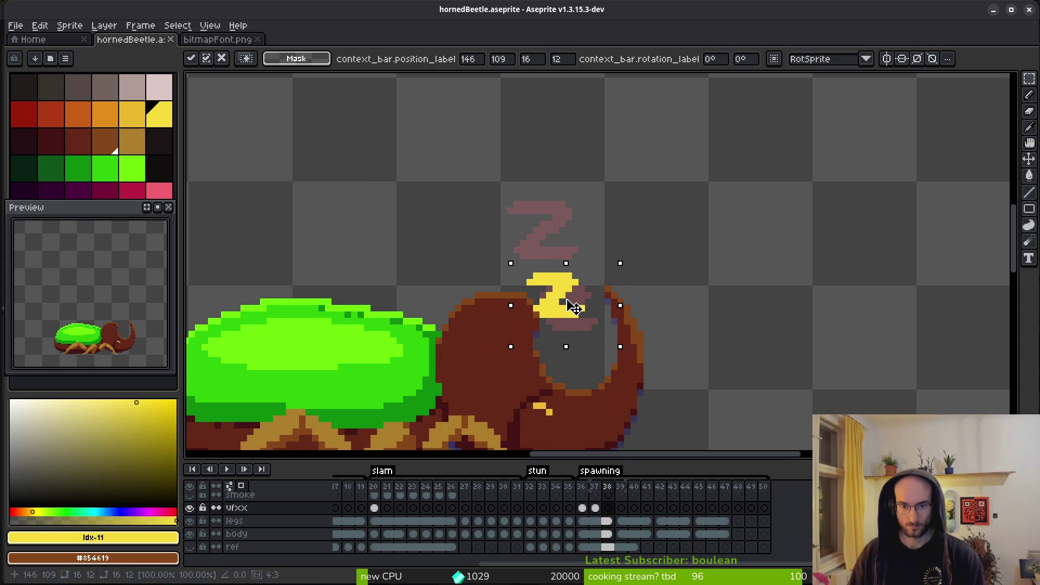
pyautogui.press('Return')
pyautogui.press('Left')
pyautogui.moveTo(457, 181); pyautogui.dragTo(615, 280)
pyautogui.hotkey('ctrl', 'c')
pyautogui.press('Right')
pyautogui.hotkey('ctrl', 'v')
pyautogui.moveTo(563, 260); pyautogui.dragTo(580, 243)
pyautogui.scroll(-2, 579, 244)
pyautogui.hscroll(1, 580, 244)
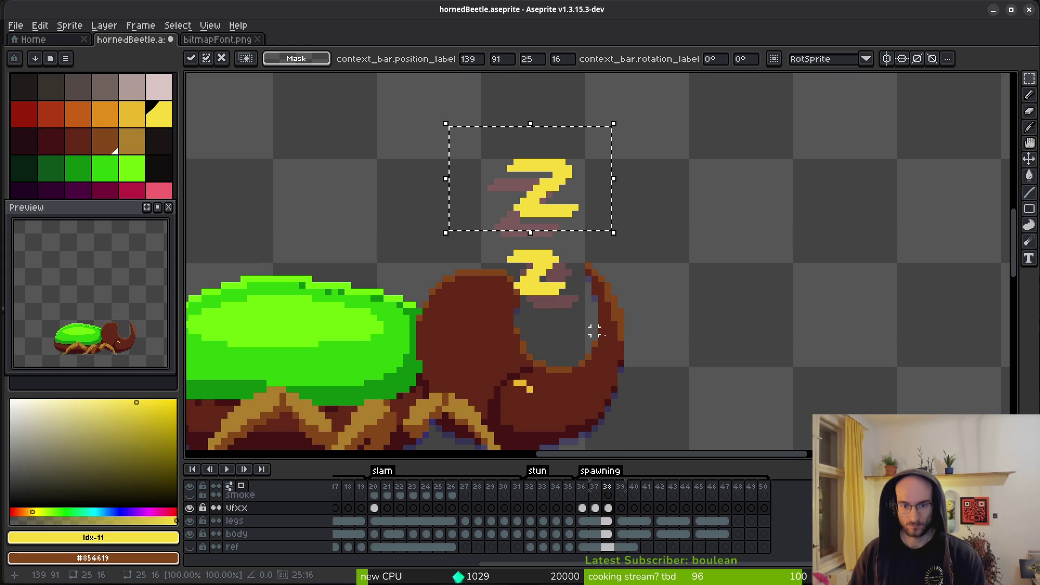
pyautogui.press('Return')
# Step: Add the lowest Z from frame 36 to frame 38 and place a Z on frame 39
pyautogui.moveTo(488, 277); pyautogui.dragTo(566, 341)
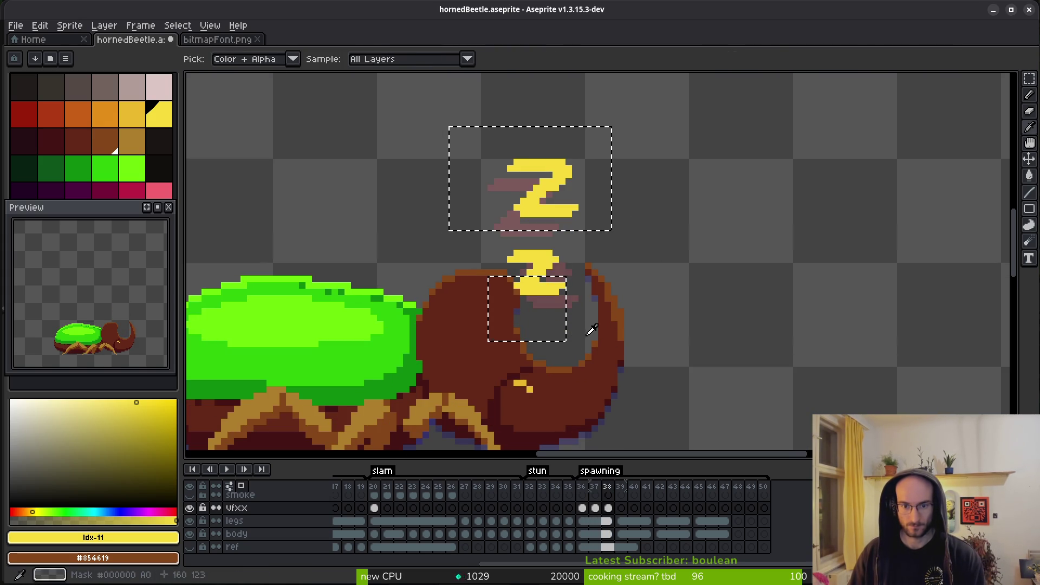
pyautogui.hotkey('ctrl', 'v')
pyautogui.press('Return')
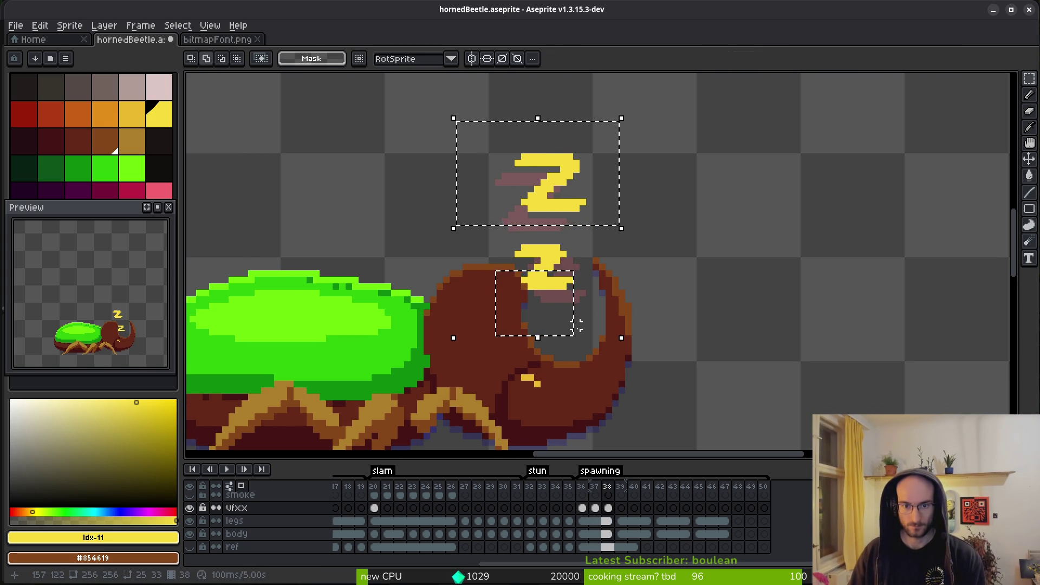
pyautogui.hotkey('ctrl', 'd')
pyautogui.press('Left')
pyautogui.press('Left')
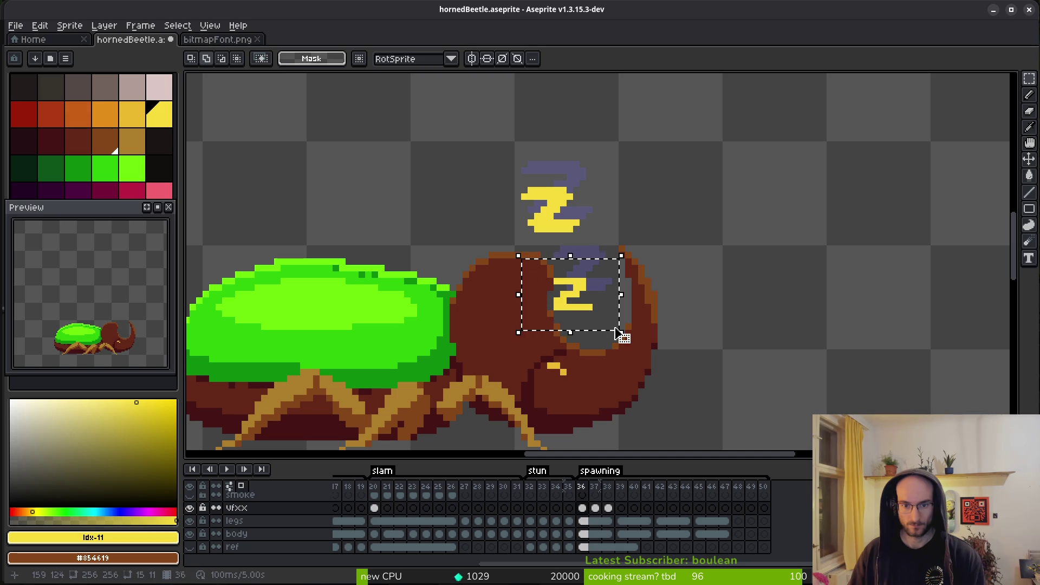
pyautogui.moveTo(615, 330); pyautogui.dragTo(616, 331)
pyautogui.press('Right')
pyautogui.press('Right')
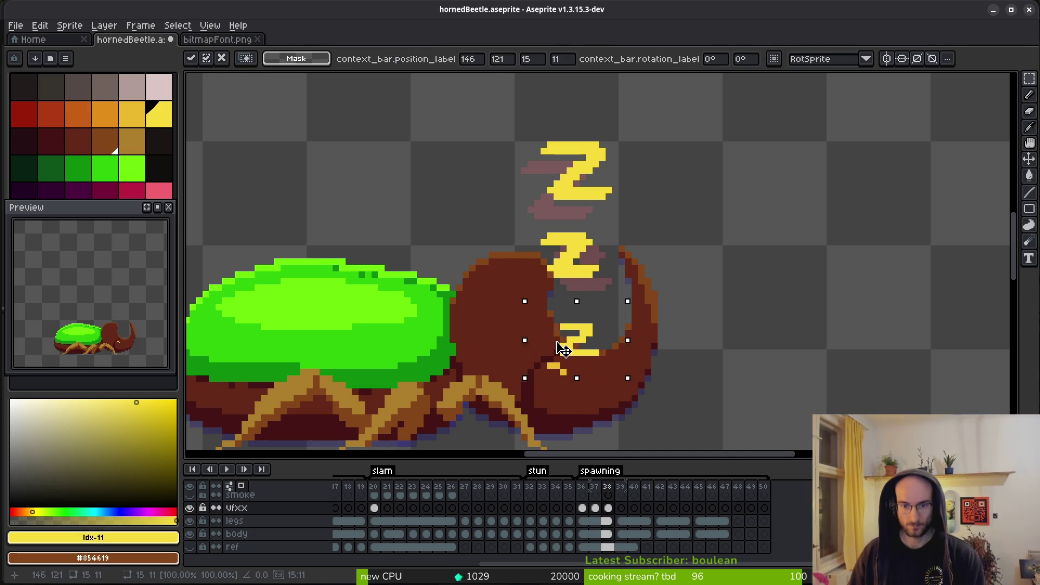
pyautogui.moveTo(553, 346); pyautogui.dragTo(550, 345)
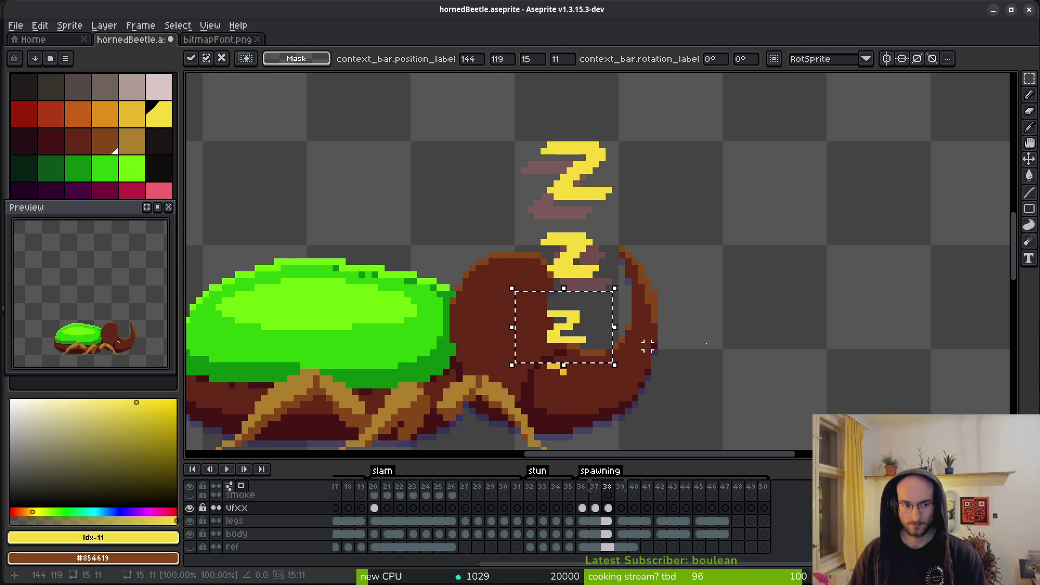
pyautogui.press('Right')
pyautogui.press('Up')
pyautogui.press('Up')
pyautogui.press('Up')
pyautogui.press('Right')
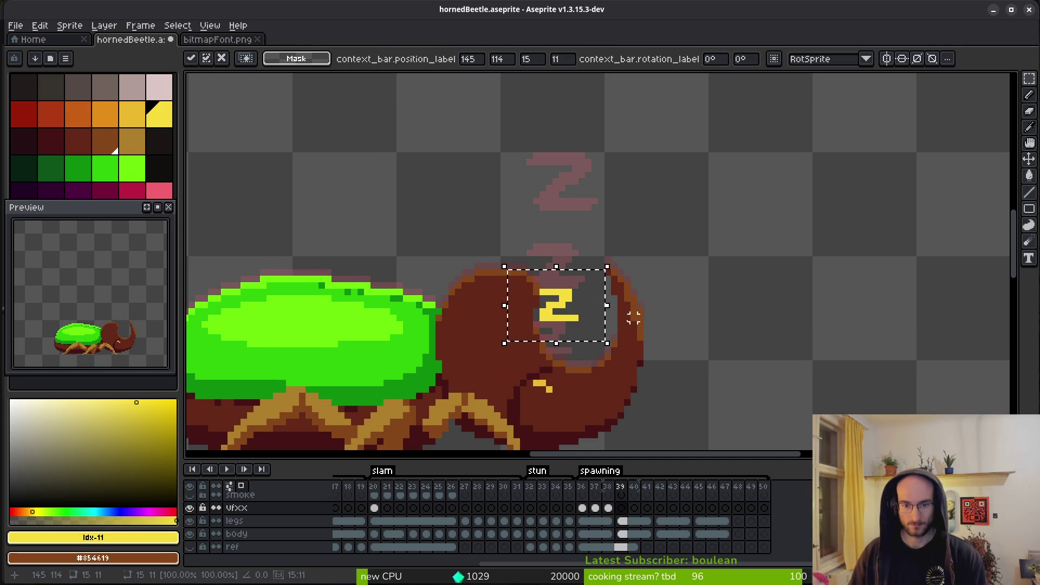
pyautogui.moveTo(666, 271); pyautogui.dragTo(661, 304)
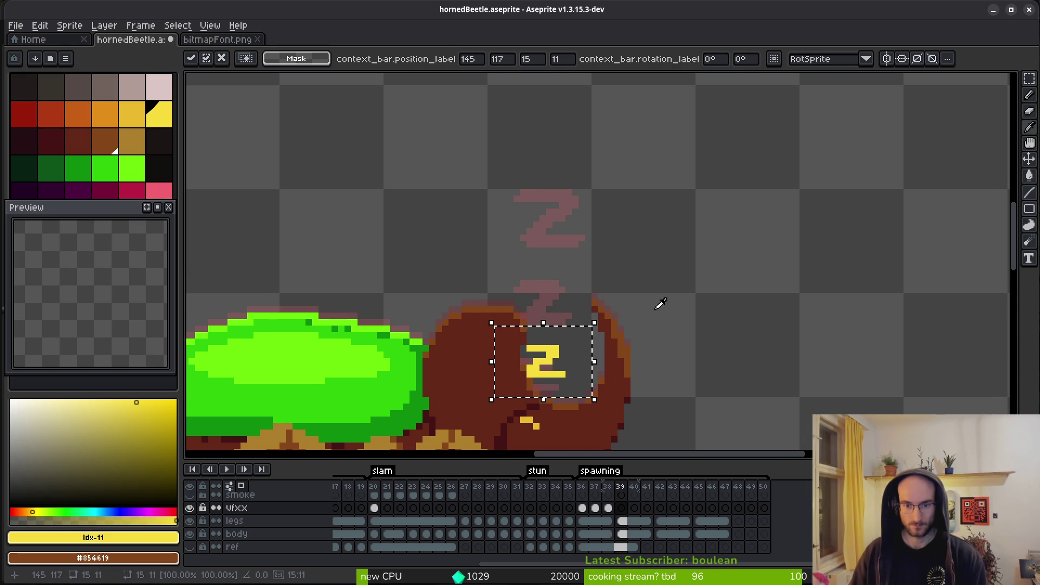
pyautogui.press('Return')
# Step: Copy frame 38's two upper Zs into frame 39, shifted up-left, with the top Z moved up-right
pyautogui.press('Left')
pyautogui.moveTo(469, 164); pyautogui.dragTo(608, 336)
pyautogui.hotkey('ctrl', 'c')
pyautogui.press('Right')
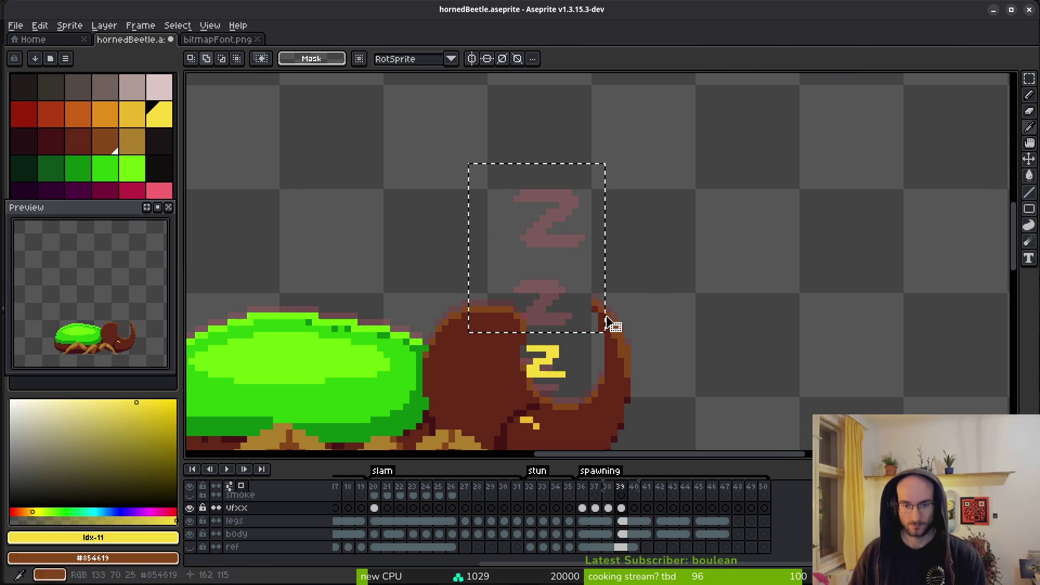
pyautogui.hotkey('ctrl', 'v')
pyautogui.moveTo(539, 283); pyautogui.dragTo(531, 270)
pyautogui.press('Left')
pyautogui.press('Left')
pyautogui.moveTo(436, 139); pyautogui.dragTo(577, 238)
pyautogui.moveTo(535, 223); pyautogui.dragTo(569, 222)
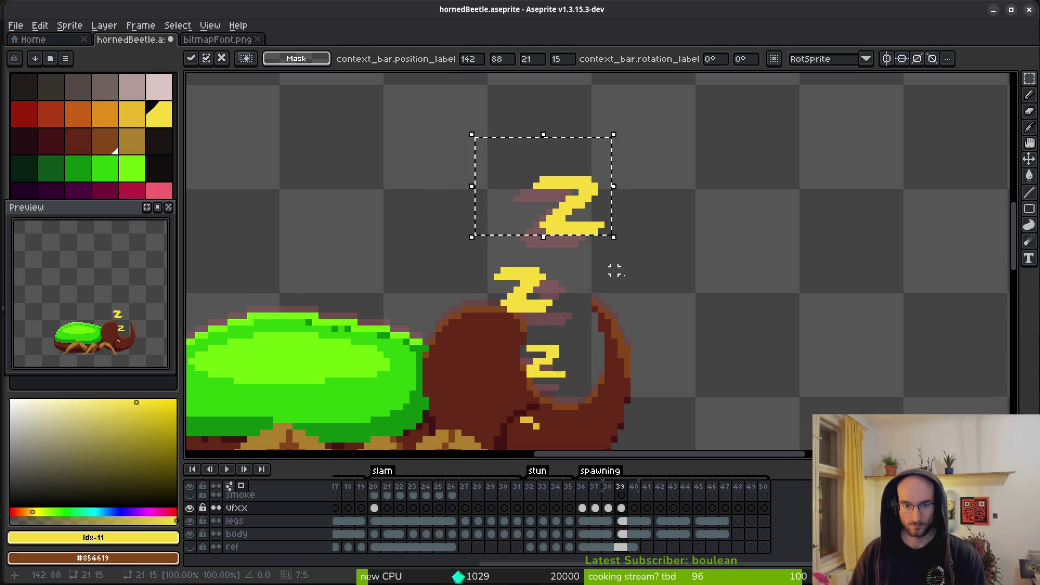
pyautogui.press('Return')
# Step: Paste the two Zs into frame 40 and stack them above the horn beside the onion-skin ghost
pyautogui.press('Right')
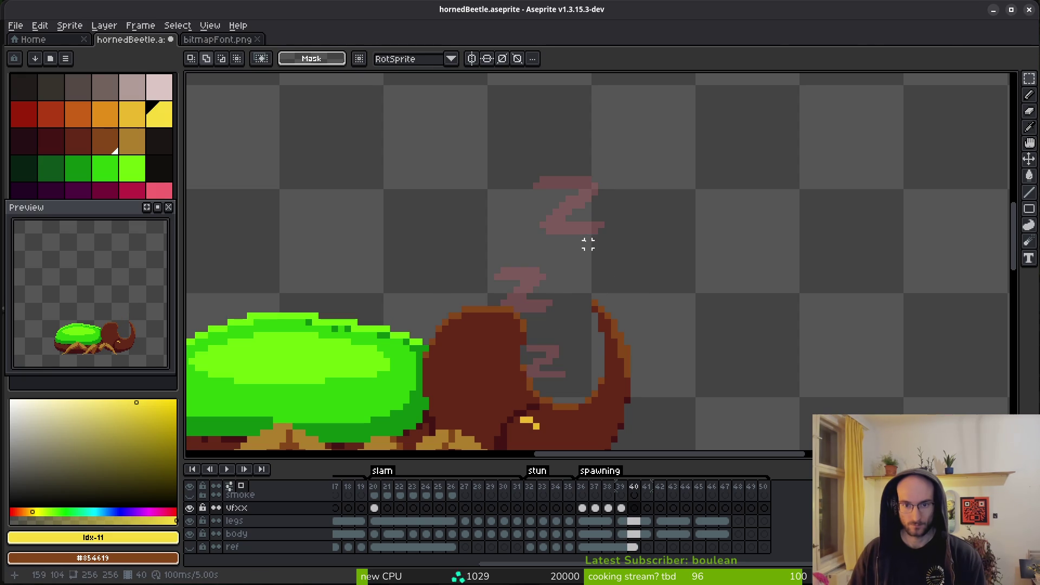
pyautogui.hotkey('ctrl', 'v')
pyautogui.press('Return')
pyautogui.moveTo(464, 153)
pyautogui.mouseDown()
pyautogui.moveTo(585, 255)
pyautogui.moveTo(563, 213)
pyautogui.moveTo(436, 228)
pyautogui.mouseUp()
pyautogui.press('Return')
pyautogui.moveTo(494, 262)
pyautogui.mouseDown()
pyautogui.moveTo(615, 335)
pyautogui.moveTo(568, 203)
pyautogui.moveTo(572, 211)
pyautogui.mouseUp()
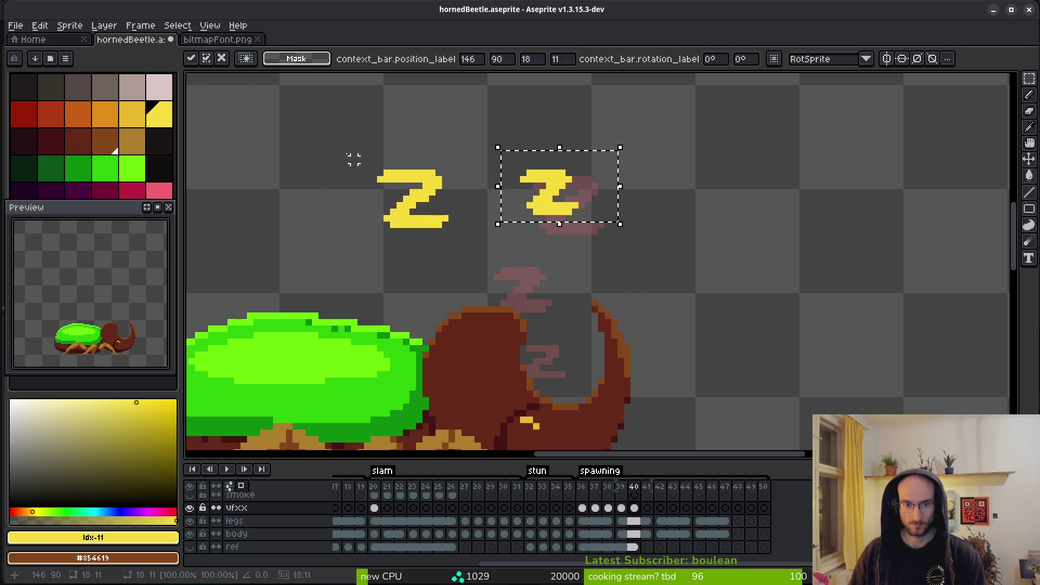
pyautogui.press('Return')
pyautogui.moveTo(339, 150); pyautogui.dragTo(488, 261)
pyautogui.moveTo(367, 165)
pyautogui.mouseDown()
pyautogui.moveTo(458, 235)
pyautogui.moveTo(490, 241)
pyautogui.moveTo(480, 242)
pyautogui.mouseUp()
pyautogui.scroll(-1, 604, 198)
pyautogui.moveTo(495, 122)
pyautogui.mouseDown()
pyautogui.moveTo(595, 201)
pyautogui.moveTo(593, 324)
pyautogui.moveTo(563, 329)
pyautogui.mouseUp()
# Step: Finalize the middle and top Z placements on frame 40
pyautogui.press('Return')
pyautogui.scroll(-1, 604, 274)
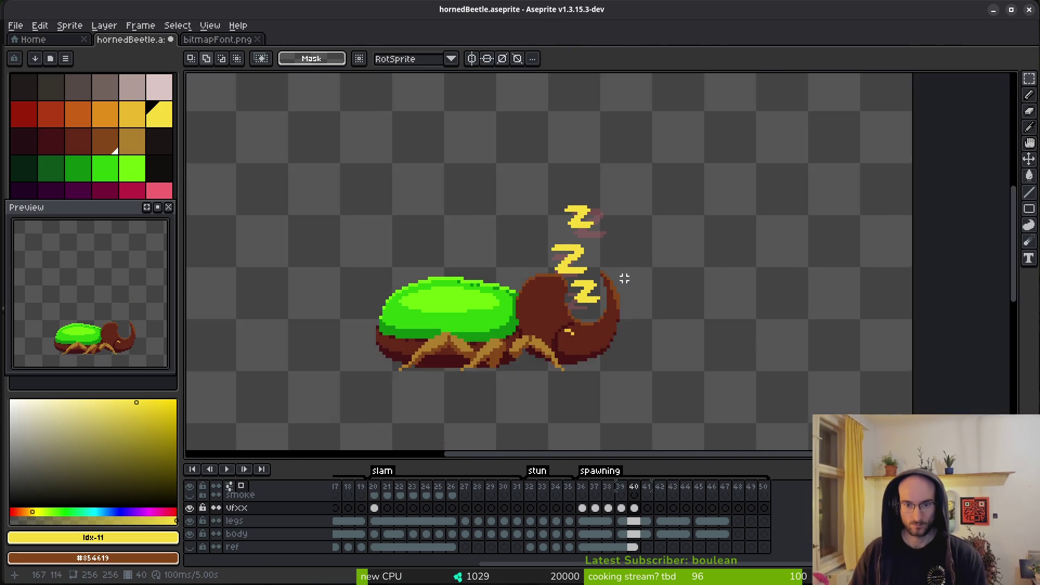
pyautogui.scroll(1, 623, 274)
pyautogui.moveTo(450, 203)
pyautogui.mouseDown()
pyautogui.moveTo(575, 287)
pyautogui.moveTo(547, 274)
pyautogui.moveTo(564, 275)
pyautogui.mouseUp()
pyautogui.scroll(2, 566, 275)
pyautogui.press('Return')
pyautogui.moveTo(463, 145); pyautogui.dragTo(604, 254)
pyautogui.press('Return')
# Step: Return to frame 38 and compare its middle and bottom Zs against frame 39
pyautogui.press('Left')
pyautogui.press('Left')
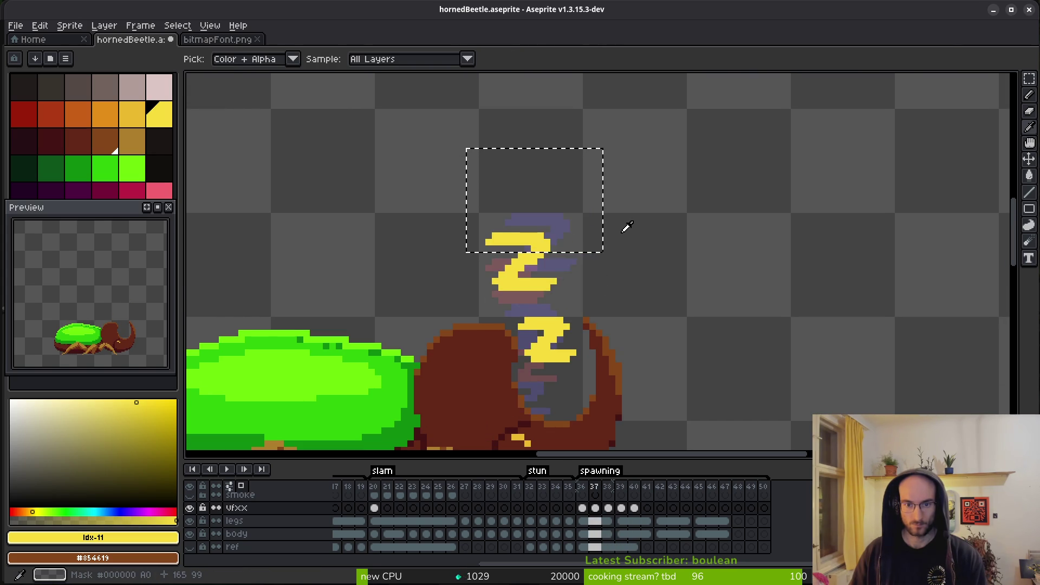
pyautogui.hotkey('ctrl', 'd')
pyautogui.moveTo(499, 299); pyautogui.dragTo(586, 353)
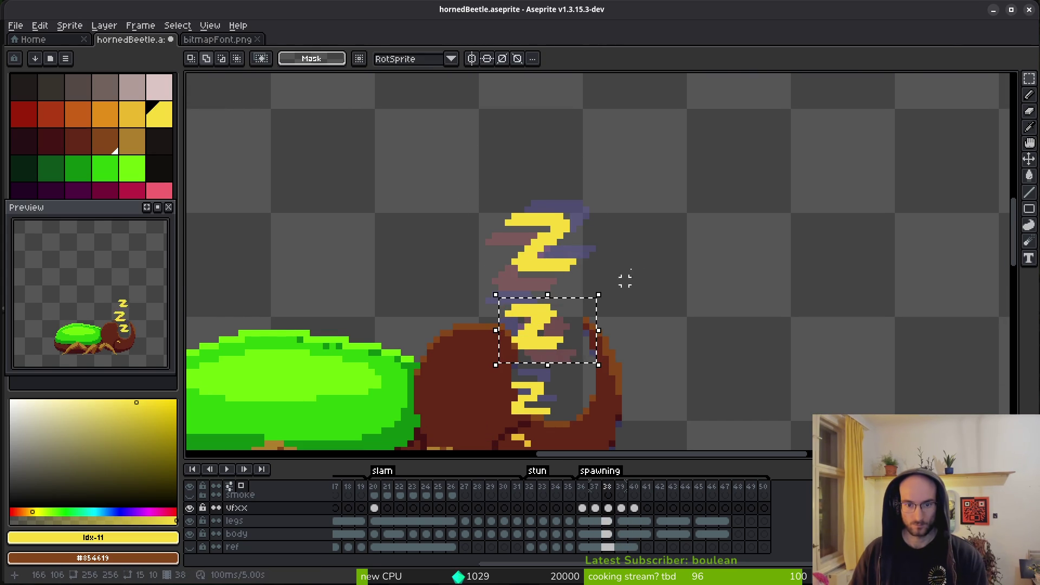
pyautogui.scroll(2, 669, 292)
pyautogui.scroll(-4, 595, 352)
pyautogui.hotkey('ctrl', 'd')
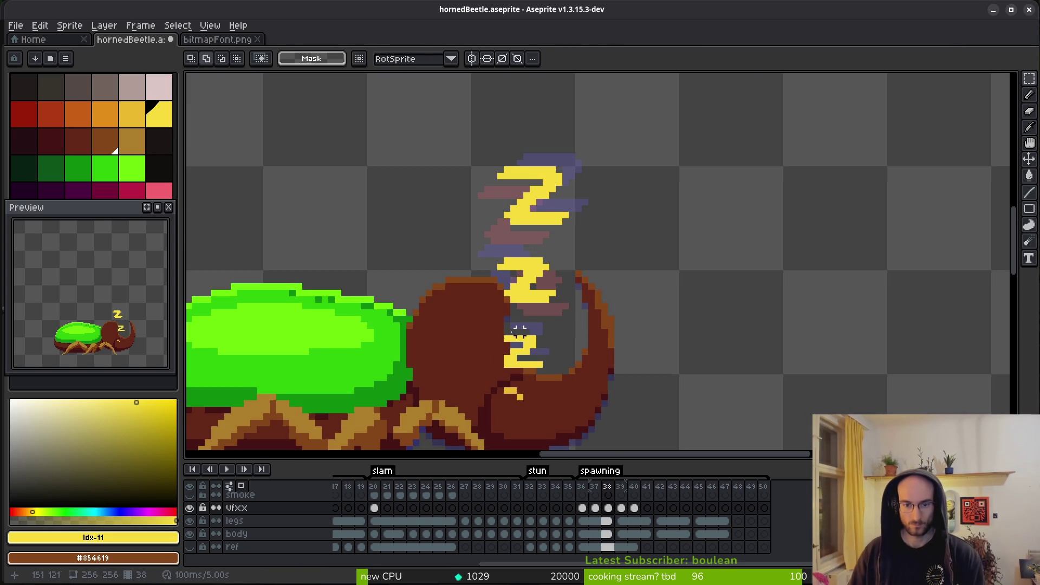
pyautogui.moveTo(581, 391); pyautogui.dragTo(584, 396)
pyautogui.scroll(2, 631, 356)
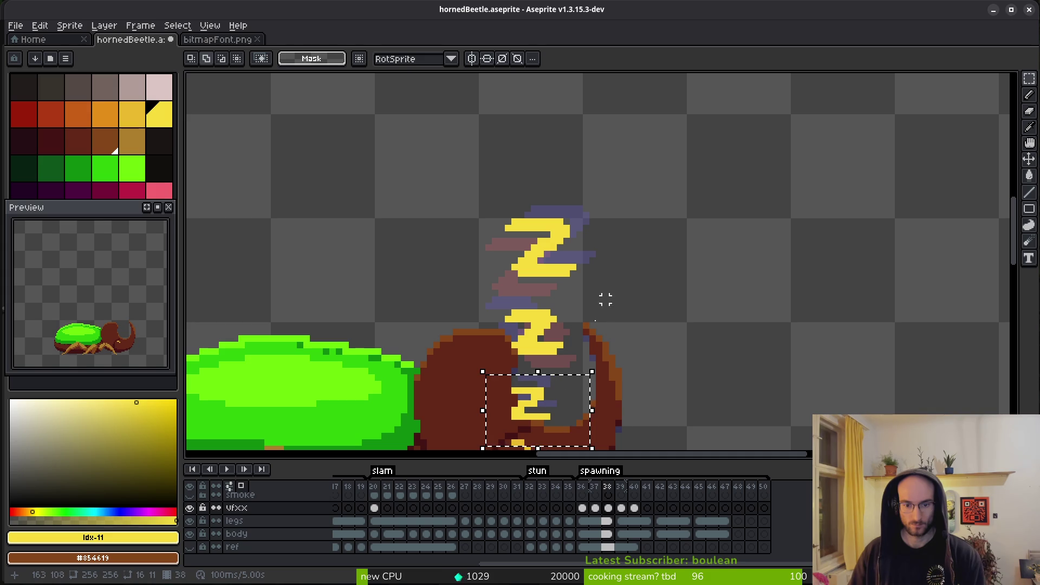
pyautogui.scroll(-2, 616, 307)
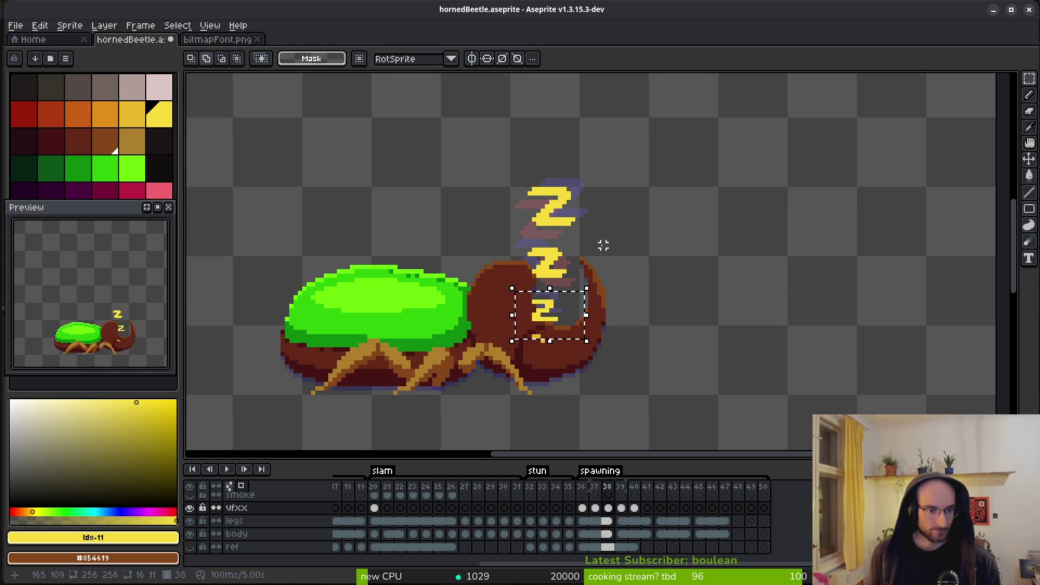
pyautogui.press('i')
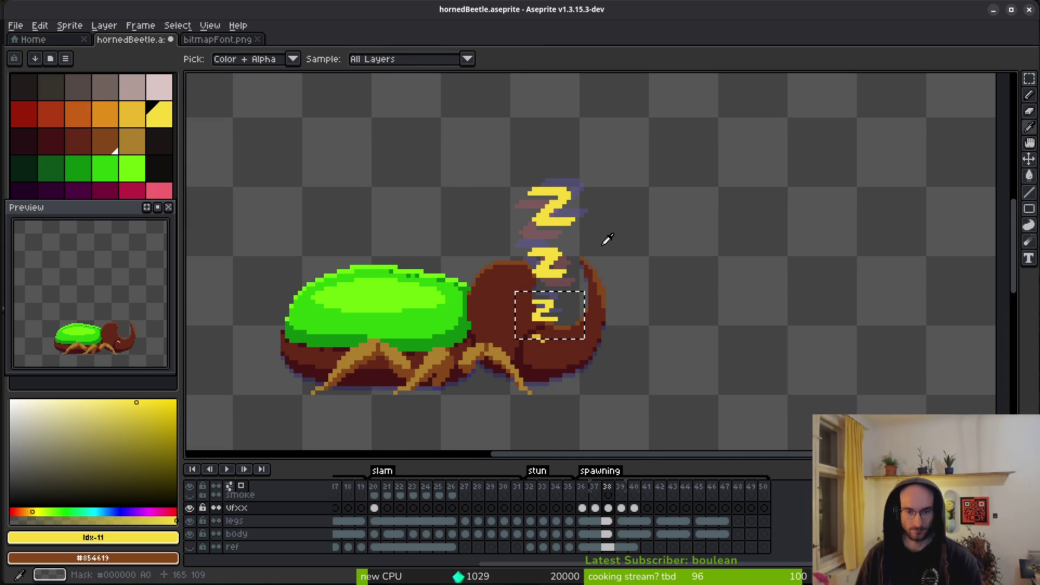
pyautogui.press('Right')
pyautogui.press('m')
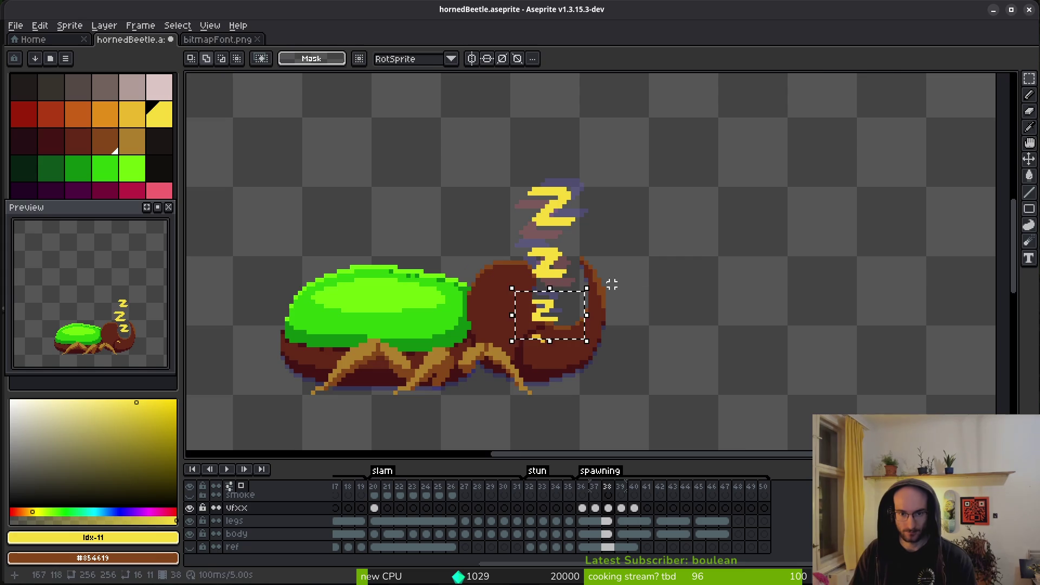
pyautogui.press('Left')
pyautogui.scroll(1, 623, 283)
# Step: On frame 38, shift the small lower Z left and the top Z about 12 px left
pyautogui.moveTo(480, 296); pyautogui.dragTo(571, 366)
pyautogui.moveTo(520, 330); pyautogui.dragTo(506, 330)
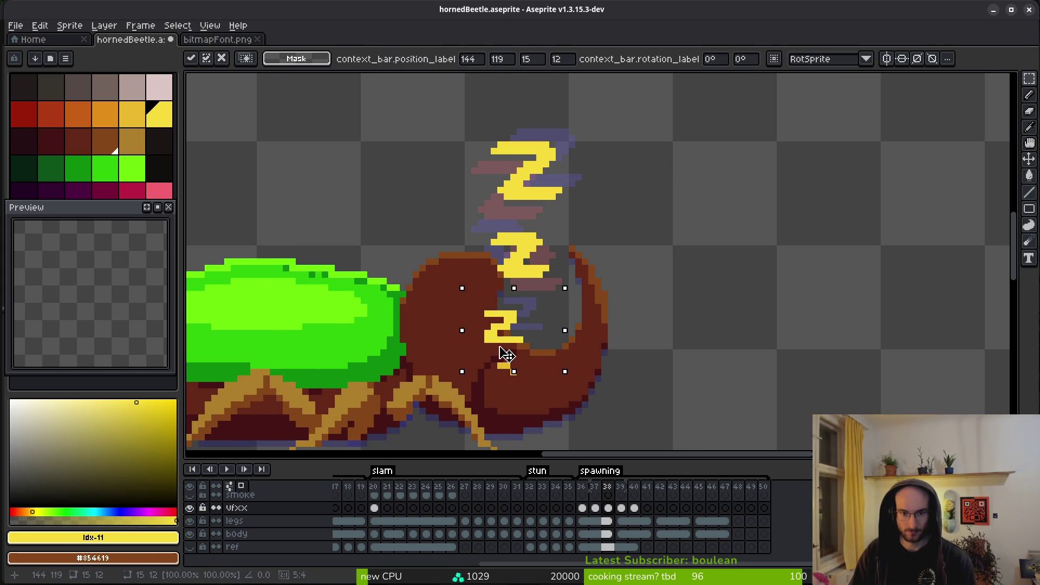
pyautogui.press('Return')
pyautogui.moveTo(458, 116); pyautogui.dragTo(589, 214)
pyautogui.moveTo(487, 230)
pyautogui.mouseDown()
pyautogui.moveTo(571, 294)
pyautogui.moveTo(536, 279)
pyautogui.mouseUp()
pyautogui.moveTo(441, 105)
pyautogui.mouseDown()
pyautogui.moveTo(569, 204)
pyautogui.moveTo(539, 204)
pyautogui.mouseUp()
pyautogui.click(597, 209)
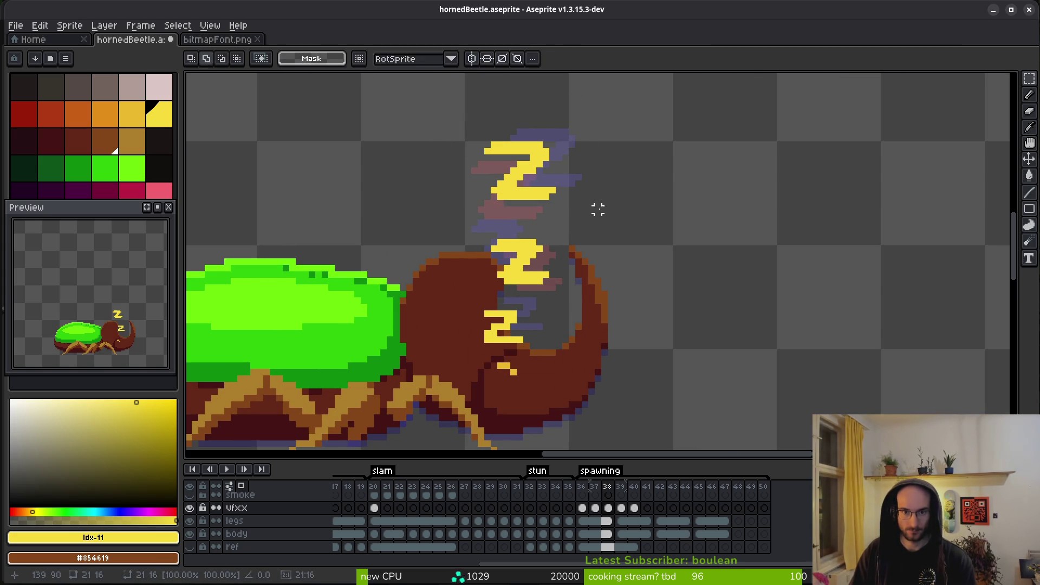
pyautogui.scroll(-2, 597, 209)
# Step: Advance through frame 39 to frame 40 to check the Z trail
pyautogui.press('i')
pyautogui.press('m')
pyautogui.press('i')
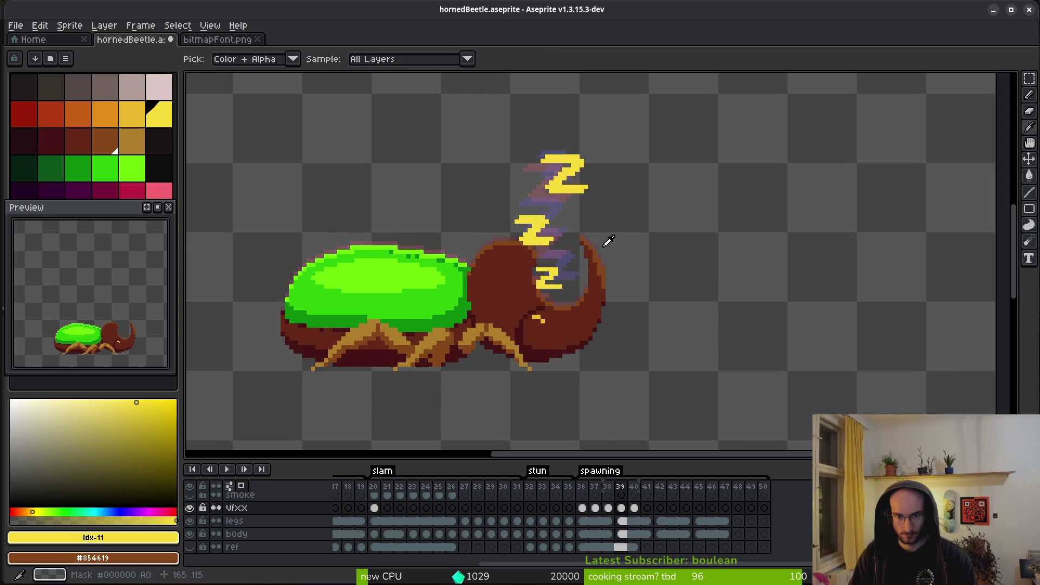
pyautogui.press('.')
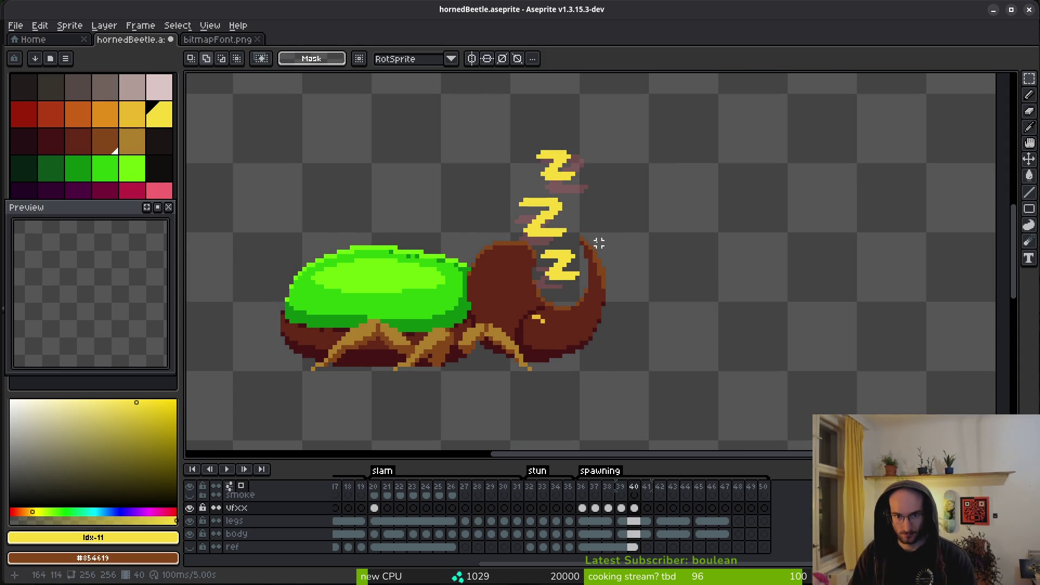
pyautogui.scroll(5, 601, 242)
pyautogui.press('e')
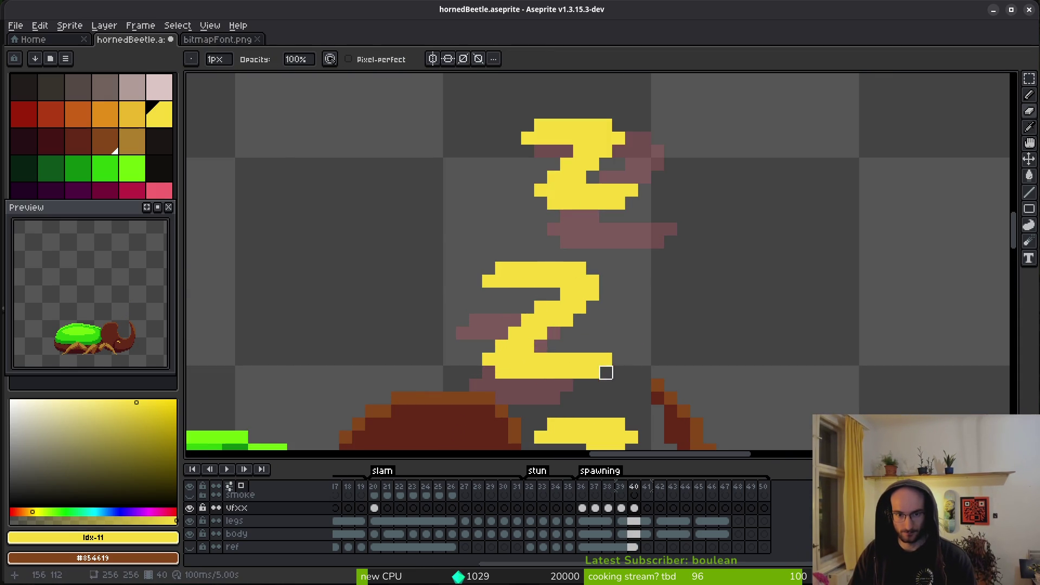
pyautogui.scroll(-4, 675, 359)
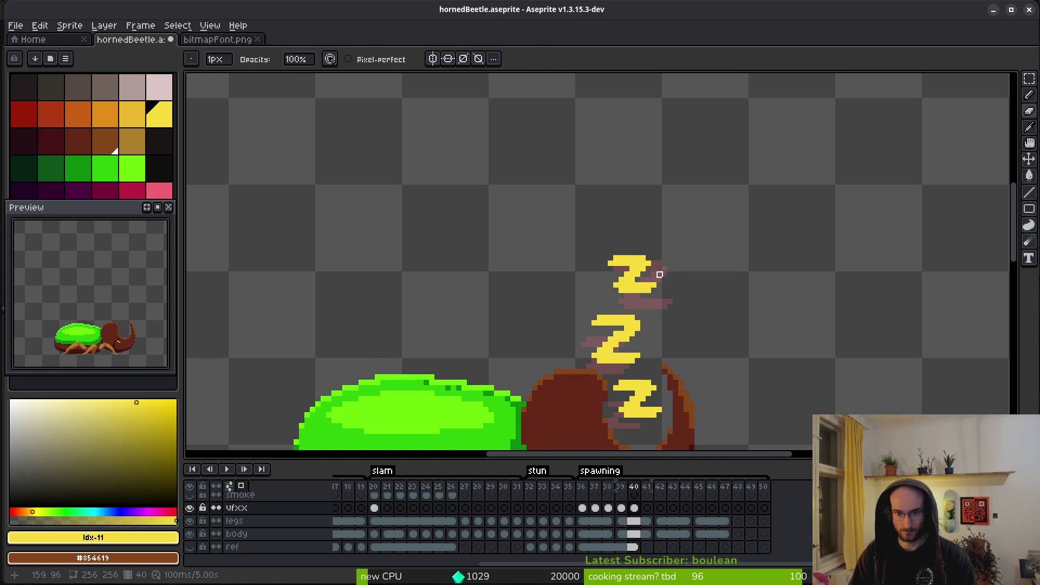
pyautogui.press('i')
pyautogui.scroll(2, 659, 274)
# Step: Copy the lower yellow Zs from frame 39 and paste them onto frame 41
pyautogui.press(',')
pyautogui.press('m')
pyautogui.moveTo(494, 259); pyautogui.dragTo(647, 408)
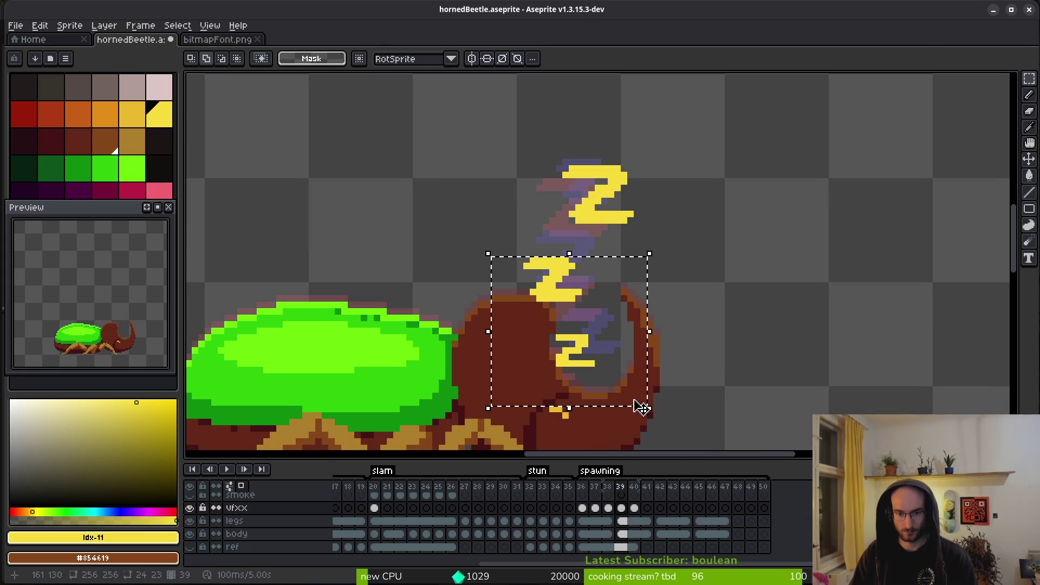
pyautogui.hotkey('ctrl', 'c')
pyautogui.press('.')
pyautogui.press('.')
pyautogui.scroll(2, 666, 325)
pyautogui.hotkey('ctrl', 'v')
# Step: Arrange the pasted Zs on frame 41: raise them, shift the small Z right, big Z below it
pyautogui.moveTo(568, 391); pyautogui.dragTo(487, 225)
pyautogui.moveTo(425, 195); pyautogui.dragTo(515, 271)
pyautogui.moveTo(463, 250)
pyautogui.mouseDown()
pyautogui.moveTo(574, 232)
pyautogui.moveTo(558, 246)
pyautogui.mouseUp()
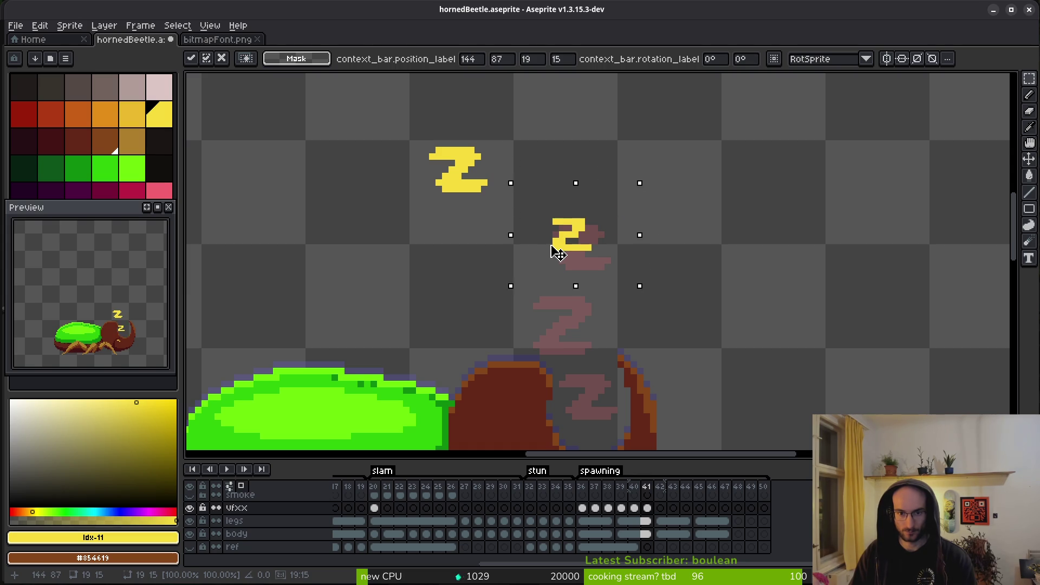
pyautogui.moveTo(378, 107); pyautogui.dragTo(536, 227)
pyautogui.moveTo(460, 176); pyautogui.dragTo(577, 320)
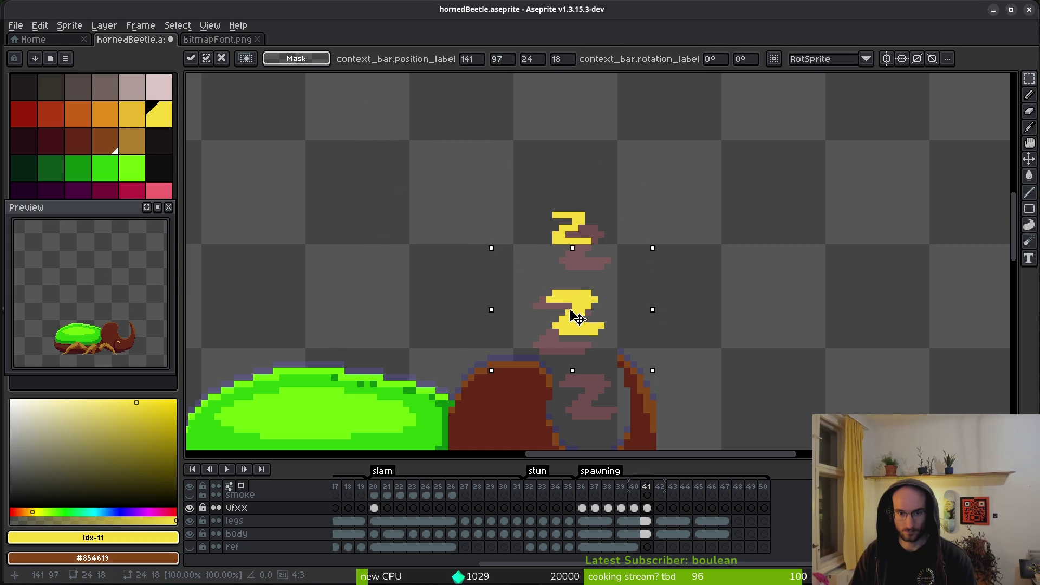
pyautogui.scroll(-1, 669, 290)
pyautogui.press('Return')
pyautogui.hotkey('ctrl', 'd')
# Step: Tilt the middle Z on frame 40
pyautogui.press(',')
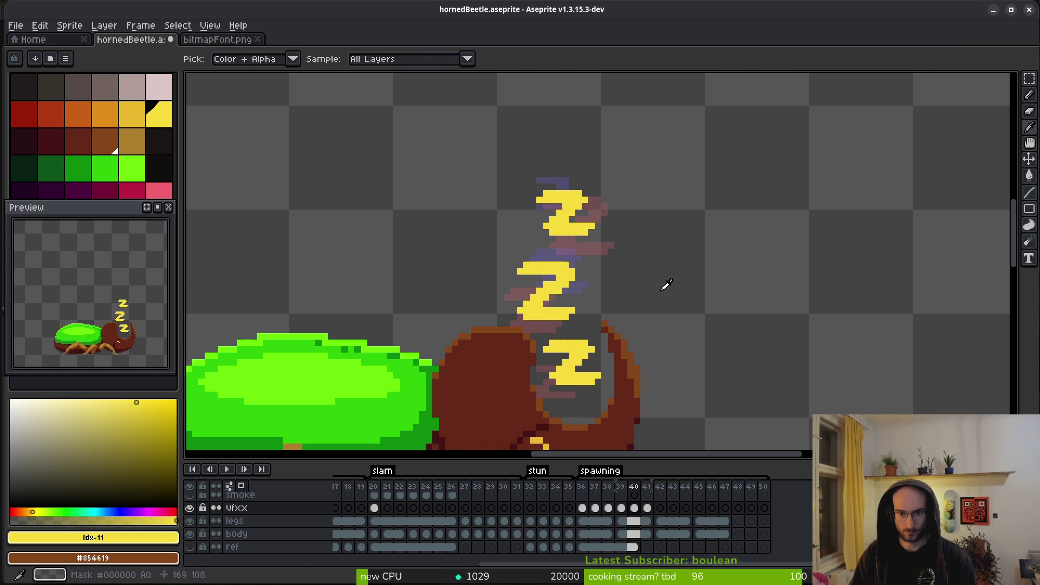
pyautogui.moveTo(489, 247)
pyautogui.mouseDown()
pyautogui.moveTo(597, 329)
pyautogui.moveTo(574, 303)
pyautogui.mouseUp()
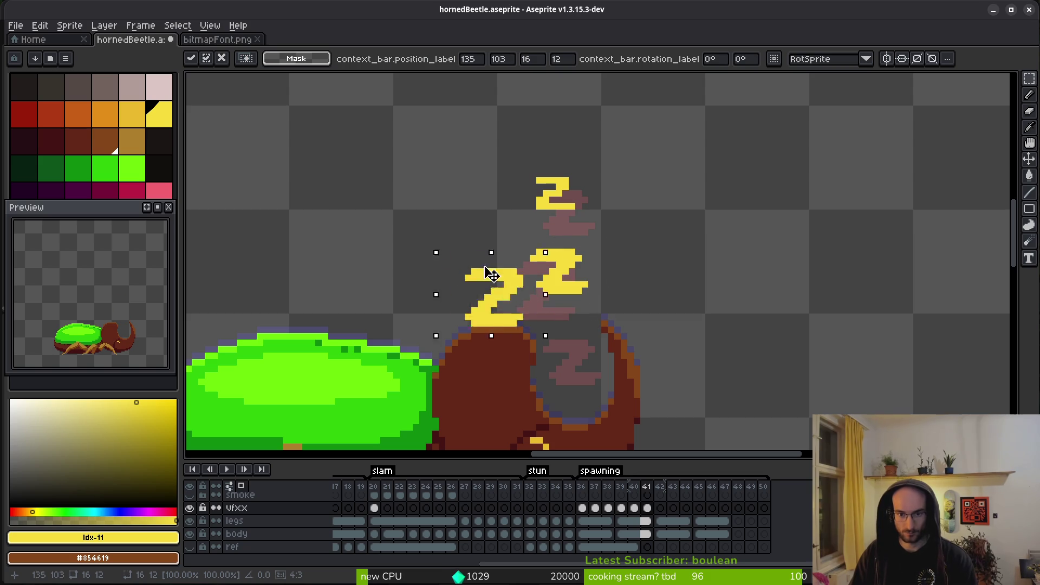
pyautogui.press('Return')
pyautogui.hotkey('ctrl', 'd')
# Step: On frame 41, delete the extra middle Z and move the left Z into the trail's centre
pyautogui.press('.')
pyautogui.moveTo(499, 216); pyautogui.dragTo(599, 304)
pyautogui.press('Delete')
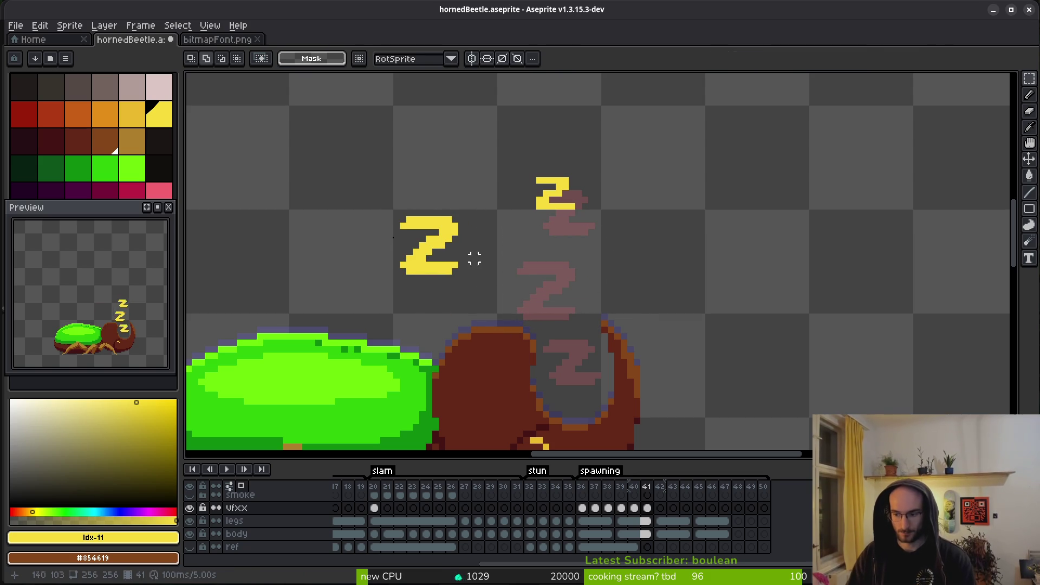
pyautogui.moveTo(332, 168); pyautogui.dragTo(507, 309)
pyautogui.moveTo(476, 286); pyautogui.dragTo(593, 311)
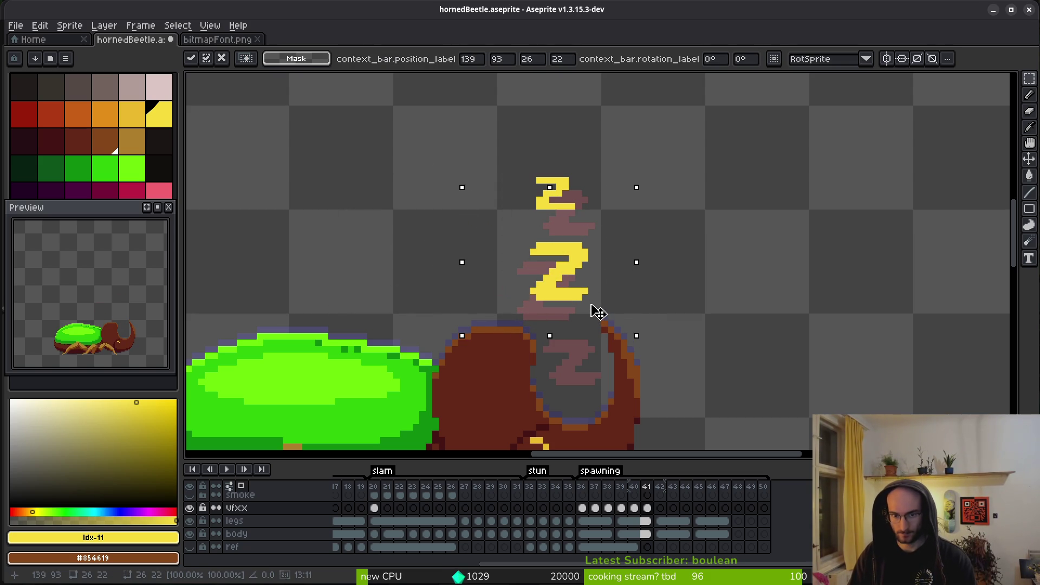
pyautogui.hotkey('ctrl', 'd')
# Step: Move the lowest Z on frame 41 up and left onto the beetle's head
pyautogui.press(',')
pyautogui.moveTo(558, 326); pyautogui.dragTo(631, 377)
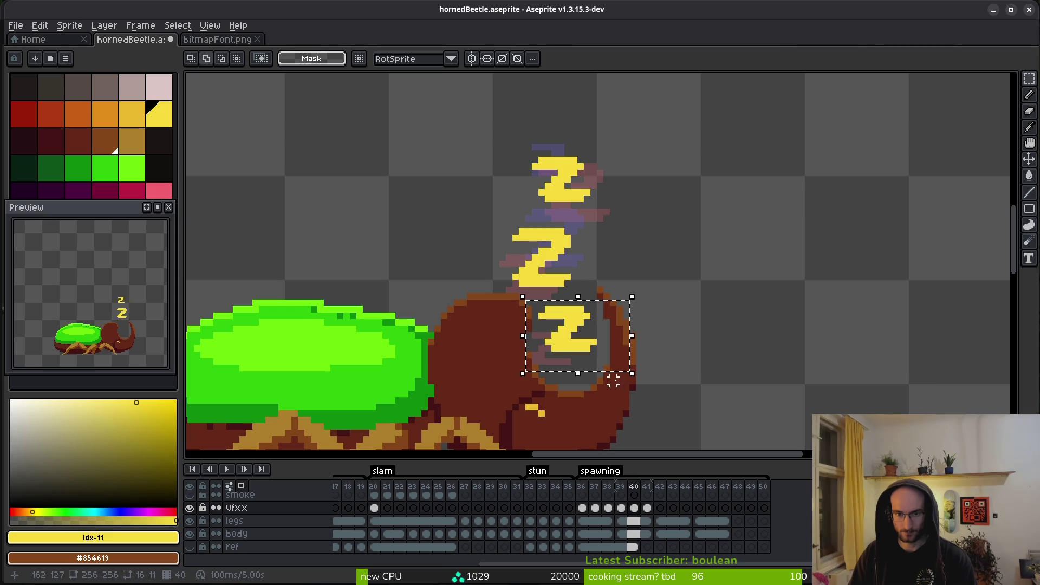
pyautogui.press('.')
pyautogui.moveTo(579, 330); pyautogui.dragTo(546, 310)
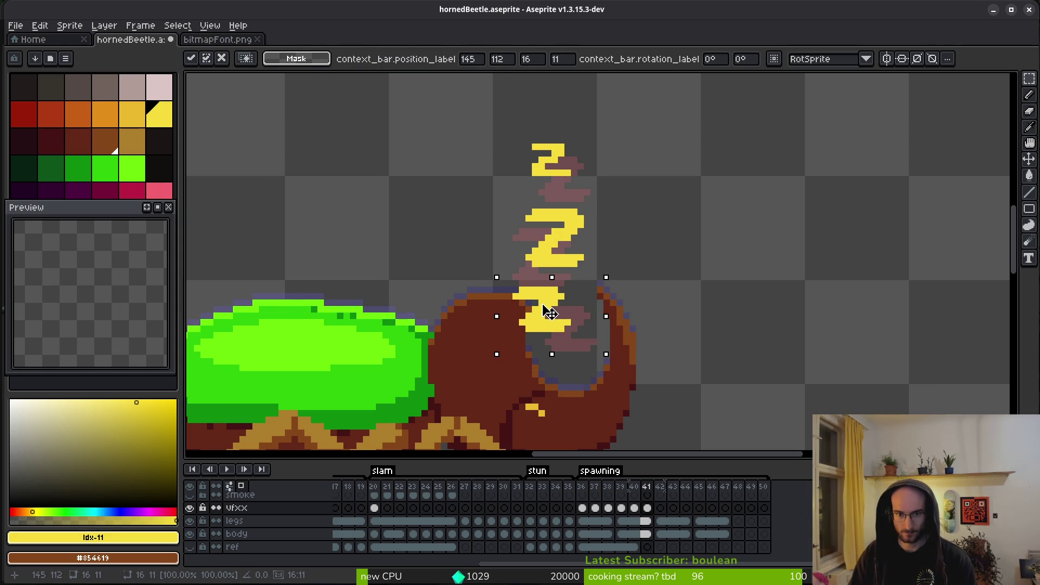
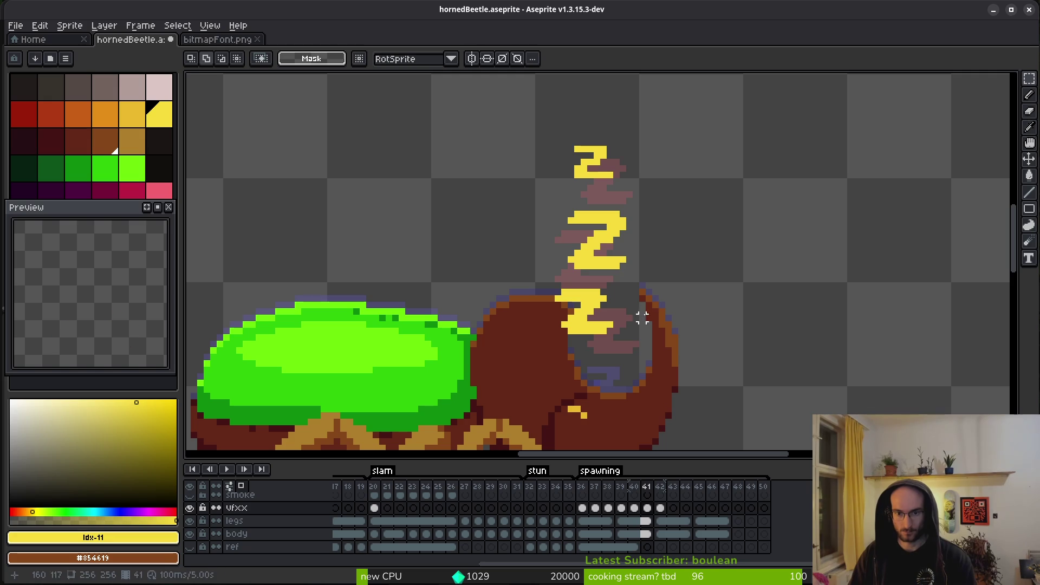
# Step: Copy the lower yellow Z's from frame 41 and paste them into frame 42
pyautogui.moveTo(518, 220)
pyautogui.mouseDown()
pyautogui.moveTo(677, 352)
pyautogui.moveTo(626, 298)
pyautogui.mouseUp()
pyautogui.hotkey('ctrl', 'c')
pyautogui.press('.')
pyautogui.hotkey('ctrl', 'v')
pyautogui.hotkey('ctrl', 'd')
# Step: Reposition the upper Z on frame 42 down beside the beetle's head
pyautogui.moveTo(565, 176); pyautogui.dragTo(694, 252)
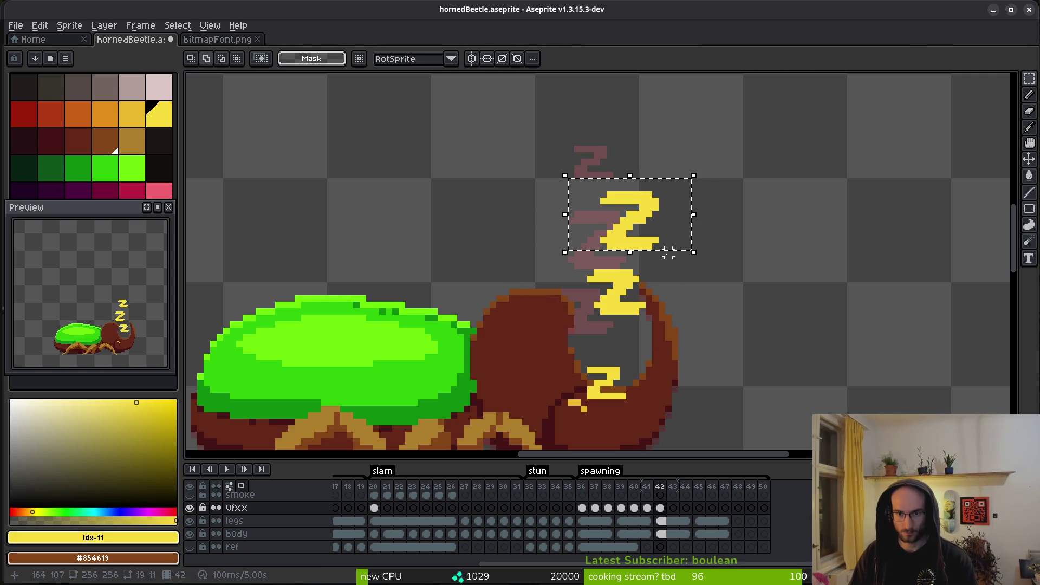
pyautogui.hotkey('ctrl', 'x')
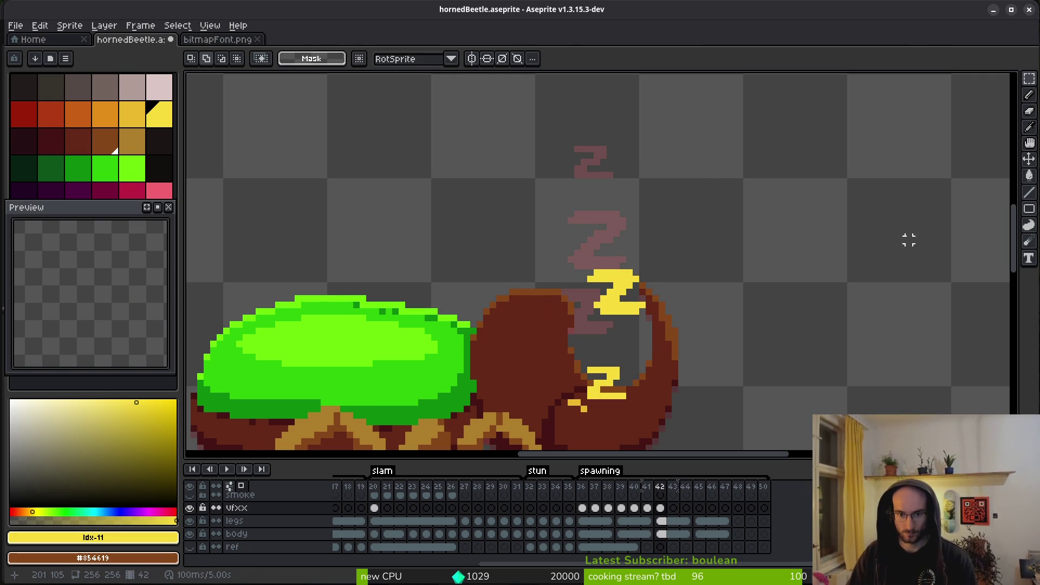
pyautogui.hotkey('ctrl', 'v')
pyautogui.hotkey('ctrl', 'v')
pyautogui.moveTo(528, 246); pyautogui.dragTo(512, 163)
pyautogui.press('Return')
pyautogui.moveTo(636, 243); pyautogui.dragTo(616, 314)
pyautogui.press('Return')
# Step: Move the top-left Z down and right, comparing against frame 41
pyautogui.moveTo(435, 98); pyautogui.dragTo(587, 225)
pyautogui.moveTo(499, 167); pyautogui.dragTo(577, 224)
pyautogui.press('Return')
pyautogui.scroll(-1, 657, 206)
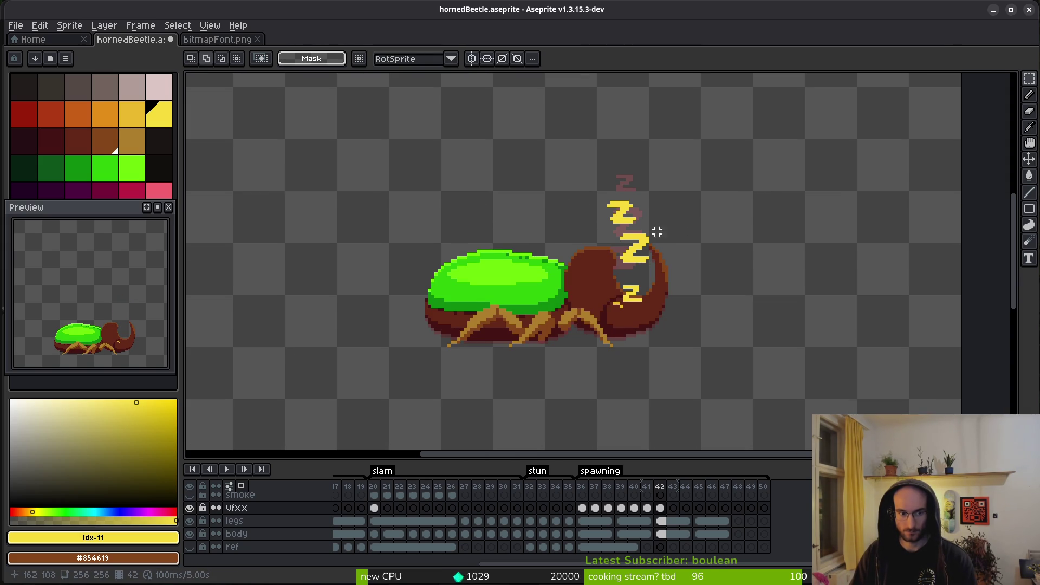
pyautogui.press(',')
pyautogui.press('i')
pyautogui.press('.')
pyautogui.press('m')
pyautogui.scroll(1, 657, 278)
# Step: Shift the small top Z right and down, then nudge it up one pixel
pyautogui.moveTo(592, 274); pyautogui.dragTo(672, 321)
pyautogui.click(656, 405)
pyautogui.moveTo(603, 239); pyautogui.dragTo(617, 247)
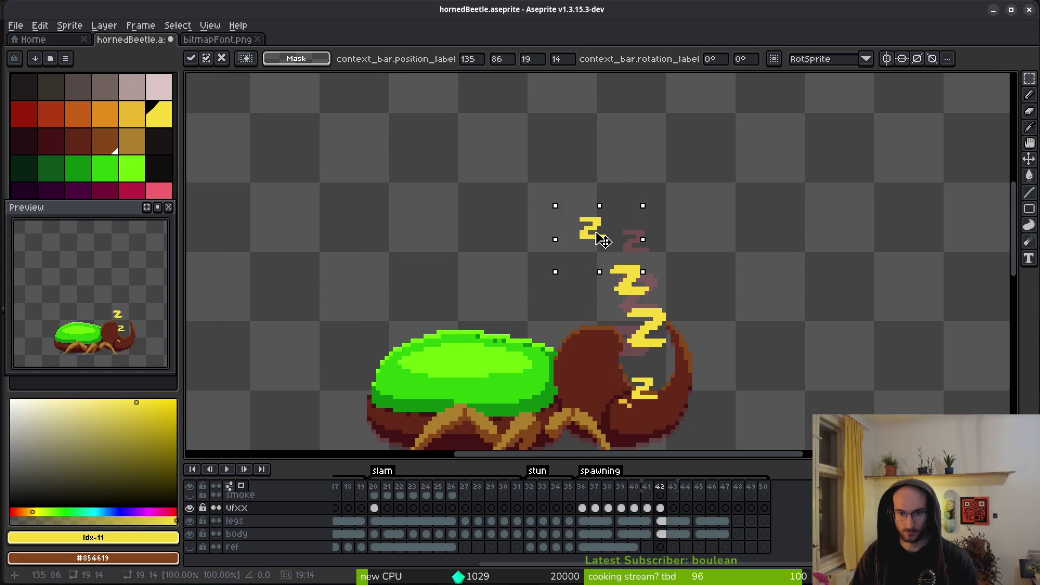
pyautogui.press('Up')
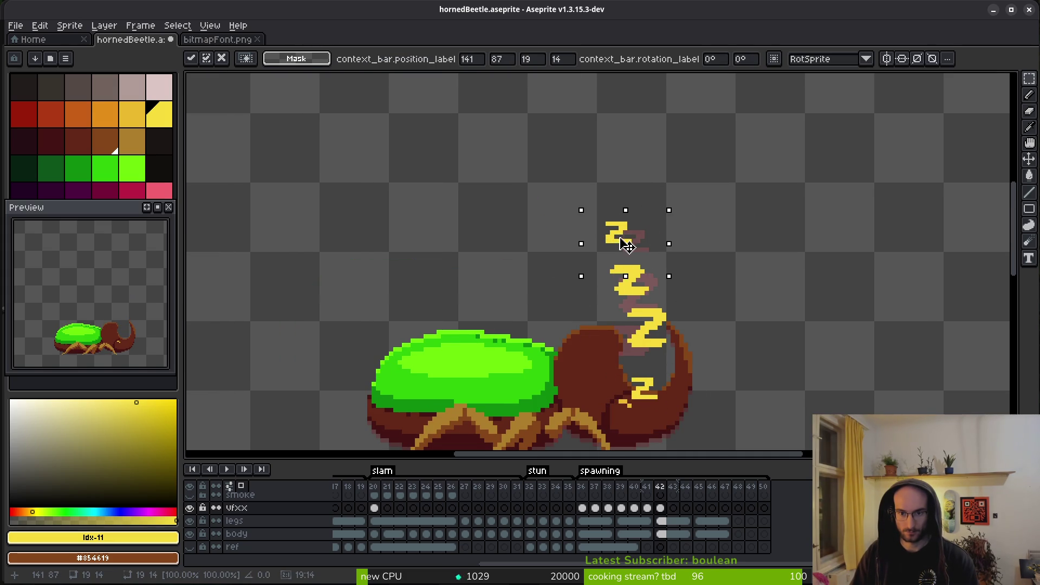
pyautogui.click(699, 259)
pyautogui.scroll(-5, 727, 291)
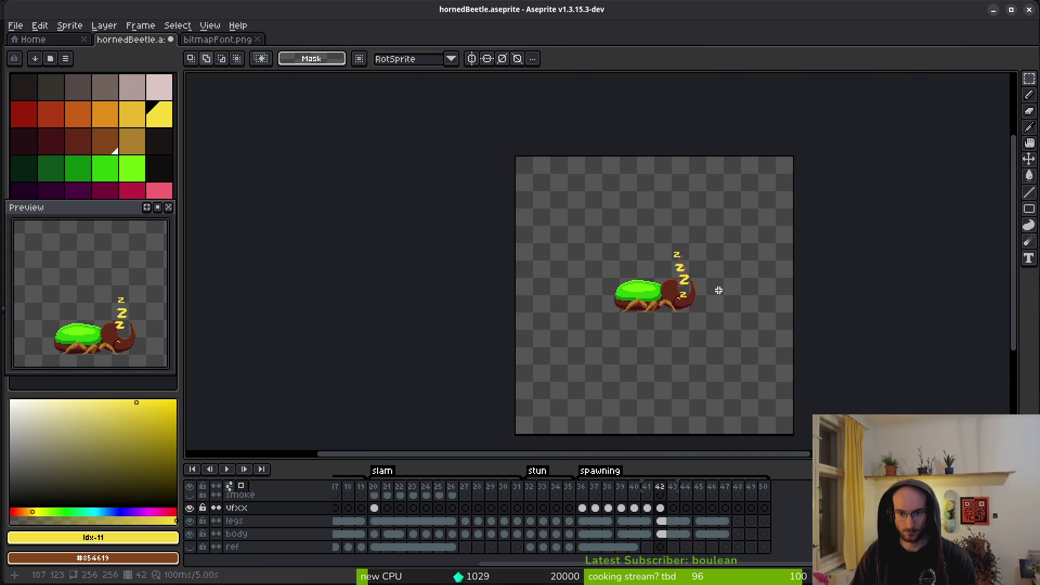
# Step: Preview the loop of Z's rising through frames 36–42, then go to frame 43
pyautogui.press('i')
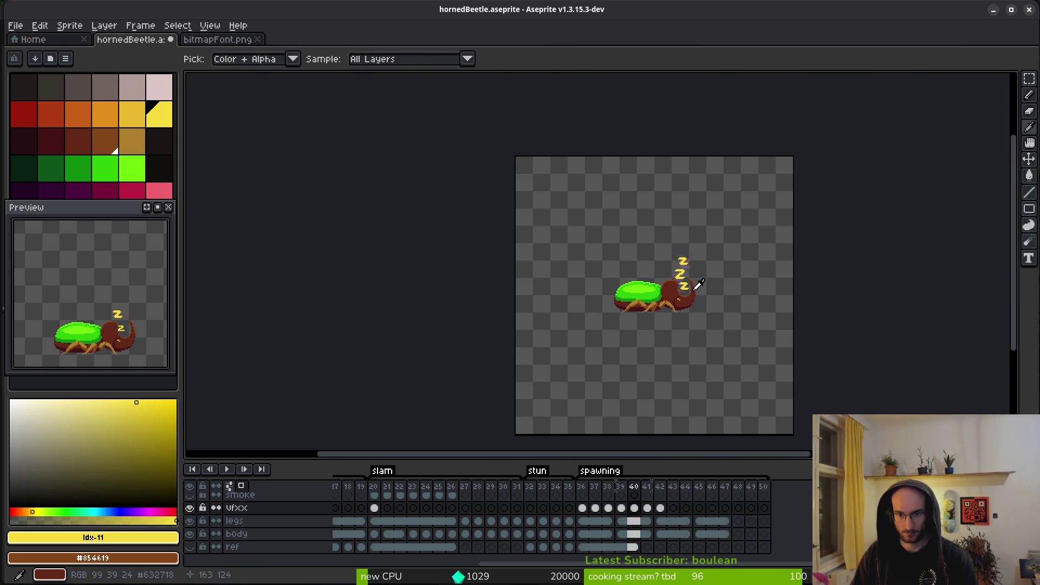
pyautogui.press('v')
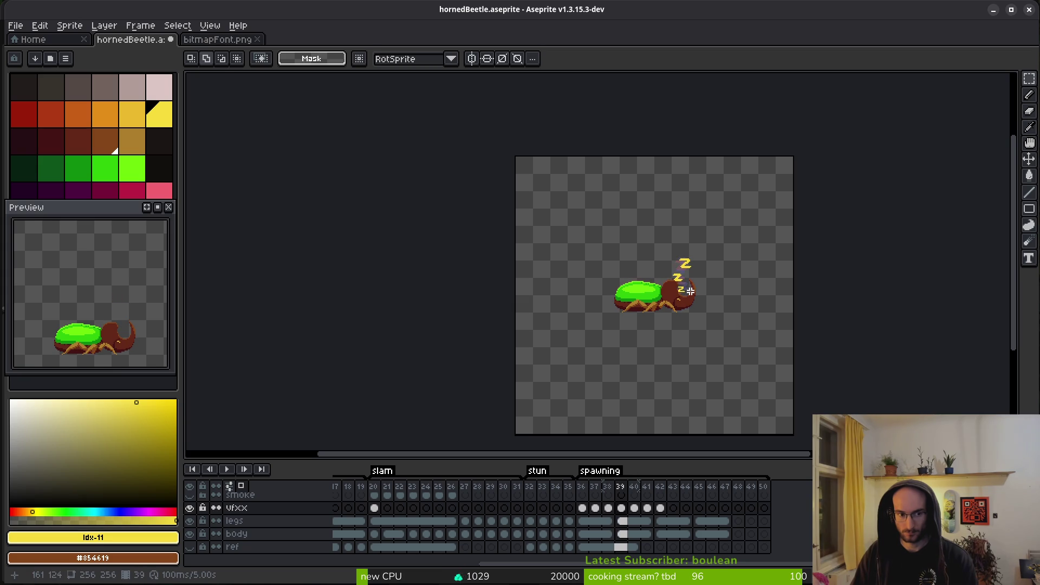
pyautogui.press('i')
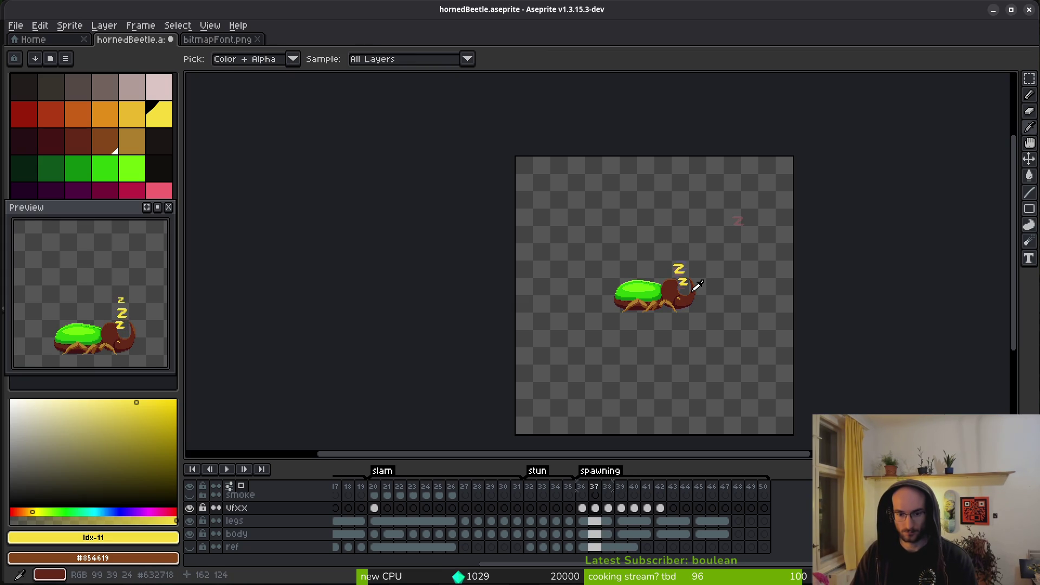
pyautogui.press('v')
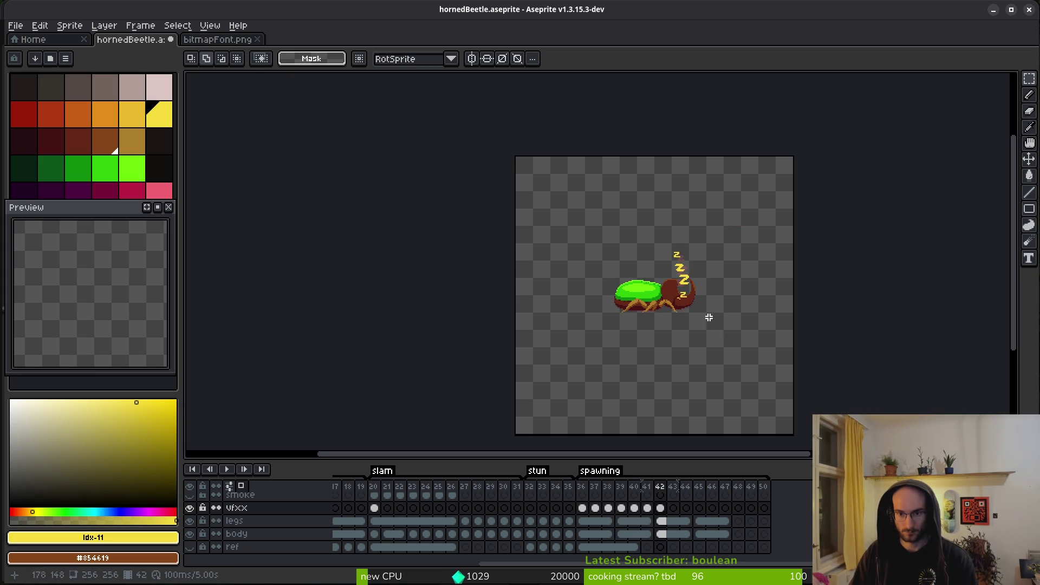
pyautogui.scroll(4, 682, 314)
pyautogui.press('Right')
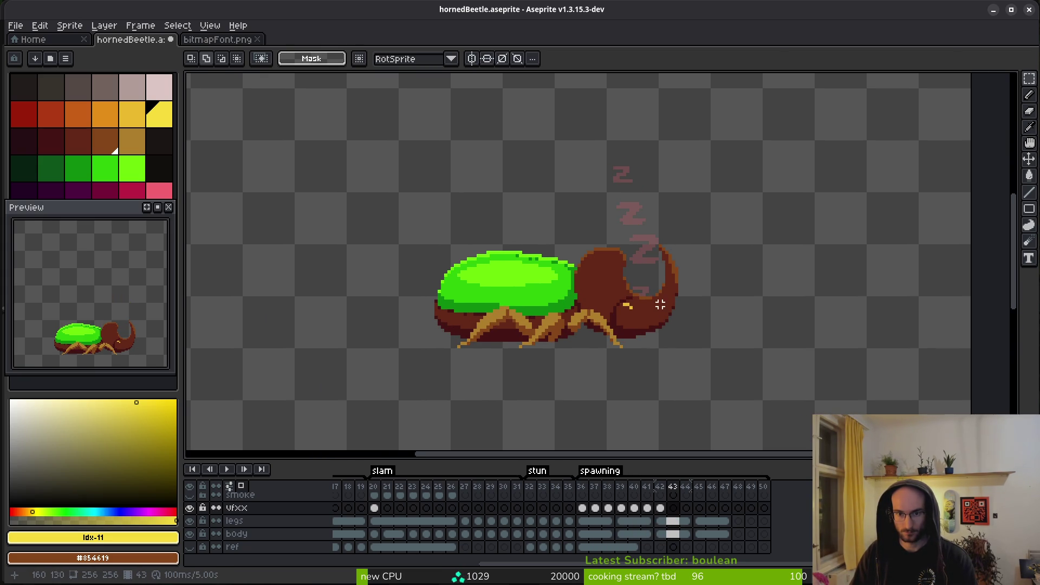
# Step: Paste a yellow Z into frame 43 on top of the beetle's head
pyautogui.hotkey('ctrl', 'v')
pyautogui.scroll(1, 674, 310)
pyautogui.scroll(1, 675, 309)
pyautogui.moveTo(674, 310); pyautogui.dragTo(666, 276)
pyautogui.press('Return')
# Step: Bring the upper Z's from frame 42 into frame 43, shifted up and right
pyautogui.press('Left')
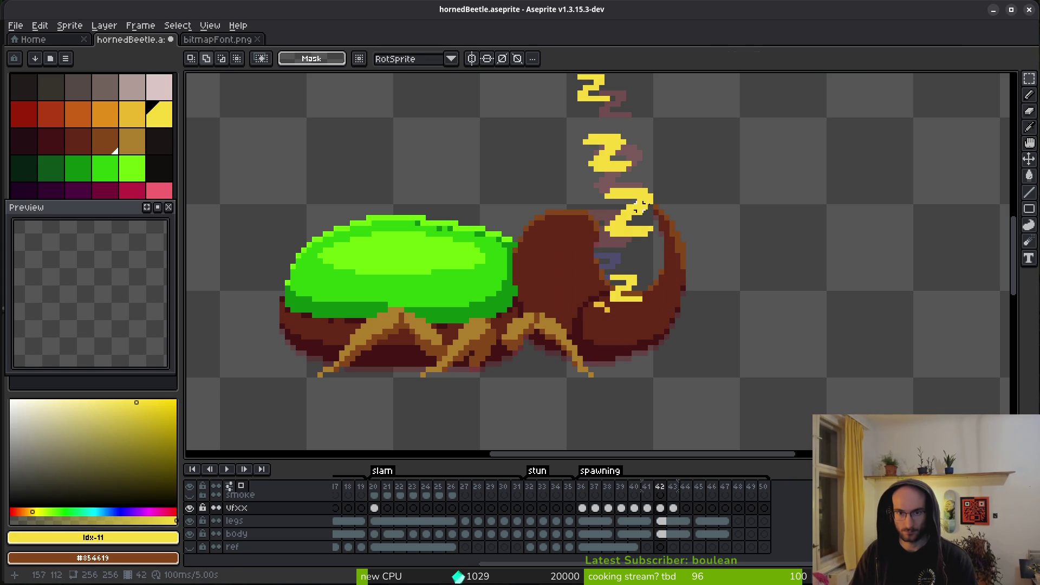
pyautogui.moveTo(691, 228); pyautogui.dragTo(648, 293)
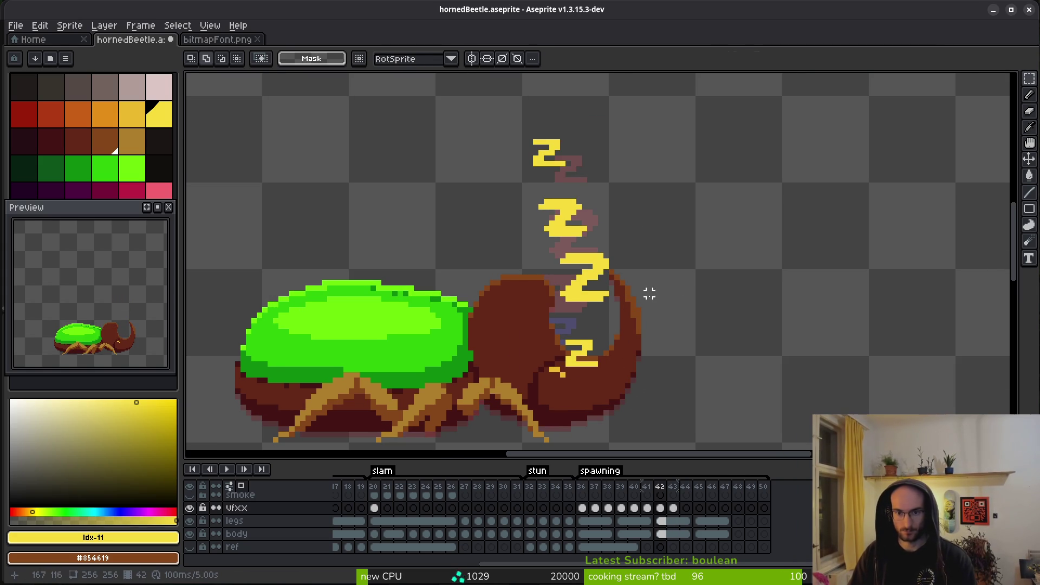
pyautogui.moveTo(487, 120); pyautogui.dragTo(627, 277)
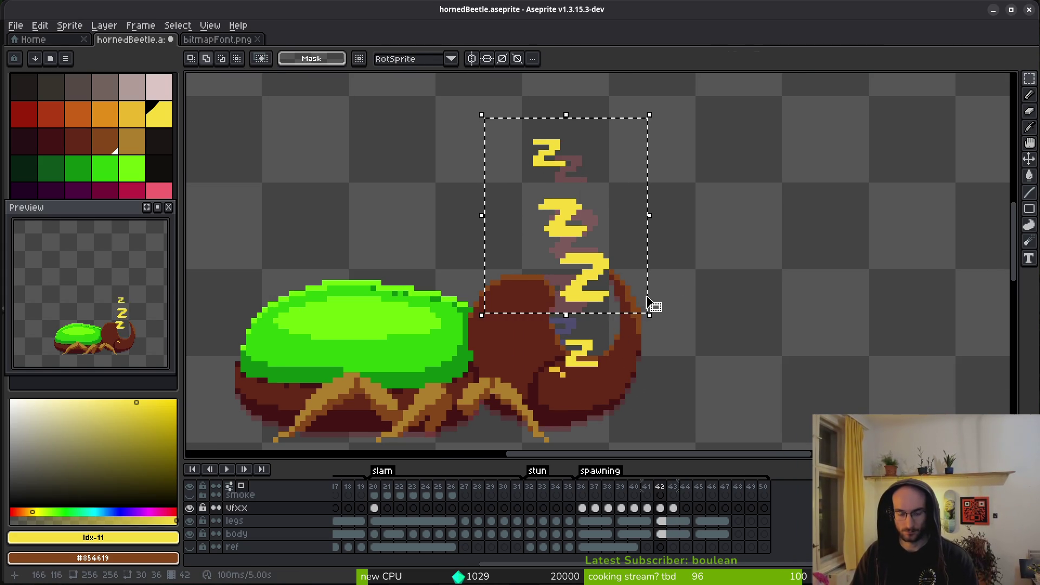
pyautogui.press('Right')
pyautogui.click(649, 303)
pyautogui.moveTo(605, 283); pyautogui.dragTo(680, 239)
pyautogui.press('Return')
# Step: Move the upper Z and the large Z on frame 43 down and left
pyautogui.scroll(2, 681, 240)
pyautogui.moveTo(601, 193)
pyautogui.mouseDown()
pyautogui.moveTo(699, 248)
pyautogui.moveTo(560, 249)
pyautogui.moveTo(583, 259)
pyautogui.mouseUp()
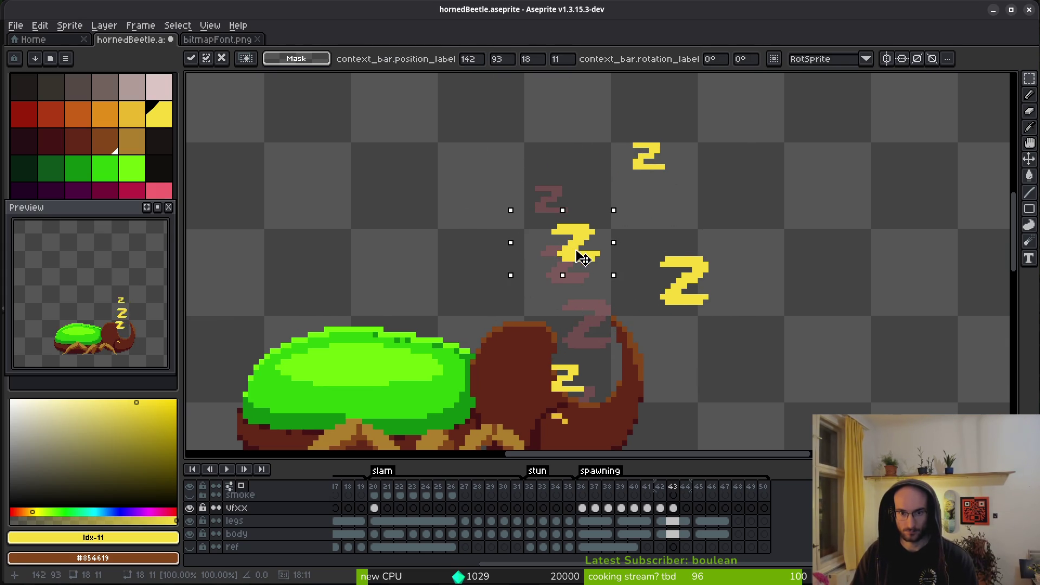
pyautogui.press('Escape')
pyautogui.moveTo(587, 111); pyautogui.dragTo(708, 213)
pyautogui.moveTo(666, 167); pyautogui.dragTo(585, 257)
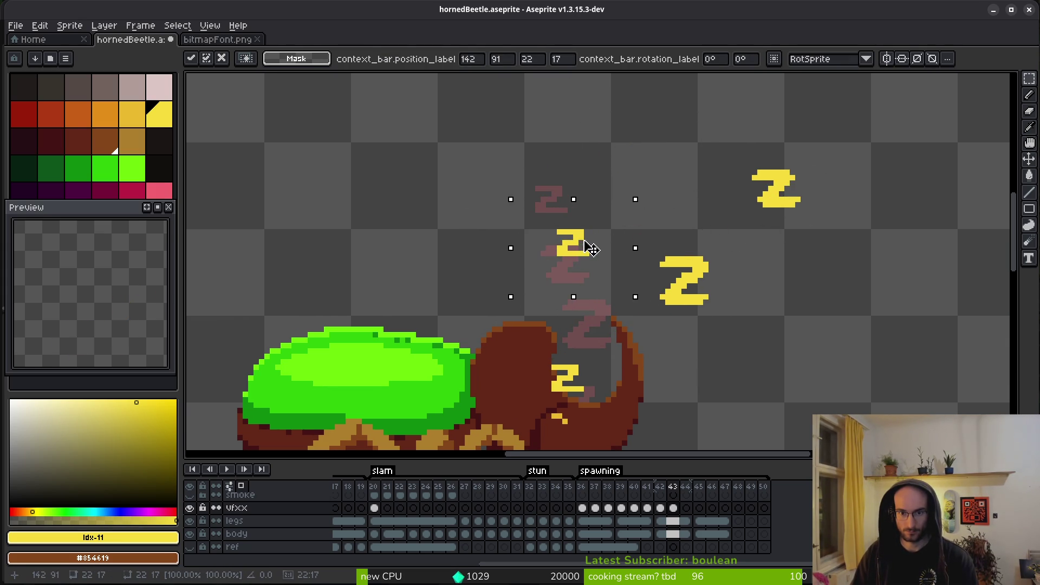
pyautogui.press('Return')
pyautogui.moveTo(639, 226)
pyautogui.mouseDown()
pyautogui.moveTo(726, 320)
pyautogui.moveTo(577, 323)
pyautogui.mouseUp()
pyautogui.press('Return')
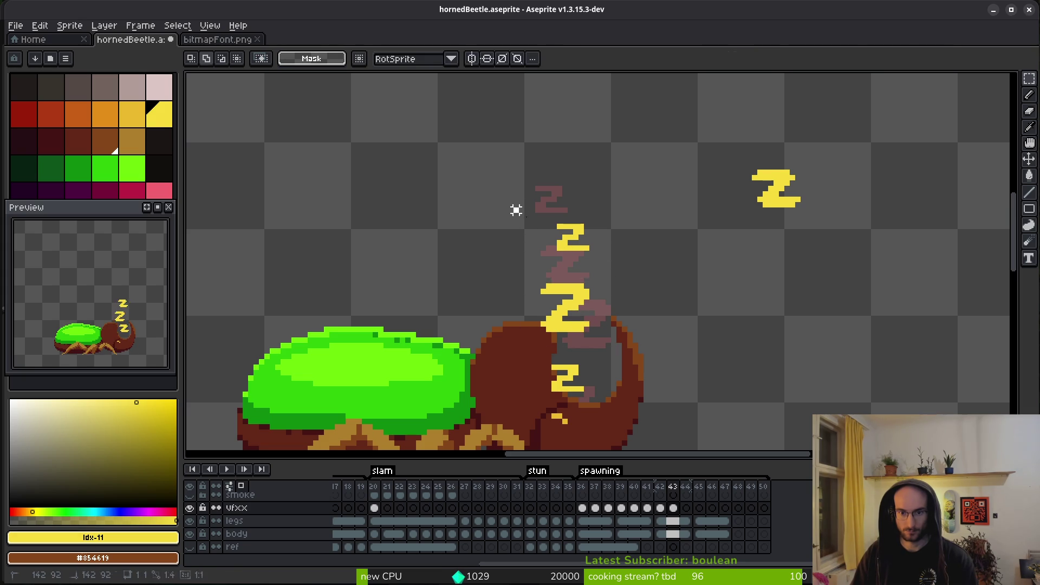
# Step: Shift the middle Z on frame 43 slightly right and down
pyautogui.moveTo(515, 210); pyautogui.dragTo(602, 277)
pyautogui.moveTo(584, 254); pyautogui.dragTo(589, 263)
pyautogui.press('Return')
pyautogui.scroll(-2, 588, 264)
pyautogui.press('i')
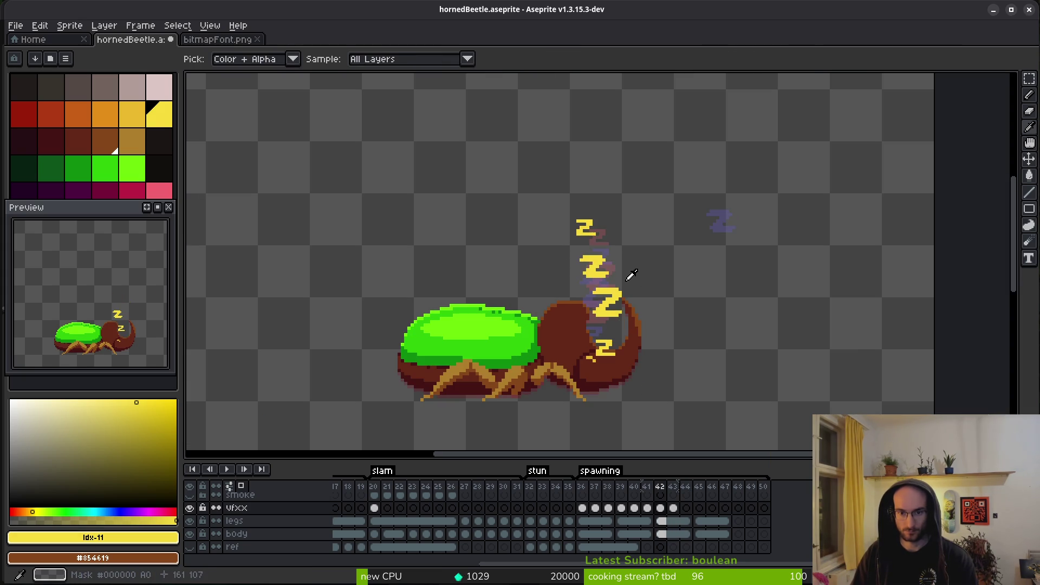
pyautogui.press('m')
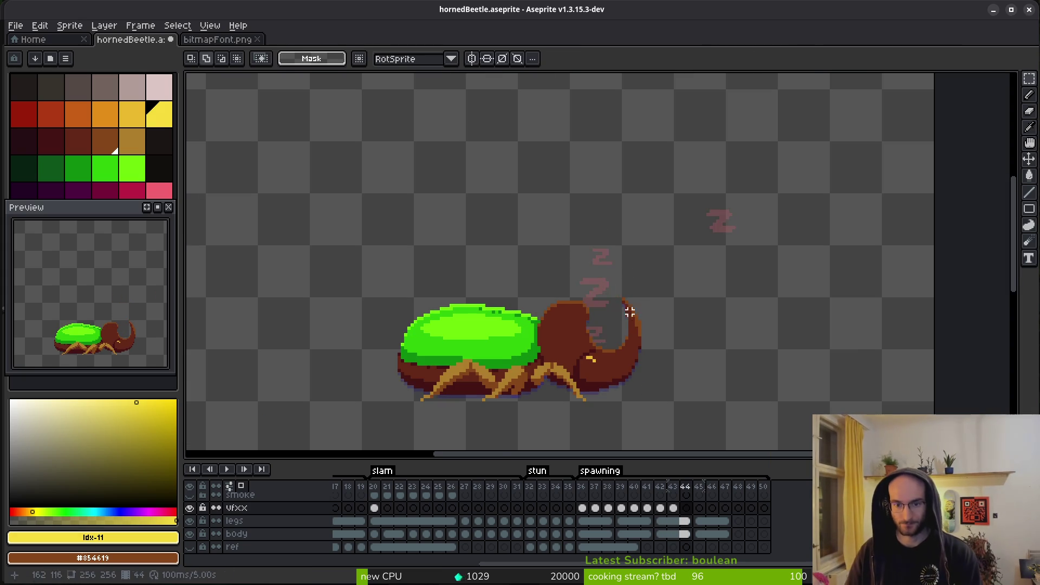
pyautogui.scroll(2, 638, 309)
# Step: Cut the top-right Z and place it on the beetle's head in frame 44
pyautogui.moveTo(720, 103); pyautogui.dragTo(904, 255)
pyautogui.hotkey('ctrl', 'x')
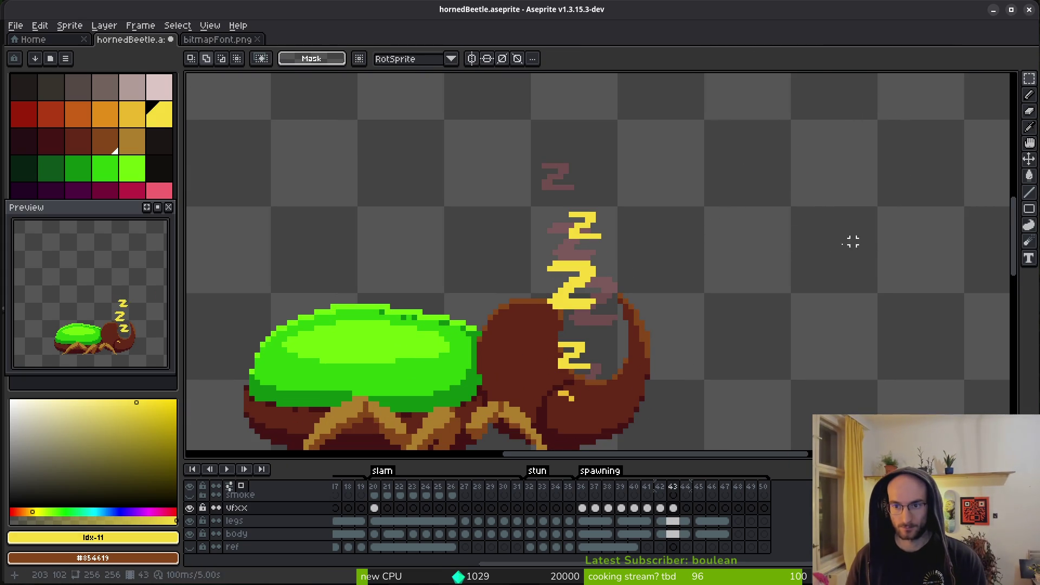
pyautogui.press('Right')
pyautogui.hotkey('ctrl', 'v')
pyautogui.moveTo(791, 175)
pyautogui.mouseDown()
pyautogui.moveTo(630, 352)
pyautogui.moveTo(590, 346)
pyautogui.mouseUp()
pyautogui.press('Return')
# Step: Move the stacked Z's from frame 43 into frame 44, shifted up and left
pyautogui.press('Left')
pyautogui.moveTo(480, 177); pyautogui.dragTo(636, 327)
pyautogui.hotkey('ctrl', 'x')
pyautogui.press('Right')
pyautogui.hotkey('ctrl', 'v')
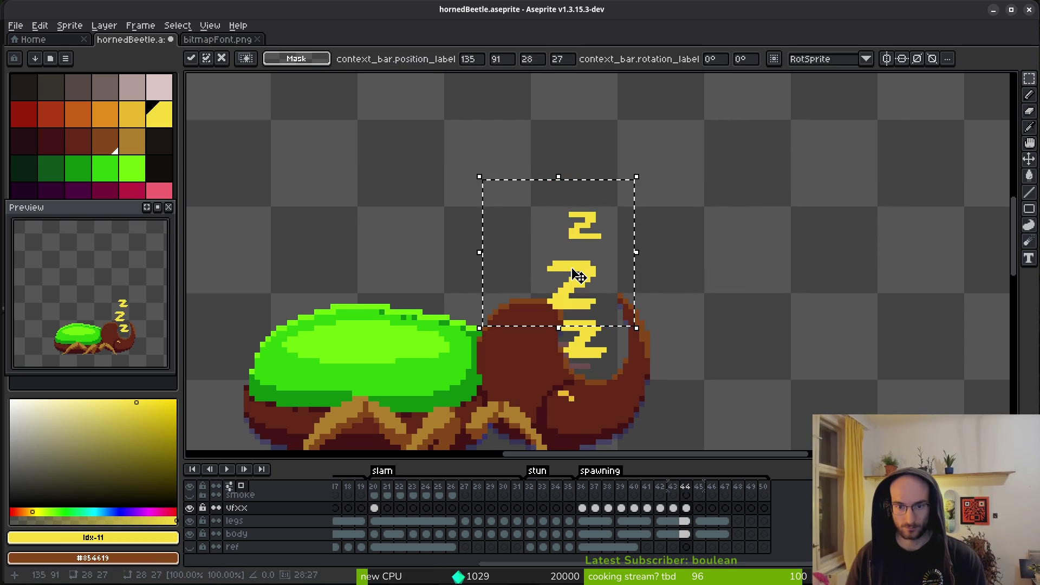
pyautogui.moveTo(574, 282); pyautogui.dragTo(557, 271)
pyautogui.press('Return')
# Step: Move the top Z on frame 44 to the right
pyautogui.moveTo(520, 168); pyautogui.dragTo(604, 232)
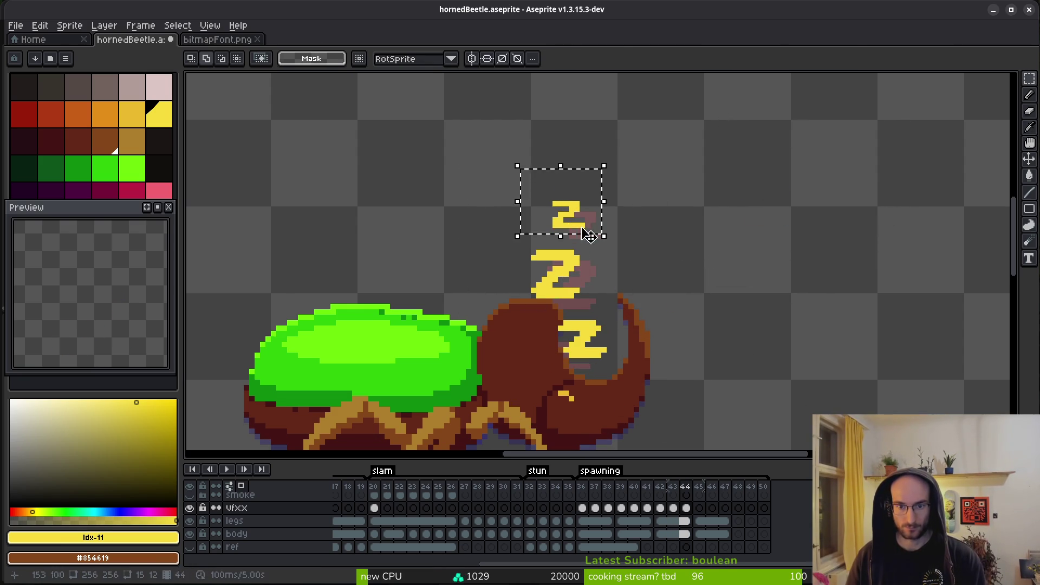
pyautogui.click(584, 221)
pyautogui.click(642, 220)
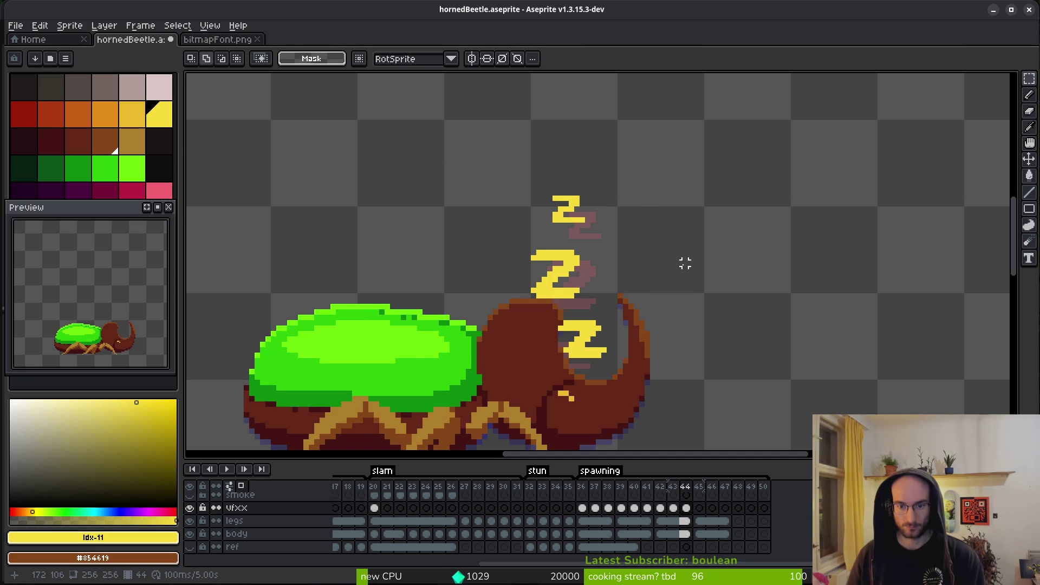
pyautogui.scroll(-1, 680, 263)
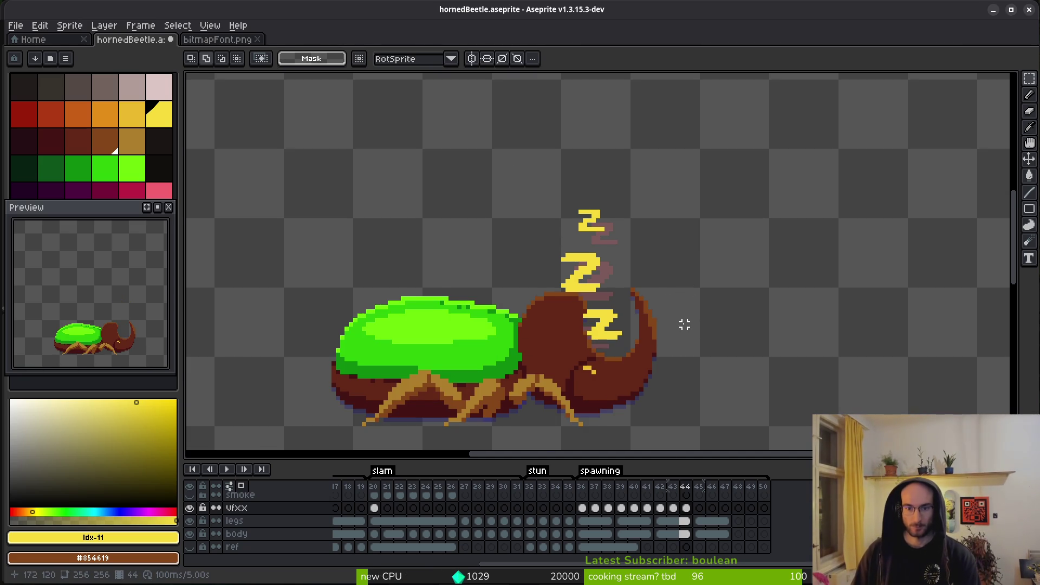
# Step: Paste the Z's into frame 45 and move them up and right
pyautogui.press('Right')
pyautogui.hotkey('ctrl', 'v')
pyautogui.moveTo(598, 282)
pyautogui.mouseDown()
pyautogui.moveTo(635, 252)
pyautogui.moveTo(600, 255)
pyautogui.moveTo(682, 242)
pyautogui.mouseUp()
# Step: Move the middle Z on frame 45 down onto the beetle's head
pyautogui.press('Return')
pyautogui.moveTo(631, 158); pyautogui.dragTo(724, 212)
pyautogui.moveTo(619, 207); pyautogui.dragTo(746, 291)
pyautogui.scroll(2, 706, 298)
pyautogui.moveTo(668, 222)
pyautogui.mouseDown()
pyautogui.moveTo(598, 307)
pyautogui.moveTo(563, 319)
pyautogui.mouseUp()
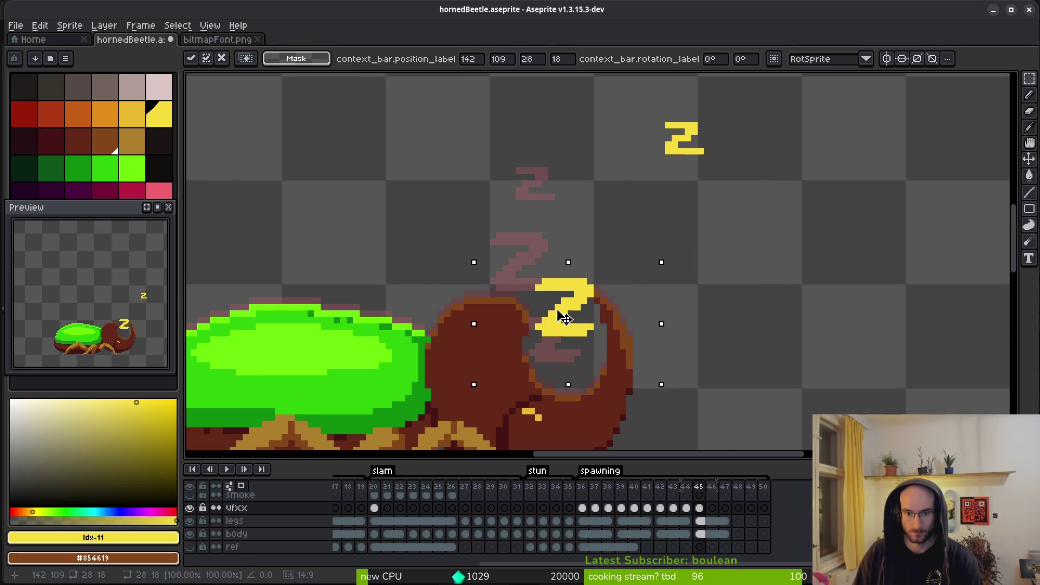
pyautogui.press('Return')
# Step: Copy the lower Z from frame 44 into frame 45, placed up and left
pyautogui.press('Left')
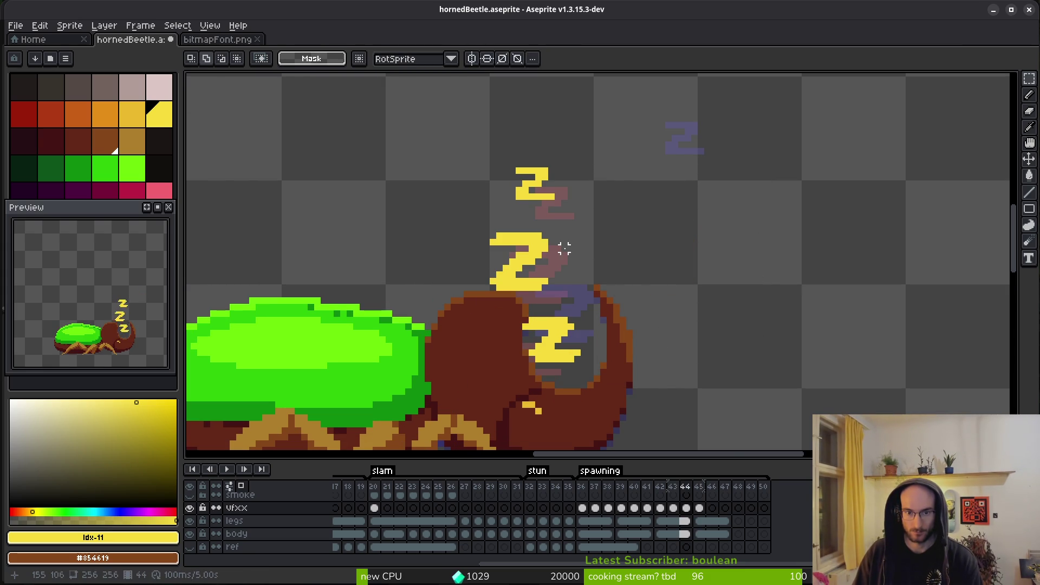
pyautogui.moveTo(507, 299); pyautogui.dragTo(620, 389)
pyautogui.hotkey('ctrl', 'c')
pyautogui.press('Right')
pyautogui.hotkey('ctrl', 'v')
pyautogui.moveTo(556, 353)
pyautogui.mouseDown()
pyautogui.moveTo(503, 259)
pyautogui.moveTo(497, 266)
pyautogui.mouseUp()
pyautogui.press('Return')
# Step: Move the top Z on frame 45 down and left
pyautogui.moveTo(597, 92); pyautogui.dragTo(745, 209)
pyautogui.moveTo(696, 162); pyautogui.dragTo(564, 197)
pyautogui.scroll(-2, 615, 244)
pyautogui.press('i')
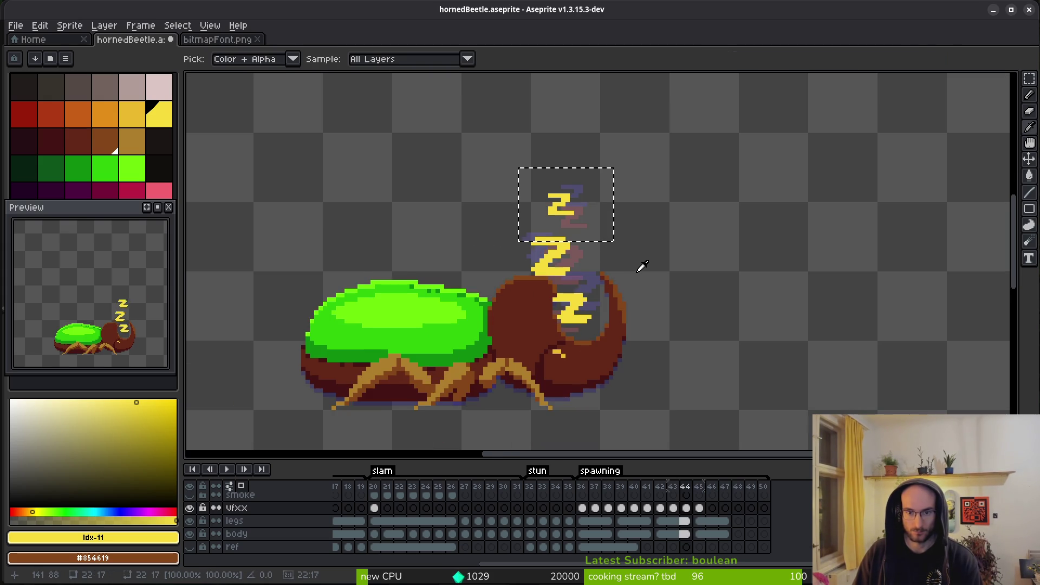
pyautogui.press('m')
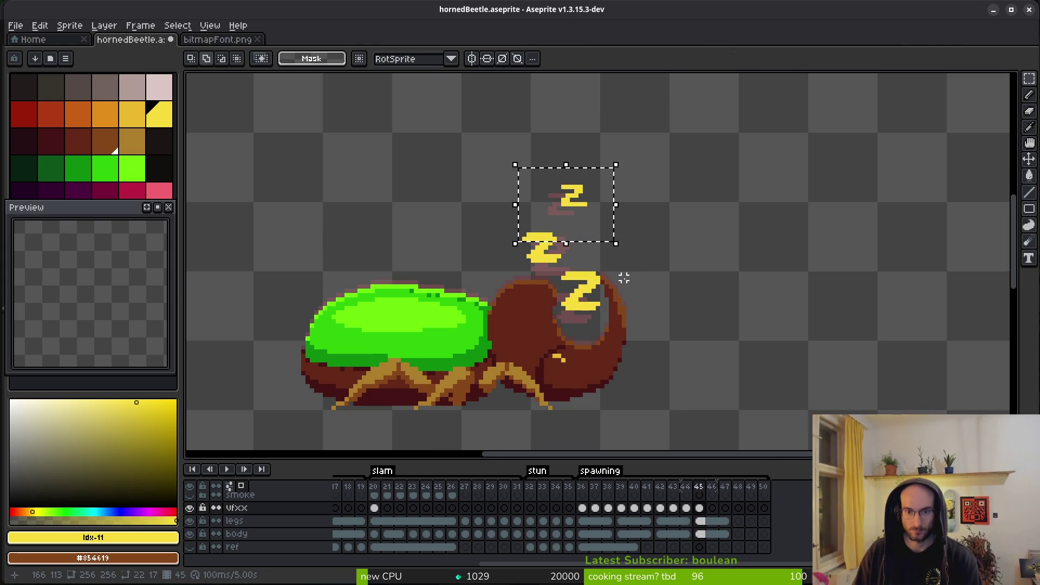
# Step: Paste a yellow Z onto frame 46 at the horn tip
pyautogui.press('Right')
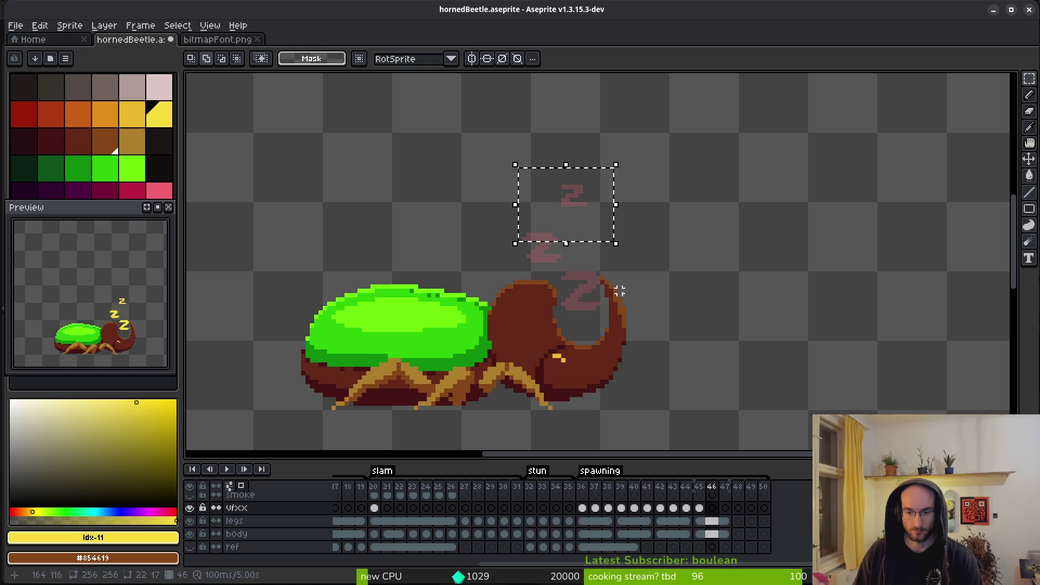
pyautogui.hotkey('ctrl', 'v')
pyautogui.moveTo(574, 319); pyautogui.dragTo(575, 286)
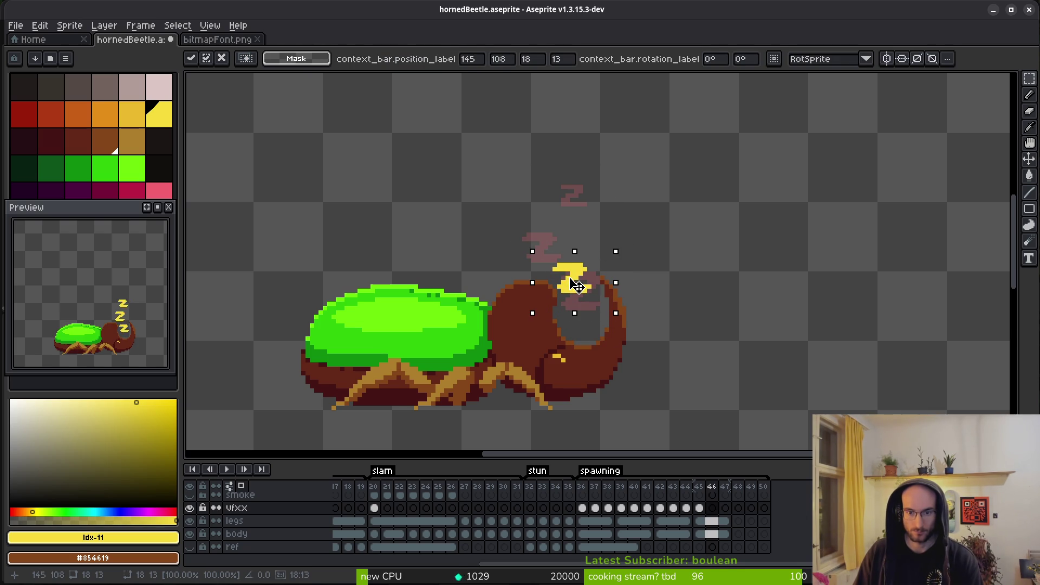
pyautogui.press('Return')
# Step: Copy the top Z from frame 45 onto frame 46, nudged up and right
pyautogui.press('Left')
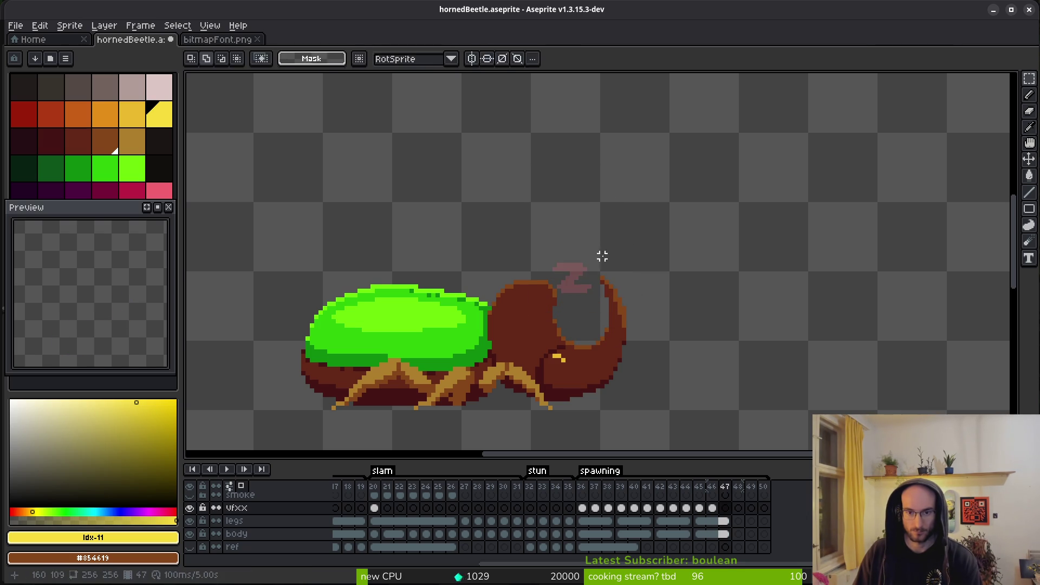
pyautogui.moveTo(521, 153); pyautogui.dragTo(607, 222)
pyautogui.hotkey('ctrl', 'c')
pyautogui.press('Right')
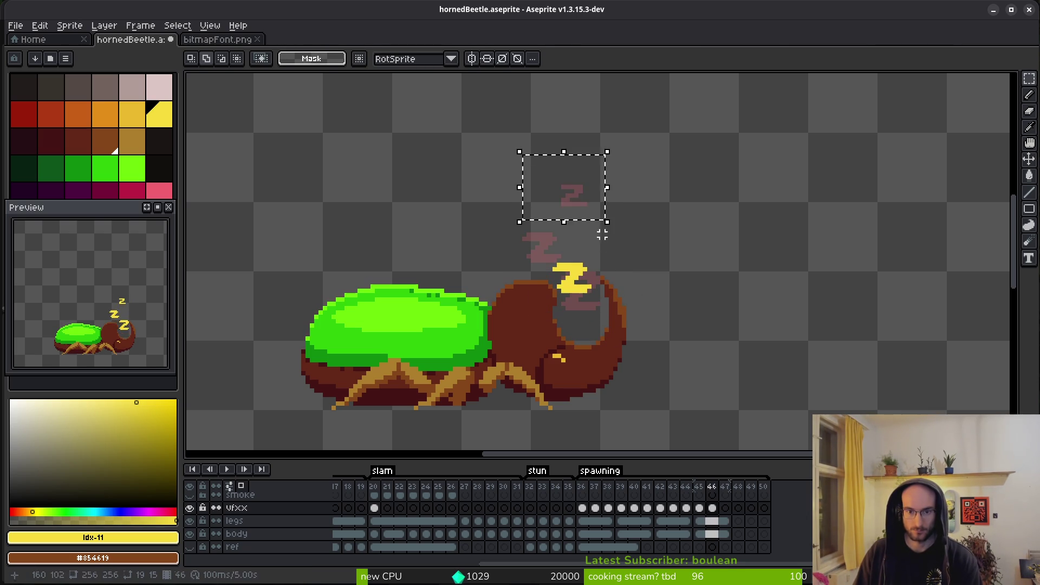
pyautogui.hotkey('ctrl', 'v')
pyautogui.moveTo(549, 252); pyautogui.dragTo(556, 249)
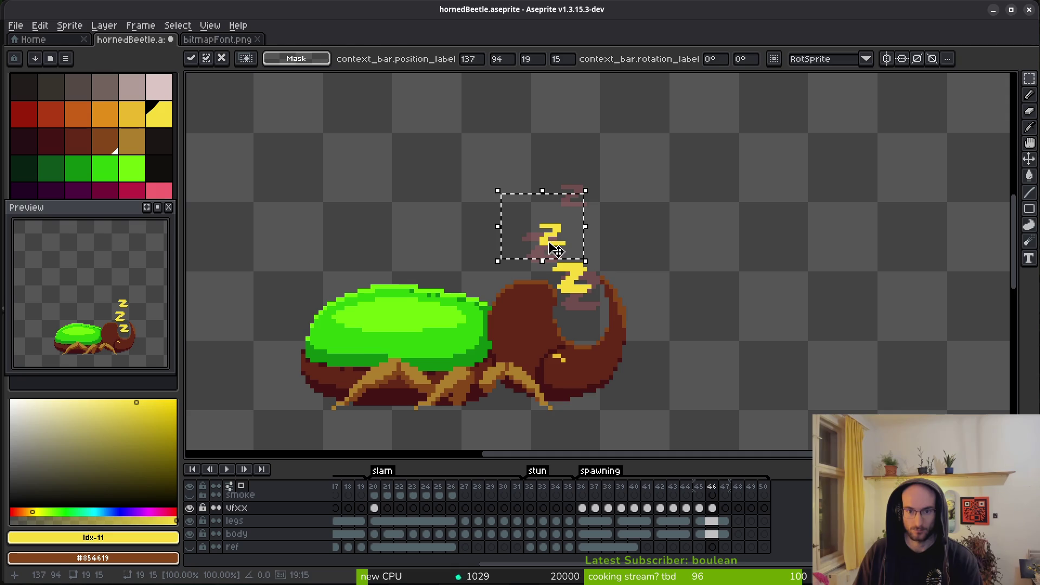
pyautogui.press('Return')
# Step: Compare the Z positions on frames 45 and 46
pyautogui.scroll(-2, 627, 235)
pyautogui.moveTo(485, 168)
pyautogui.mouseDown()
pyautogui.moveTo(589, 225)
pyautogui.moveTo(571, 307)
pyautogui.mouseUp()
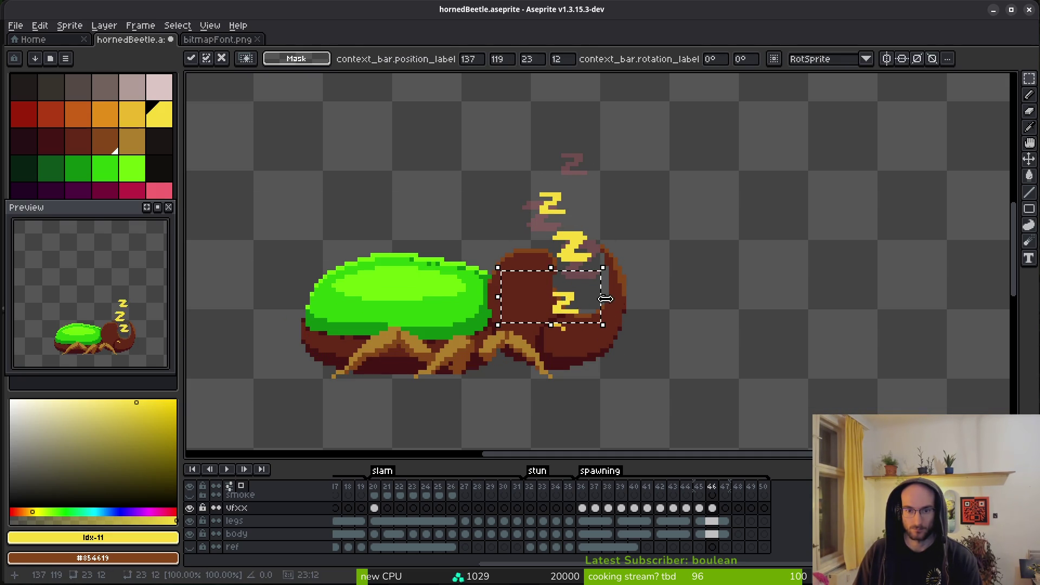
pyautogui.press(',')
pyautogui.press('i')
pyautogui.press('.')
pyautogui.press('.')
pyautogui.press('.')
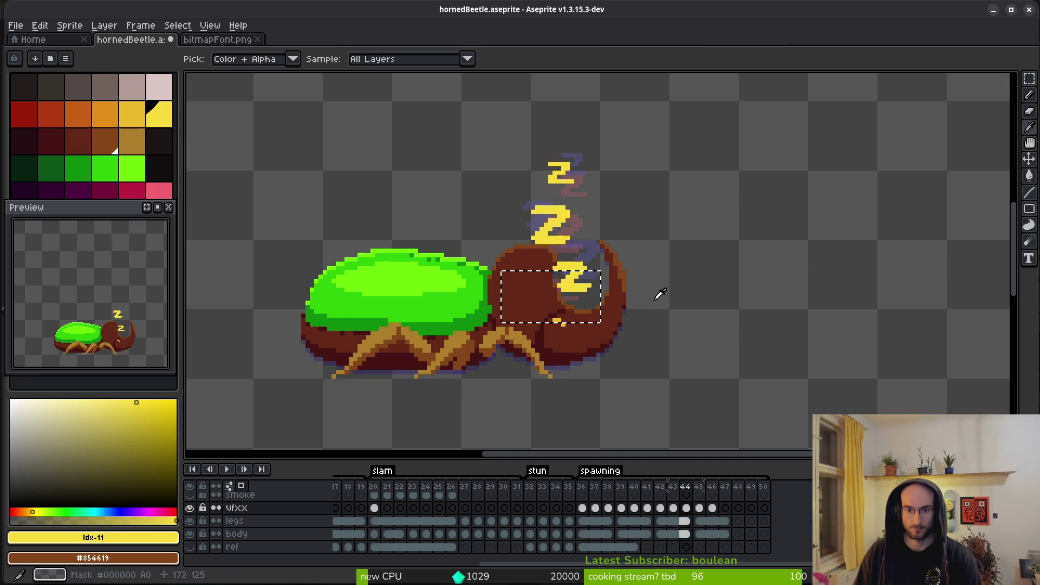
pyautogui.press(',')
pyautogui.press(',')
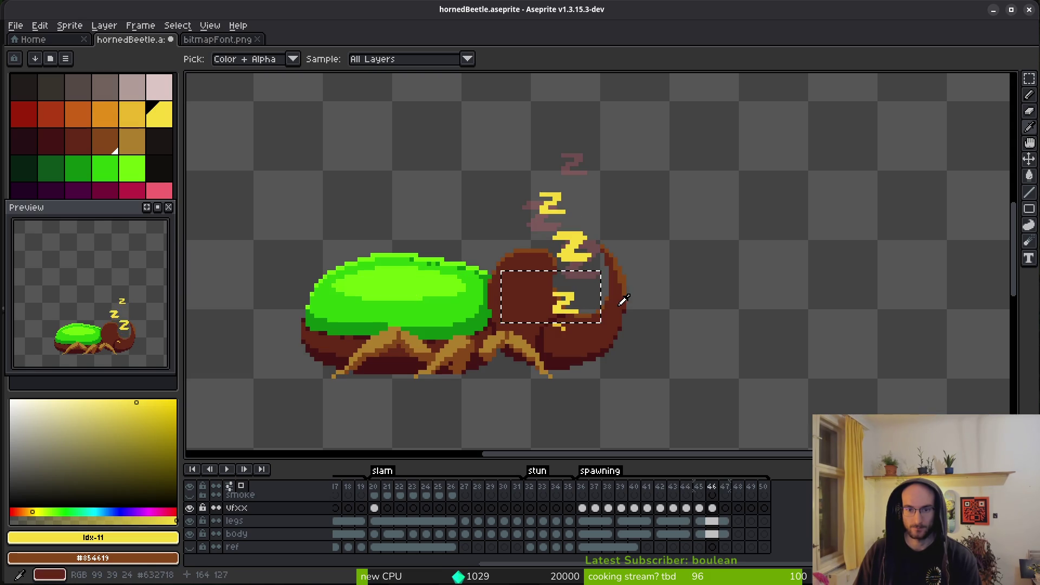
pyautogui.press('.')
# Step: Move the yellow Z on frame 47 up above the beetle
pyautogui.press(',')
pyautogui.press('m')
pyautogui.scroll(1, 628, 300)
pyautogui.press('.')
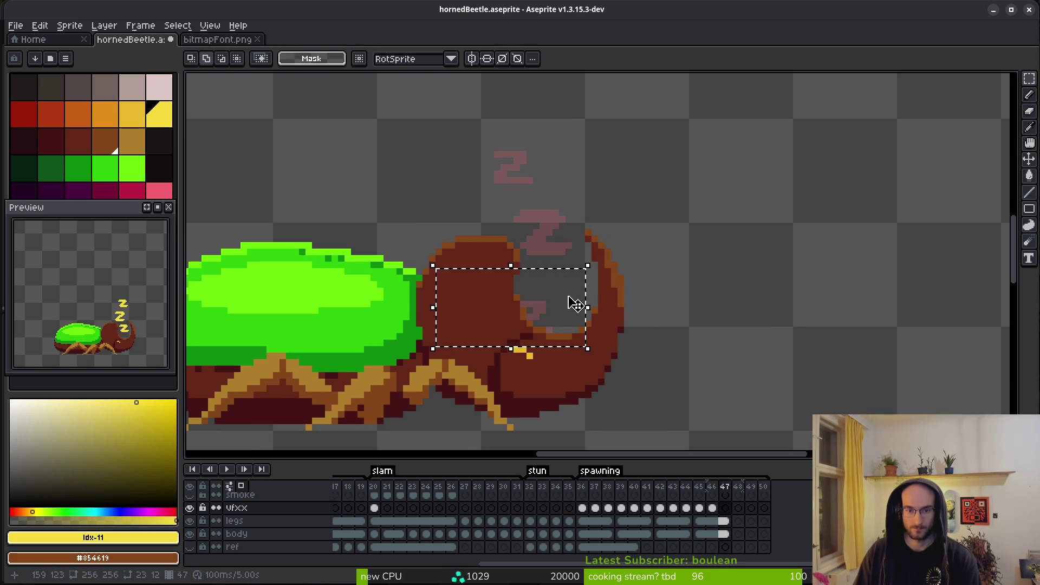
pyautogui.moveTo(538, 326)
pyautogui.mouseDown()
pyautogui.moveTo(524, 177)
pyautogui.moveTo(517, 188)
pyautogui.moveTo(541, 168)
pyautogui.moveTo(527, 220)
pyautogui.moveTo(535, 232)
pyautogui.moveTo(549, 196)
pyautogui.moveTo(546, 173)
pyautogui.moveTo(538, 216)
pyautogui.moveTo(549, 139)
pyautogui.mouseUp()
pyautogui.press('Left')
pyautogui.press('Left')
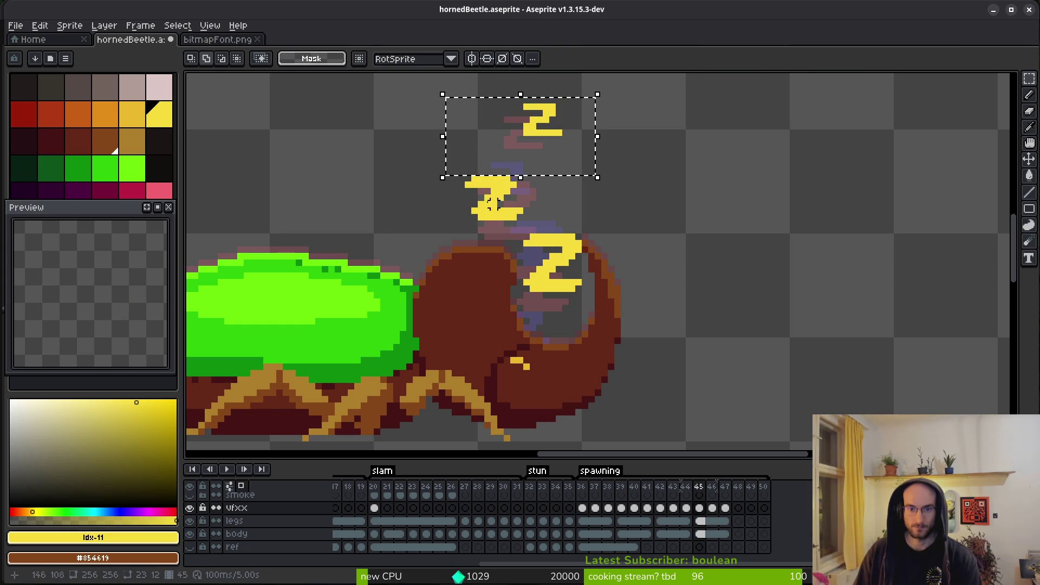
# Step: Copy a Z from frame 45 onto frame 47, placed above the horn
pyautogui.moveTo(503, 225); pyautogui.dragTo(622, 328)
pyautogui.press('Right')
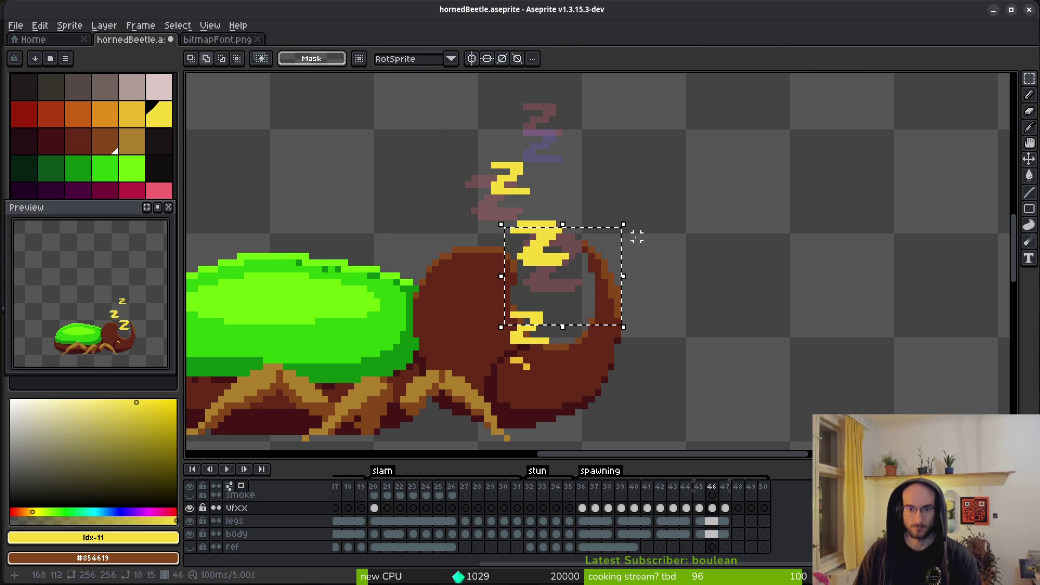
pyautogui.press('Right')
pyautogui.hotkey('ctrl', 'd')
pyautogui.hotkey('ctrl', 'v')
pyautogui.moveTo(574, 300)
pyautogui.mouseDown()
pyautogui.moveTo(517, 234)
pyautogui.moveTo(548, 249)
pyautogui.mouseUp()
pyautogui.press('Return')
# Step: Carry the middle yellow Z from frame 46 over to frame 47
pyautogui.moveTo(511, 139); pyautogui.dragTo(568, 180)
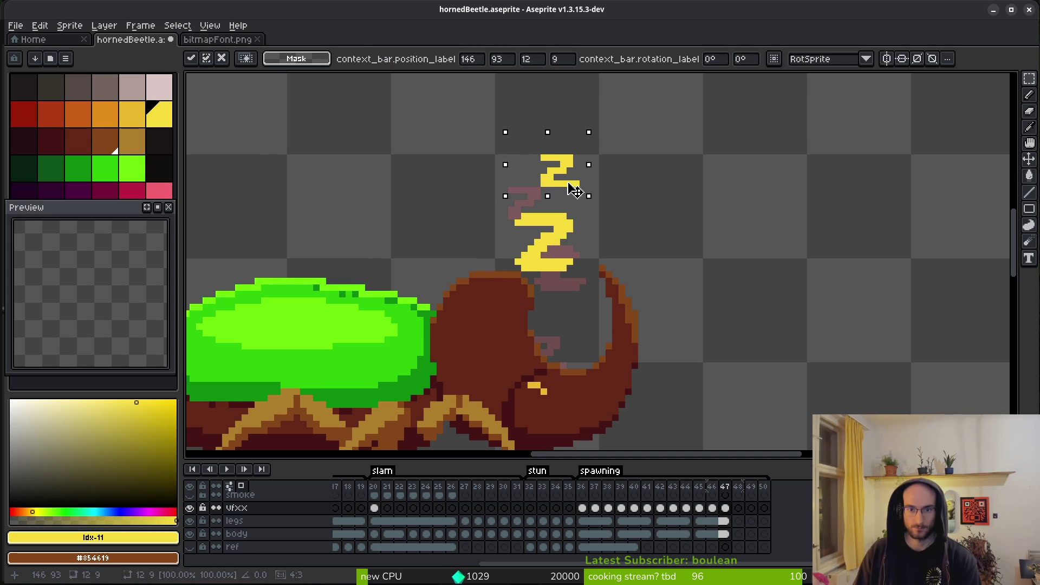
pyautogui.press('Left')
pyautogui.moveTo(499, 237)
pyautogui.mouseDown()
pyautogui.moveTo(602, 306)
pyautogui.moveTo(571, 325)
pyautogui.moveTo(570, 344)
pyautogui.mouseUp()
pyautogui.press('Right')
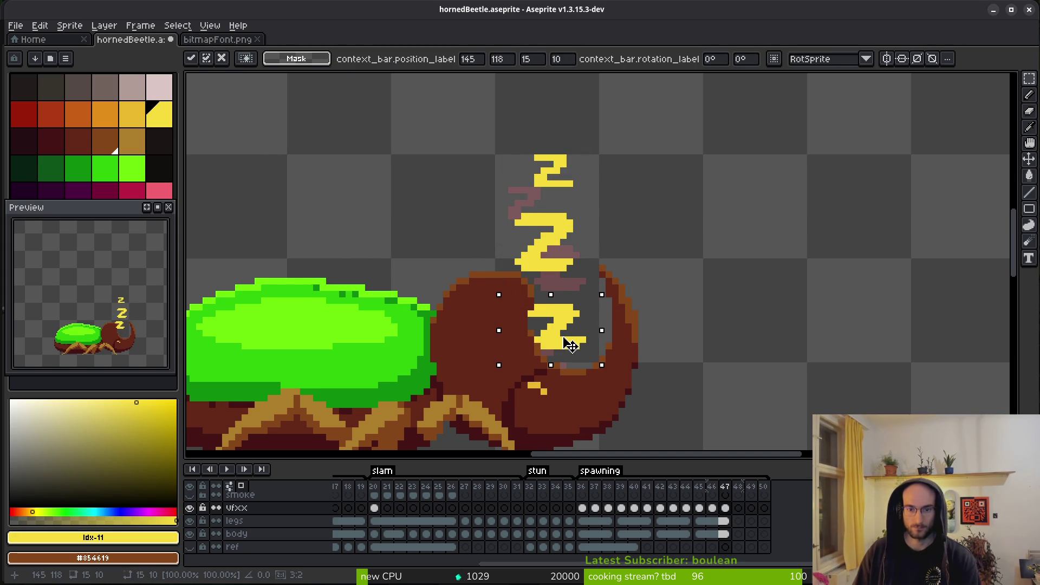
pyautogui.hotkey('ctrl', 'd')
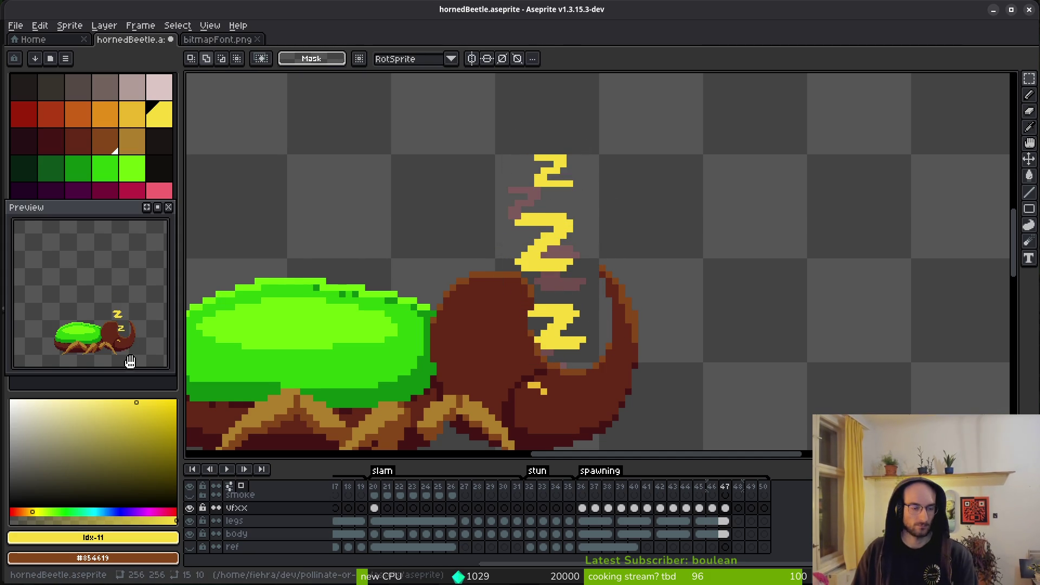
pyautogui.scroll(-1, 616, 314)
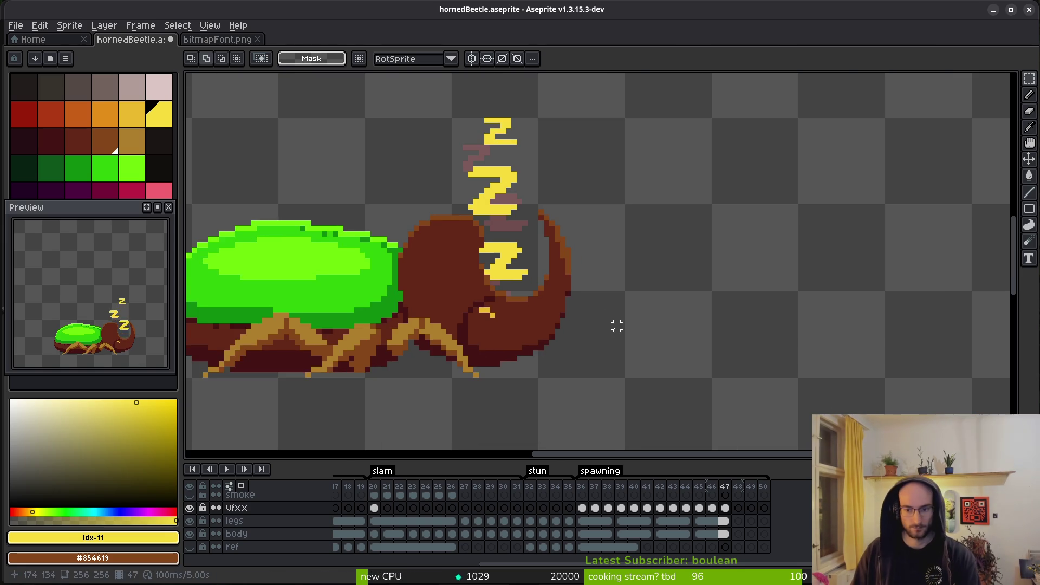
pyautogui.press('Right')
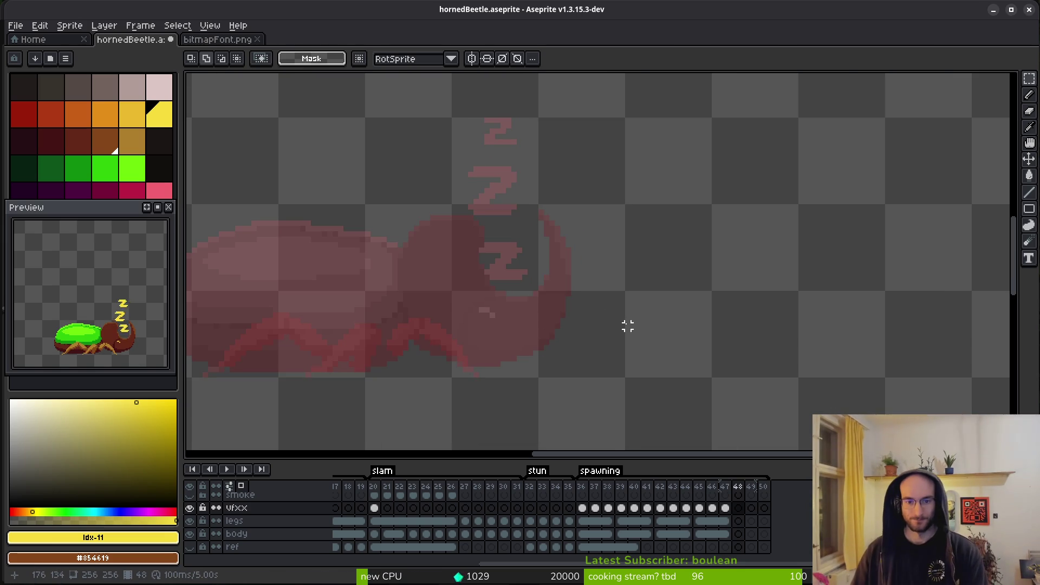
# Step: Draw the exclamation mark's bar outline in pencil and fill it solid yellow
pyautogui.moveTo(460, 336)
pyautogui.mouseDown()
pyautogui.moveTo(594, 304)
pyautogui.moveTo(343, 222)
pyautogui.mouseUp()
pyautogui.scroll(1, 603, 204)
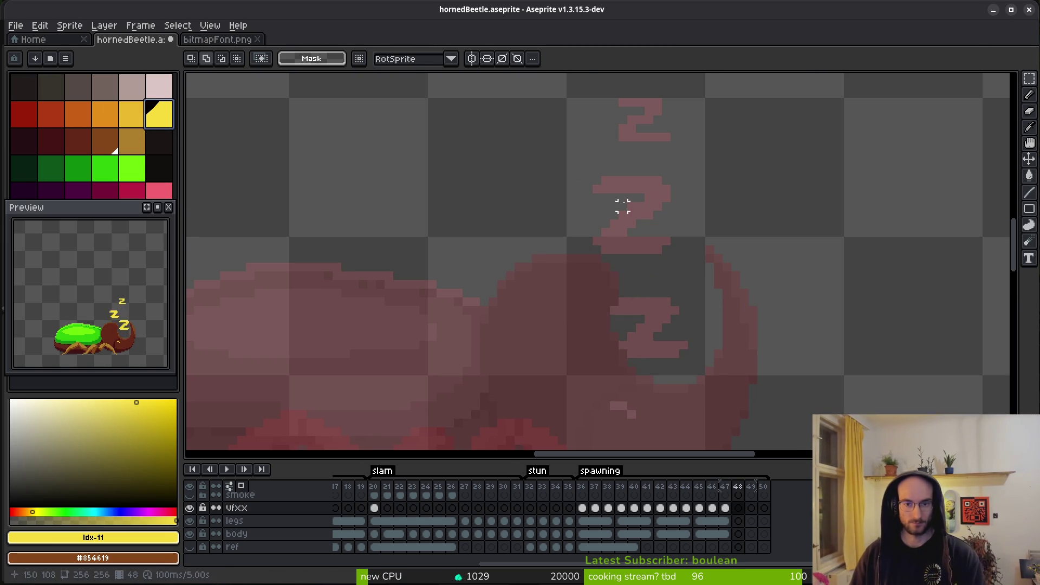
pyautogui.press('l')
pyautogui.moveTo(588, 147)
pyautogui.mouseDown()
pyautogui.moveTo(649, 268)
pyautogui.moveTo(622, 277)
pyautogui.mouseUp()
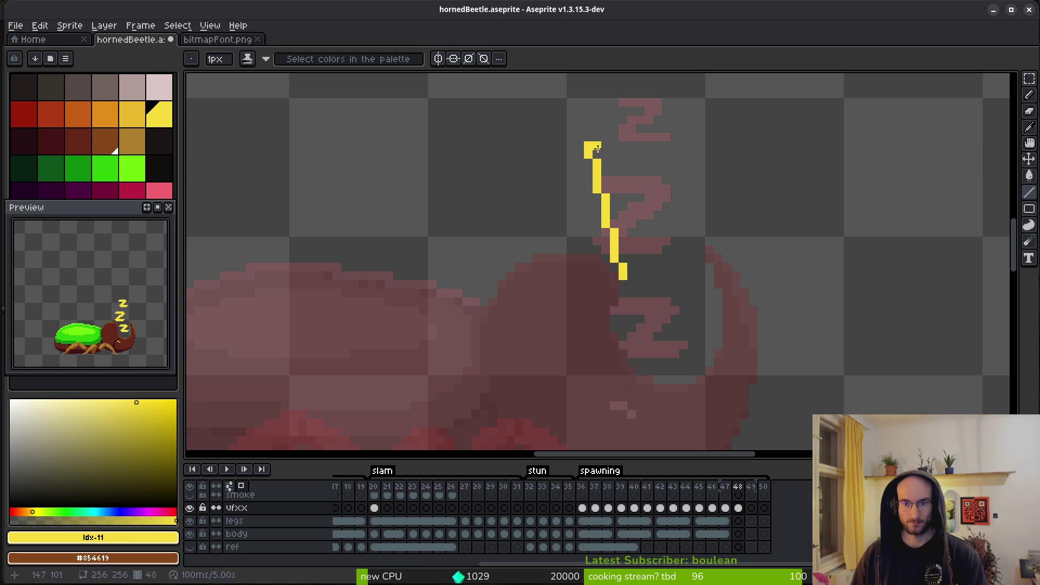
pyautogui.moveTo(657, 131); pyautogui.dragTo(657, 132)
pyautogui.moveTo(657, 131); pyautogui.dragTo(641, 268)
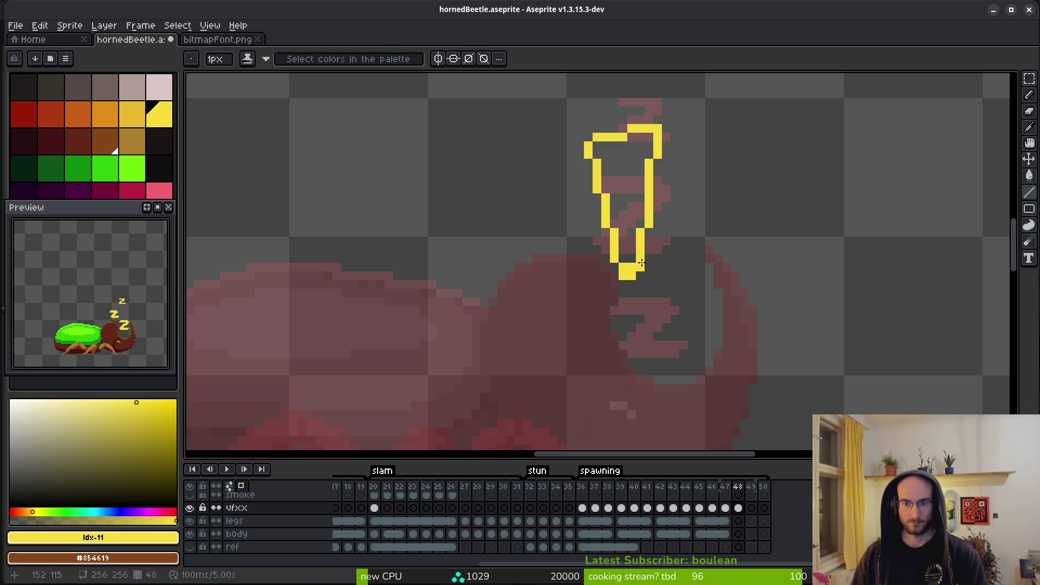
pyautogui.press('g')
pyautogui.click(621, 170)
pyautogui.scroll(-3, 646, 223)
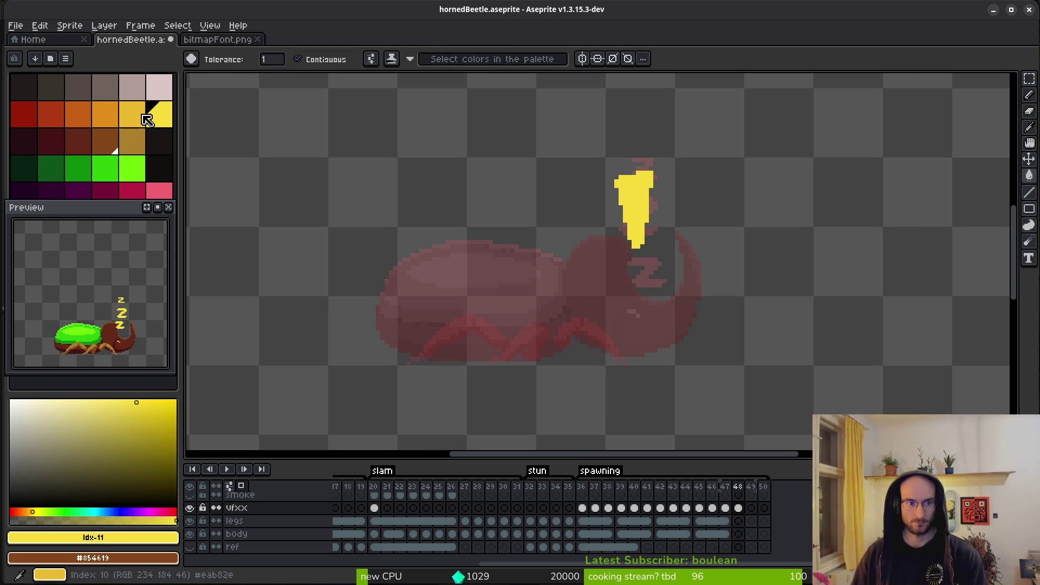
pyautogui.scroll(2, 599, 272)
# Step: Draw a rectangular dot below the bar and fill it yellow
pyautogui.press('b')
pyautogui.press('r')
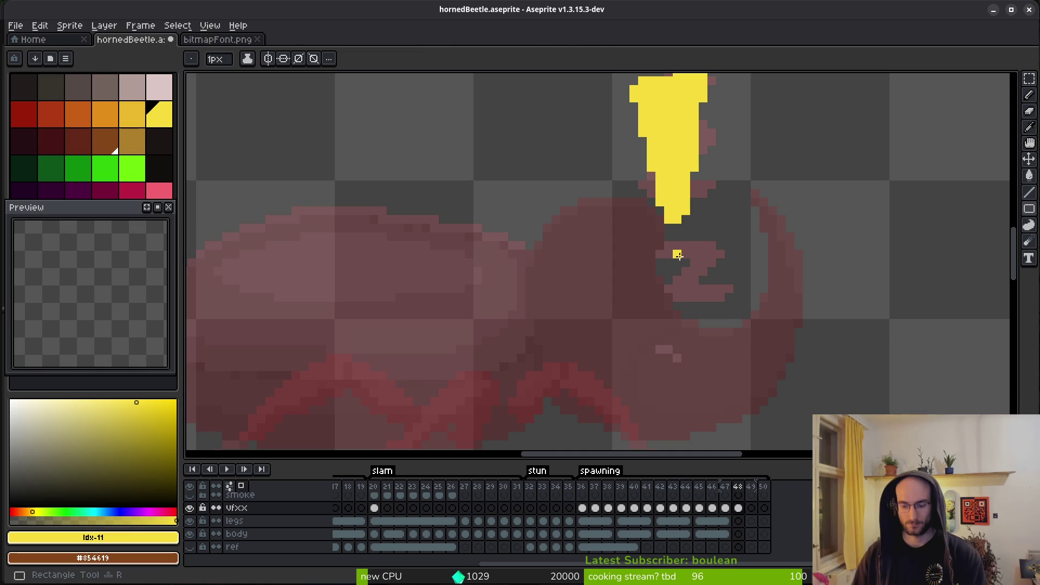
pyautogui.moveTo(651, 245); pyautogui.dragTo(704, 291)
pyautogui.press('g')
pyautogui.click(674, 268)
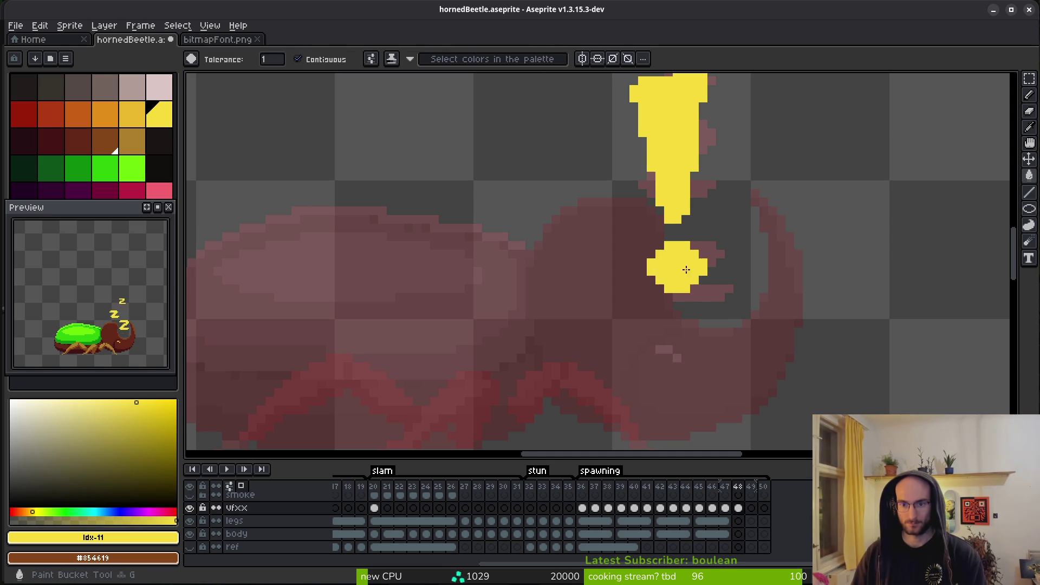
pyautogui.scroll(-2, 674, 268)
pyautogui.scroll(3, 659, 261)
pyautogui.press('b')
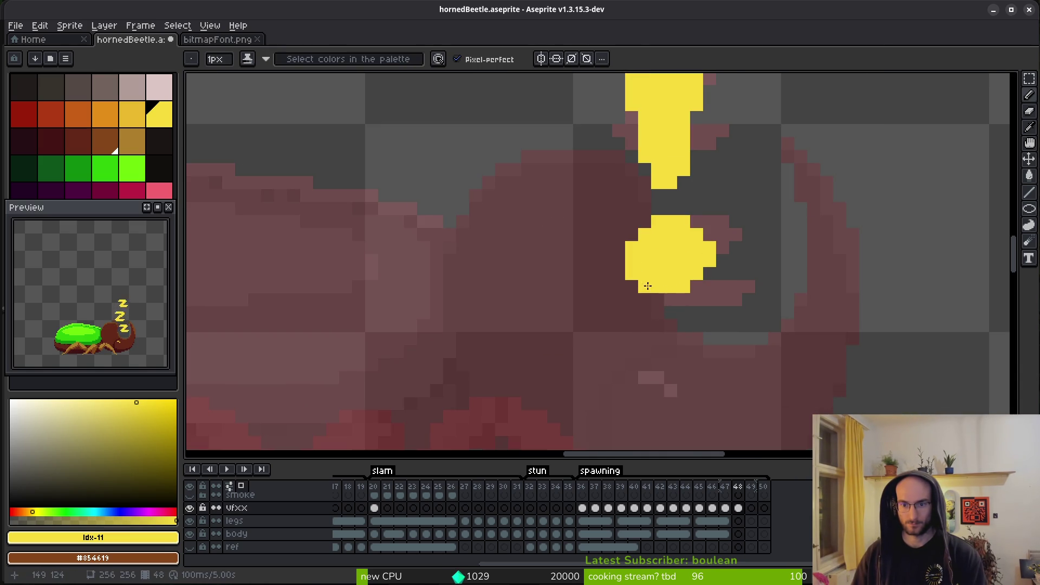
# Step: Zoom in, pick red, and marquee-select the exclamation mark to nudge it up and right
pyautogui.scroll(-2, 750, 315)
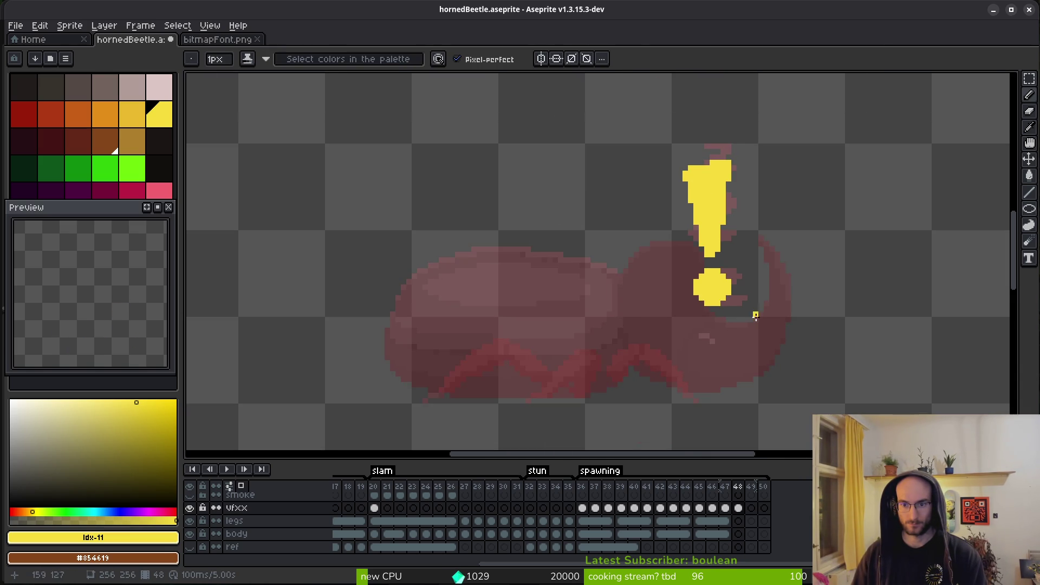
pyautogui.scroll(-1, 753, 301)
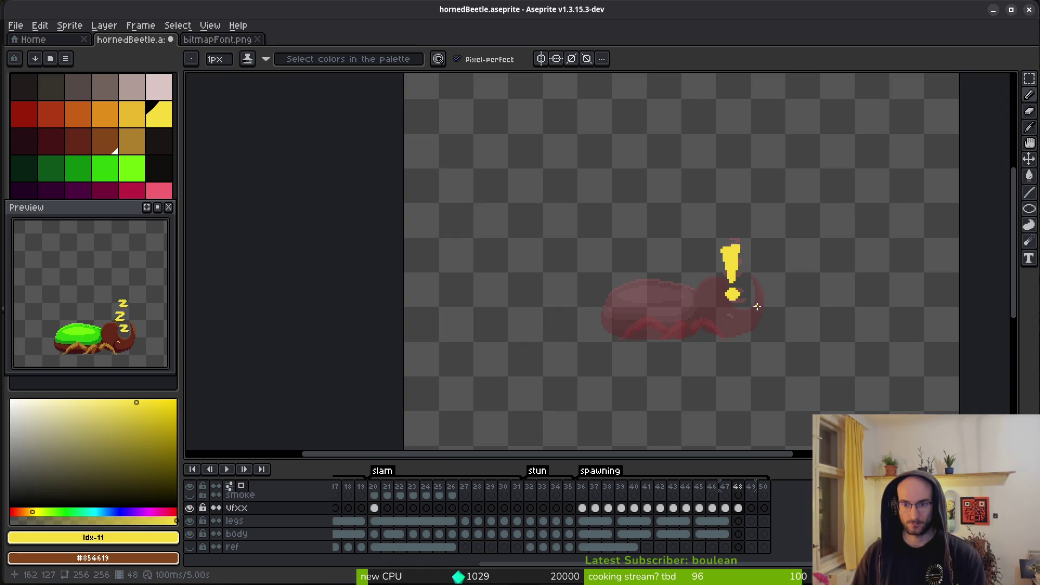
pyautogui.press('+')
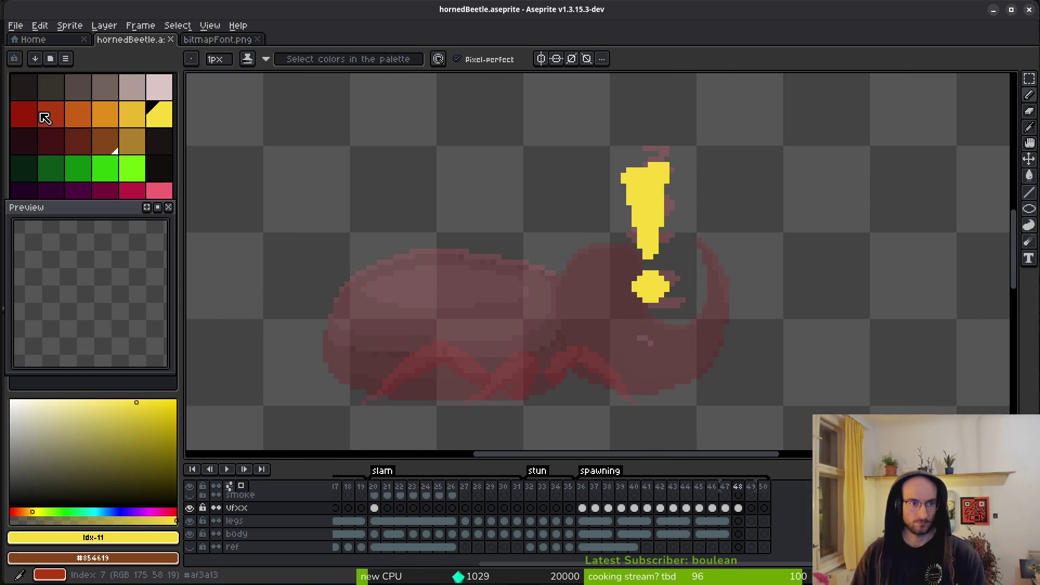
pyautogui.click(46, 118)
pyautogui.scroll(2, 553, 209)
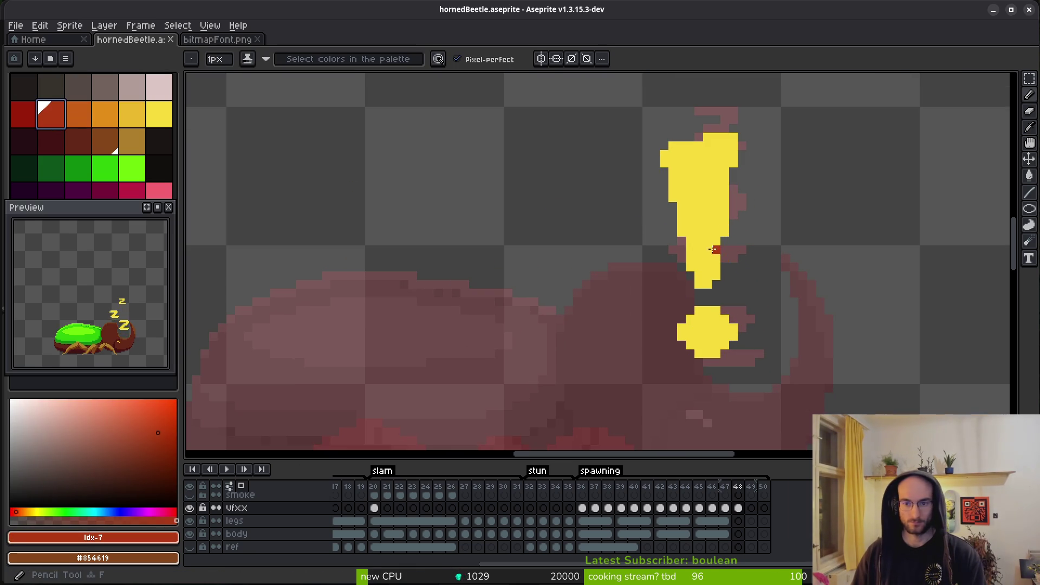
pyautogui.scroll(-2, 709, 244)
pyautogui.press('m')
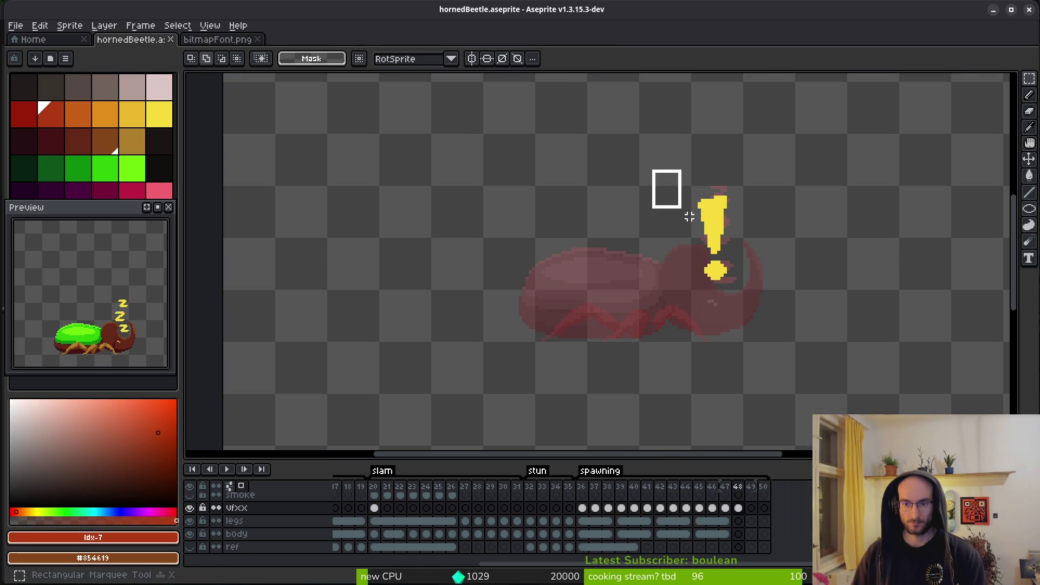
pyautogui.moveTo(654, 171); pyautogui.dragTo(748, 262)
pyautogui.hotkey('ctrl', 'd')
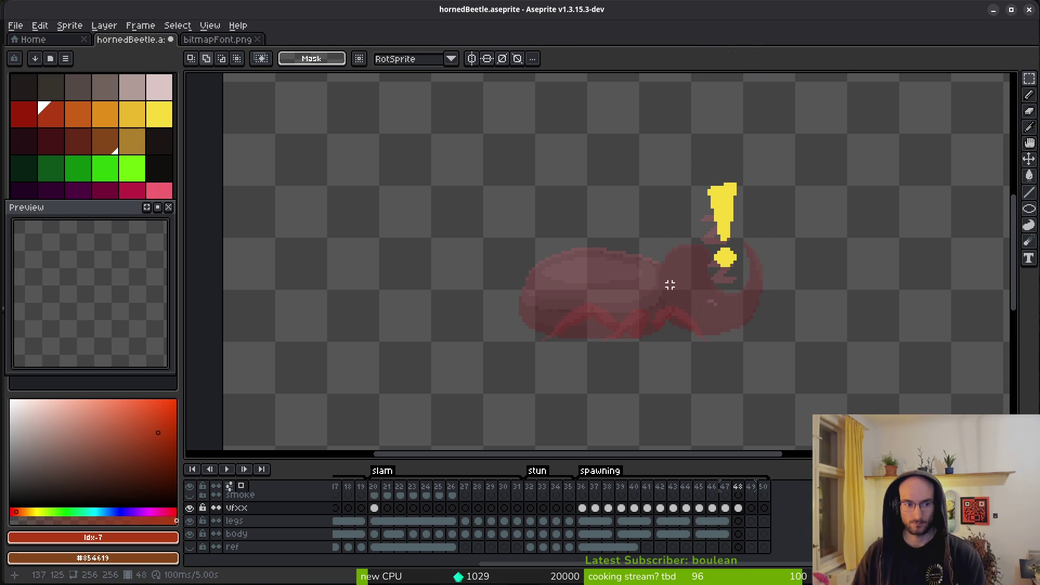
pyautogui.click(726, 521)
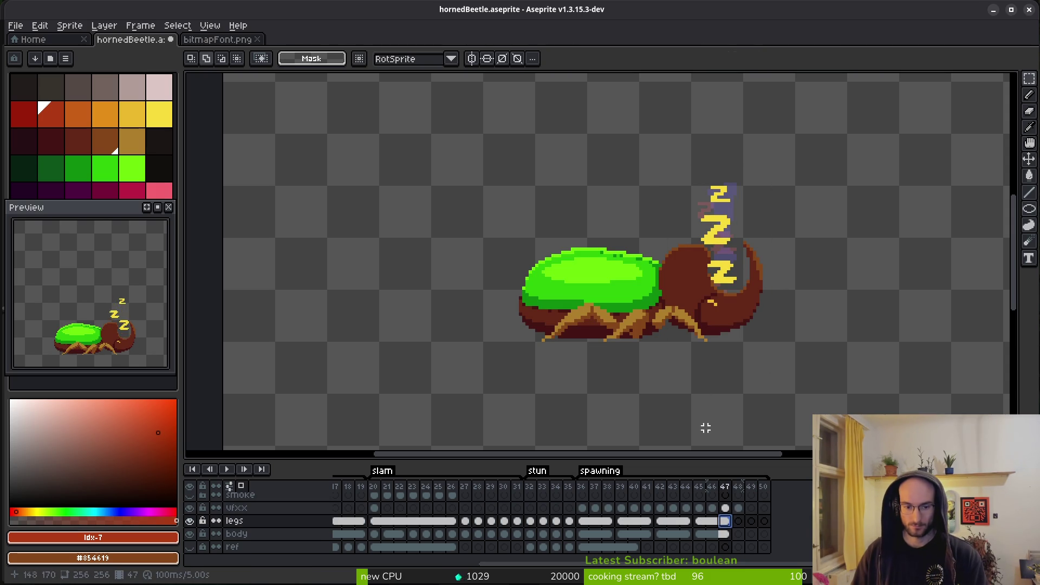
# Step: Select the body cel on frame 48 and save the beetle sprite
pyautogui.click(725, 534)
pyautogui.click(738, 534)
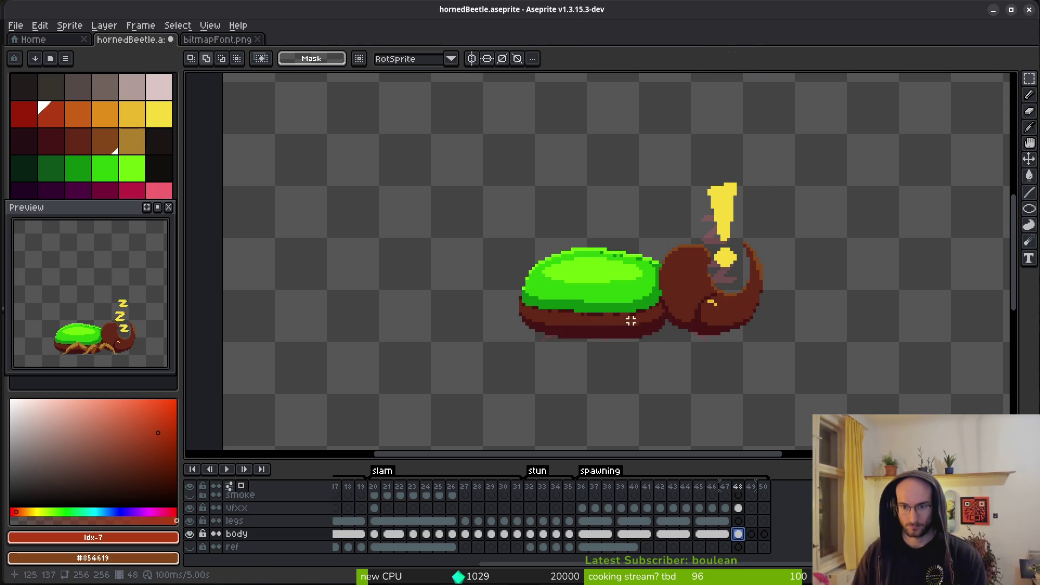
pyautogui.scroll(2, 667, 294)
pyautogui.moveTo(805, 336); pyautogui.dragTo(677, 324)
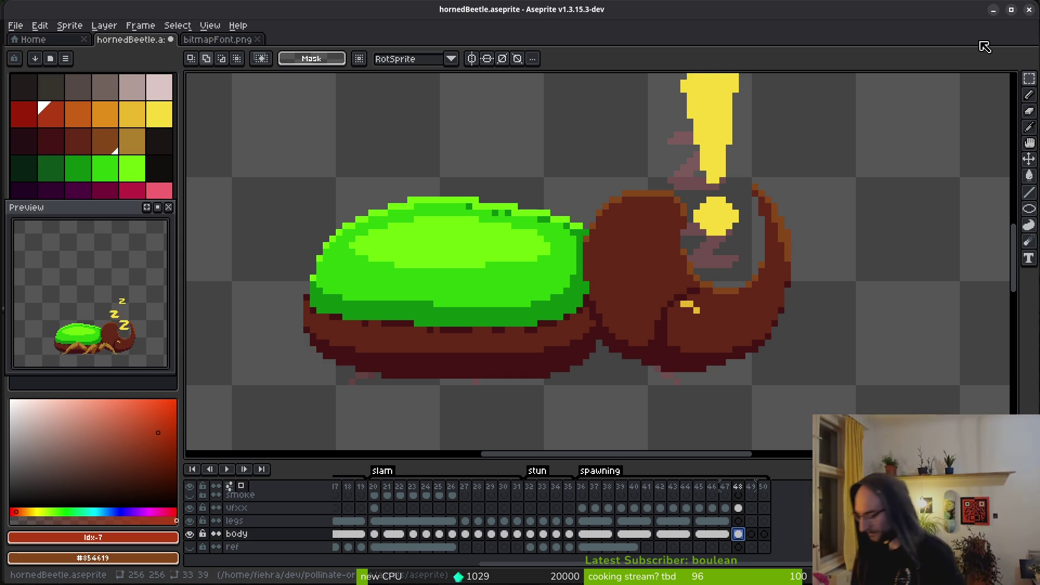
pyautogui.hotkey('ctrl', 'shift', 'Tab')
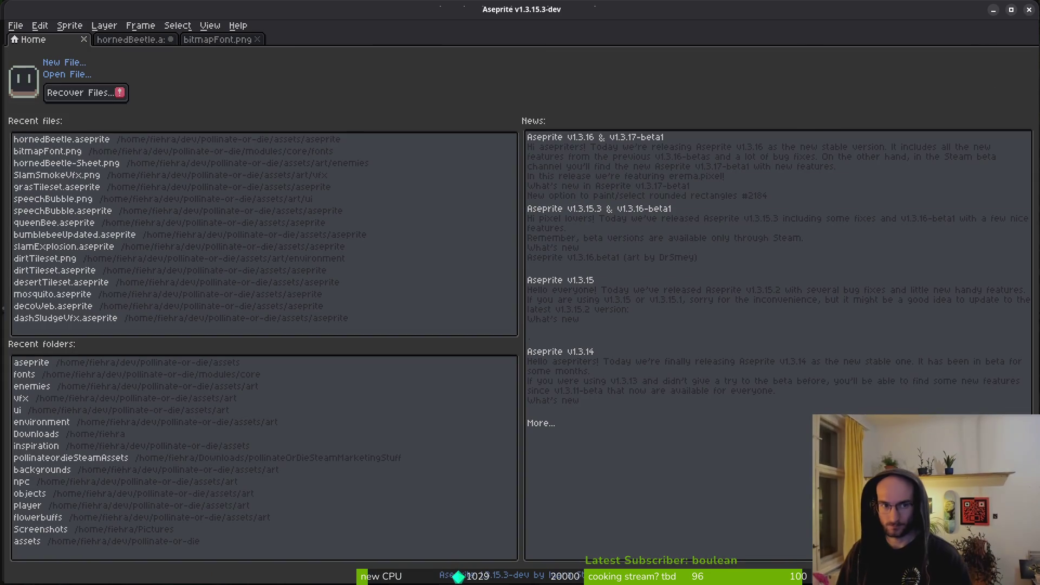
pyautogui.hotkey('ctrl', 'Tab')
pyautogui.hotkey('ctrl', 's')
# Step: Sample the bright yellow #f7db3b from the eye and toggle the body layer to inspect it
pyautogui.moveTo(773, 323); pyautogui.dragTo(731, 307)
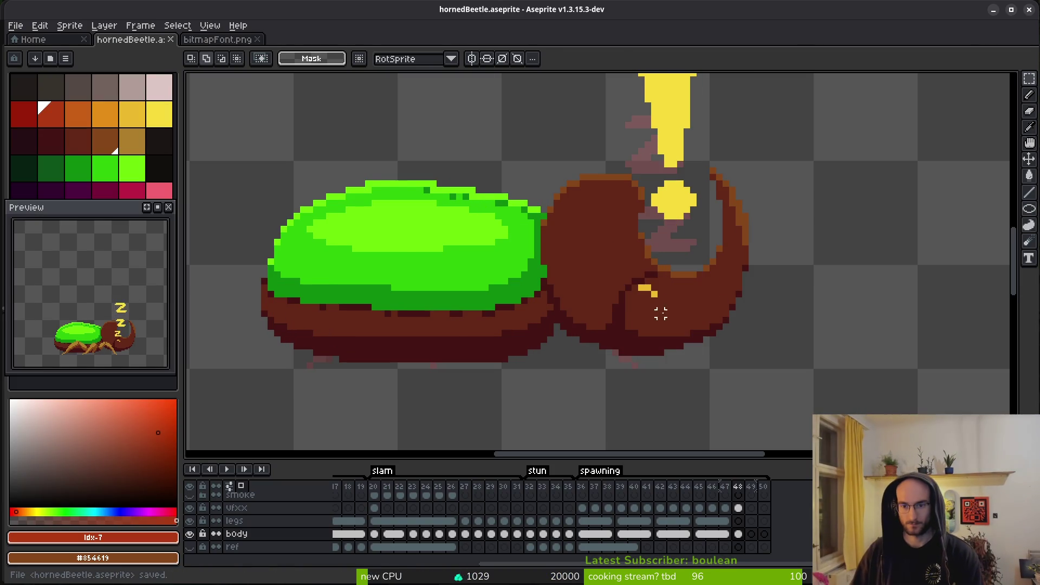
pyautogui.scroll(2, 667, 295)
pyautogui.press('alt')
pyautogui.click(693, 161)
pyautogui.scroll(3, 661, 288)
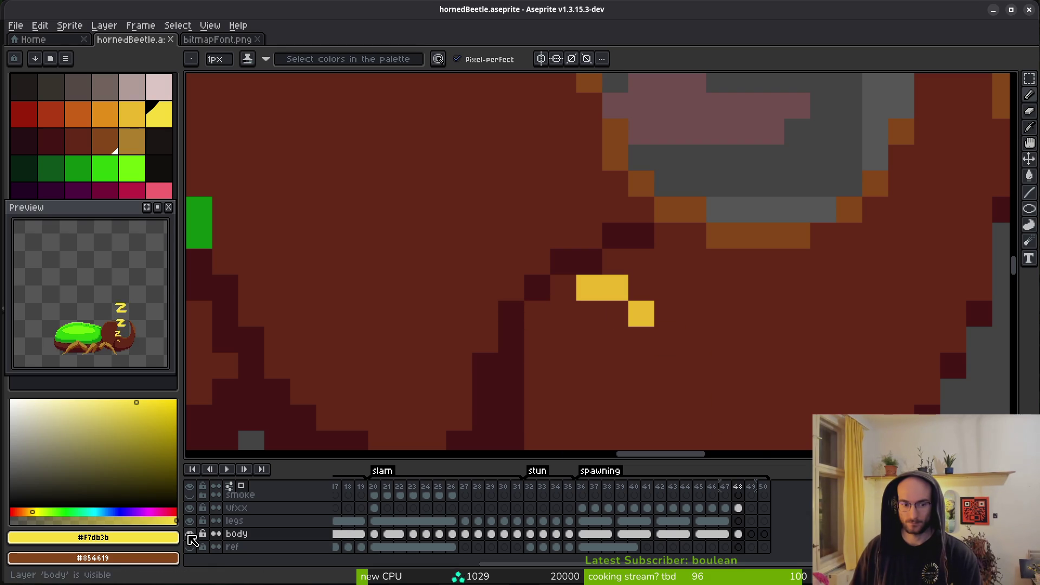
pyautogui.click(189, 534)
pyautogui.scroll(-3, 584, 353)
pyautogui.click(189, 533)
# Step: Zoom to the eye area on frame 48 and sample the darker yellow #cab82e
pyautogui.click(738, 534)
pyautogui.scroll(3, 574, 345)
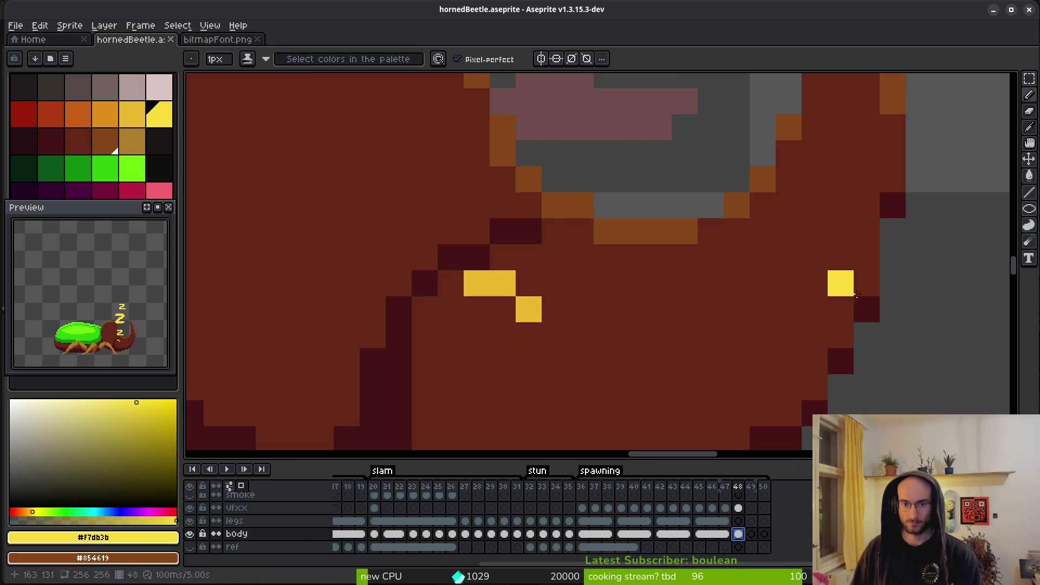
pyautogui.moveTo(426, 264)
pyautogui.mouseDown()
pyautogui.moveTo(629, 178)
pyautogui.moveTo(700, 228)
pyautogui.mouseUp()
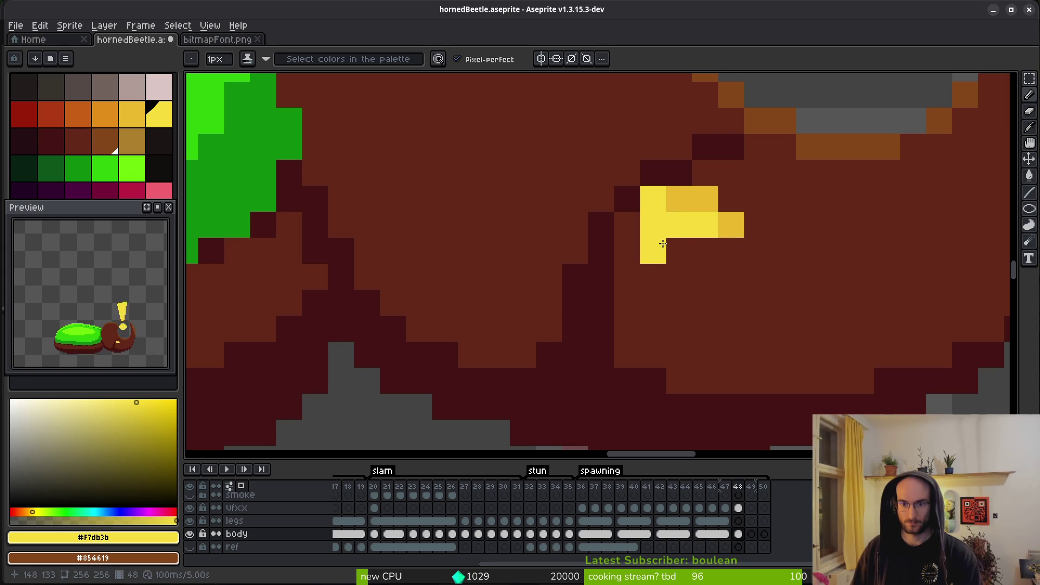
pyautogui.scroll(-5, 715, 252)
pyautogui.scroll(2, 770, 282)
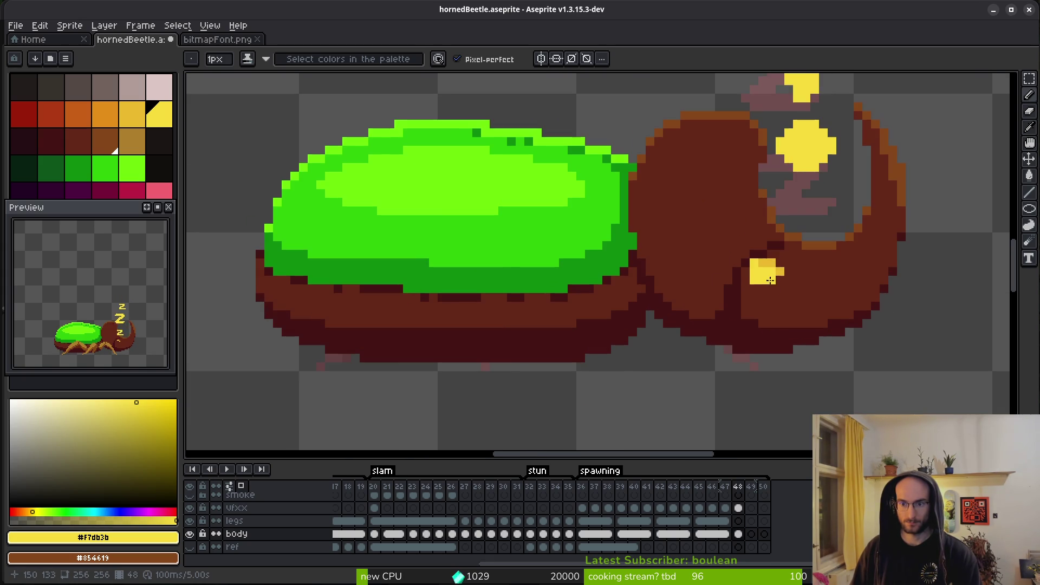
pyautogui.scroll(1, 785, 276)
pyautogui.keyDown('alt'); pyautogui.click(759, 273); pyautogui.keyUp('alt')
pyautogui.scroll(-2, 765, 279)
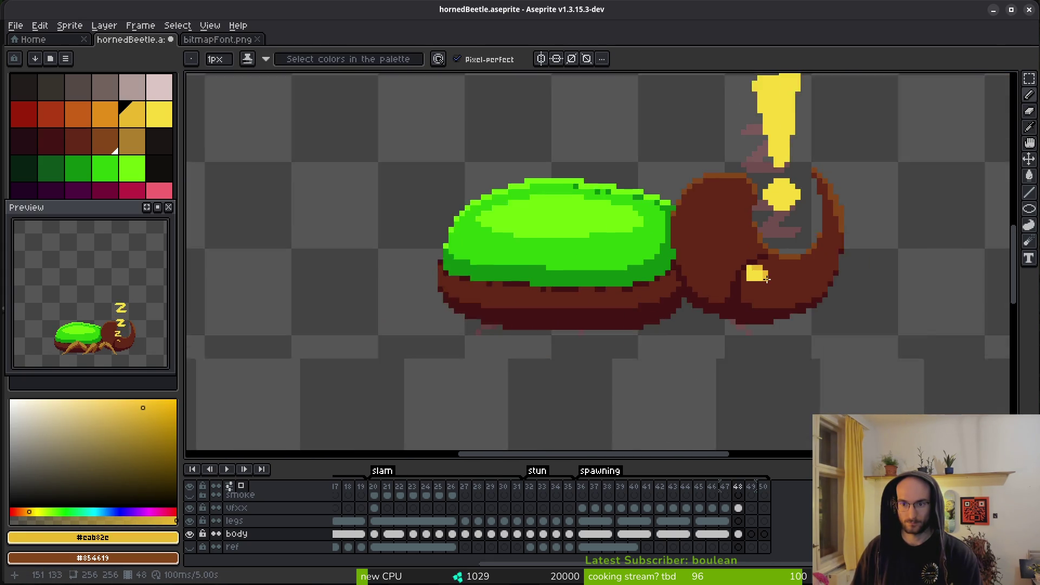
pyautogui.scroll(-4, 798, 293)
pyautogui.scroll(5, 744, 311)
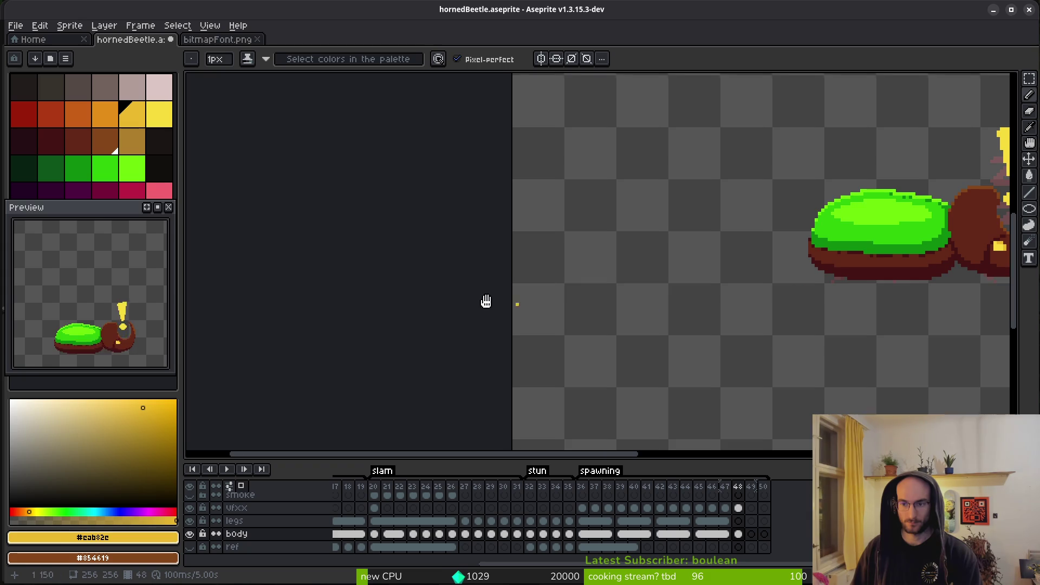
pyautogui.scroll(-1, 644, 311)
pyautogui.press(',')
pyautogui.press('.')
# Step: Repaint the pink pixels beside the eye brown and turn the lone yellow pixel dark brown #632718
pyautogui.press('b')
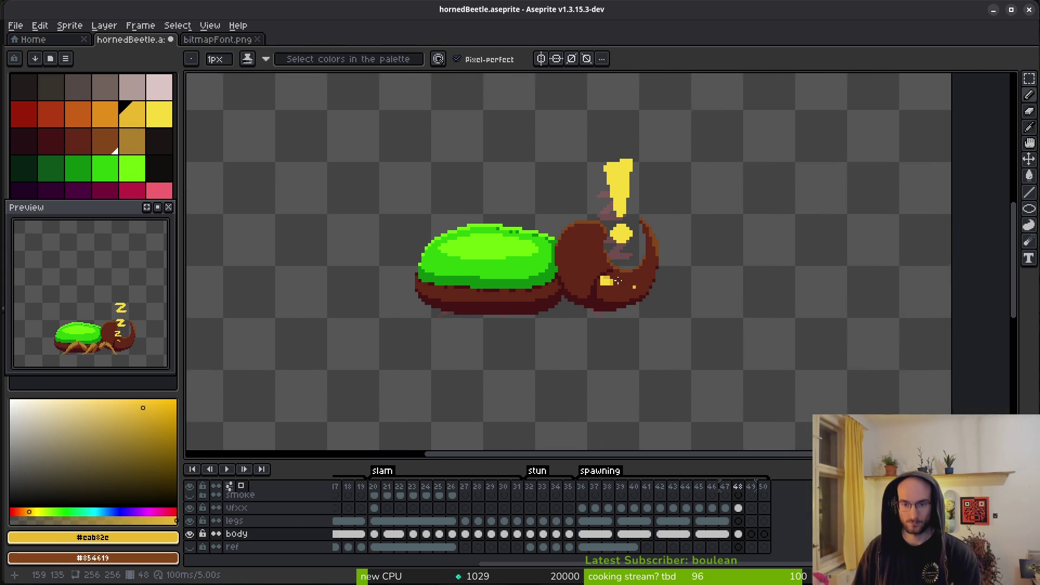
pyautogui.scroll(4, 650, 281)
pyautogui.press('e')
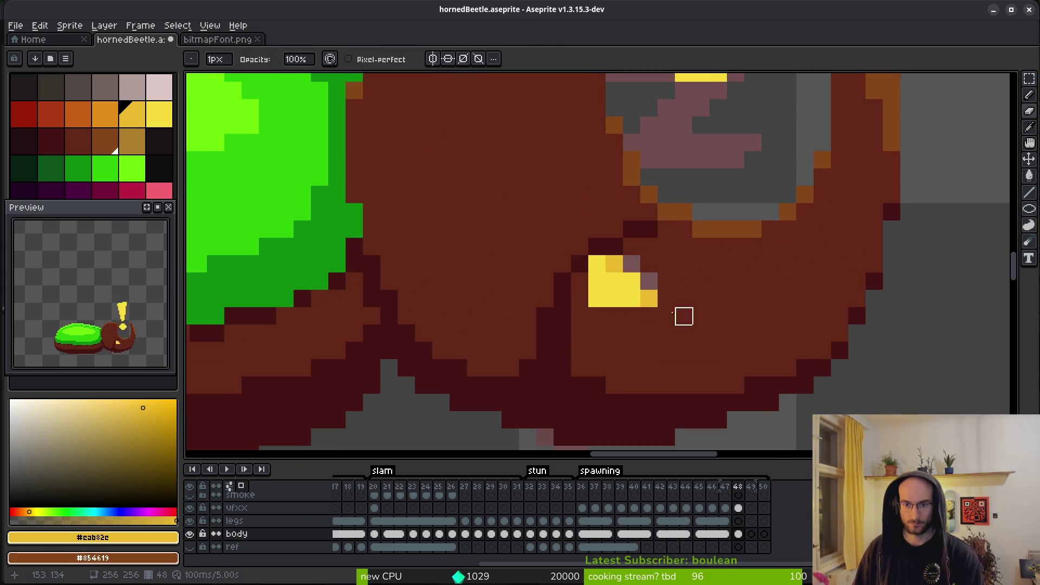
pyautogui.press('b')
pyautogui.keyDown('alt'); pyautogui.click(645, 262); pyautogui.keyUp('alt')
pyautogui.moveTo(634, 261); pyautogui.dragTo(650, 279)
pyautogui.keyDown('alt'); pyautogui.click(650, 293); pyautogui.keyUp('alt')
pyautogui.click(633, 282)
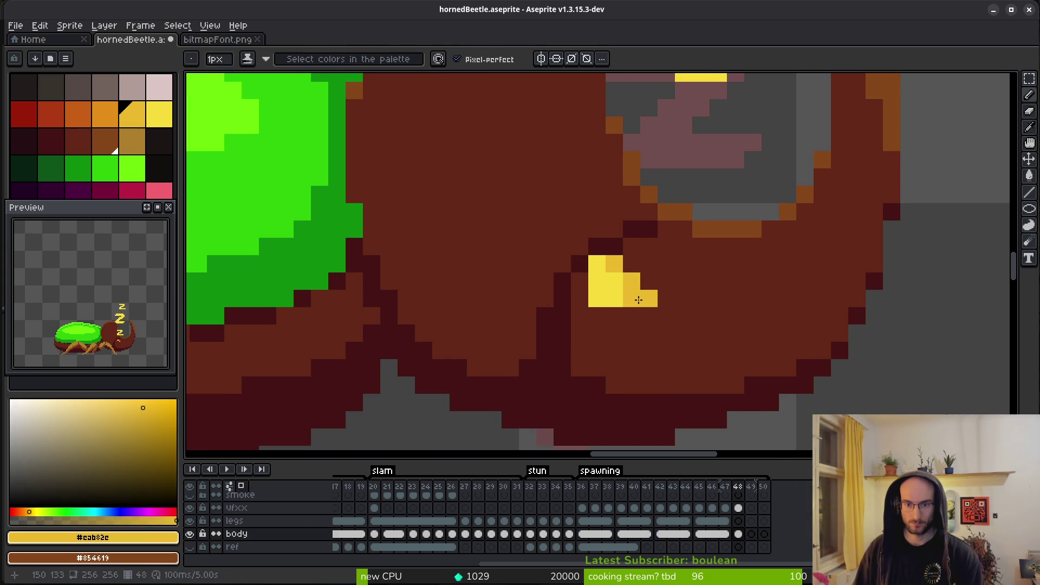
pyautogui.keyDown('alt'); pyautogui.click(677, 284); pyautogui.keyUp('alt')
pyautogui.click(653, 302)
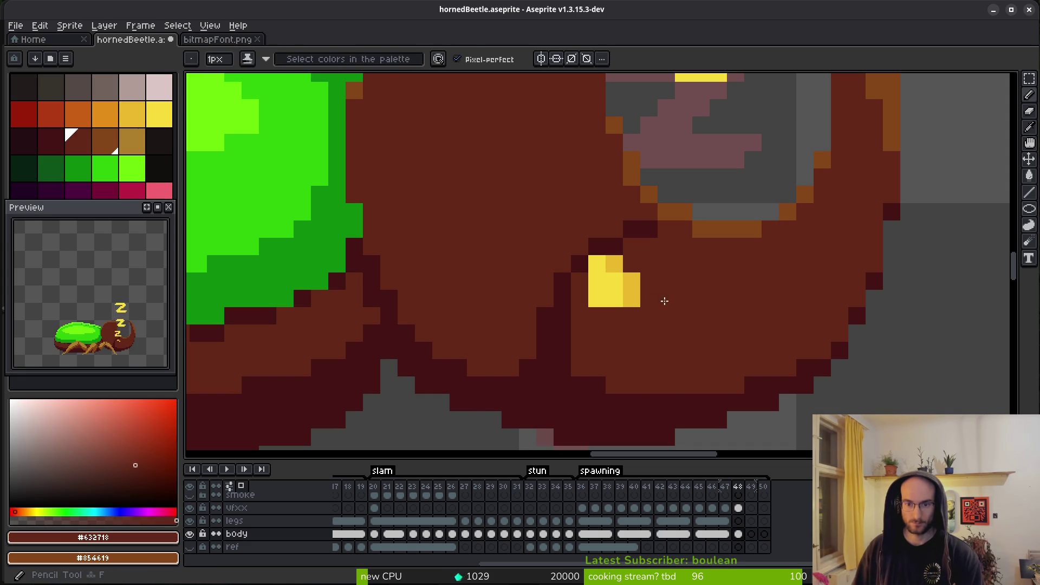
# Step: Add a yellow pixel left of the eye and preview the animation against frame 47
pyautogui.scroll(-5, 653, 301)
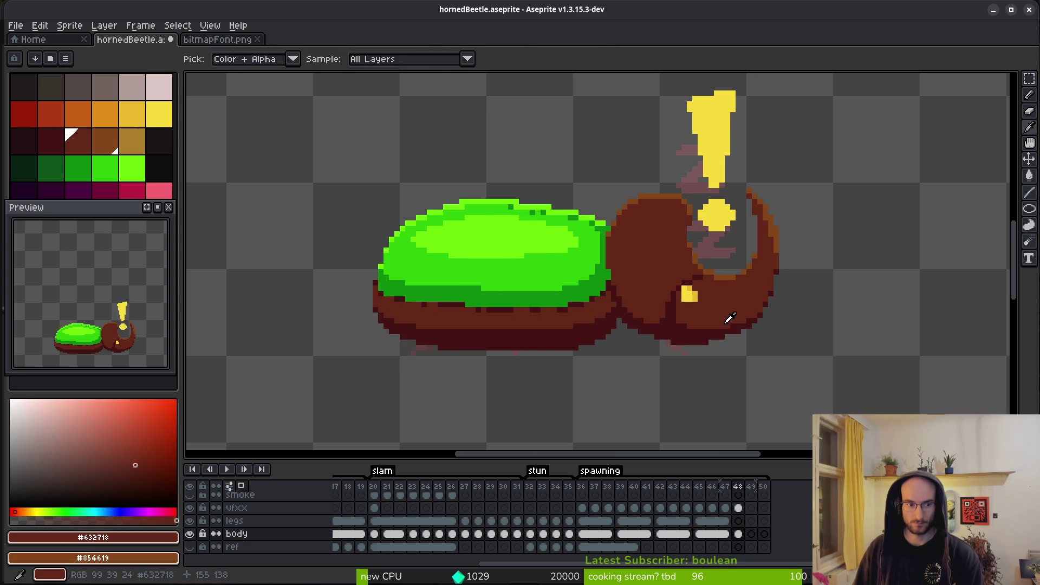
pyautogui.scroll(5, 716, 313)
pyautogui.scroll(-5, 710, 305)
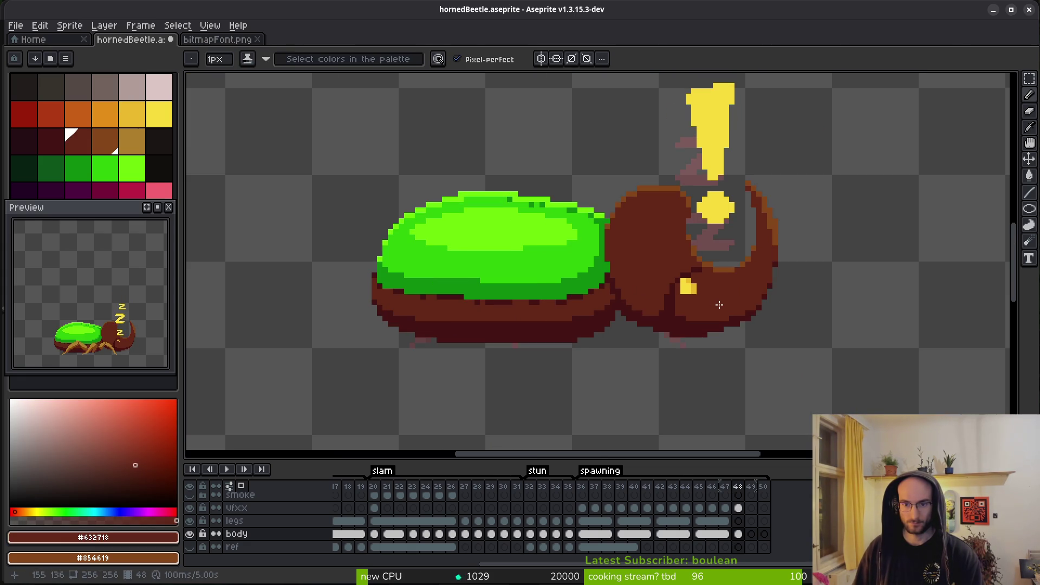
pyautogui.scroll(5, 712, 293)
pyautogui.keyDown('alt'); pyautogui.click(626, 281); pyautogui.keyUp('alt')
pyautogui.click(616, 298)
pyautogui.scroll(-5, 747, 325)
pyautogui.press('Return')
pyautogui.press('Return')
pyautogui.press('Left')
pyautogui.scroll(3, 679, 322)
pyautogui.press('Right')
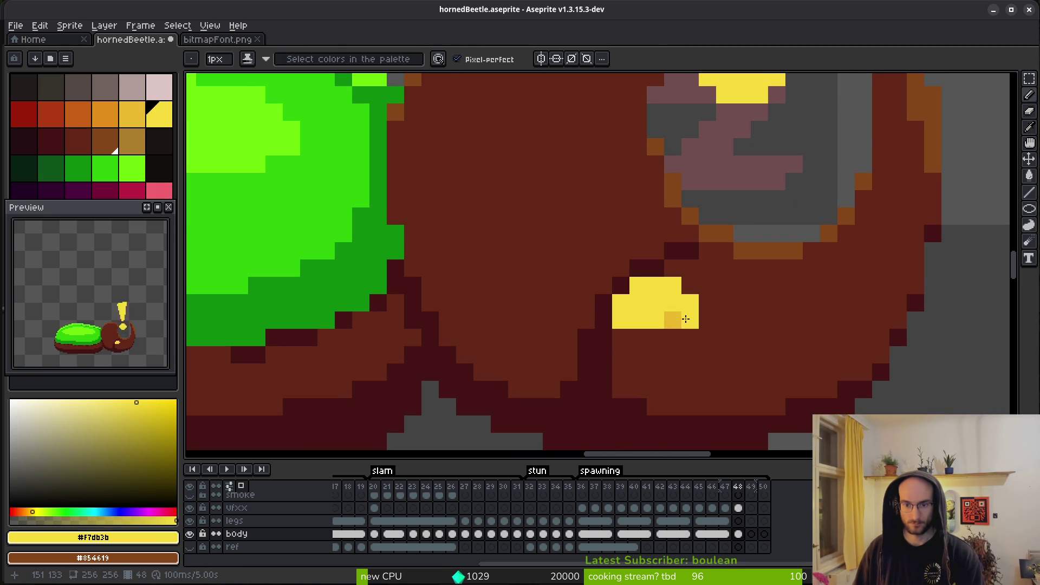
# Step: Paint the eye's left edge dark brown #632718 and shade its lower-left pixels ochre, comparing neighbouring frames
pyautogui.keyDown('alt'); pyautogui.click(638, 336); pyautogui.keyUp('alt')
pyautogui.moveTo(618, 321)
pyautogui.mouseDown()
pyautogui.moveTo(618, 305)
pyautogui.moveTo(640, 307)
pyautogui.mouseUp()
pyautogui.keyDown('alt'); pyautogui.click(674, 314); pyautogui.keyUp('alt')
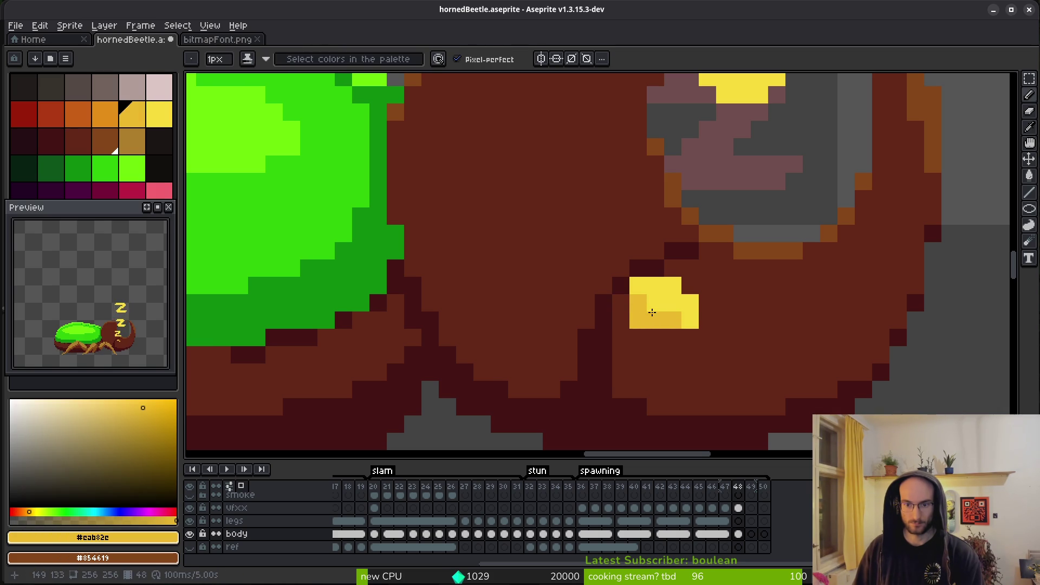
pyautogui.scroll(-5, 664, 310)
pyautogui.press('Left')
pyautogui.press('Right')
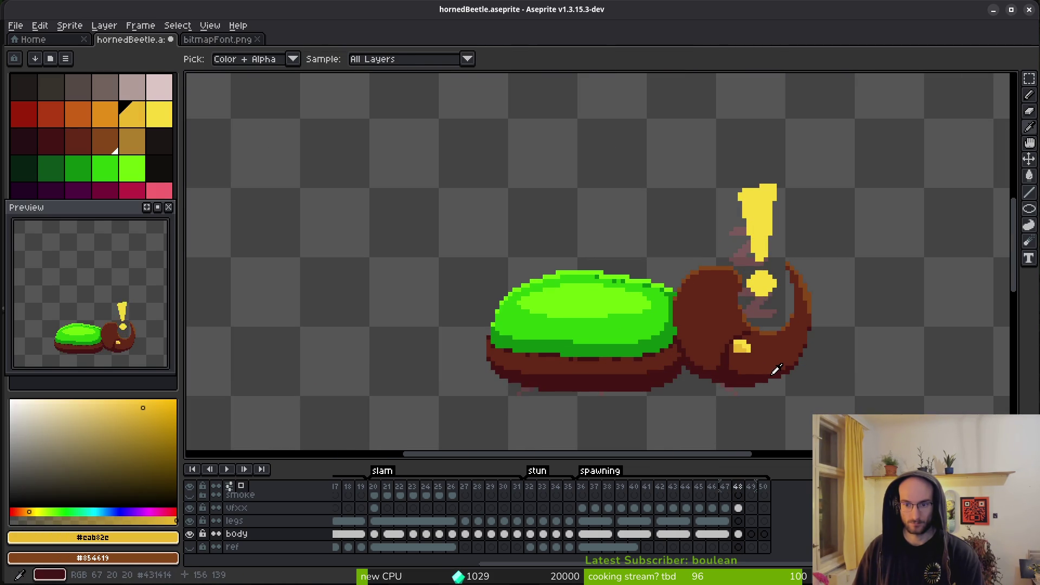
pyautogui.scroll(2, 767, 367)
pyautogui.press('Right')
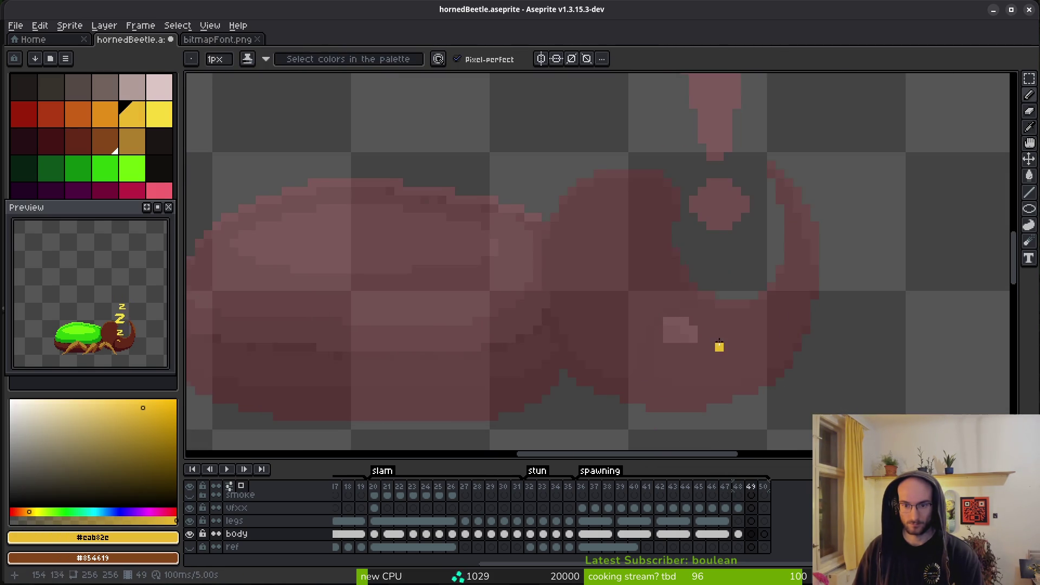
pyautogui.scroll(-2, 718, 346)
pyautogui.press('Left')
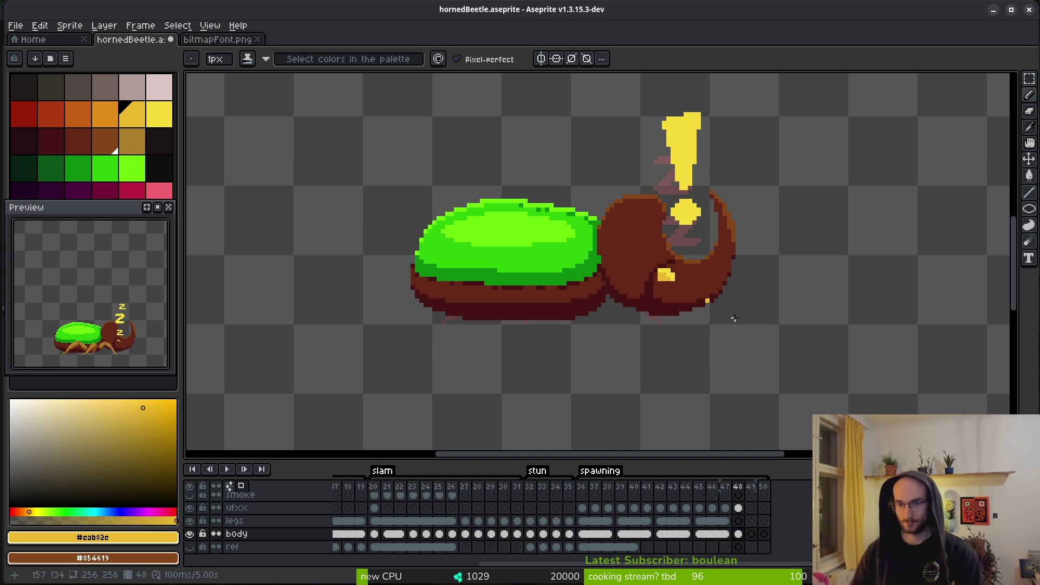
pyautogui.scroll(2, 720, 238)
pyautogui.click(724, 508)
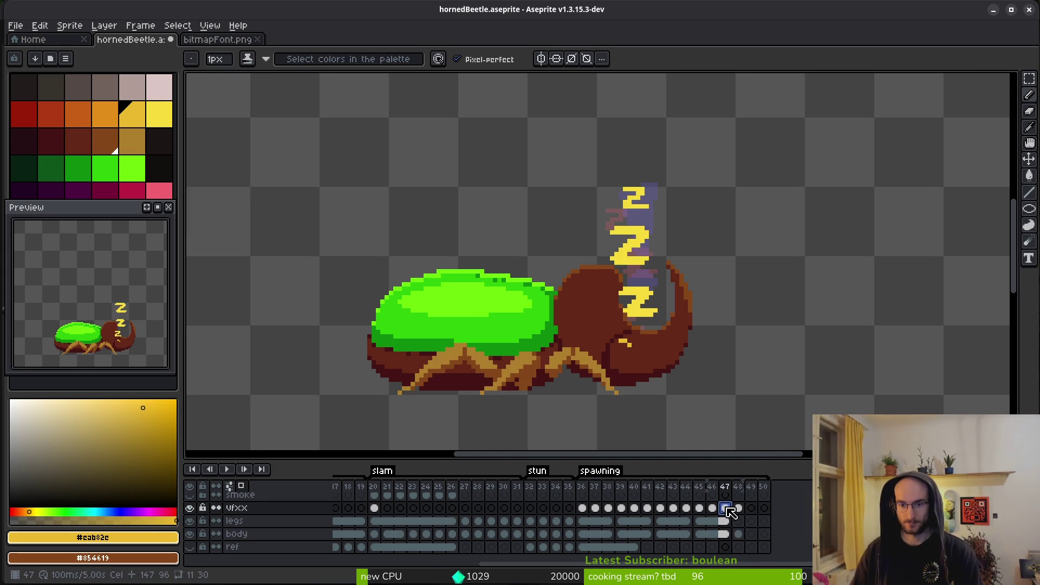
# Step: Fill the exclamation bar and dot black on frame 48's vfxx cel
pyautogui.click(738, 508)
pyautogui.scroll(1, 685, 260)
pyautogui.scroll(1, 685, 261)
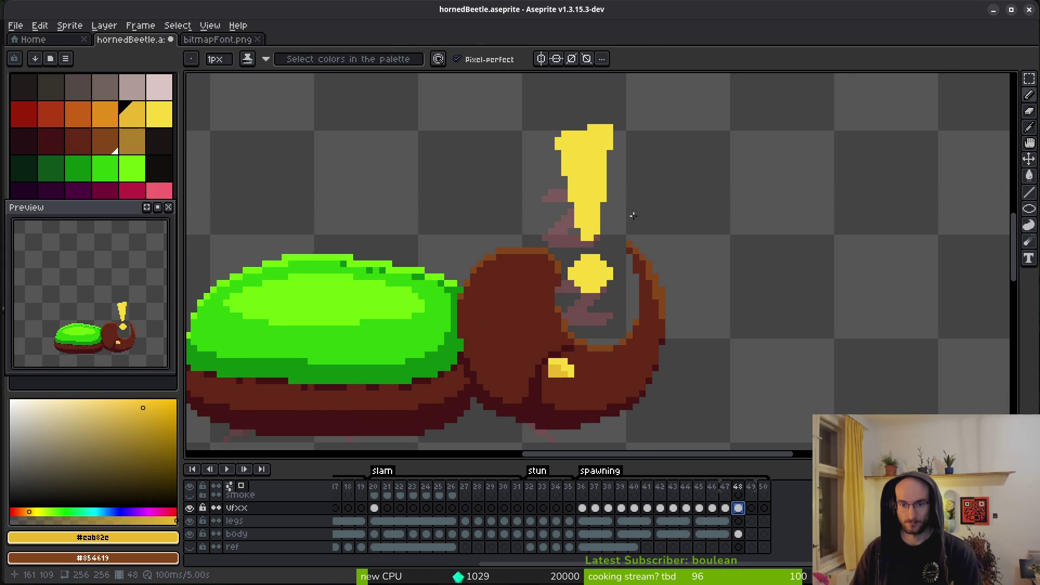
pyautogui.click(158, 174)
pyautogui.press('g')
pyautogui.click(585, 227)
pyautogui.click(590, 276)
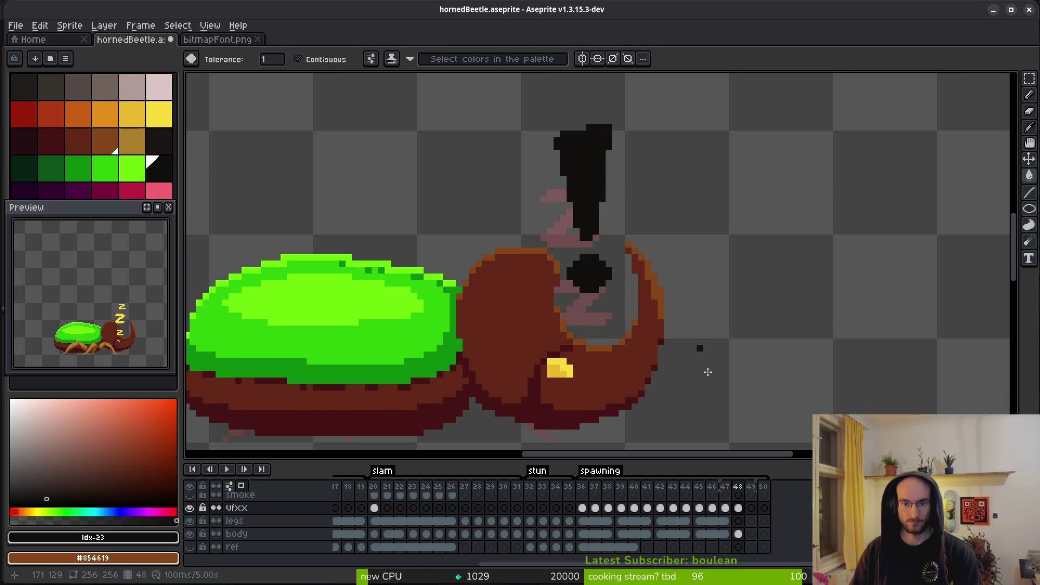
# Step: Fill the exclamation bar and dot yellow on frame 49
pyautogui.click(751, 508)
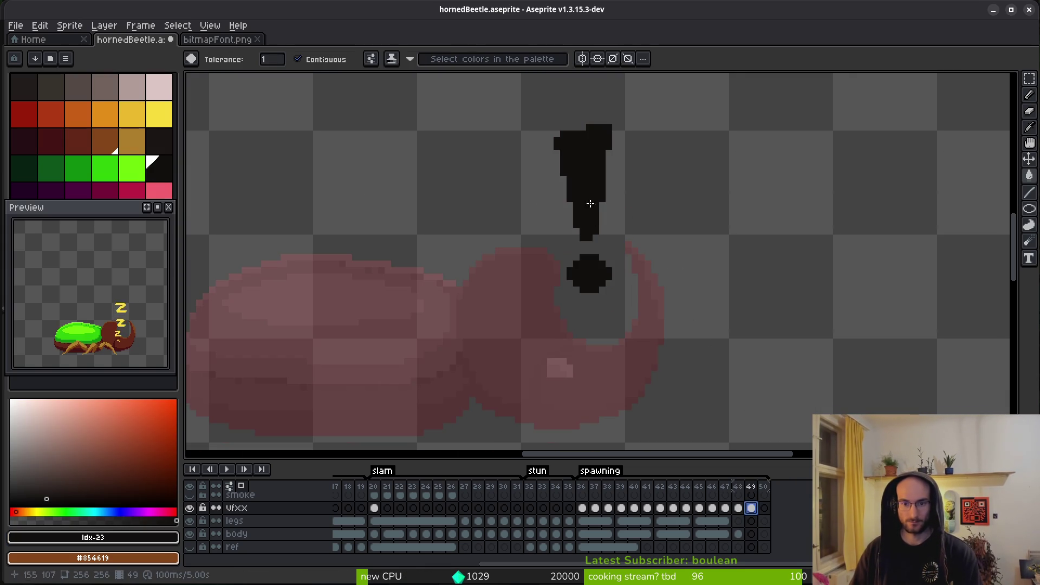
pyautogui.click(159, 114)
pyautogui.click(566, 194)
pyautogui.click(587, 273)
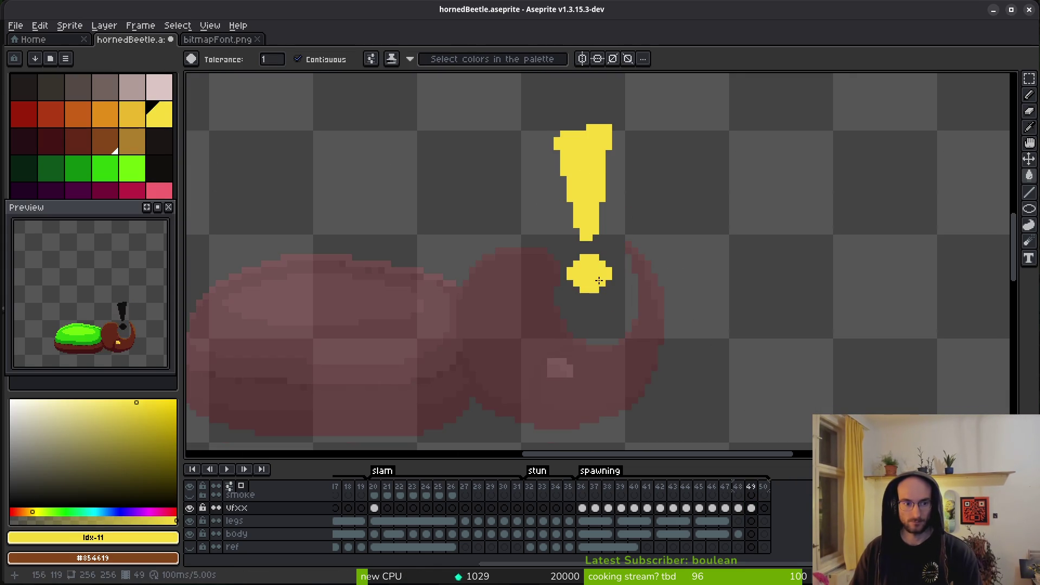
# Step: Magic-wand the black exclamation on frame 48, delete it, and save the sprite
pyautogui.click(738, 508)
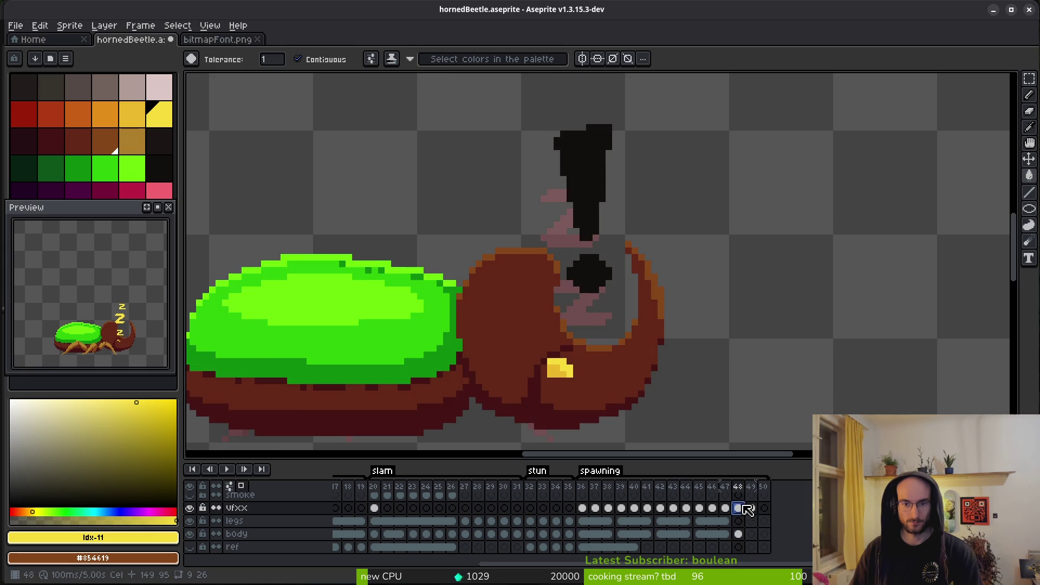
pyautogui.scroll(-2, 655, 298)
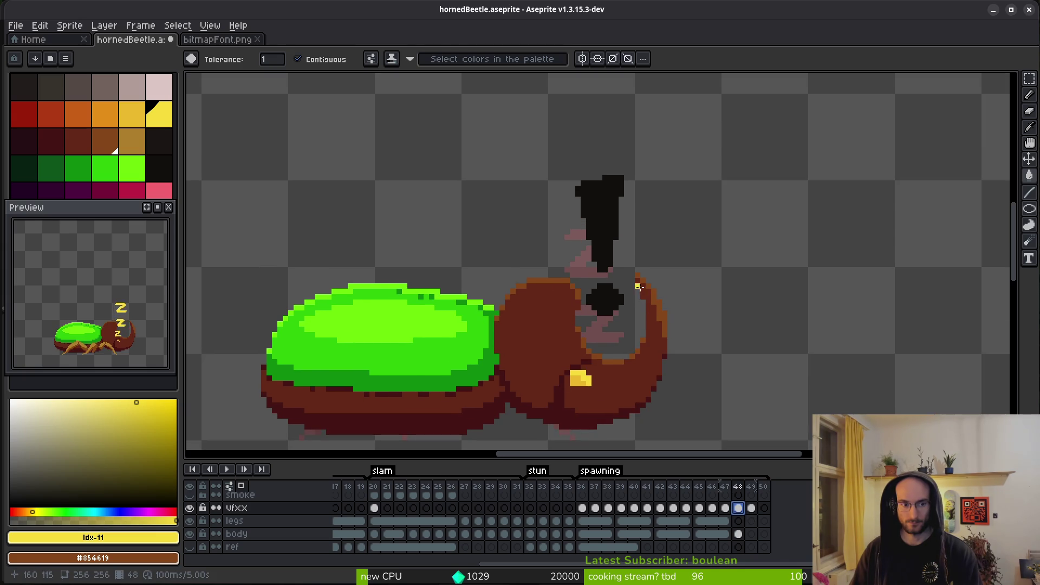
pyautogui.scroll(1, 615, 241)
pyautogui.press('w')
pyautogui.click(616, 210)
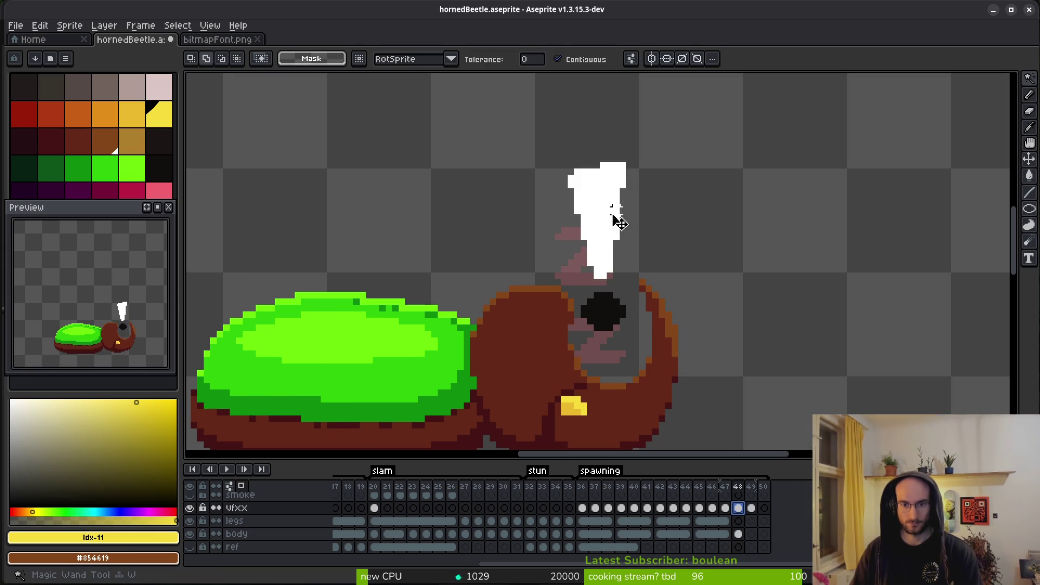
pyautogui.press('Delete')
pyautogui.hotkey('ctrl', 's')
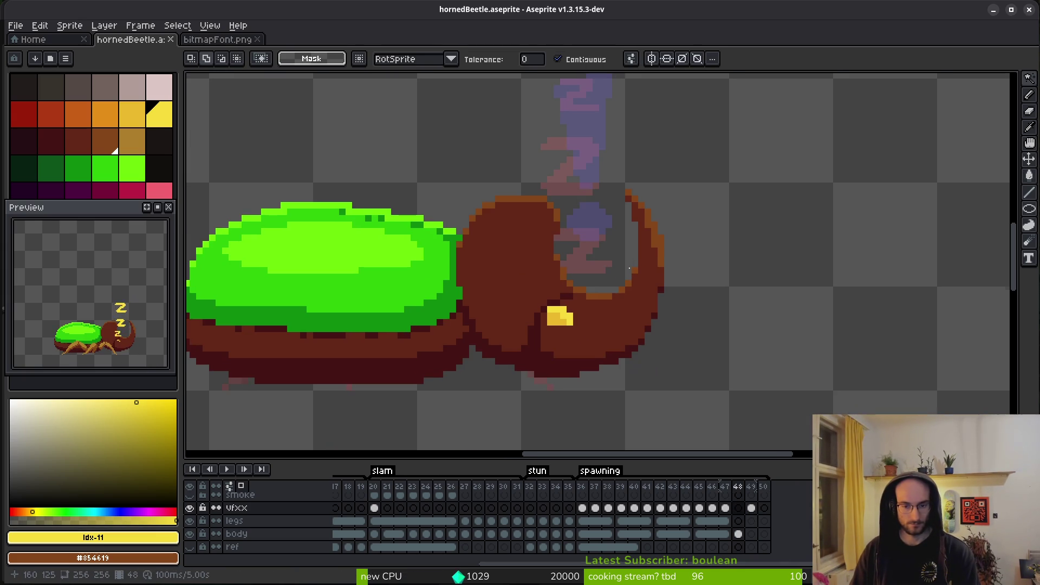
# Step: Recentre the view and step through the body and vfxx cels on frames 48 and 49
pyautogui.moveTo(135, 362); pyautogui.dragTo(121, 352)
pyautogui.click(738, 534)
pyautogui.click(751, 534)
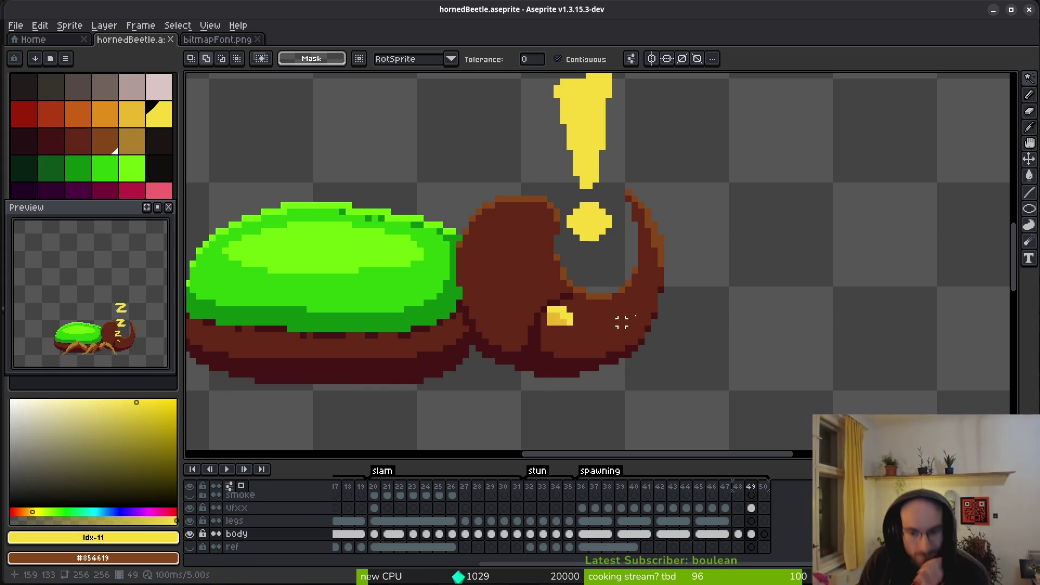
pyautogui.click(750, 509)
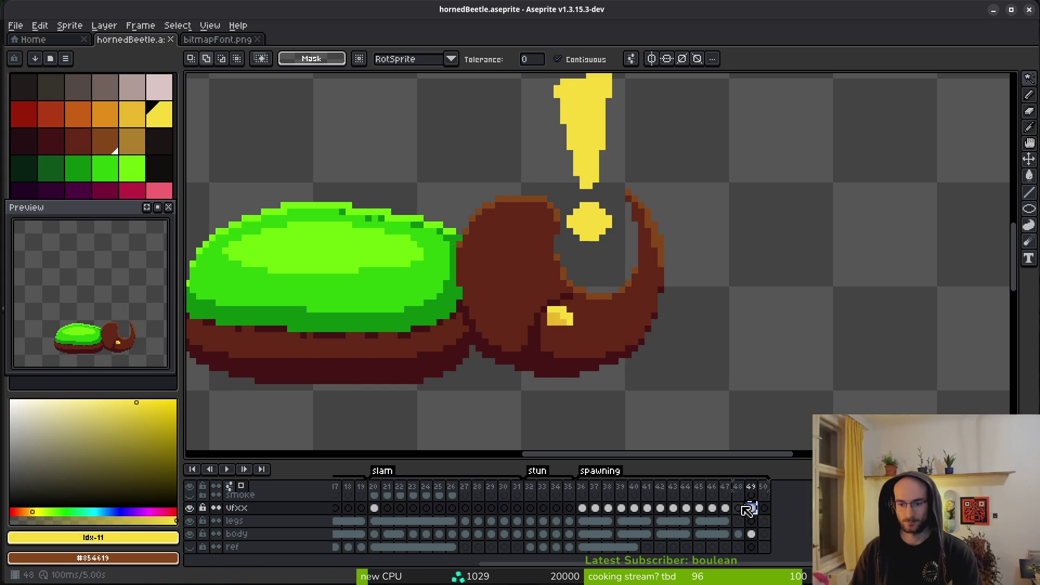
pyautogui.hotkey('ctrl', 'z')
pyautogui.click(744, 536)
pyautogui.scroll(-1, 648, 291)
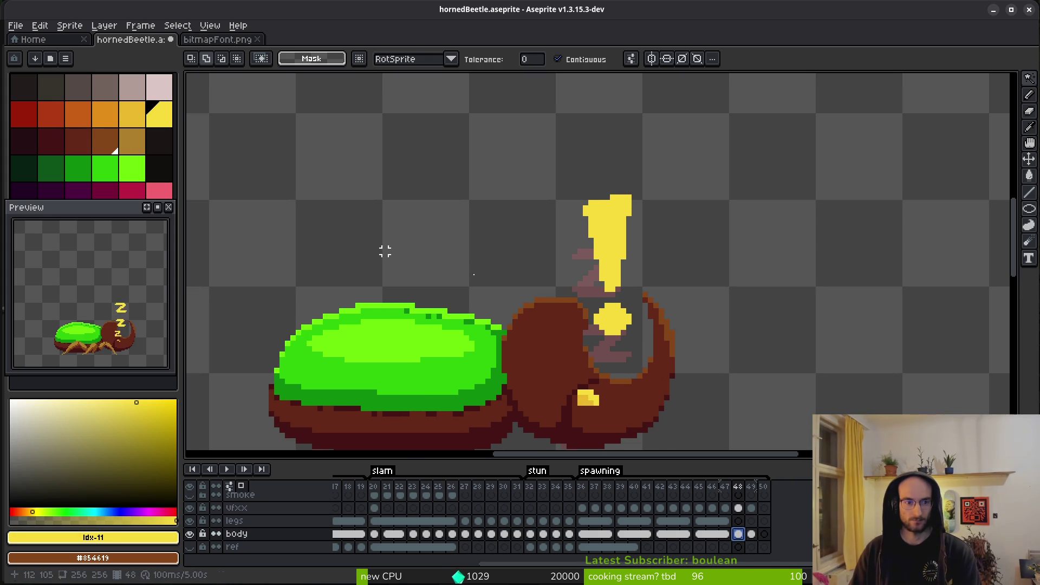
pyautogui.press('Right')
# Step: Fill the frame 49 exclamation bar and dot red, undoing an accidental red background fill
pyautogui.click(44, 122)
pyautogui.press('g')
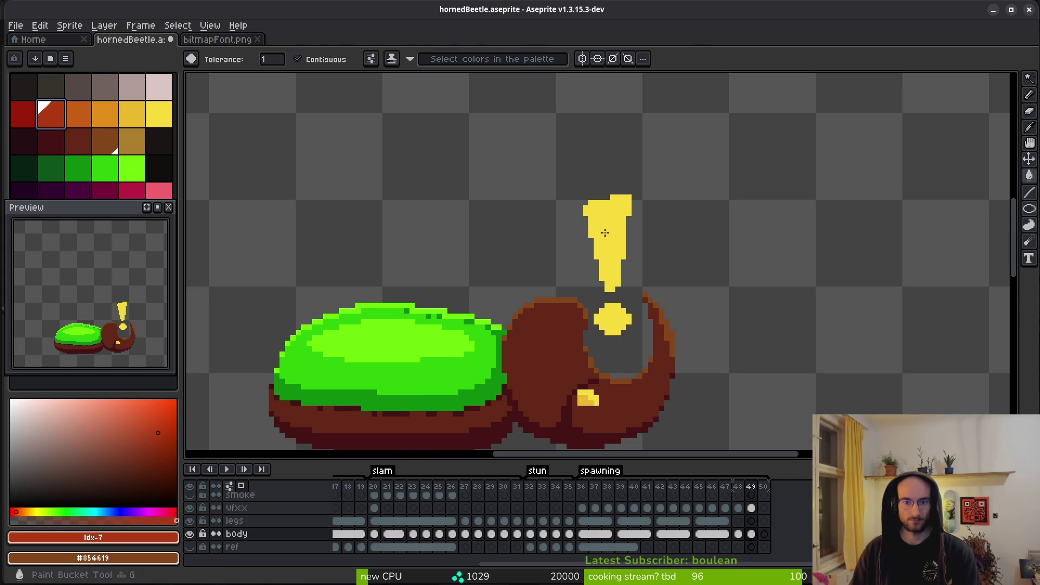
pyautogui.click(623, 253)
pyautogui.hotkey('ctrl', 'z')
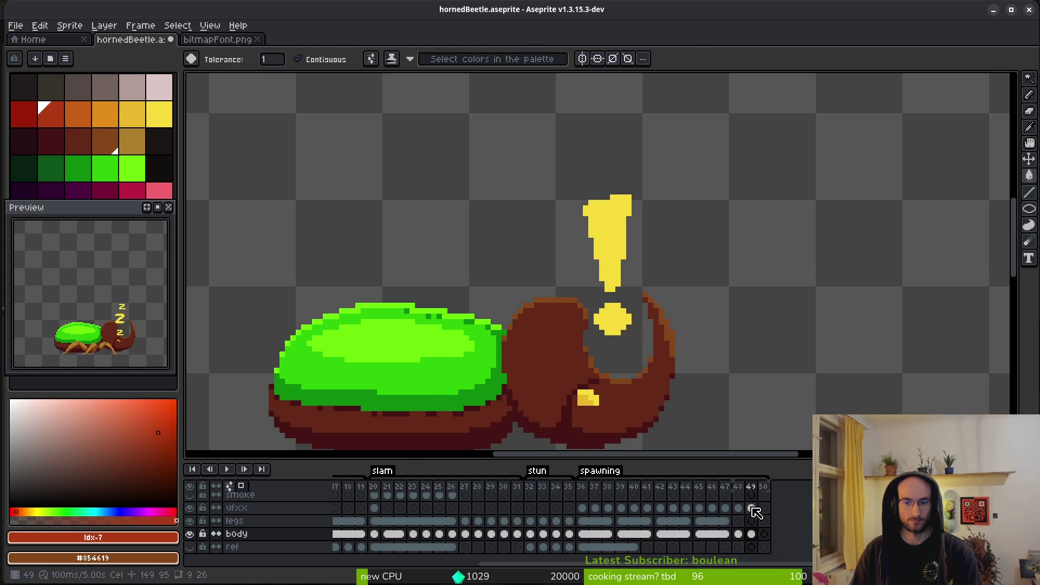
pyautogui.click(753, 508)
pyautogui.click(600, 231)
pyautogui.click(617, 328)
pyautogui.scroll(-4, 628, 317)
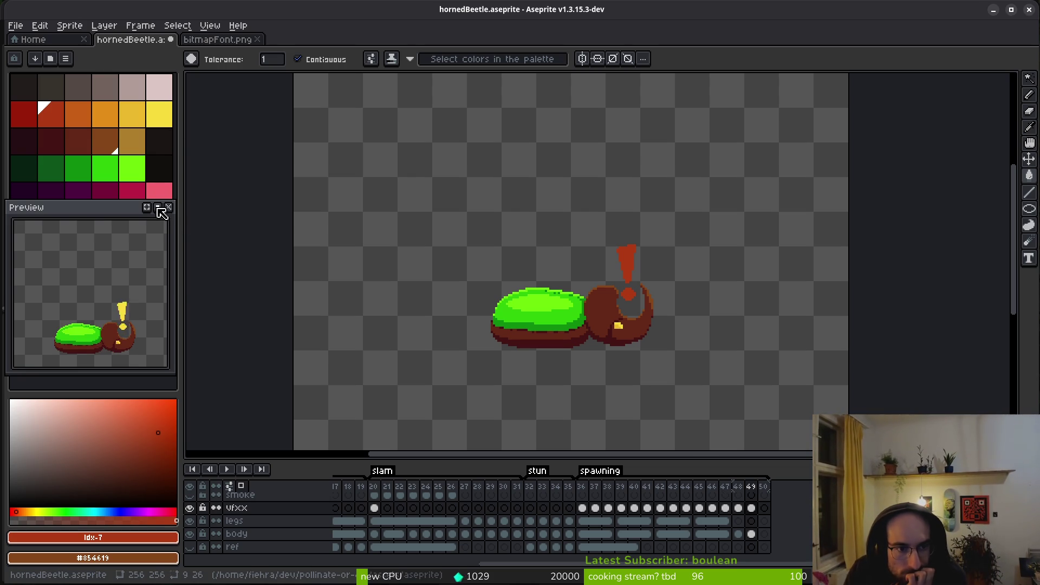
# Step: Set the Preview panel's playback speed to 1x
pyautogui.click(158, 207)
pyautogui.click(263, 271)
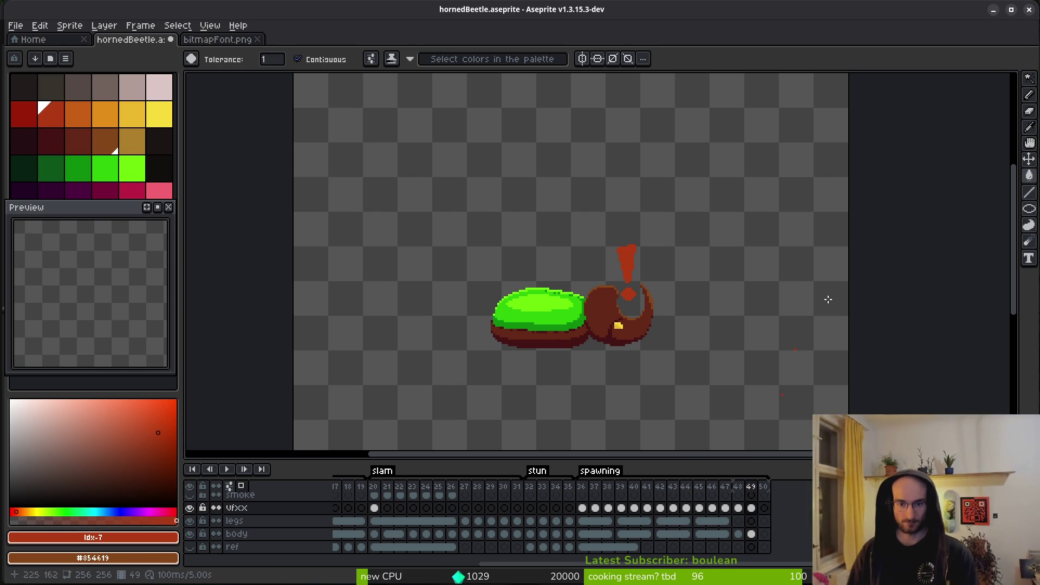
pyautogui.scroll(1, 758, 399)
pyautogui.click(750, 509)
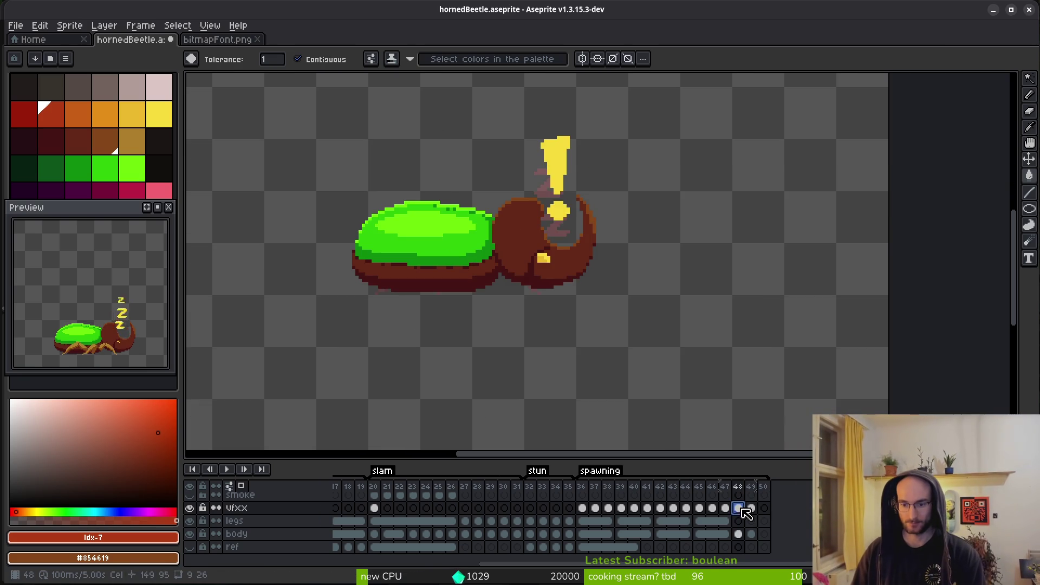
# Step: Select the yellow '!' on vfxx frames 48–50 and shift it slightly right
pyautogui.click(763, 508)
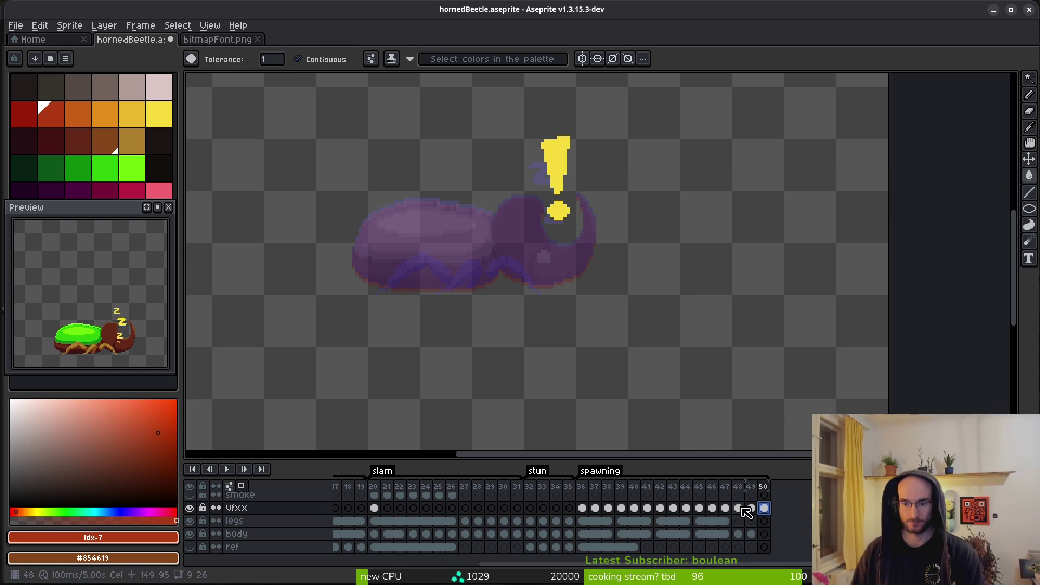
pyautogui.press('m')
pyautogui.moveTo(515, 107); pyautogui.dragTo(647, 284)
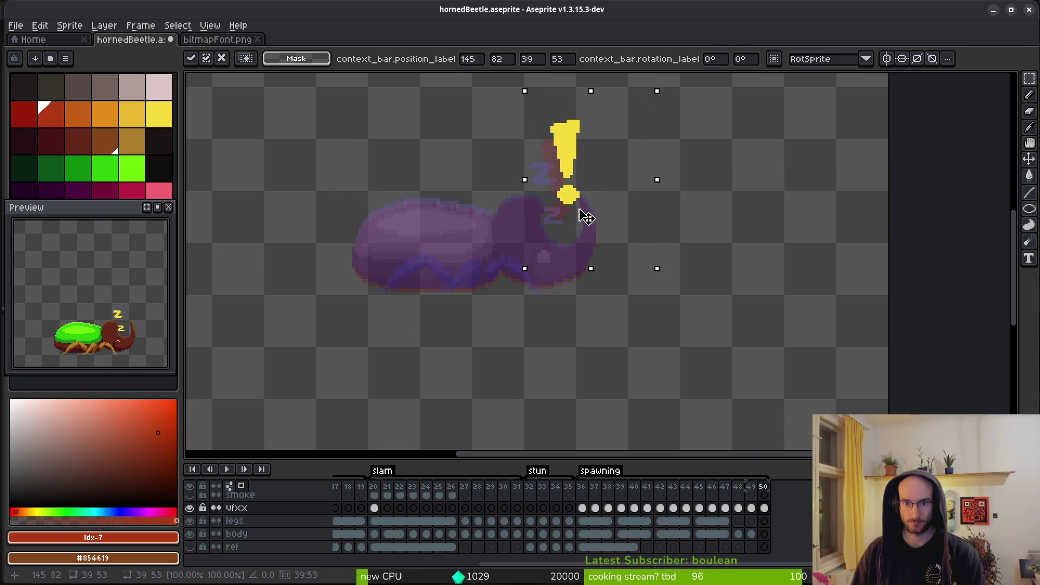
pyautogui.click(739, 528)
pyautogui.moveTo(737, 508); pyautogui.dragTo(764, 508)
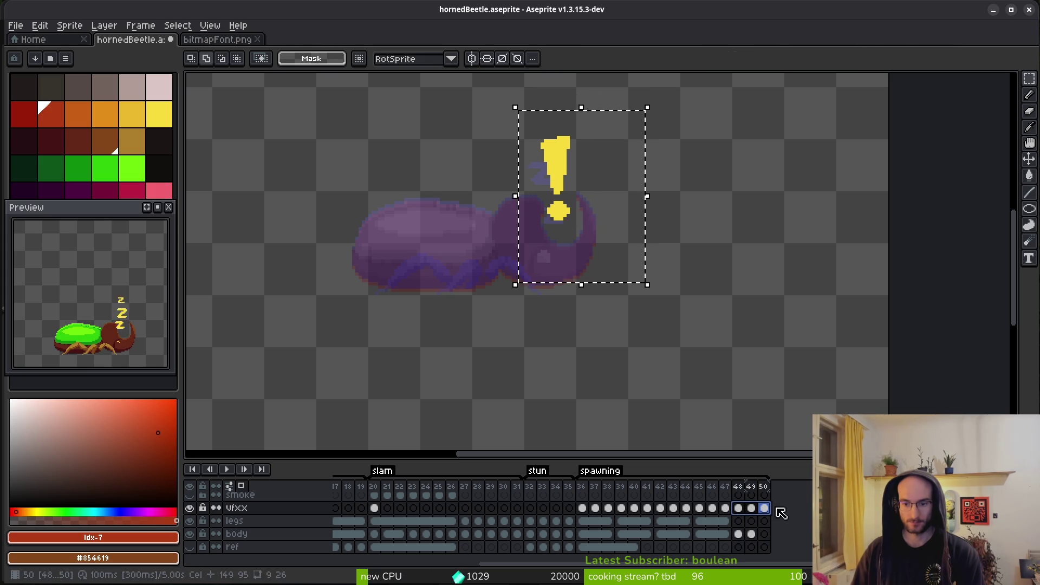
pyautogui.moveTo(576, 211); pyautogui.dragTo(592, 204)
pyautogui.click(675, 235)
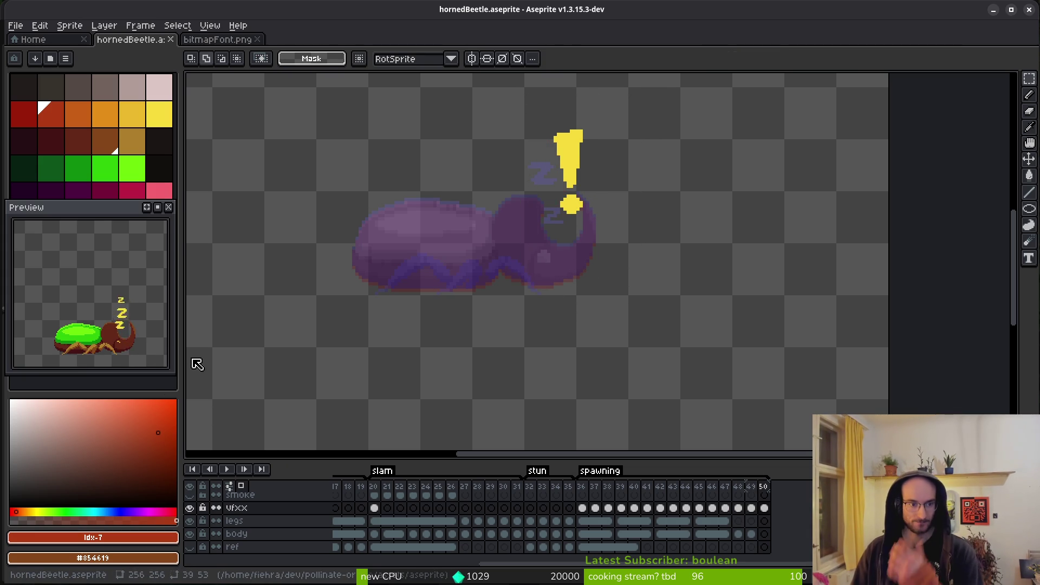
# Step: Move the '!' on frames 48–50 left and up toward the beetle's head, then save
pyautogui.scroll(3, 596, 270)
pyautogui.moveTo(522, 181); pyautogui.dragTo(647, 342)
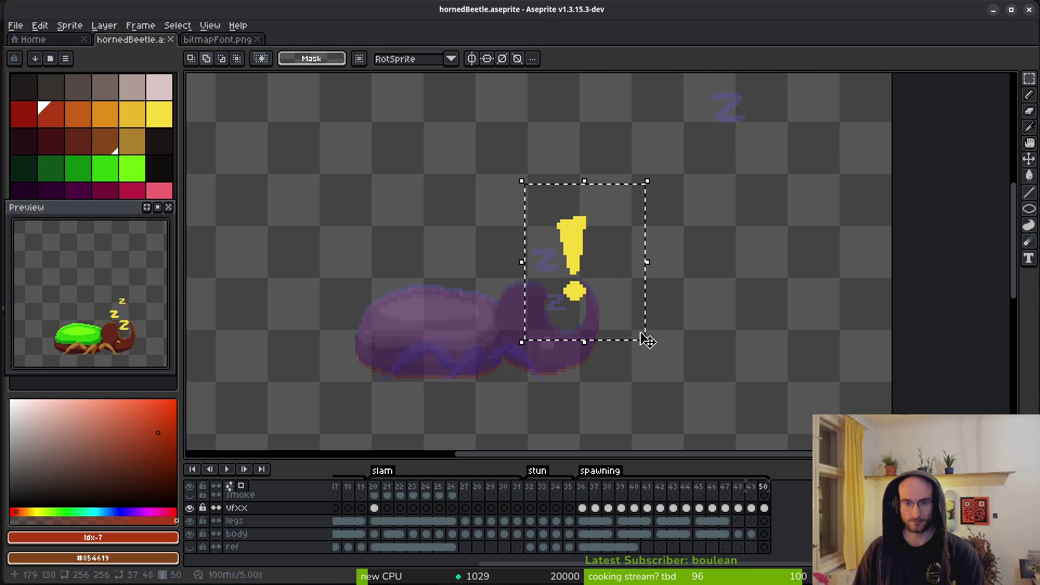
pyautogui.moveTo(738, 508); pyautogui.dragTo(764, 508)
pyautogui.moveTo(564, 283); pyautogui.dragTo(549, 266)
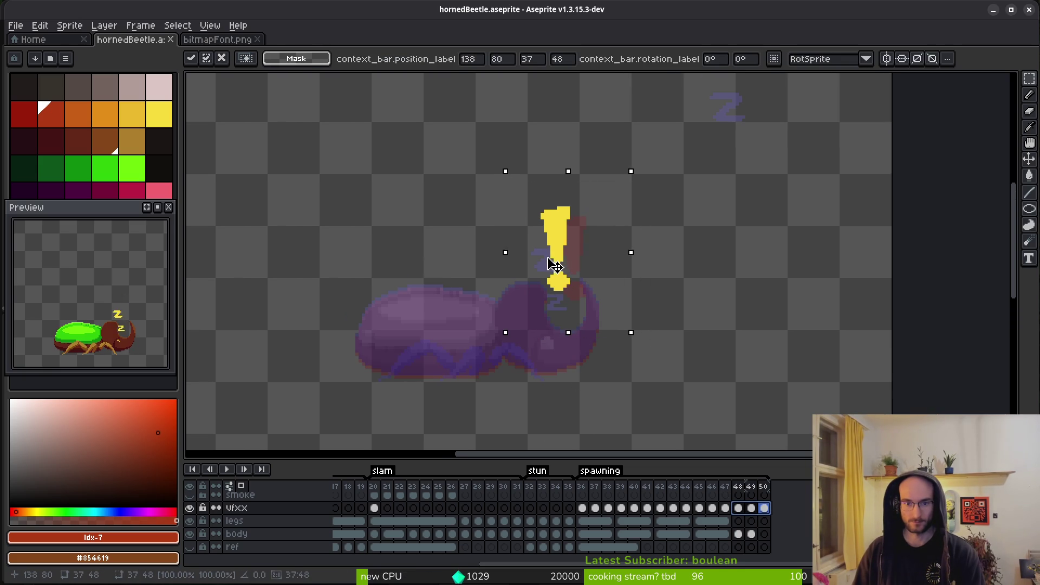
pyautogui.click(688, 324)
pyautogui.hotkey('ctrl', 's')
# Step: Step back and forth between frames to compare the exclamation's new position
pyautogui.scroll(-5, 576, 309)
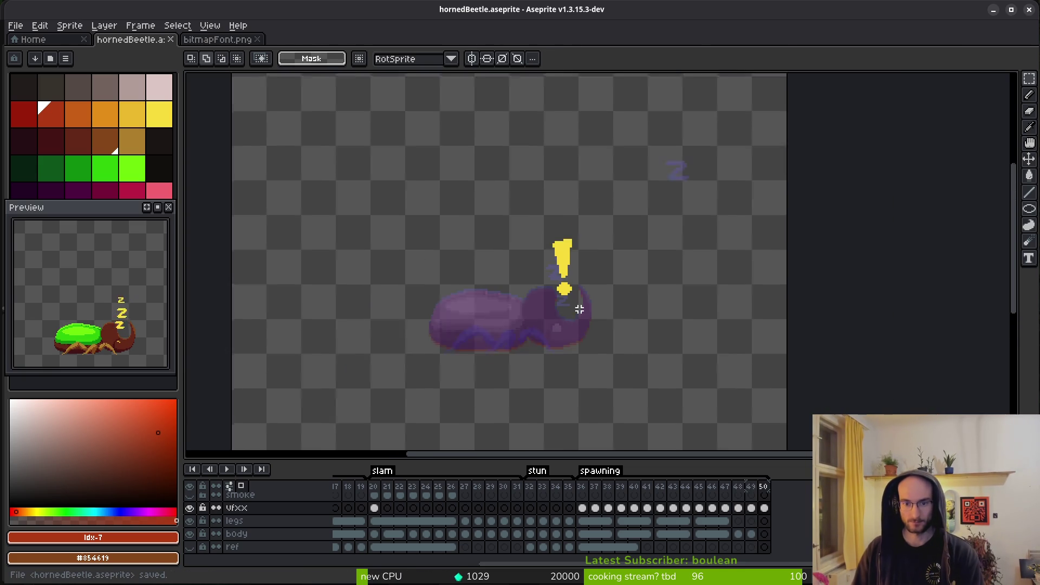
pyautogui.scroll(3, 576, 312)
pyautogui.press('Left')
pyautogui.press('Left')
pyautogui.press('Right')
pyautogui.press('Left')
pyautogui.press('Left')
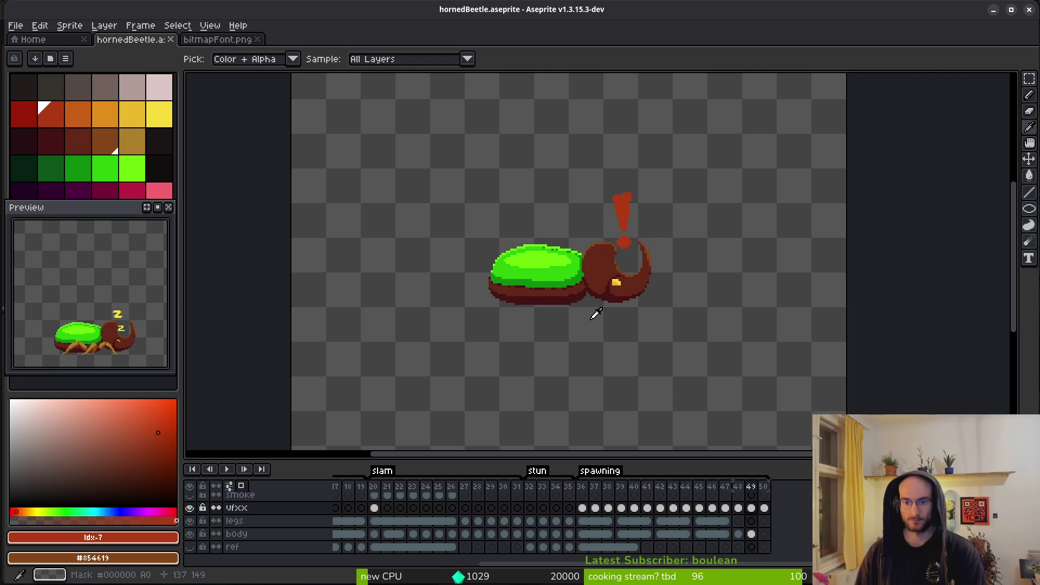
pyautogui.press('alt')
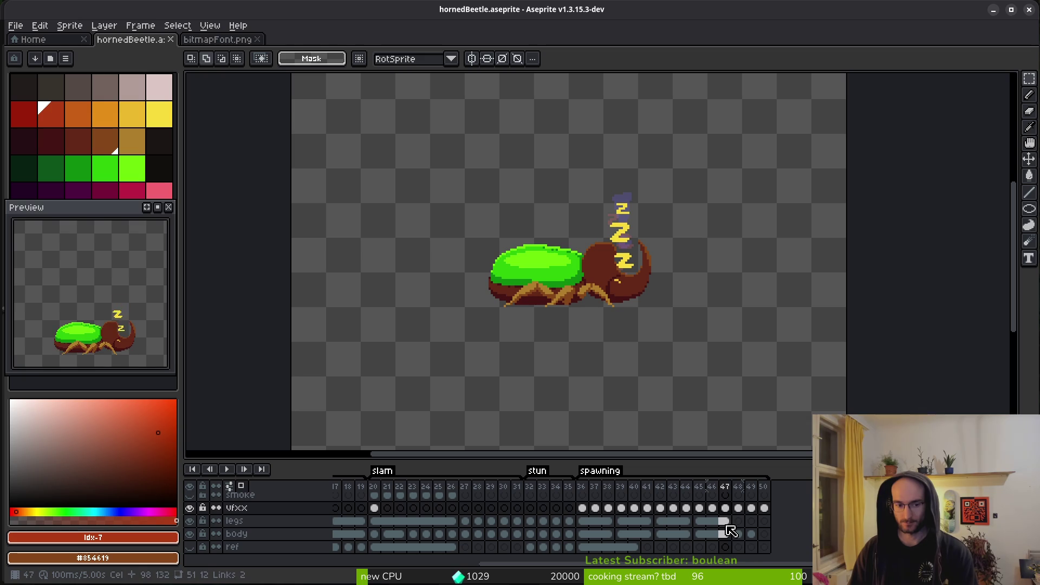
# Step: Nudge the beetle body up one pixel on frames 49 and 50
pyautogui.click(751, 534)
pyautogui.click(739, 533)
pyautogui.click(751, 533)
pyautogui.click(569, 533)
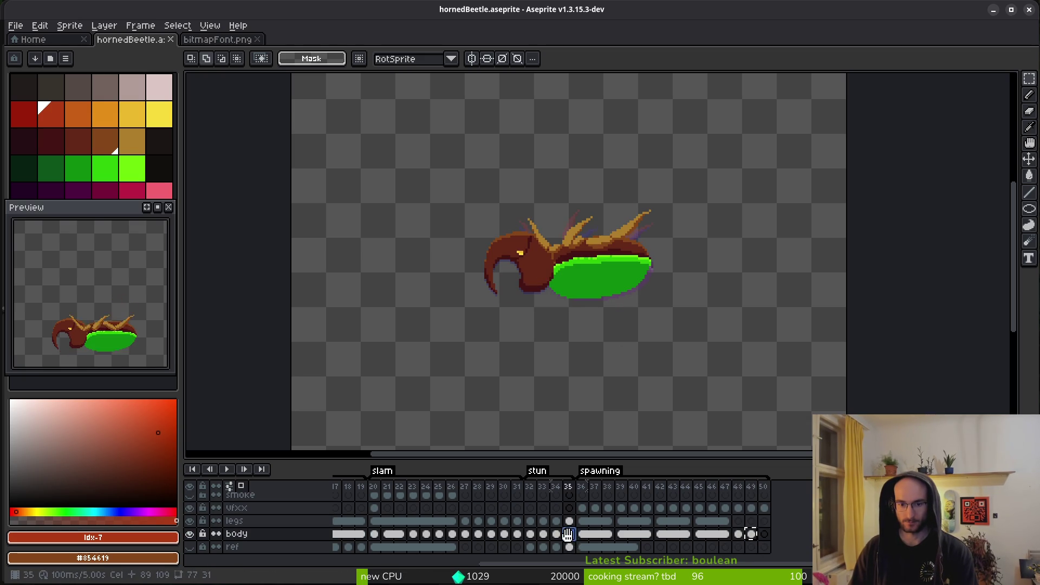
pyautogui.click(751, 534)
pyautogui.scroll(4, 578, 265)
pyautogui.moveTo(328, 122); pyautogui.dragTo(864, 386)
pyautogui.press('Up')
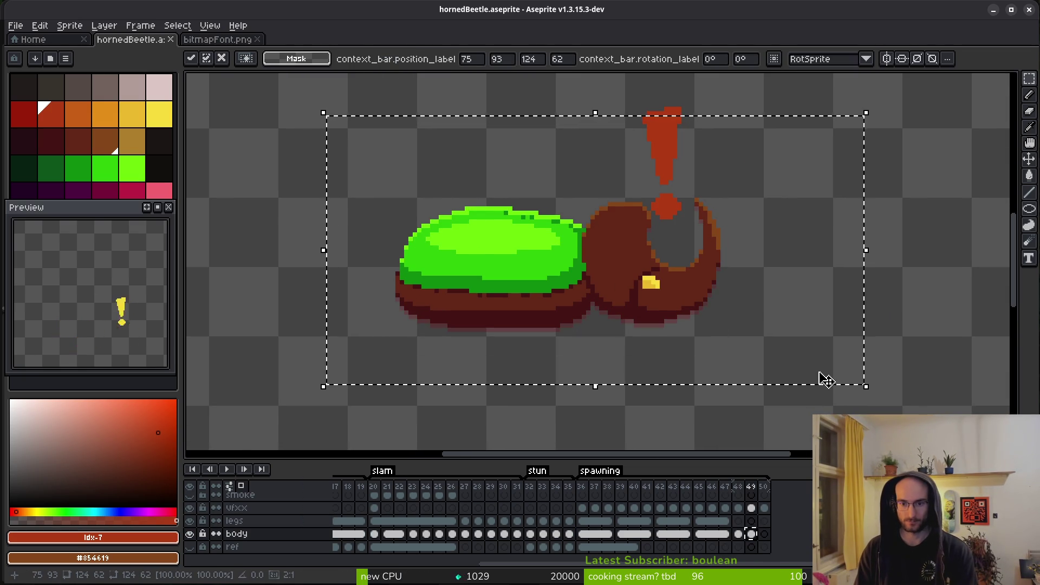
pyautogui.hotkey('ctrl', 'd')
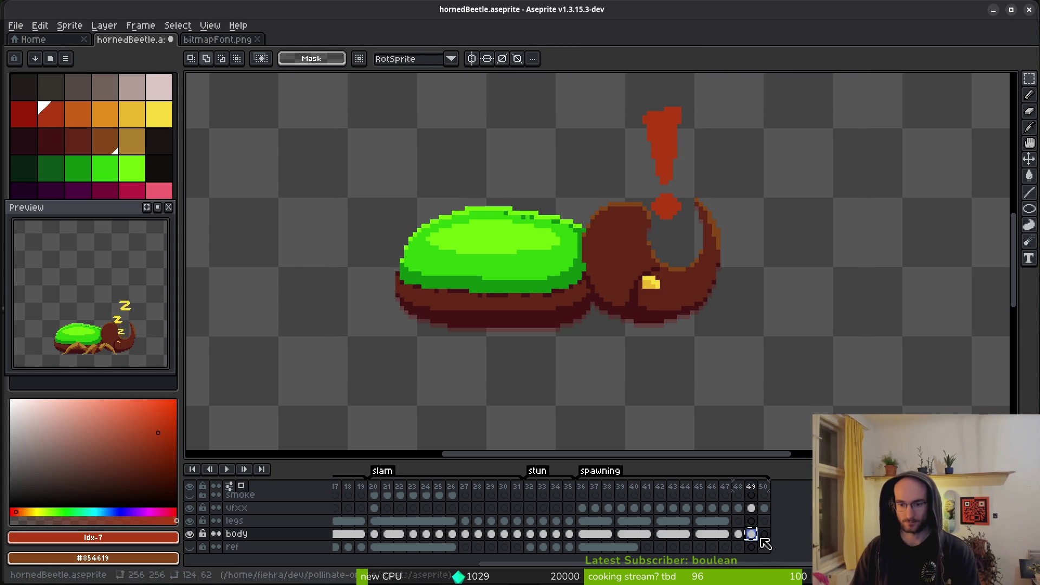
pyautogui.moveTo(762, 543); pyautogui.dragTo(764, 535)
pyautogui.moveTo(358, 108); pyautogui.dragTo(891, 378)
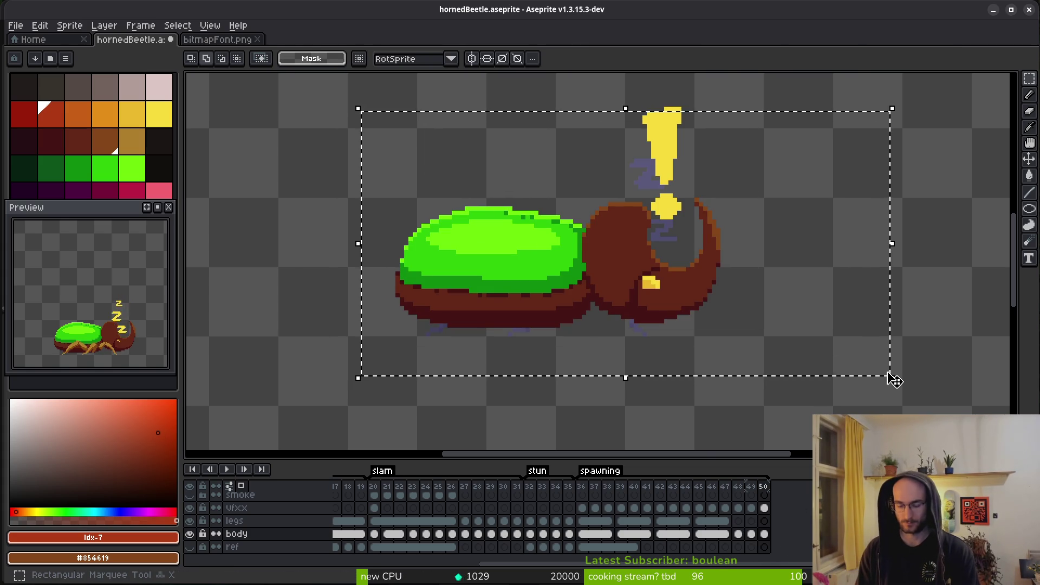
pyautogui.press('Up')
pyautogui.hotkey('ctrl', 'd')
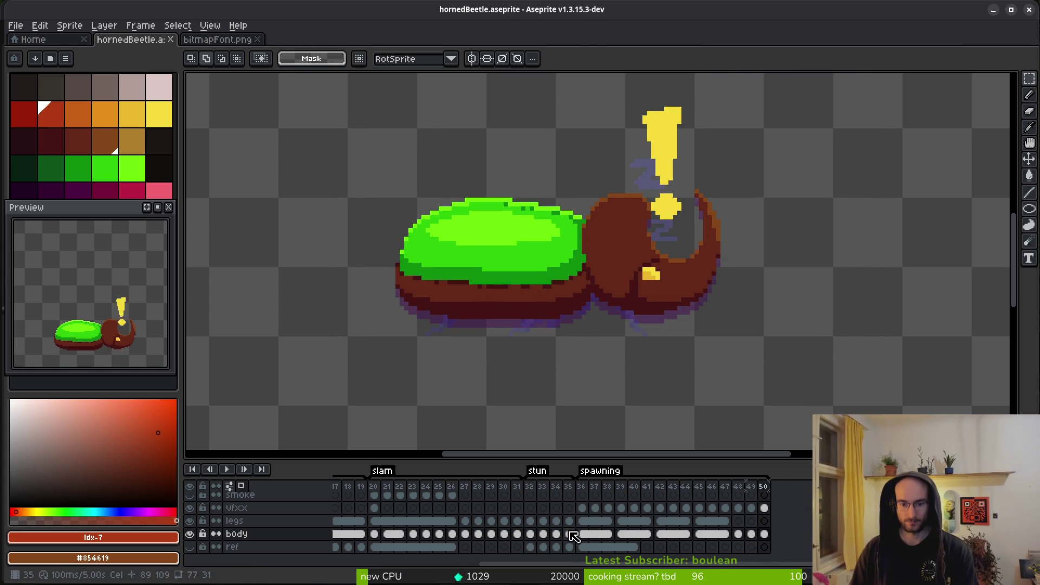
# Step: Compare the upright pose on frames 31–35 with the sleeping pose on frame 50
pyautogui.click(569, 533)
pyautogui.click(556, 534)
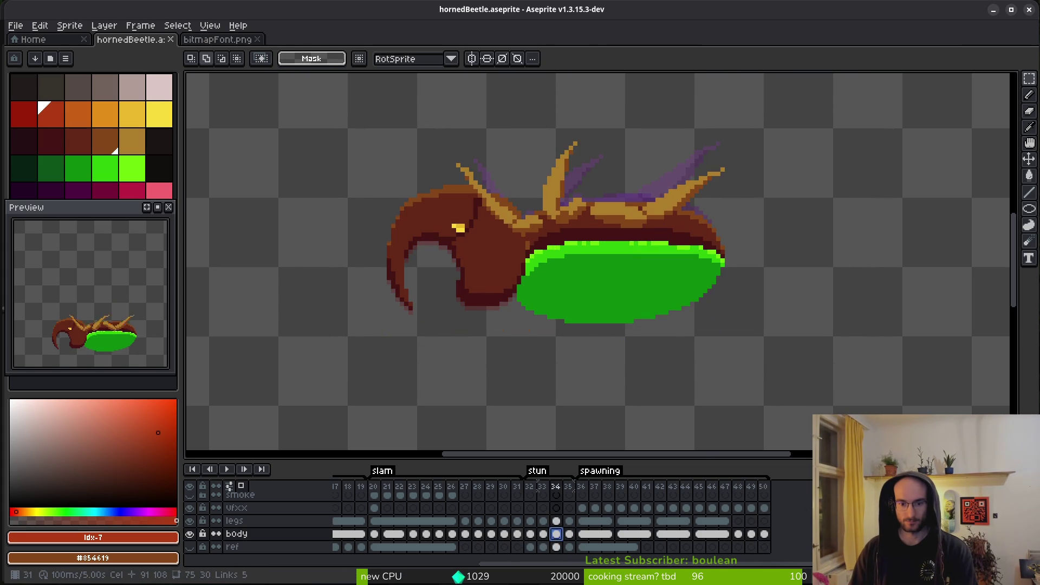
pyautogui.press('Left')
pyautogui.press('Left')
pyautogui.press('Left')
pyautogui.click(770, 535)
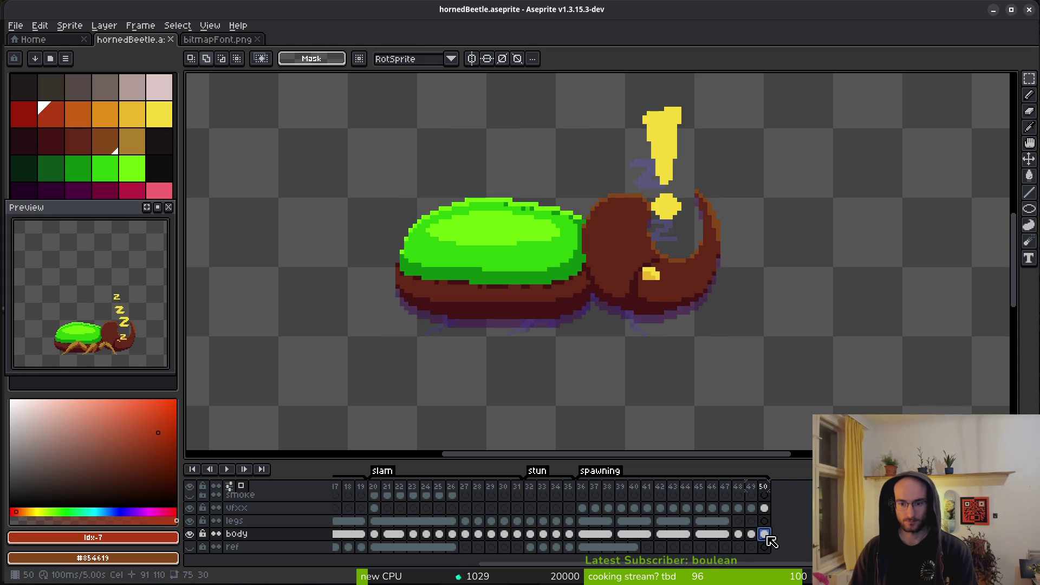
pyautogui.click(525, 538)
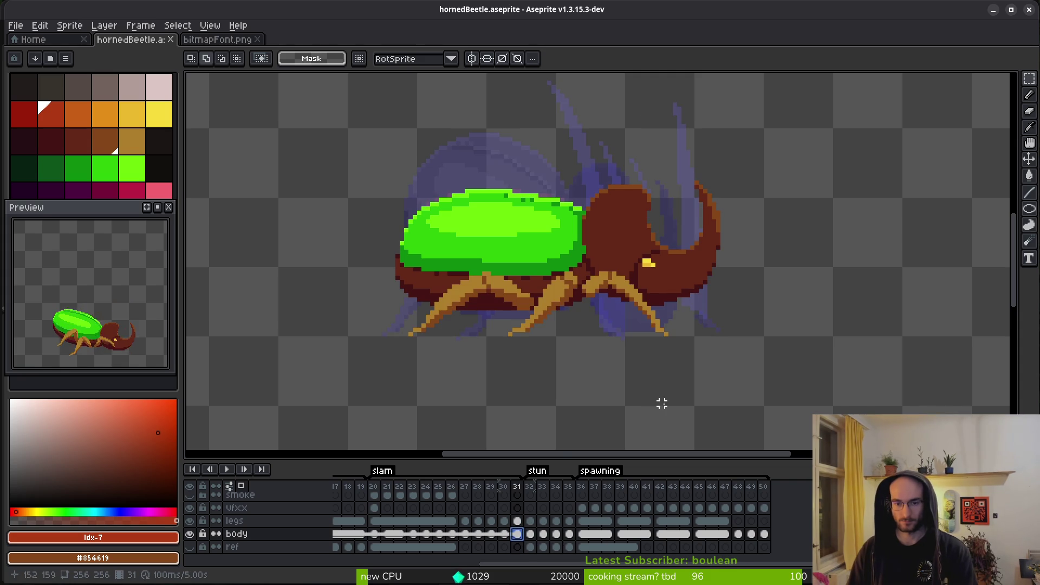
pyautogui.click(763, 535)
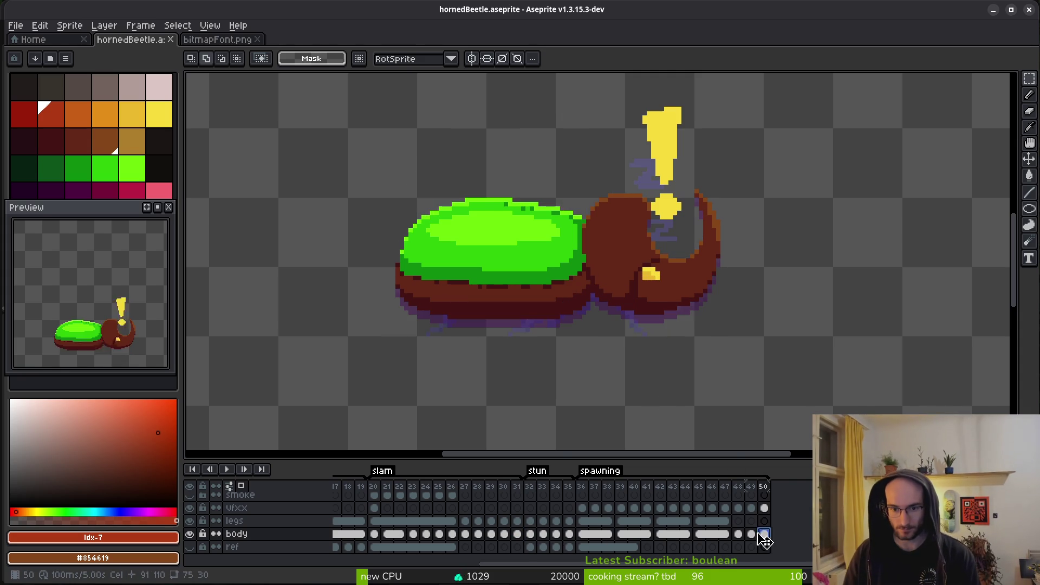
# Step: Select the legs under the body on frame 47, step through frames 48–49 and preview the animation
pyautogui.click(725, 522)
pyautogui.moveTo(382, 271); pyautogui.dragTo(673, 415)
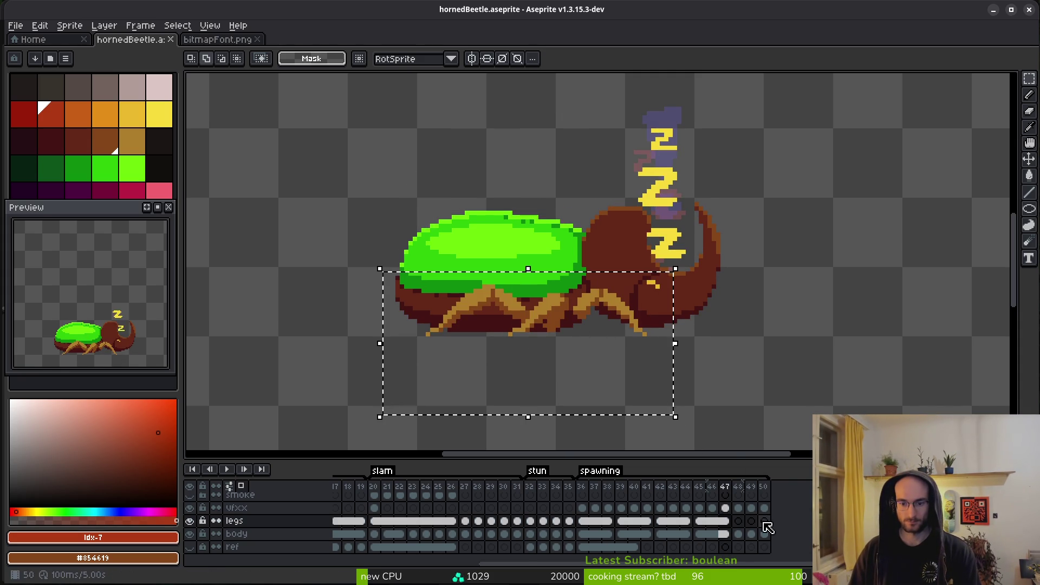
pyautogui.click(739, 521)
pyautogui.press('alt')
pyautogui.press('Right')
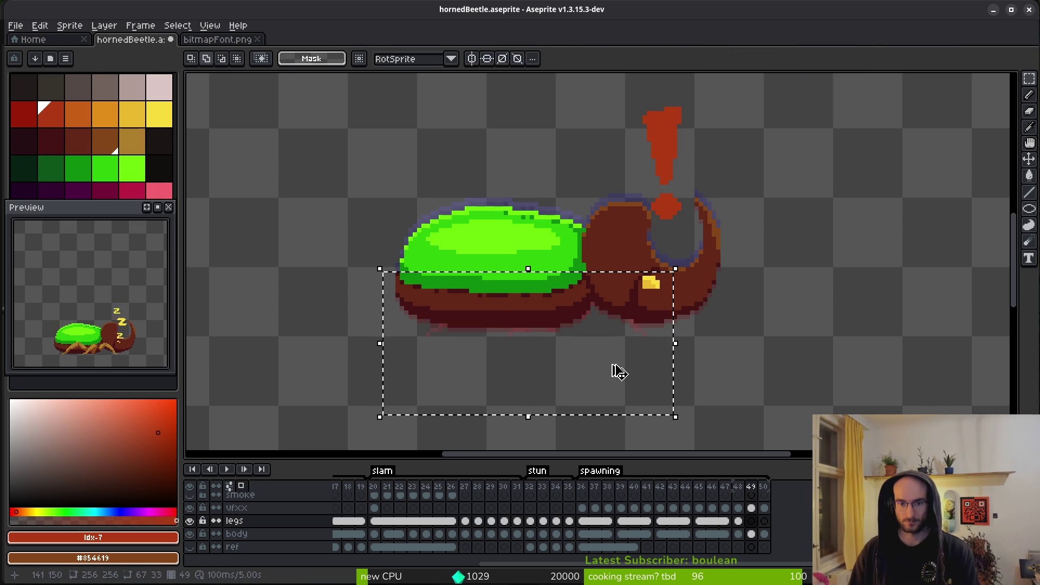
pyautogui.scroll(1, 577, 352)
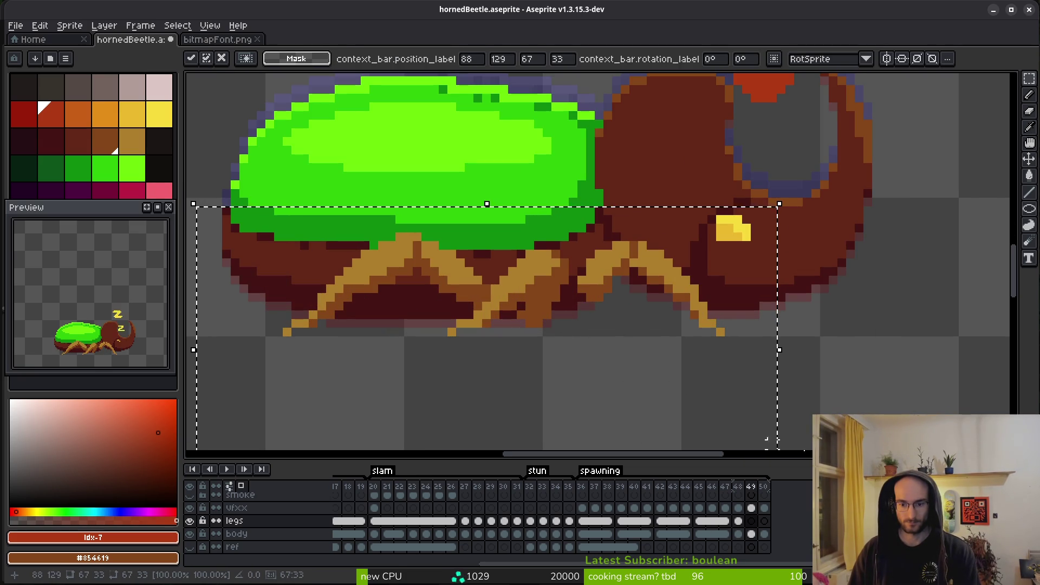
pyautogui.press('Return')
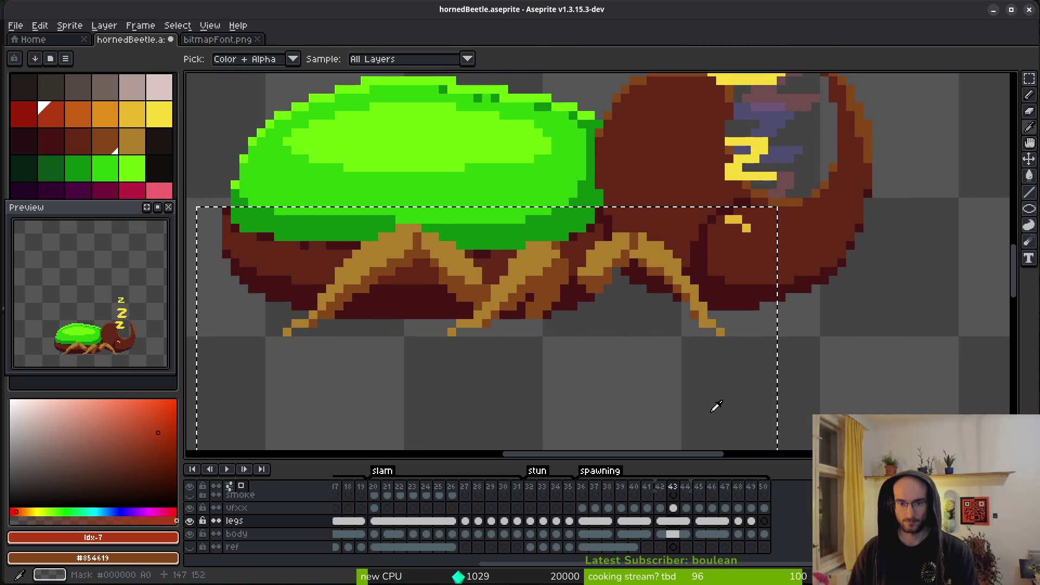
pyautogui.press('Return')
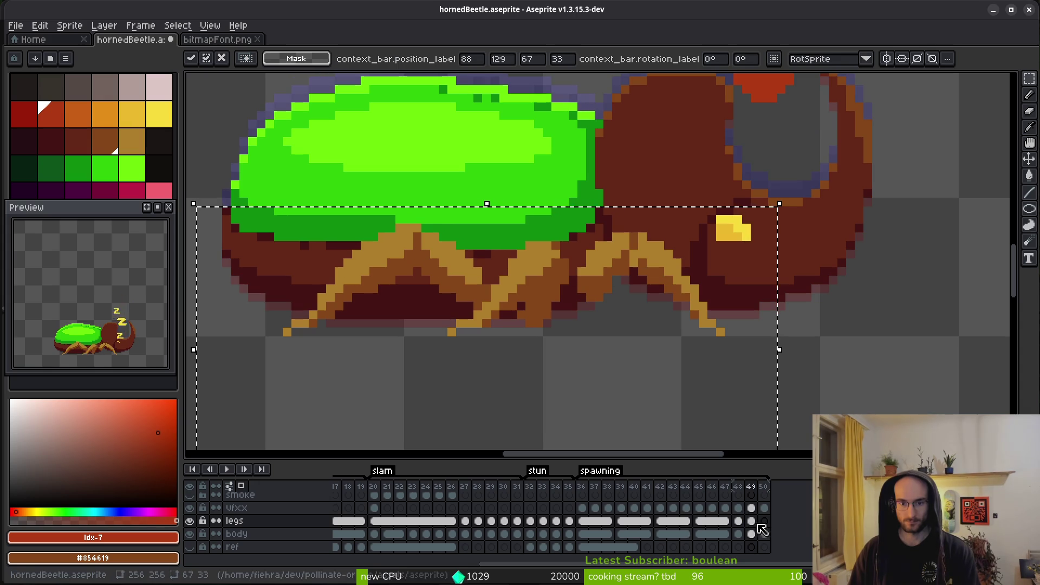
pyautogui.press('Return')
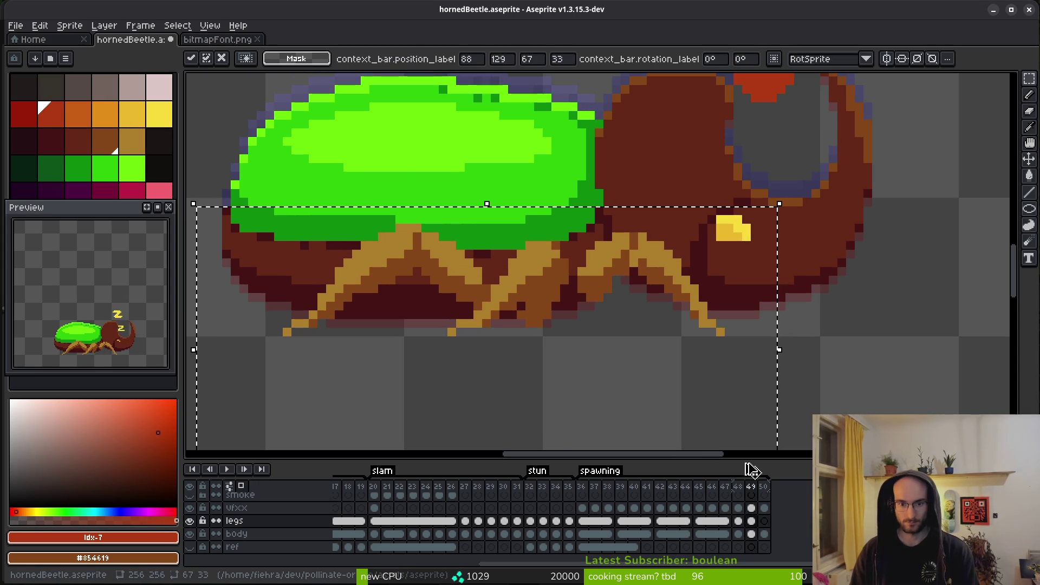
pyautogui.press('Return')
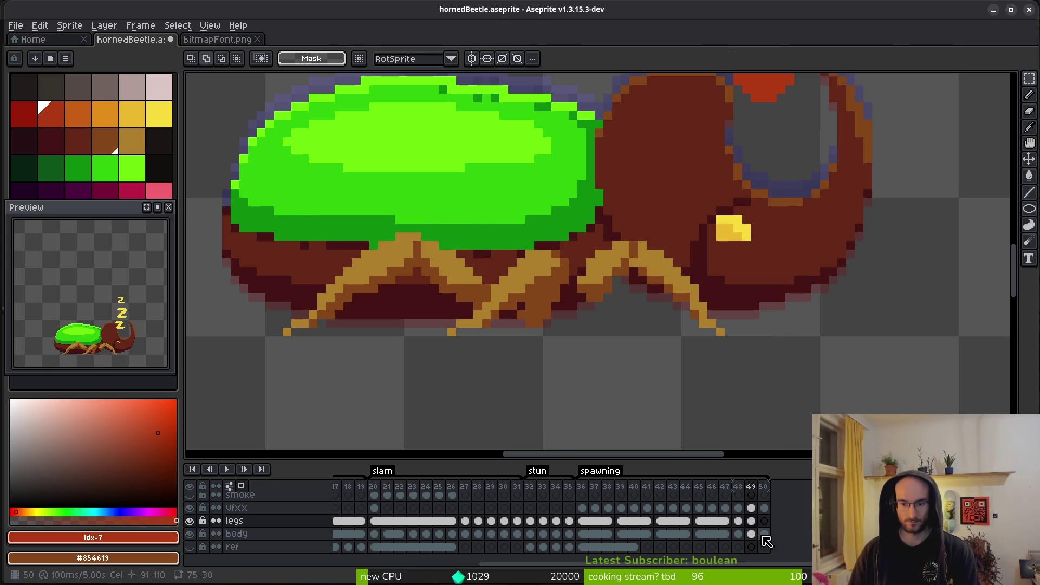
# Step: Select the beetle's body and legs, clear the selection, then undo and redo the last change
pyautogui.moveTo(229, 187); pyautogui.dragTo(743, 442)
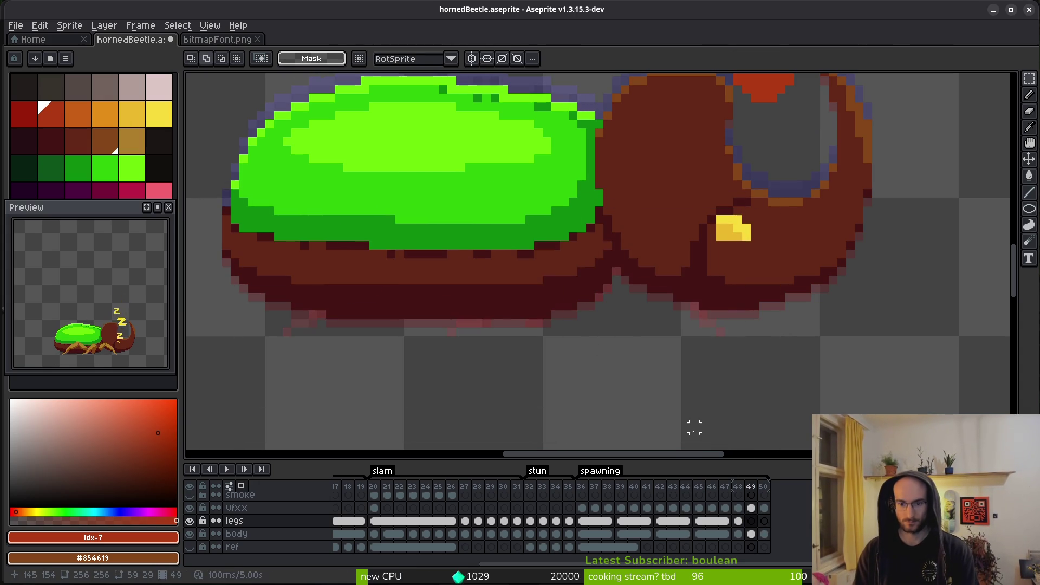
pyautogui.hotkey('ctrl', 'd')
pyautogui.press('i')
pyautogui.scroll(-3, 607, 371)
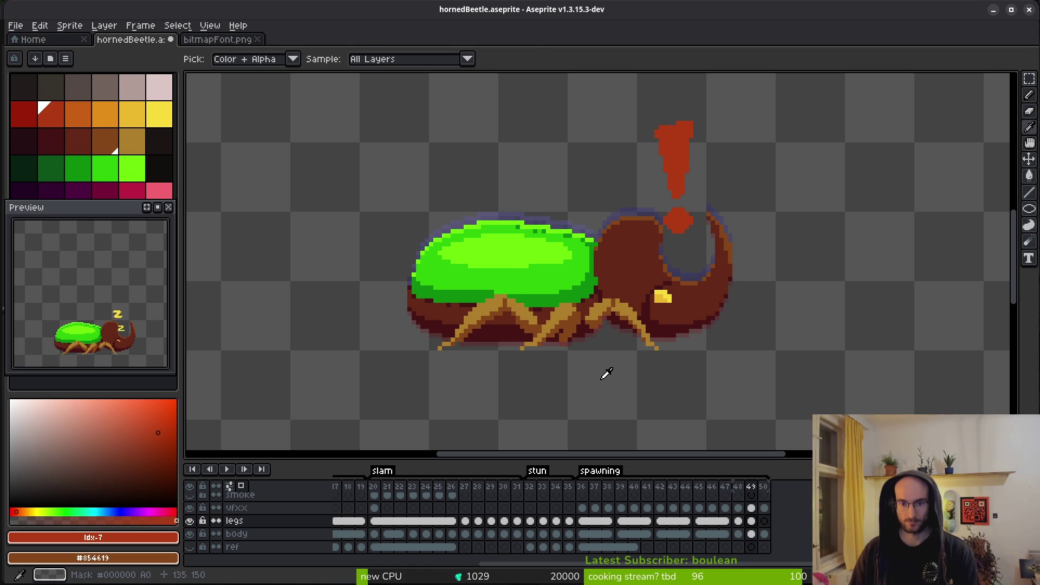
pyautogui.press('m')
pyautogui.press('.')
pyautogui.scroll(1, 601, 349)
pyautogui.hotkey('ctrl', 'z')
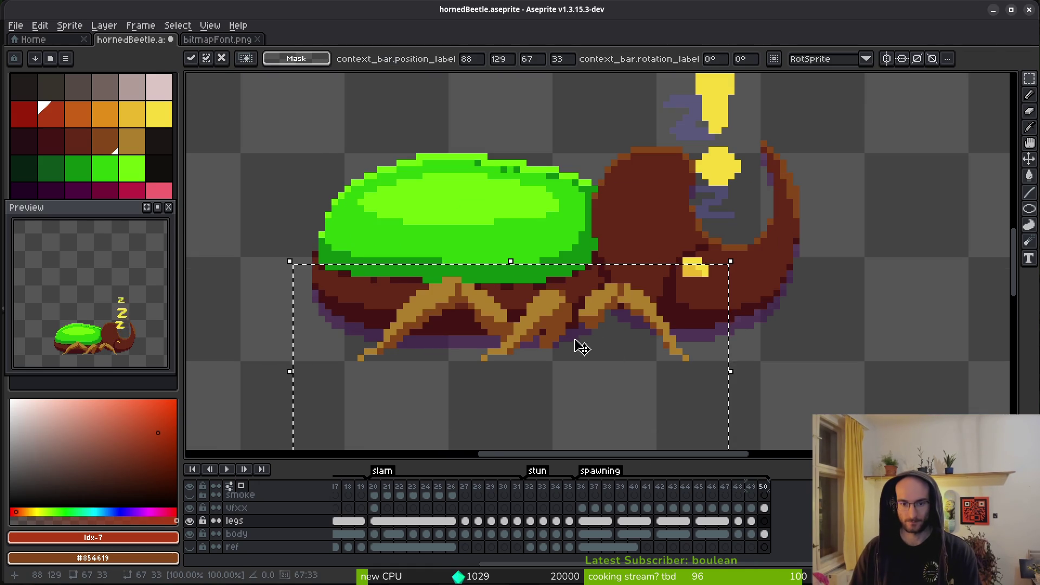
pyautogui.scroll(2, 542, 333)
pyautogui.hotkey('ctrl', 'y')
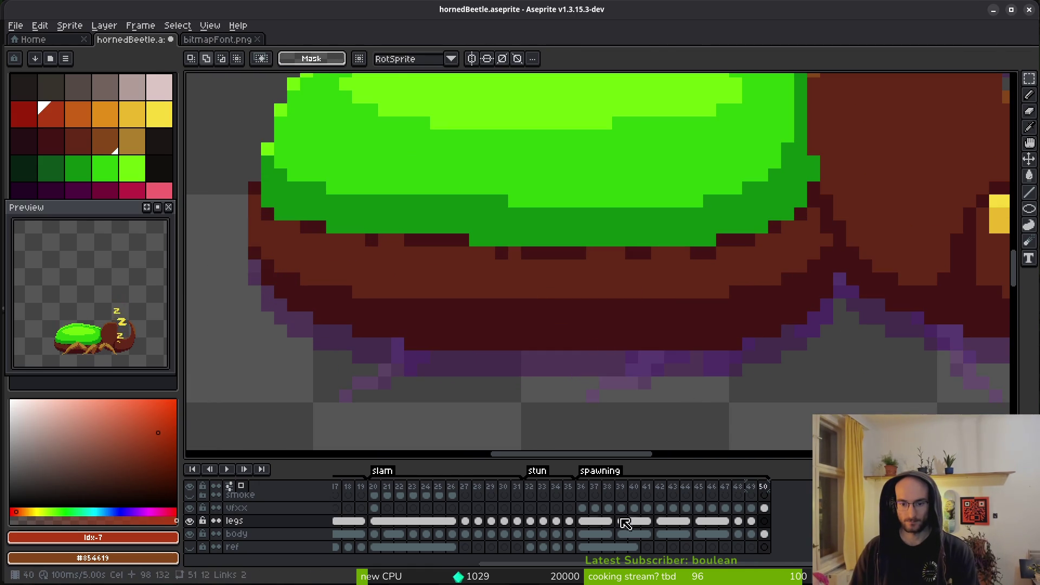
# Step: Compare the legs on frame 31 with the legs on frame 50
pyautogui.click(521, 521)
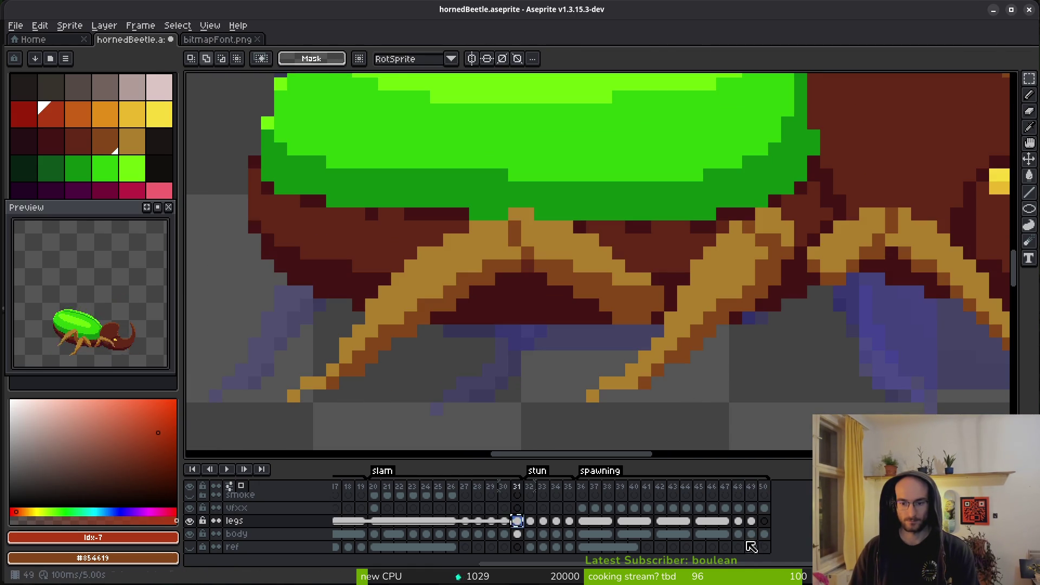
pyautogui.click(764, 521)
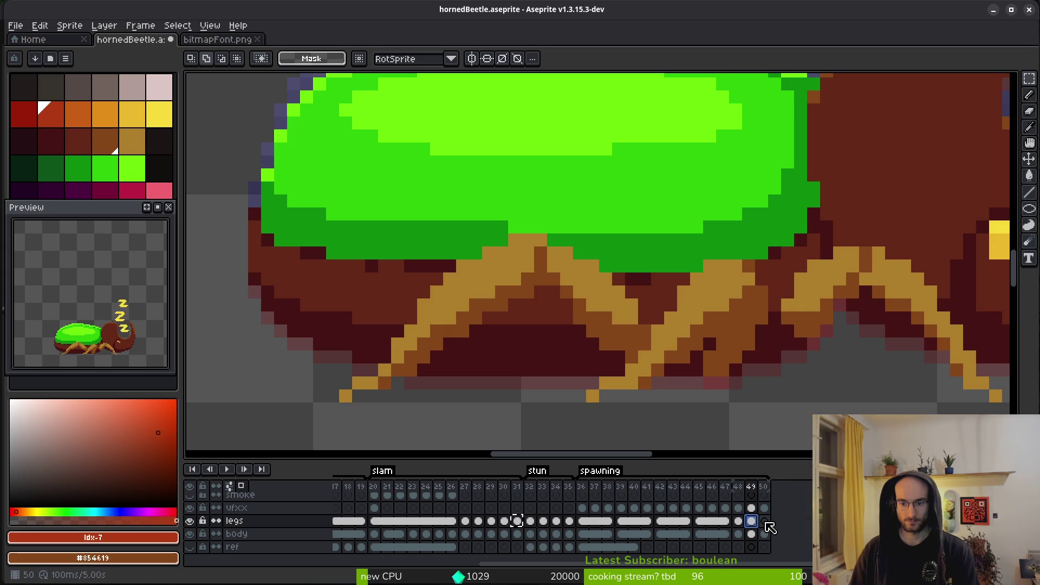
pyautogui.scroll(-2, 739, 371)
pyautogui.scroll(4, 739, 372)
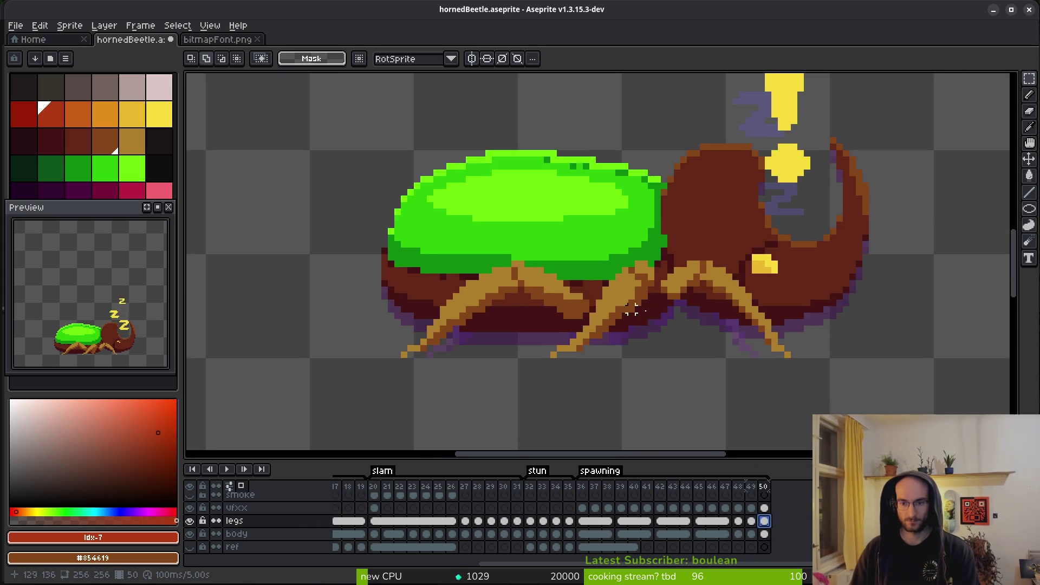
pyautogui.scroll(2, 753, 320)
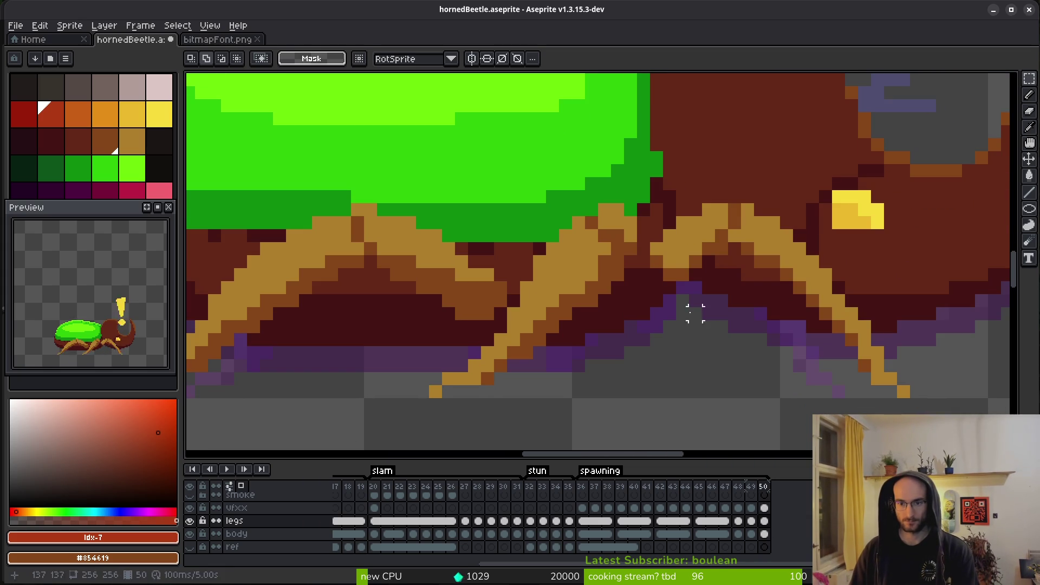
pyautogui.scroll(-2, 645, 190)
# Step: Move the middle leg joint down-left one pixel, patch its dark gap, and play back to check
pyautogui.moveTo(574, 106)
pyautogui.mouseDown()
pyautogui.moveTo(701, 209)
pyautogui.moveTo(749, 232)
pyautogui.moveTo(770, 211)
pyautogui.mouseUp()
pyautogui.moveTo(676, 189); pyautogui.dragTo(664, 202)
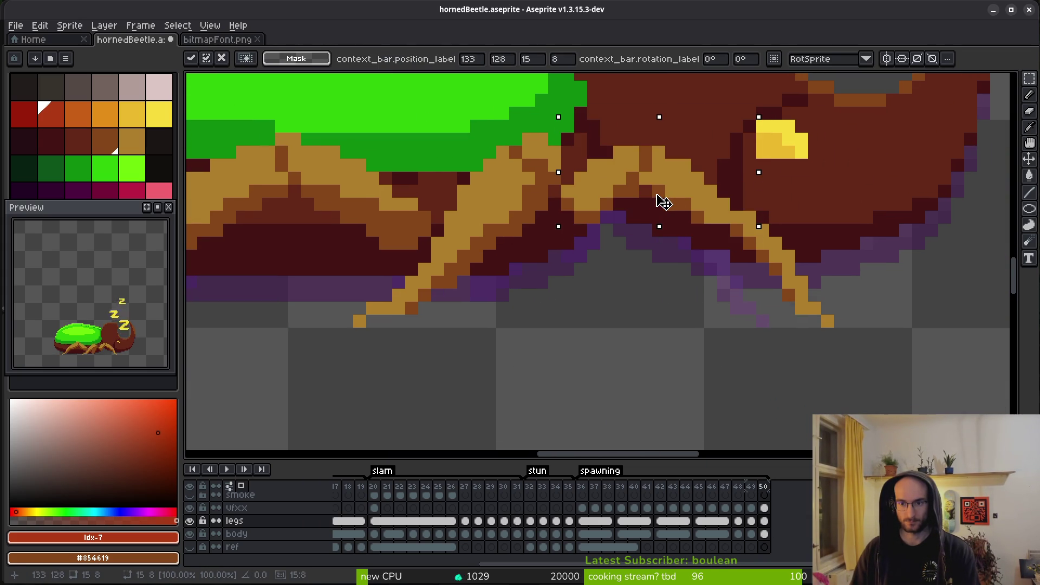
pyautogui.hotkey('ctrl', 'd')
pyautogui.moveTo(750, 212); pyautogui.dragTo(860, 319)
pyautogui.hotkey('ctrl', 'd')
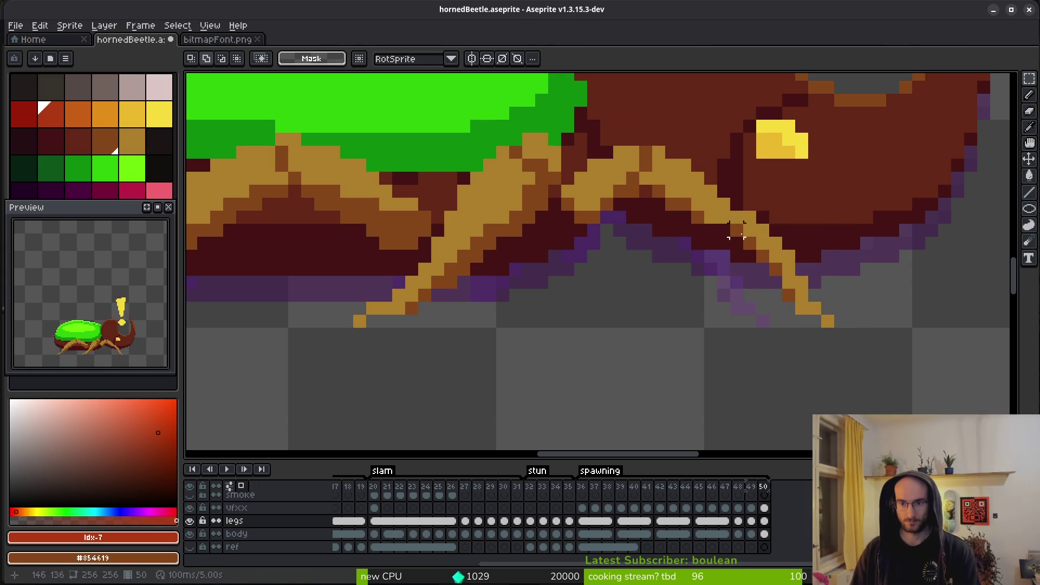
pyautogui.scroll(-5, 751, 353)
pyautogui.press('i')
pyautogui.press('Return')
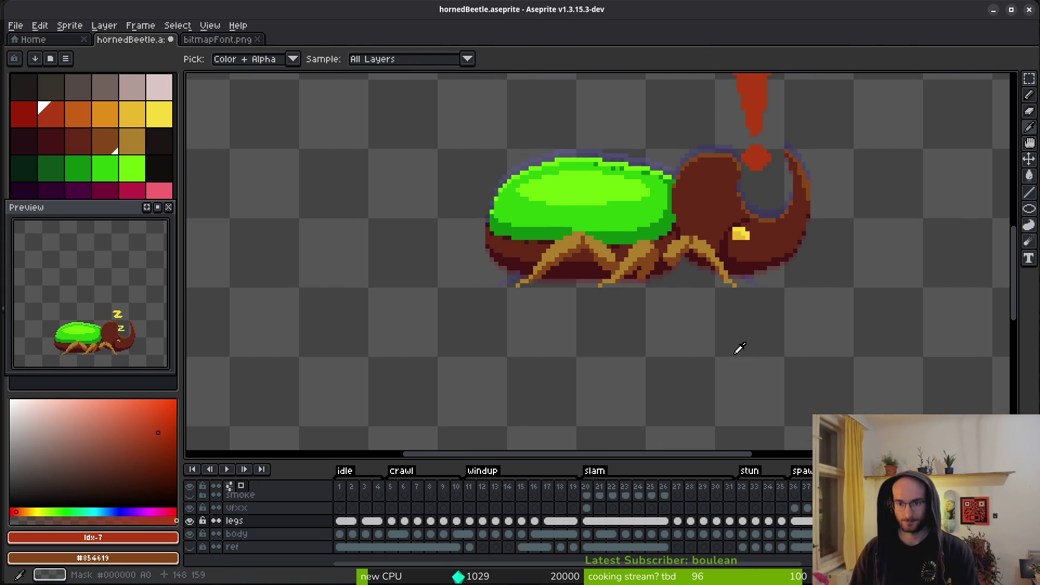
# Step: Shift the rear leg joint two pixels left
pyautogui.press('m')
pyautogui.scroll(4, 669, 201)
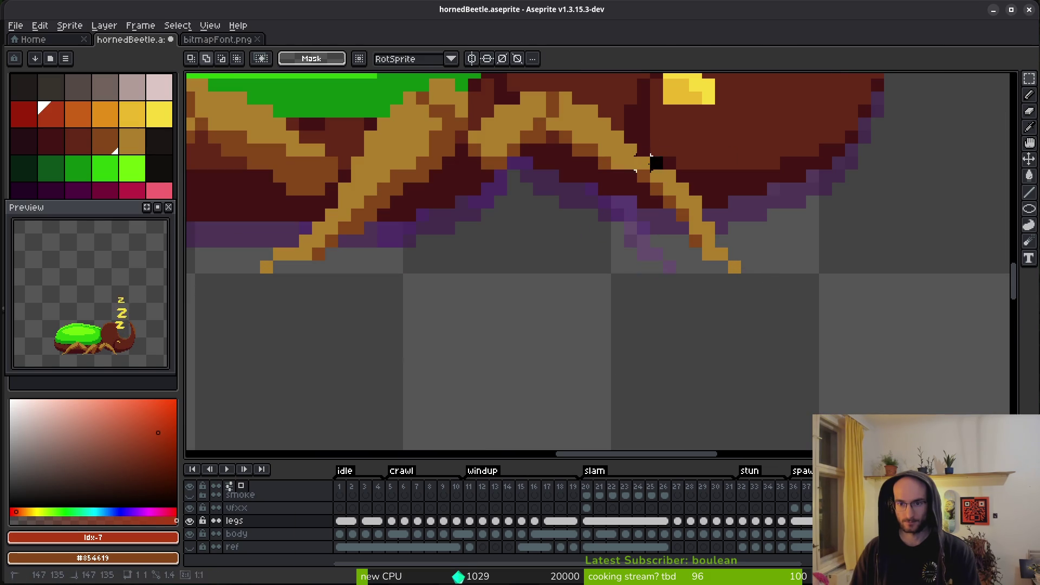
pyautogui.moveTo(639, 159); pyautogui.dragTo(782, 318)
pyautogui.moveTo(703, 225); pyautogui.dragTo(677, 225)
pyautogui.press('Return')
# Step: Try nudging part of the front legs and the dark area between them, then clear the selection
pyautogui.scroll(-6, 685, 221)
pyautogui.press('i')
pyautogui.press('m')
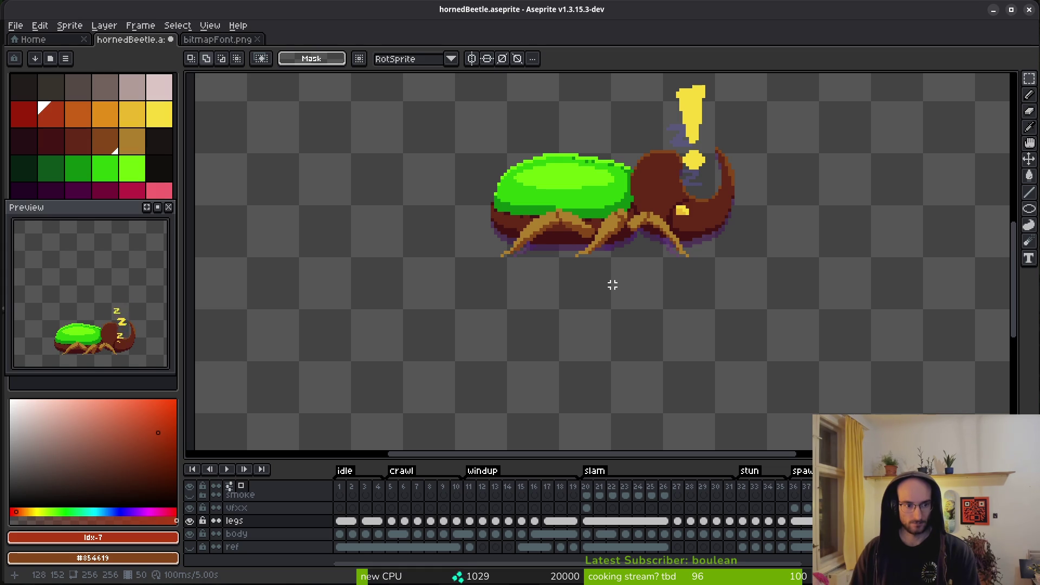
pyautogui.press('i')
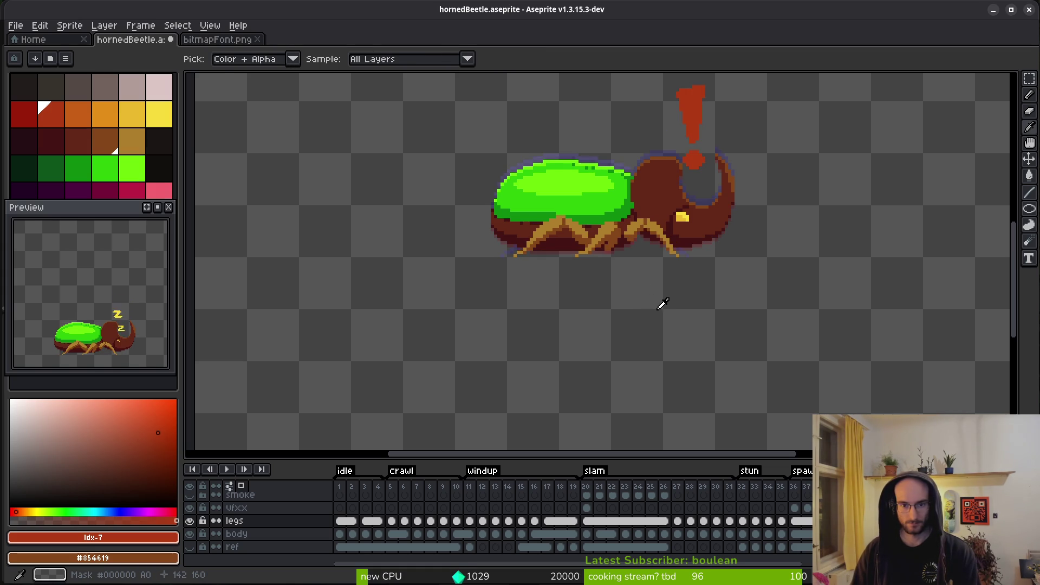
pyautogui.scroll(5, 631, 287)
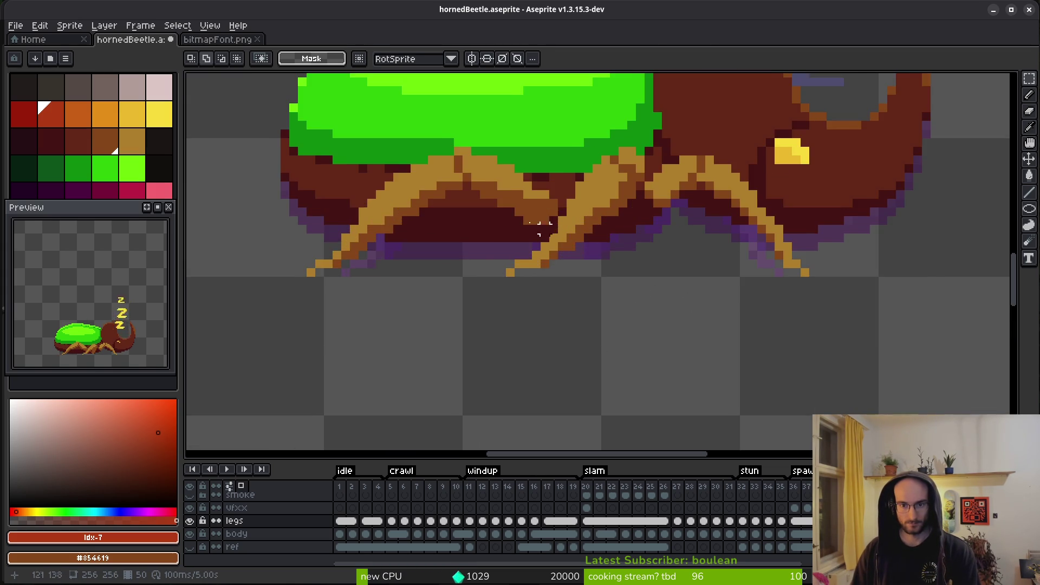
pyautogui.press('m')
pyautogui.moveTo(341, 146); pyautogui.dragTo(551, 332)
pyautogui.moveTo(464, 290); pyautogui.dragTo(432, 267)
pyautogui.click(622, 191)
pyautogui.moveTo(621, 191)
pyautogui.mouseDown()
pyautogui.moveTo(622, 238)
pyautogui.moveTo(620, 198)
pyautogui.moveTo(586, 285)
pyautogui.moveTo(510, 306)
pyautogui.mouseUp()
pyautogui.scroll(2, 620, 198)
pyautogui.hotkey('ctrl', 'd')
# Step: Pick the tan leg colour and lasso-move the front leg slightly
pyautogui.press('b')
pyautogui.keyDown('alt'); pyautogui.click(567, 219); pyautogui.keyUp('alt')
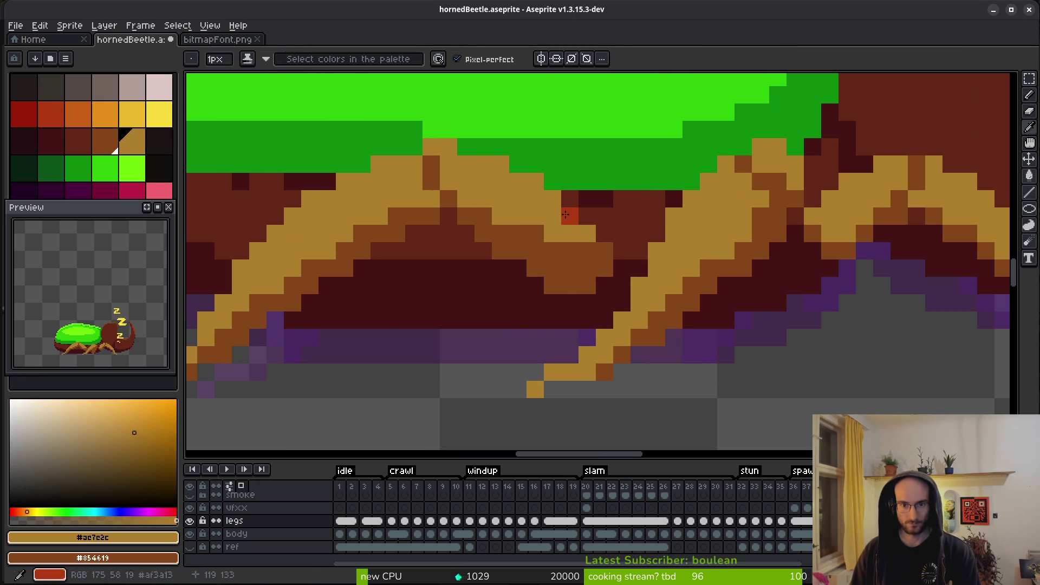
pyautogui.press('q')
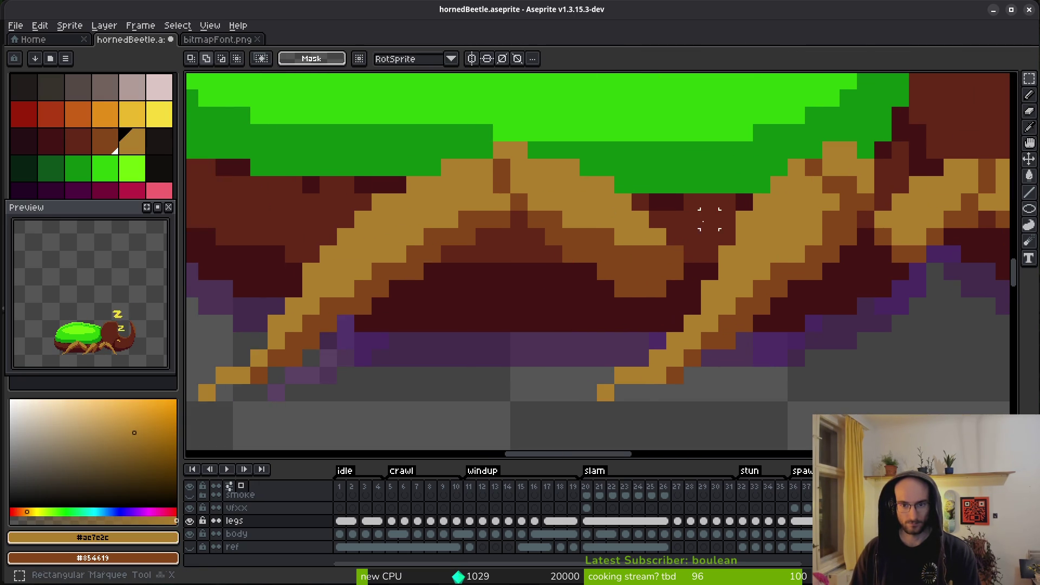
pyautogui.scroll(-3, 708, 213)
pyautogui.moveTo(687, 204)
pyautogui.mouseDown()
pyautogui.moveTo(453, 226)
pyautogui.moveTo(595, 309)
pyautogui.mouseUp()
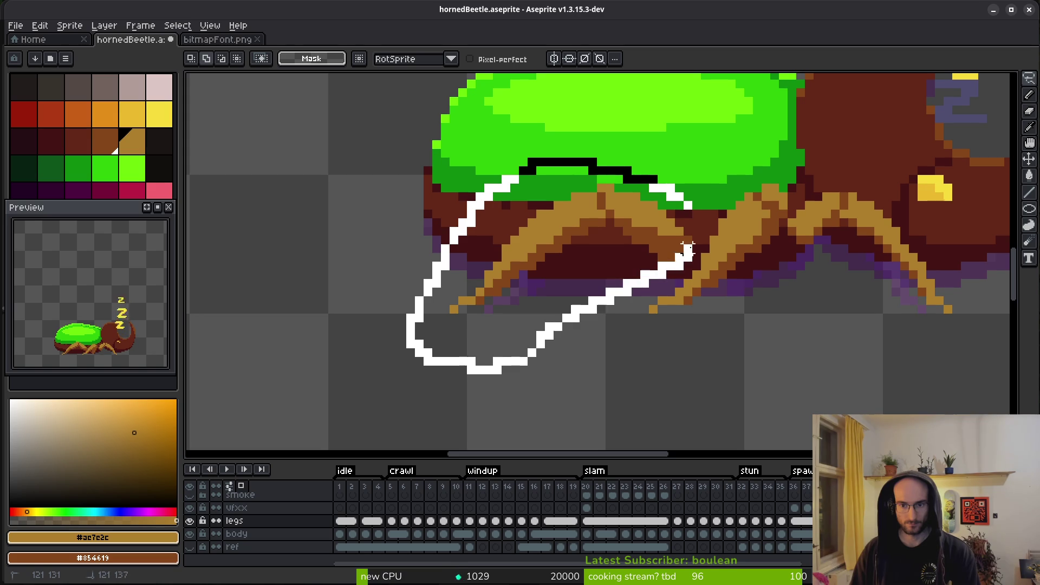
pyautogui.moveTo(685, 257); pyautogui.dragTo(687, 255)
pyautogui.moveTo(682, 177); pyautogui.dragTo(672, 174)
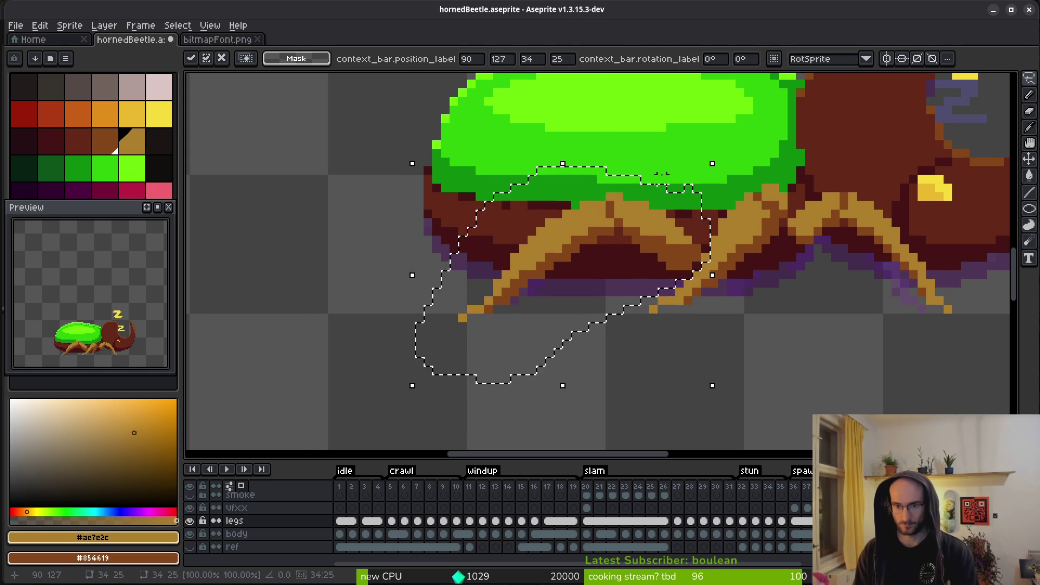
pyautogui.hotkey('ctrl', 'd')
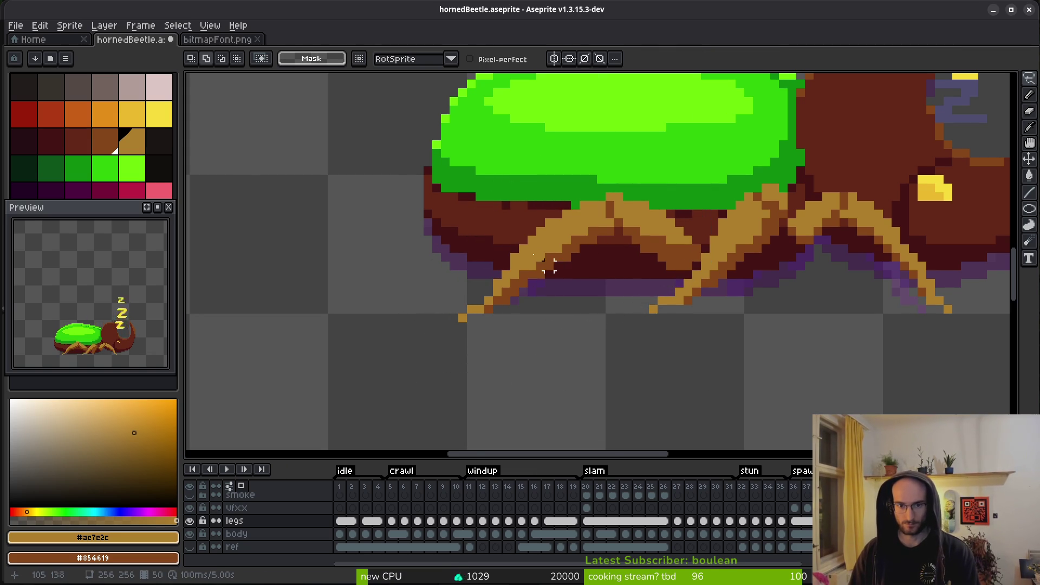
# Step: Select a rectangular area around the legs, commit it, and play the animation to review
pyautogui.scroll(2, 558, 265)
pyautogui.press('m')
pyautogui.moveTo(282, 235); pyautogui.dragTo(566, 425)
pyautogui.click(571, 428)
pyautogui.hotkey('ctrl', 'd')
pyautogui.scroll(-5, 708, 337)
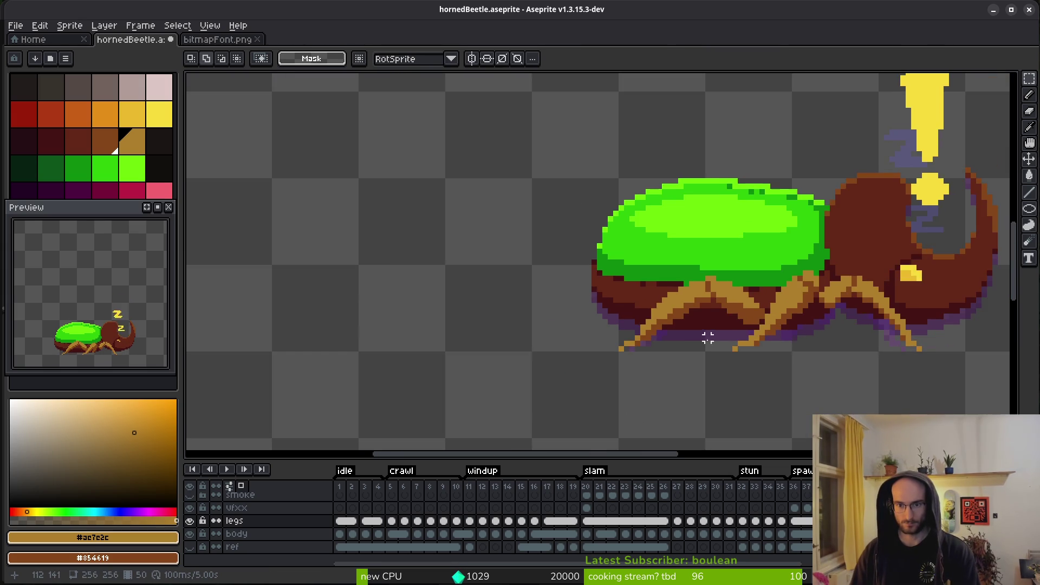
pyautogui.press('i')
pyautogui.press('Return')
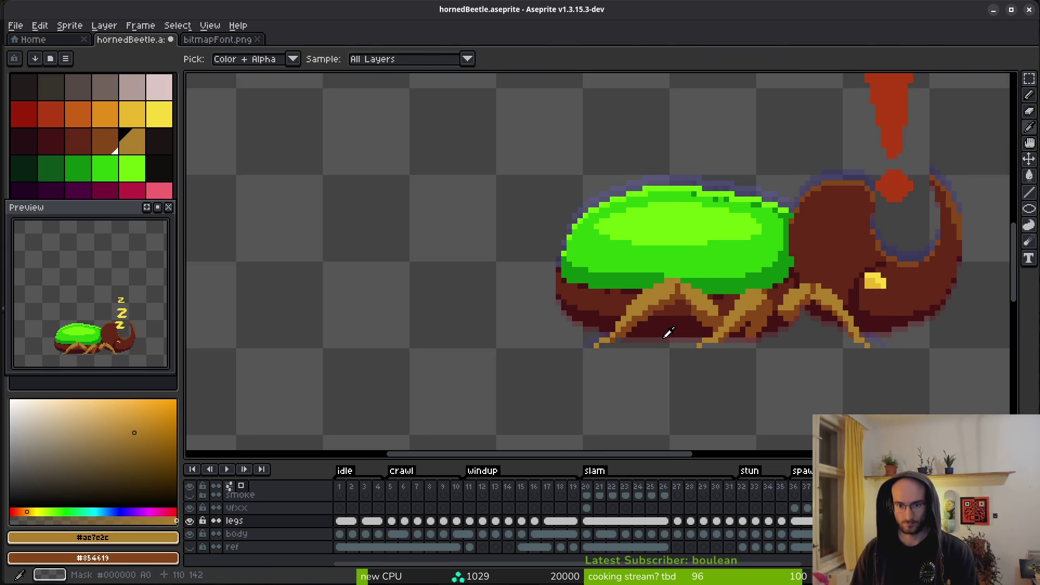
# Step: Pan the close-up view over the legs and step between adjacent frames to compare them
pyautogui.press('m')
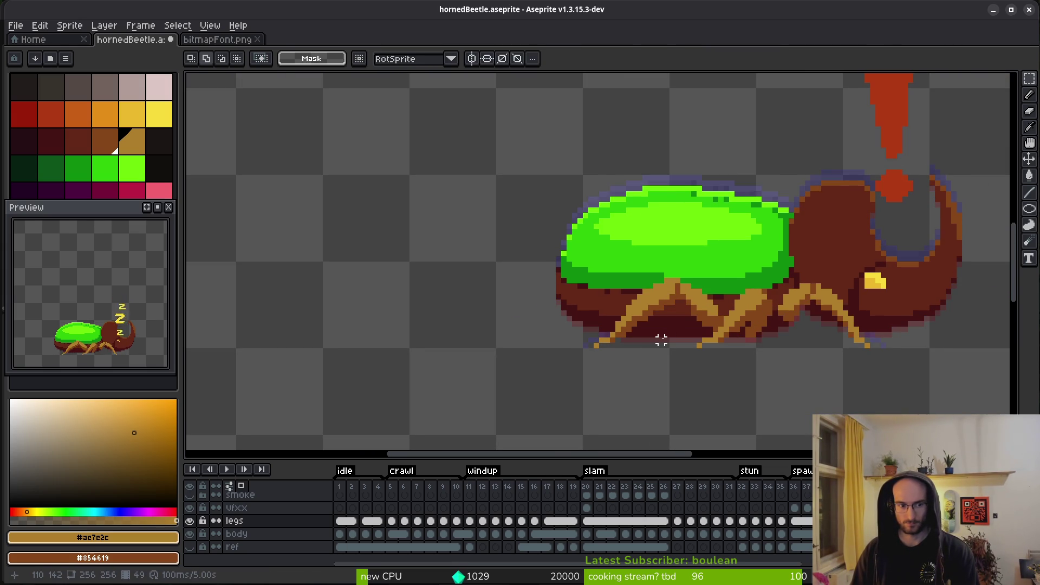
pyautogui.hscroll(3, 704, 331)
pyautogui.scroll(-1, 705, 330)
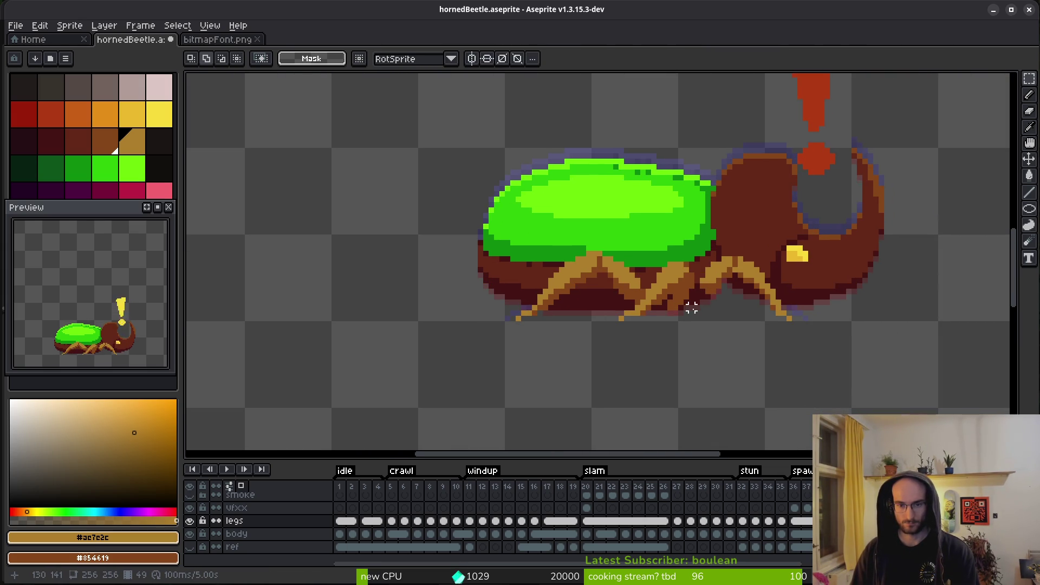
pyautogui.hscroll(2, 692, 313)
pyautogui.press('i')
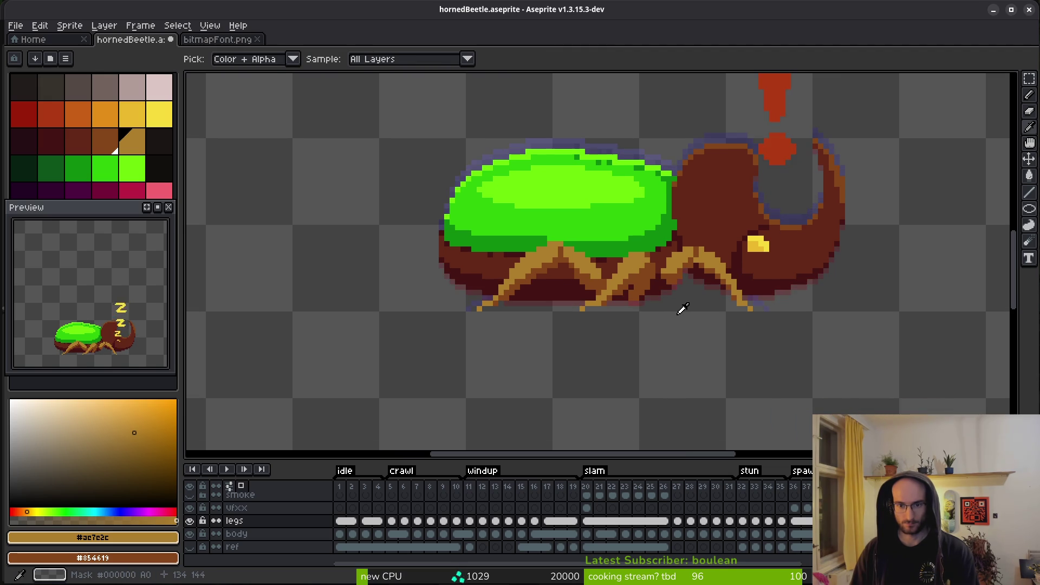
pyautogui.press('m')
pyautogui.press('i')
pyautogui.press('m')
pyautogui.scroll(5, 661, 309)
pyautogui.moveTo(665, 222); pyautogui.dragTo(664, 195)
pyautogui.press('b')
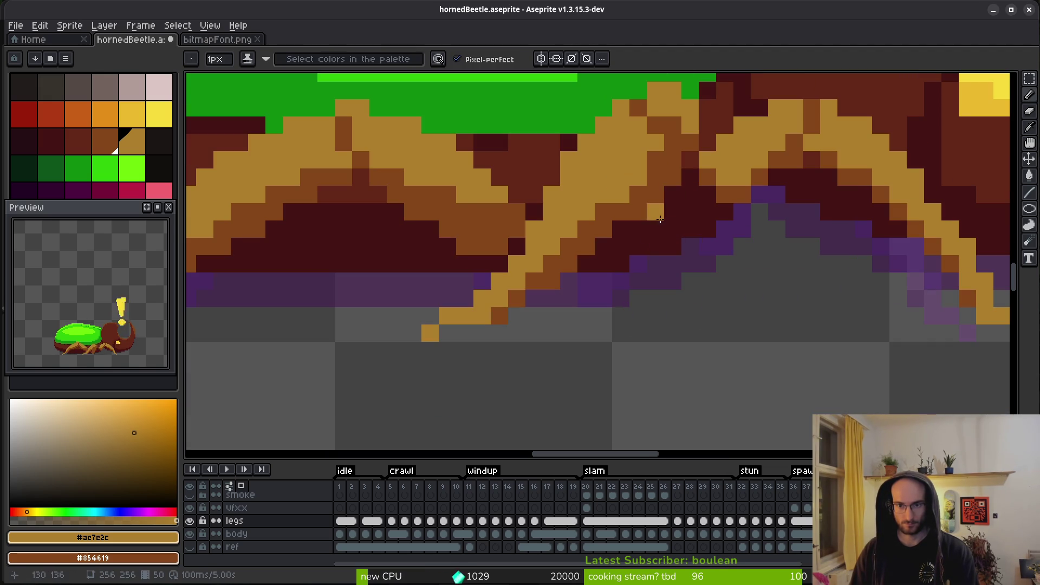
pyautogui.press('Right')
pyautogui.press('Right')
pyautogui.press('Left')
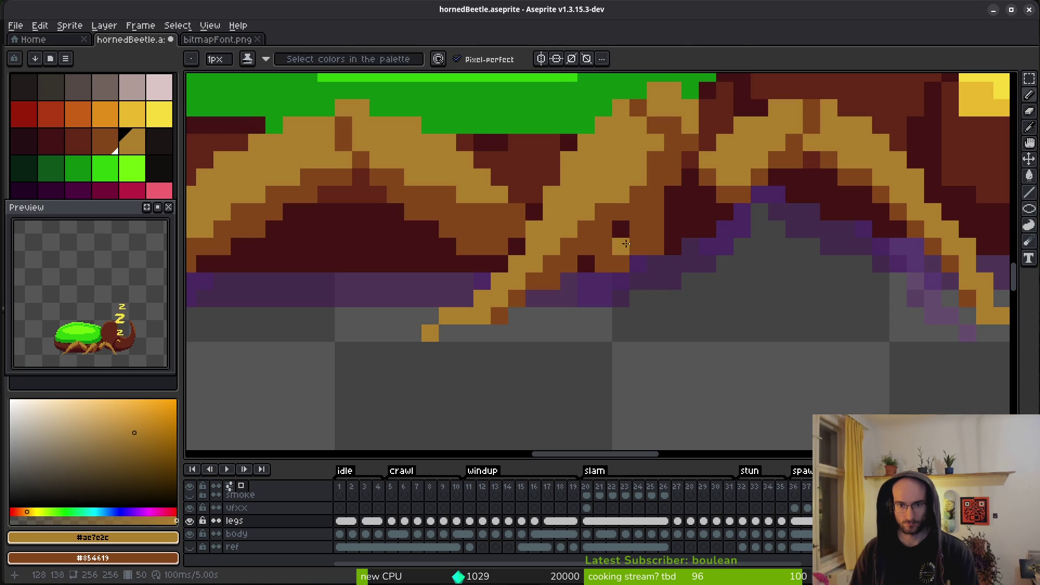
# Step: Shift the leg area down one pixel and repaint two pixels along the leg edge with the Pencil
pyautogui.scroll(3, 690, 244)
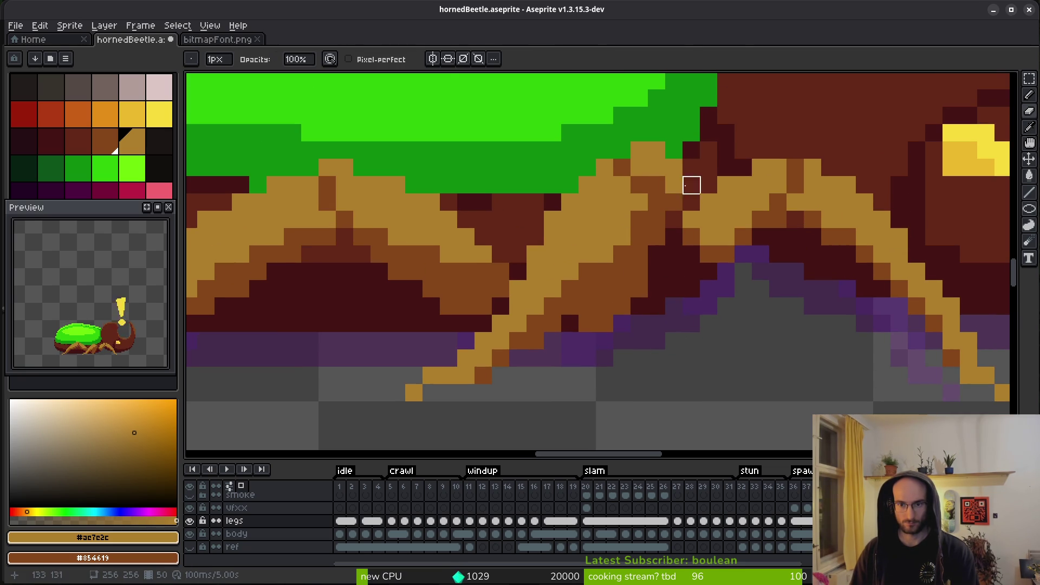
pyautogui.press('m')
pyautogui.moveTo(545, 107)
pyautogui.mouseDown()
pyautogui.moveTo(678, 205)
pyautogui.moveTo(681, 226)
pyautogui.moveTo(634, 239)
pyautogui.mouseUp()
pyautogui.click(656, 269)
pyautogui.scroll(-3, 656, 269)
pyautogui.press('i')
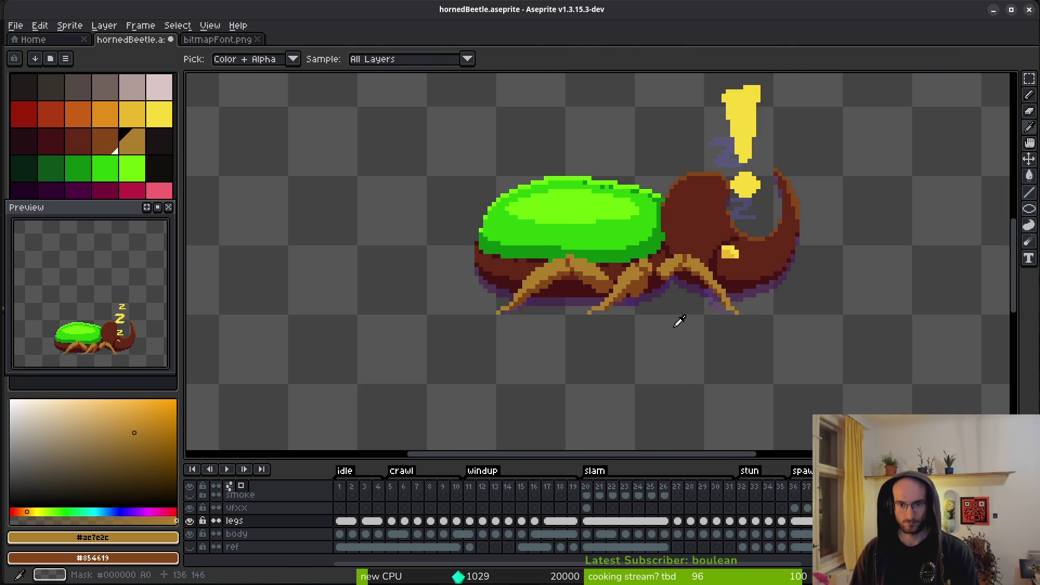
pyautogui.press('b')
pyautogui.scroll(3, 657, 293)
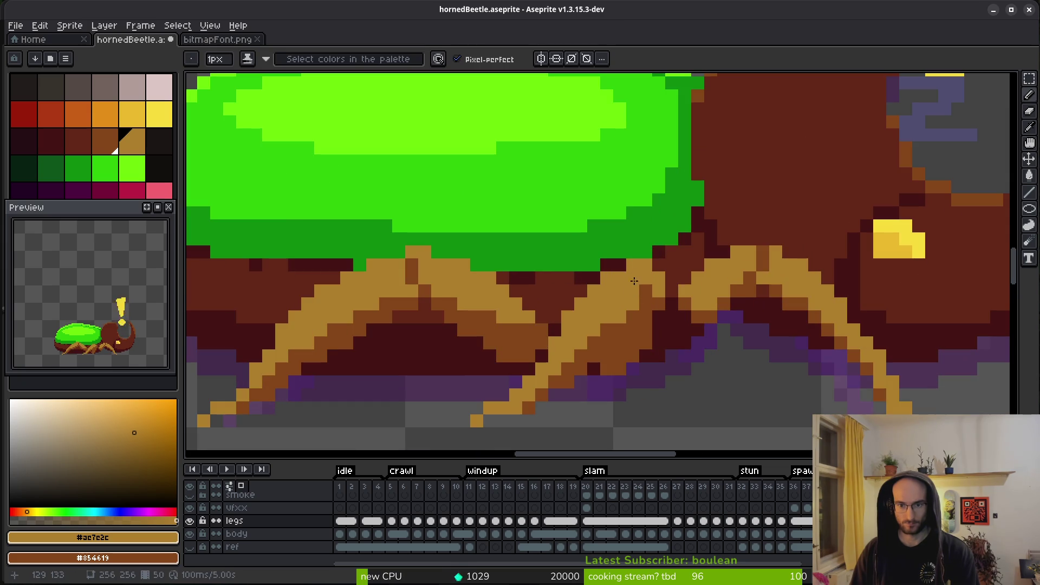
pyautogui.moveTo(633, 265); pyautogui.dragTo(634, 272)
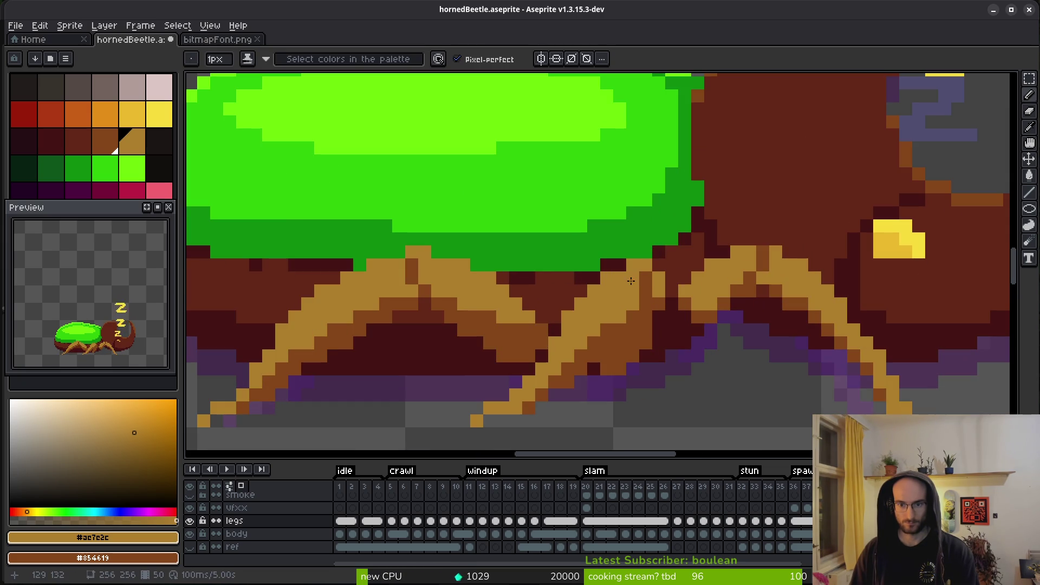
pyautogui.scroll(-3, 638, 304)
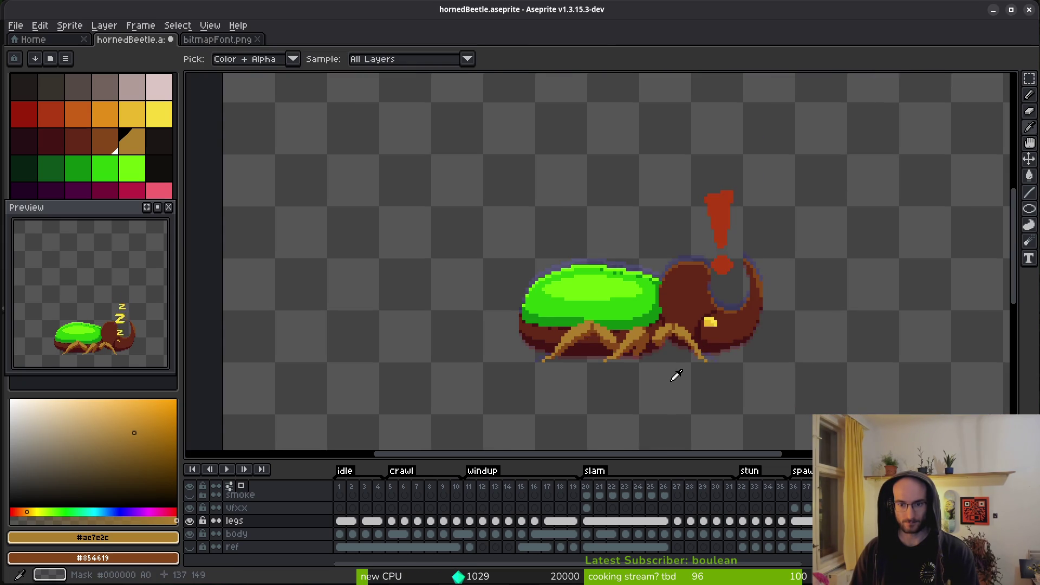
# Step: Save the beetle sprite, play the animation to review it, then select the vfxx layer and save again
pyautogui.hotkey('ctrl', 's')
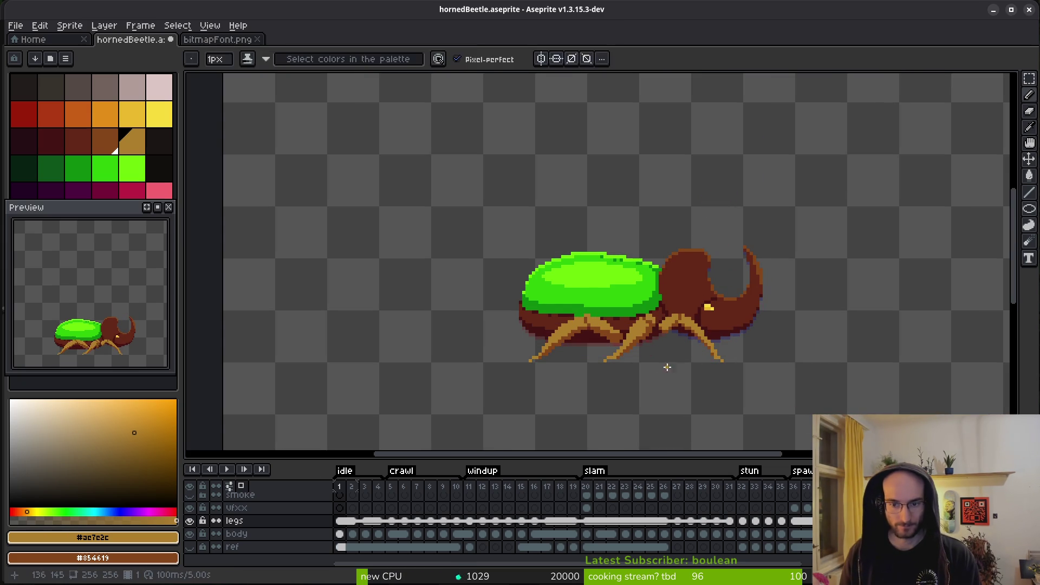
pyautogui.moveTo(663, 333); pyautogui.dragTo(611, 313)
pyautogui.press('i')
pyautogui.press('Return')
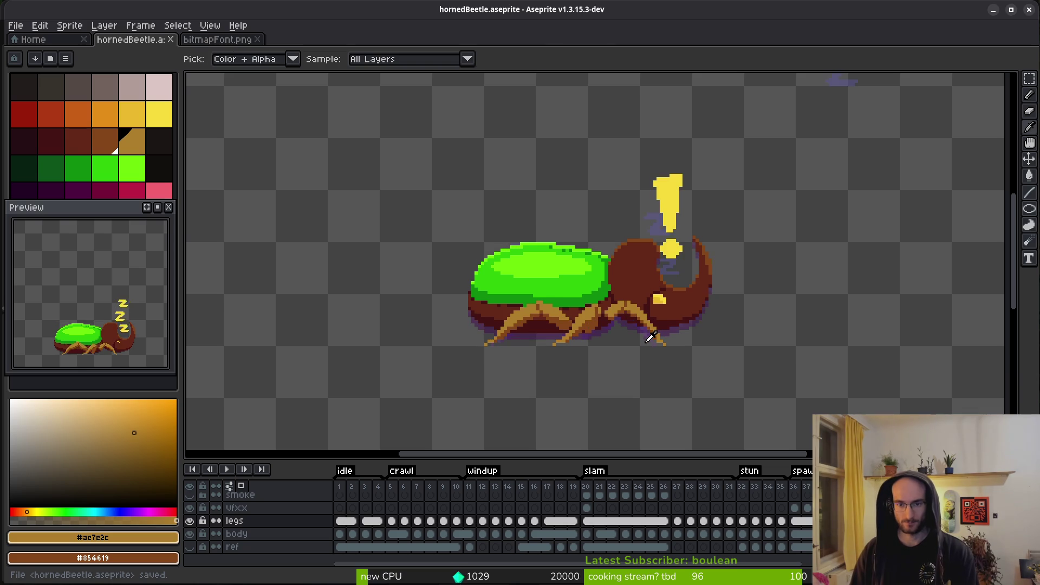
pyautogui.press('b')
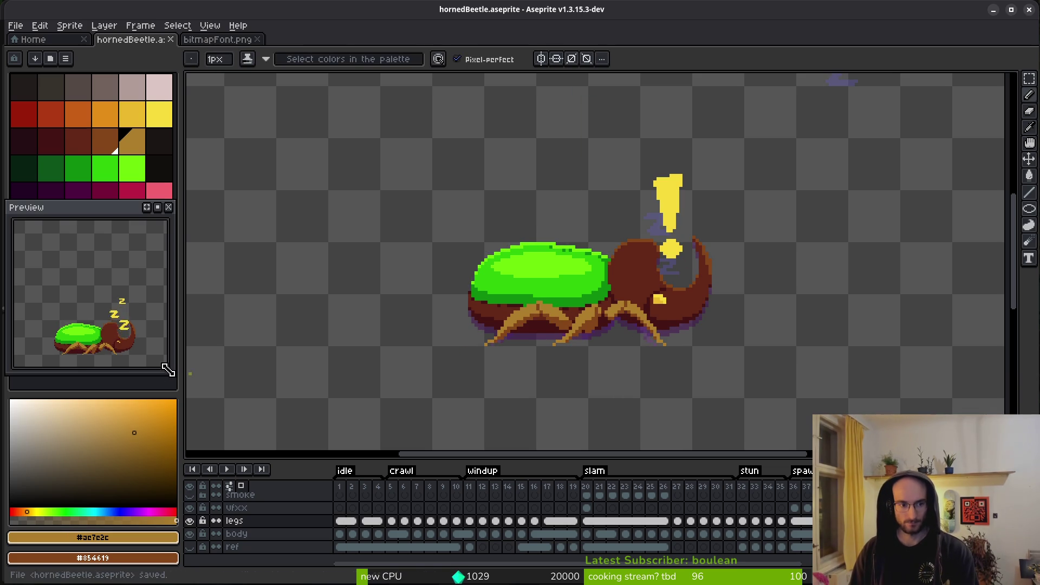
pyautogui.press('i')
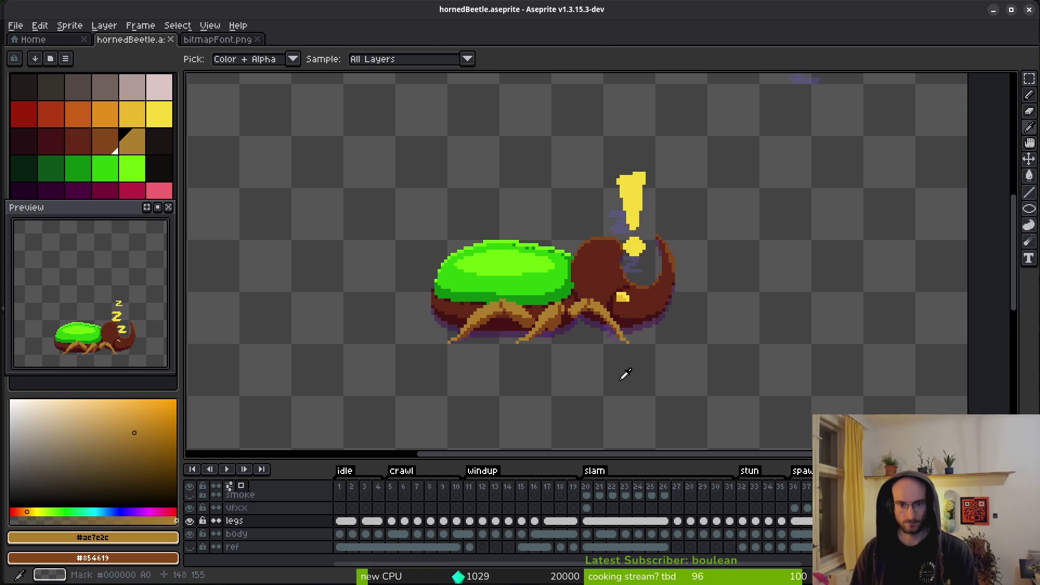
pyautogui.press('b')
pyautogui.click(802, 509)
pyautogui.hotkey('ctrl', 's')
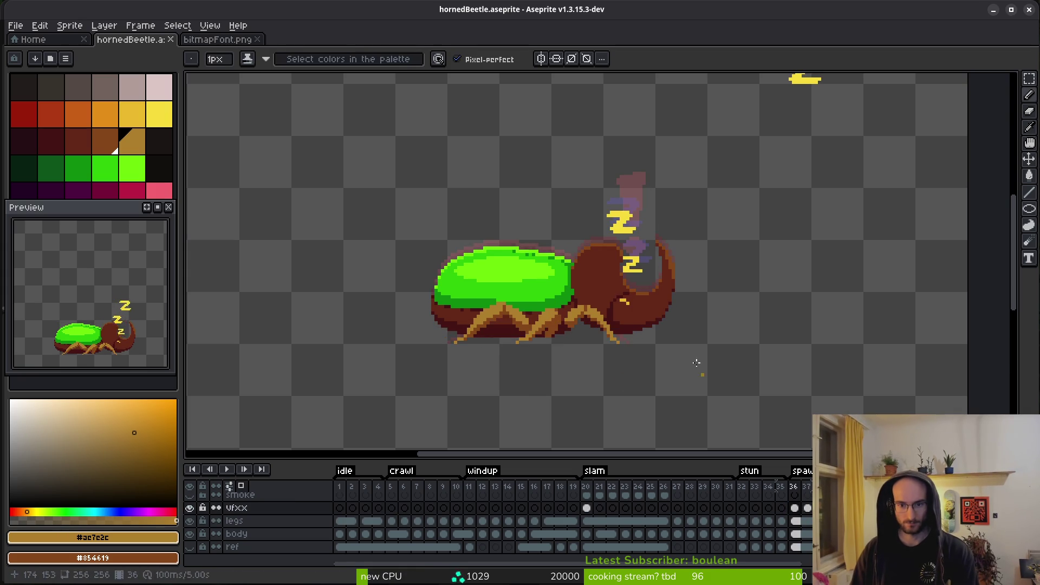
pyautogui.scroll(-2, 608, 350)
pyautogui.press('i')
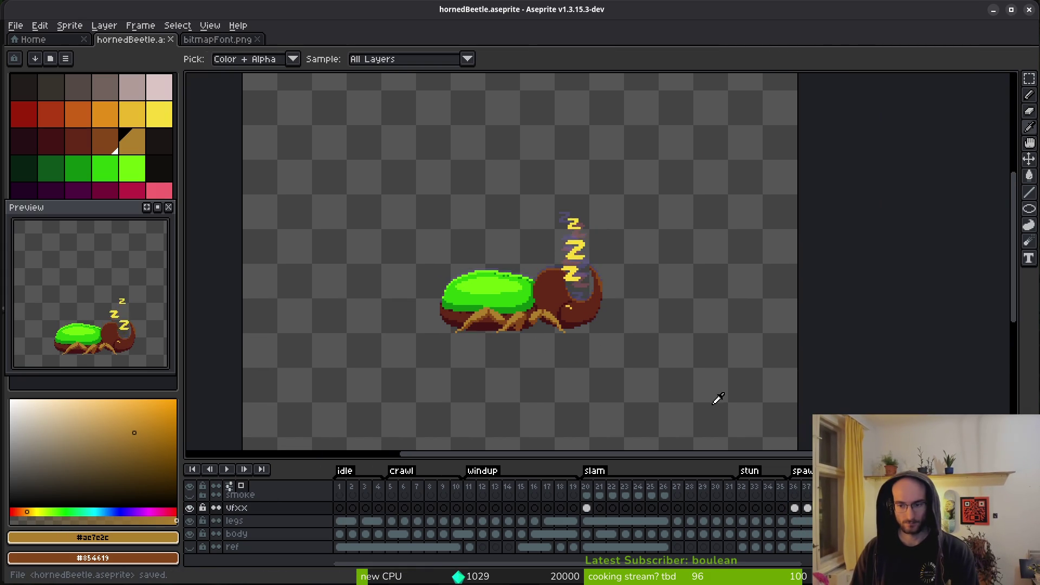
# Step: Pick the dark brown head colour and paint it over part of the yellow eye
pyautogui.press('b')
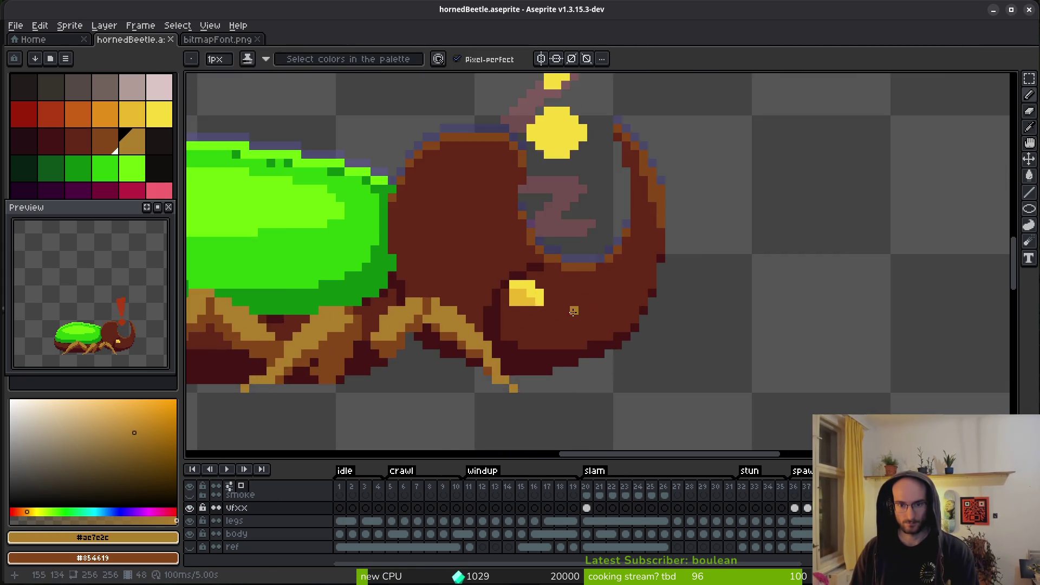
pyautogui.scroll(5, 585, 341)
pyautogui.keyDown('alt'); pyautogui.click(649, 280); pyautogui.keyUp('alt')
pyautogui.moveTo(587, 232)
pyautogui.mouseDown()
pyautogui.moveTo(621, 260)
pyautogui.moveTo(610, 288)
pyautogui.moveTo(530, 293)
pyautogui.mouseUp()
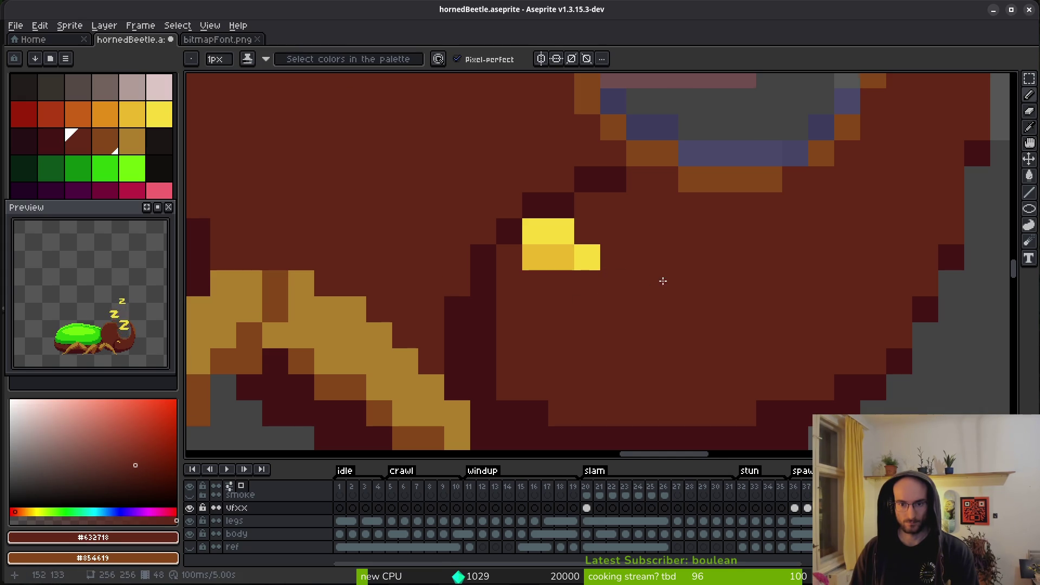
pyautogui.scroll(-5, 643, 285)
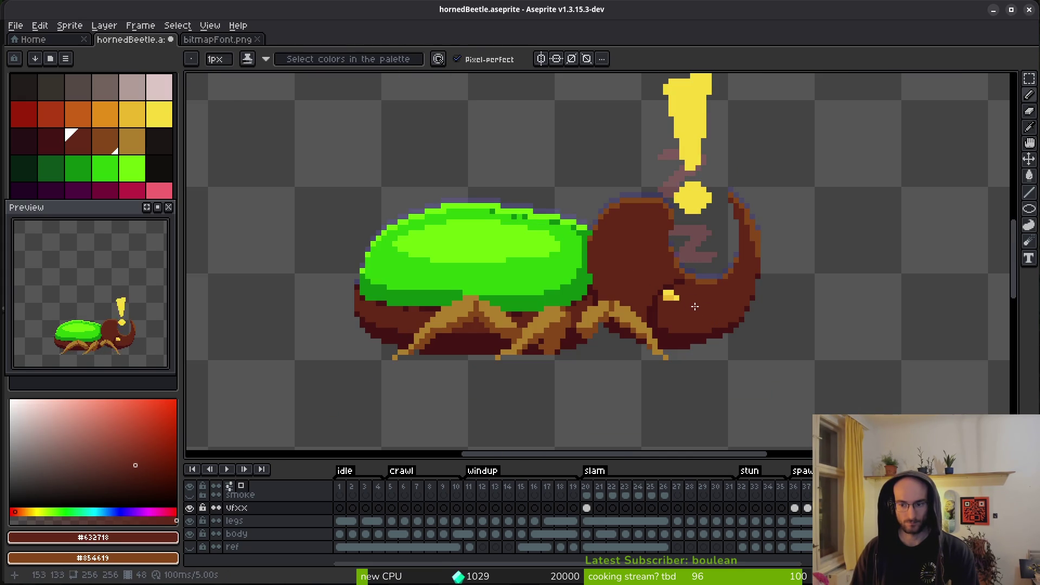
# Step: Sample colours from the canvas and repaint the eye's right column in brown
pyautogui.press('i')
pyautogui.scroll(1, 698, 301)
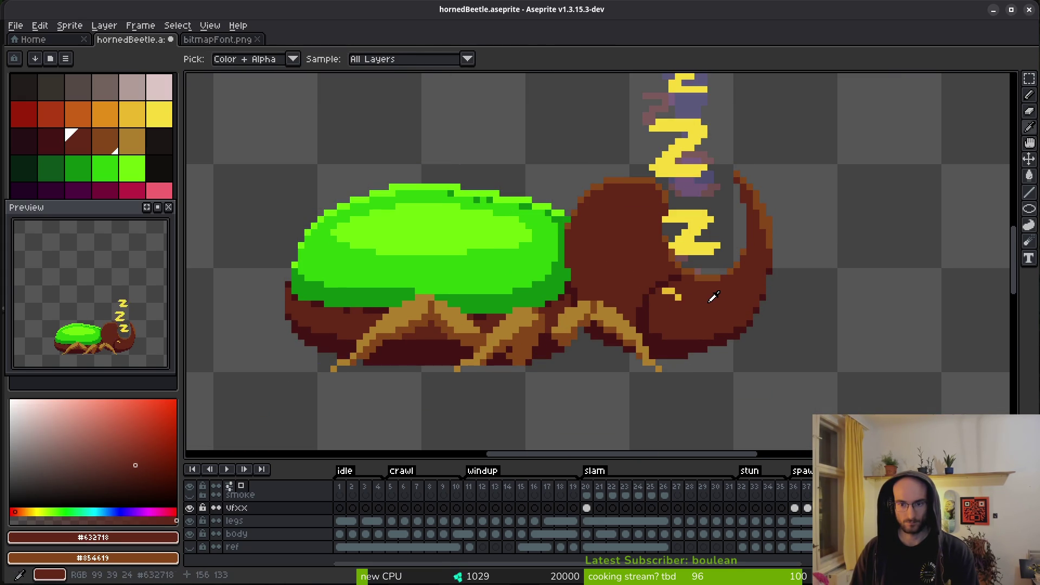
pyautogui.press('b')
pyautogui.press('i')
pyautogui.press('b')
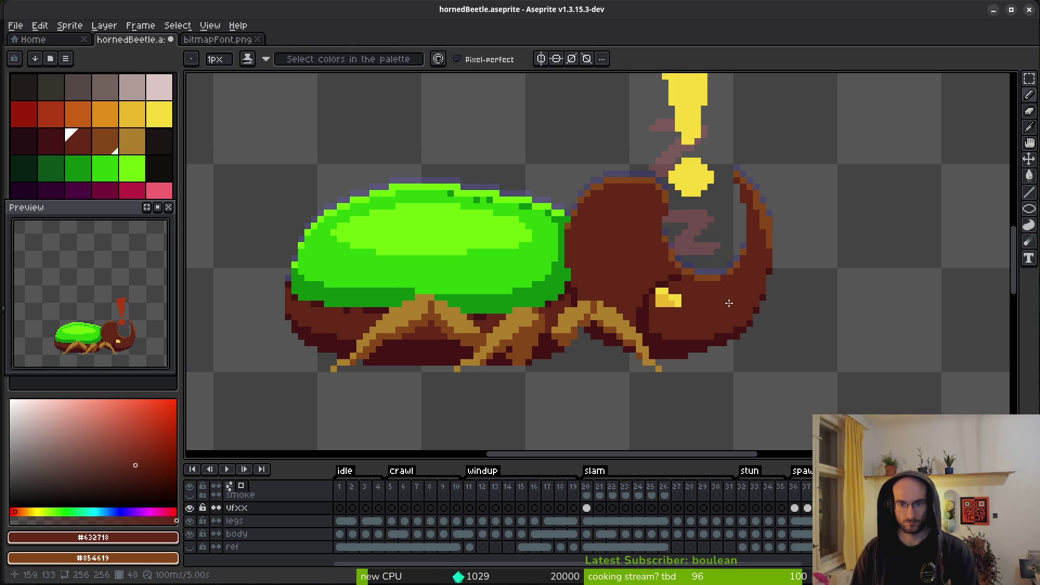
pyautogui.press('i')
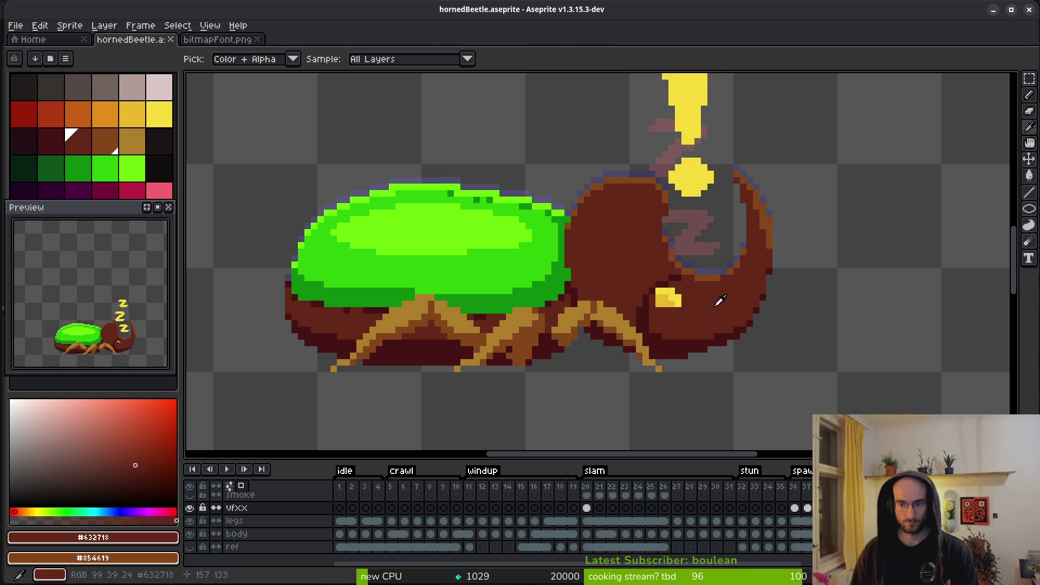
pyautogui.press('b')
pyautogui.scroll(3, 694, 293)
pyautogui.moveTo(654, 292); pyautogui.dragTo(644, 323)
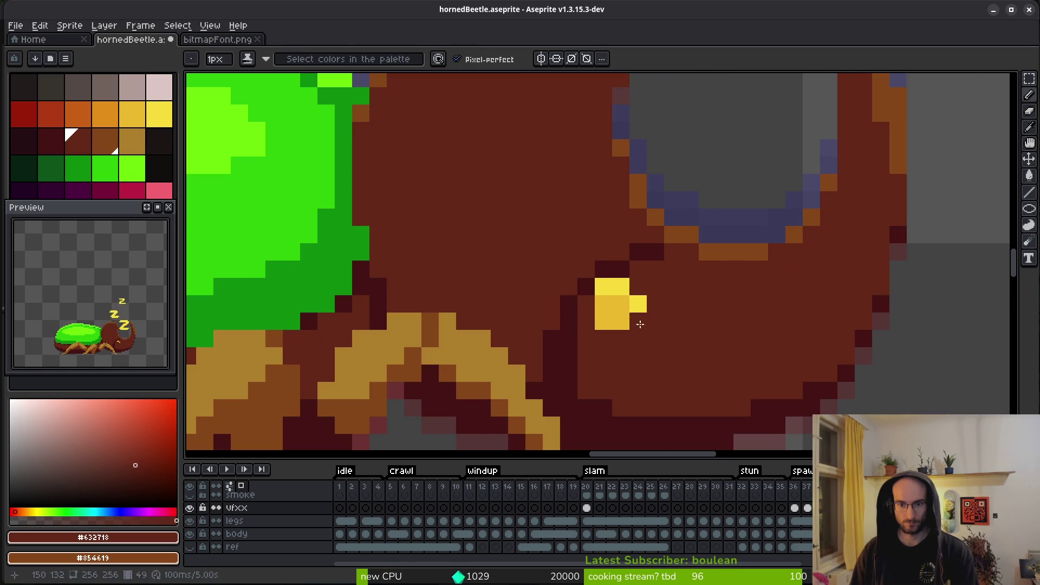
pyautogui.scroll(-3, 736, 336)
# Step: On the next frame, repaint the eye's bottom row and right column brown and compare frames
pyautogui.press('Right')
pyautogui.scroll(4, 610, 274)
pyautogui.moveTo(612, 273)
pyautogui.mouseDown()
pyautogui.moveTo(673, 274)
pyautogui.moveTo(632, 220)
pyautogui.mouseUp()
pyautogui.scroll(-4, 764, 323)
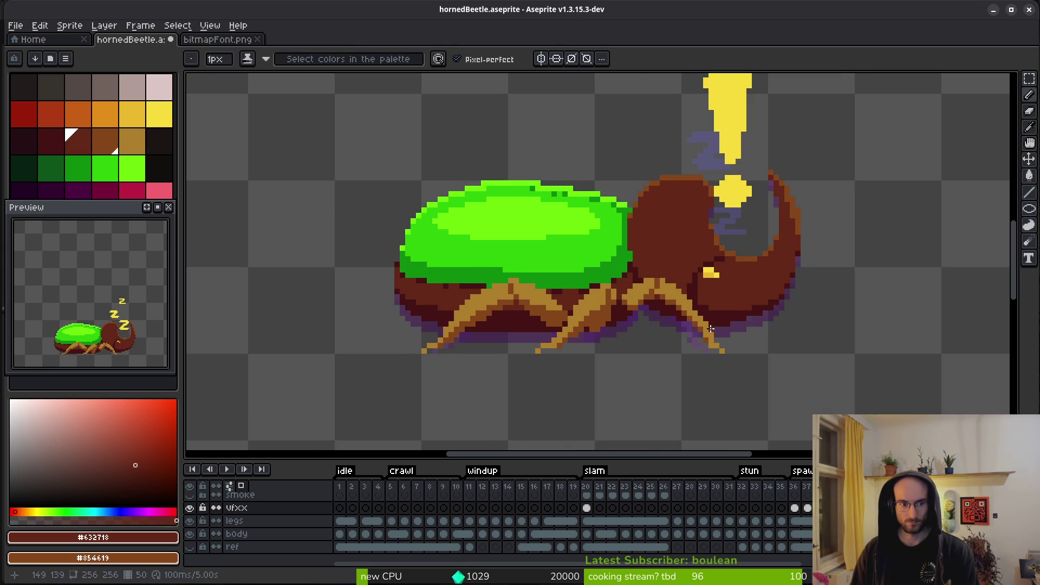
pyautogui.press('Left')
pyautogui.press('Right')
pyautogui.scroll(6, 729, 287)
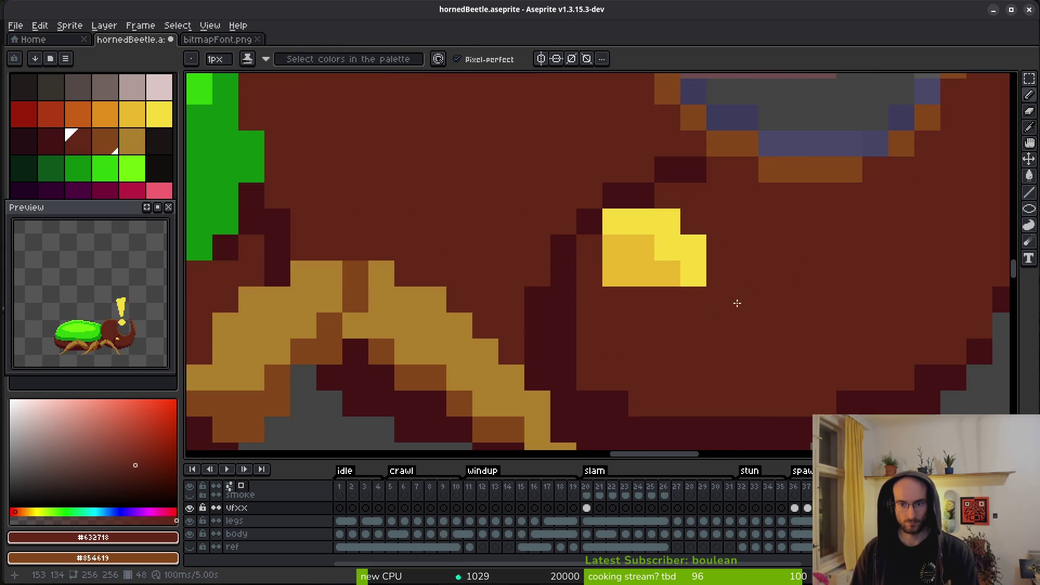
pyautogui.press('w')
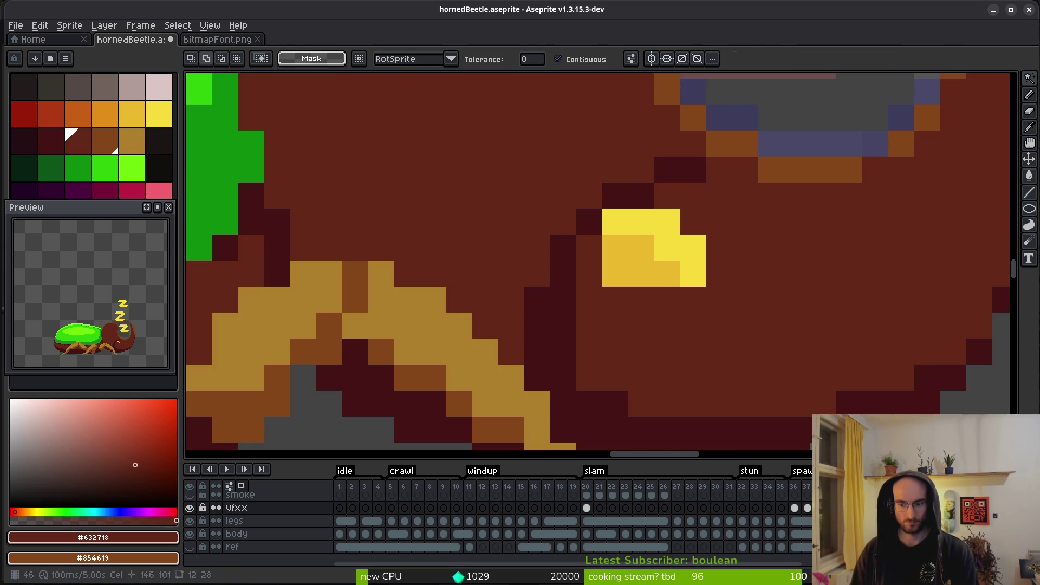
pyautogui.scroll(-6, 735, 314)
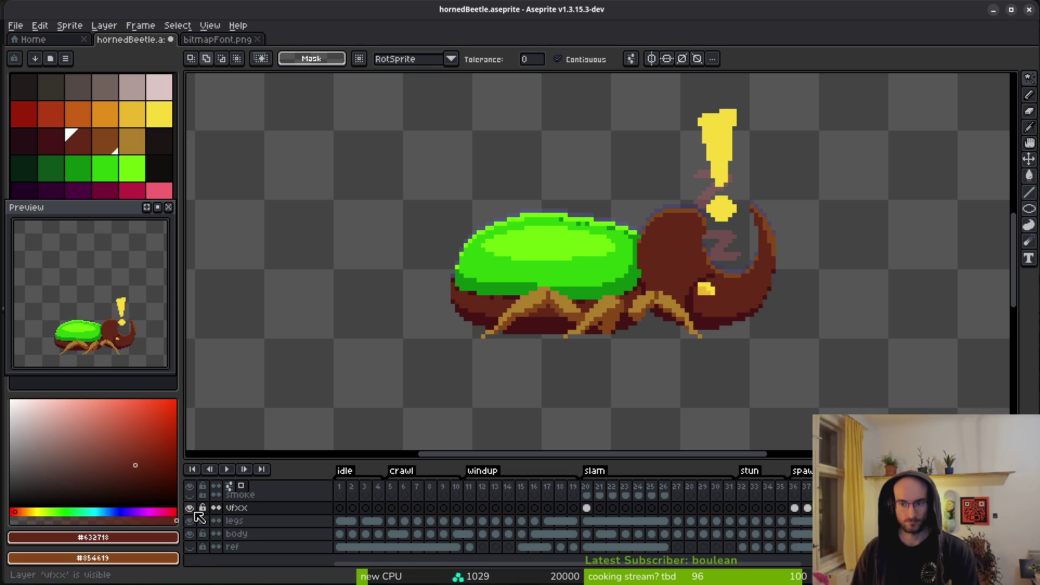
# Step: Hide the effects, legs and body layers in turn to inspect each layer alone
pyautogui.click(194, 511)
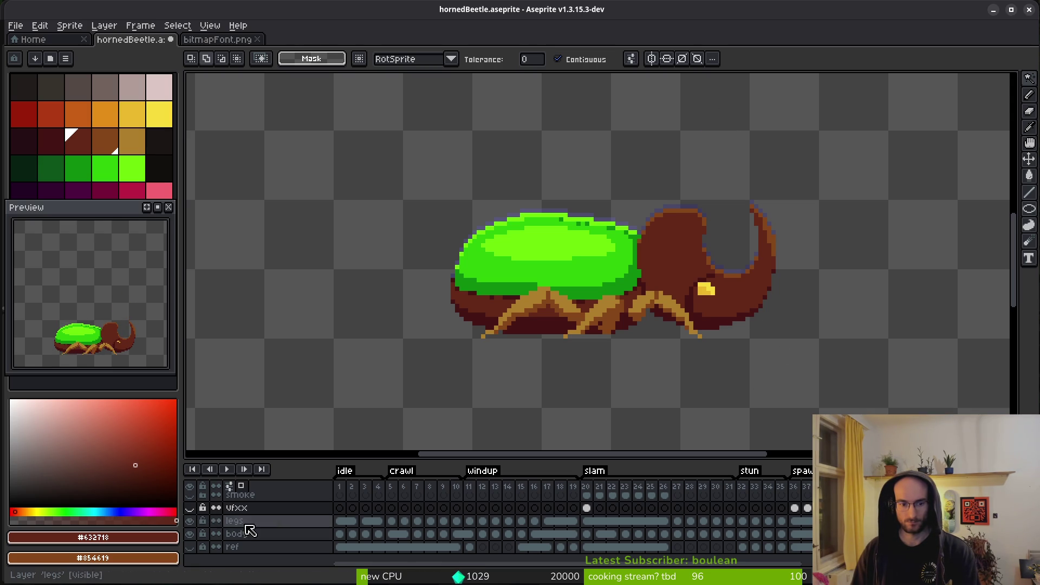
pyautogui.click(190, 520)
pyautogui.press('i')
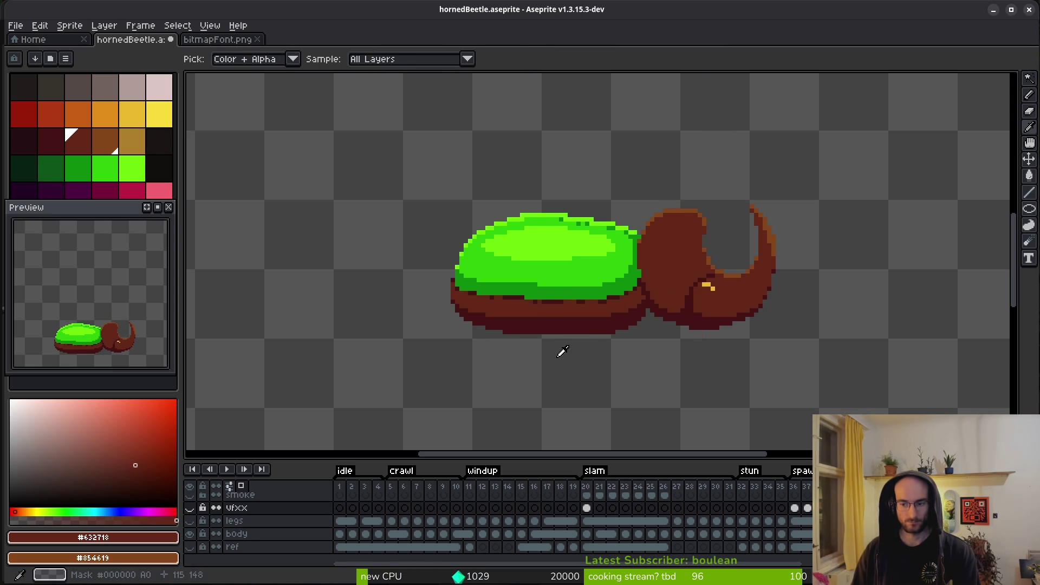
pyautogui.click(189, 508)
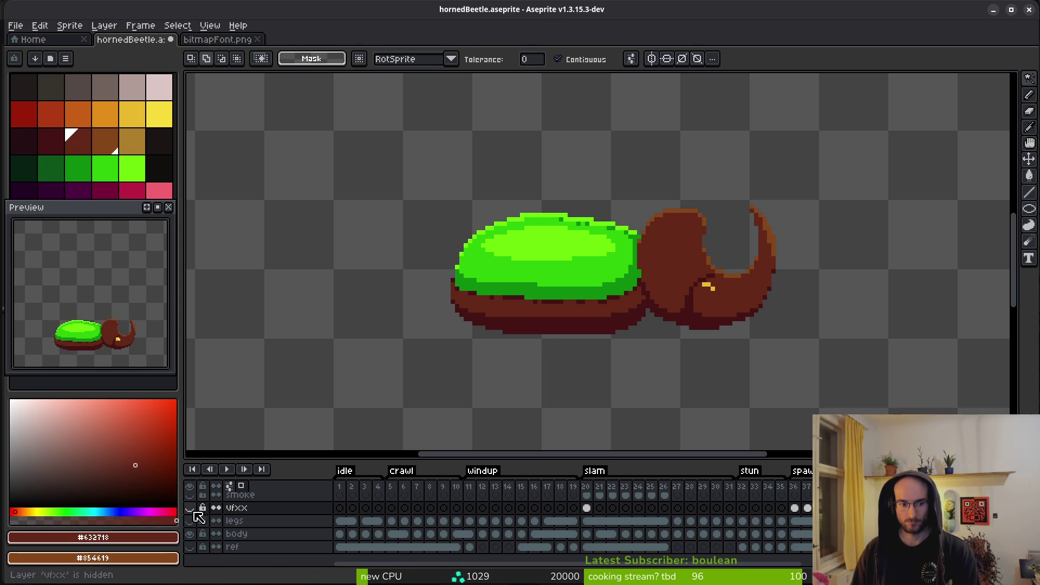
pyautogui.click(191, 534)
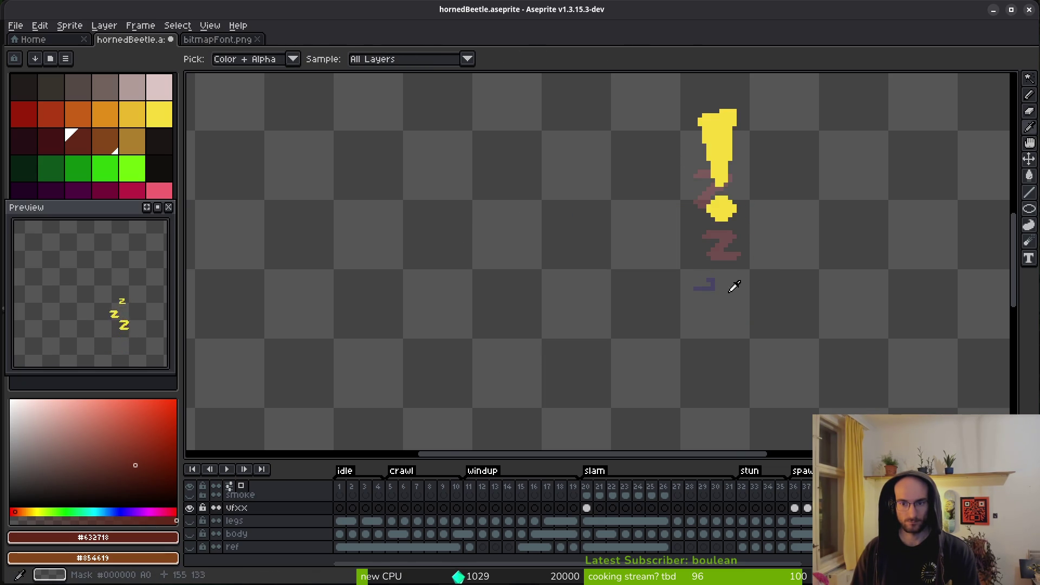
pyautogui.scroll(3, 731, 287)
pyautogui.press('b')
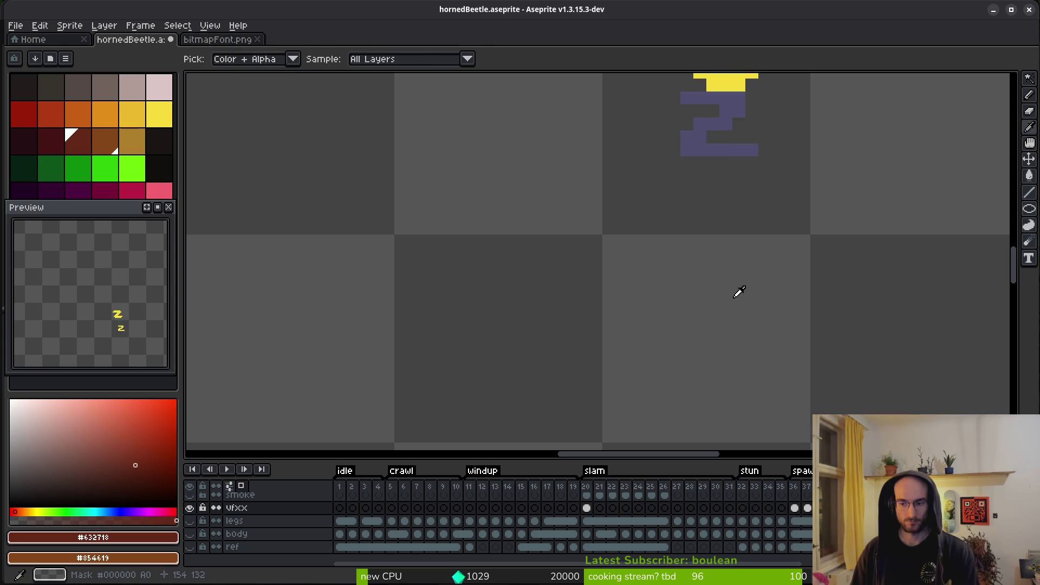
# Step: Show the body and legs layers again, make body the active layer, and save
pyautogui.click(190, 534)
pyautogui.click(189, 521)
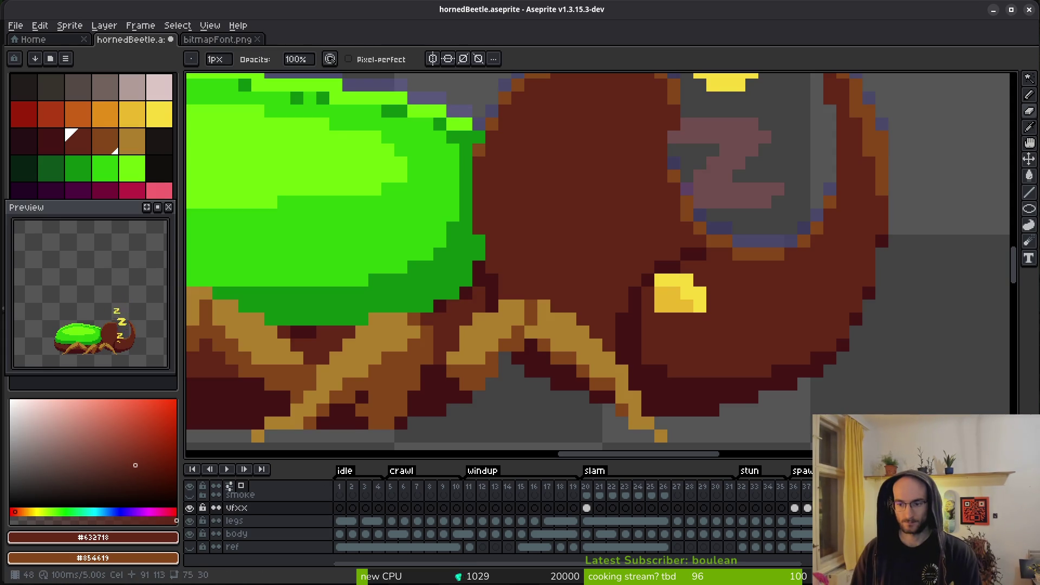
pyautogui.click(237, 534)
pyautogui.scroll(2, 801, 356)
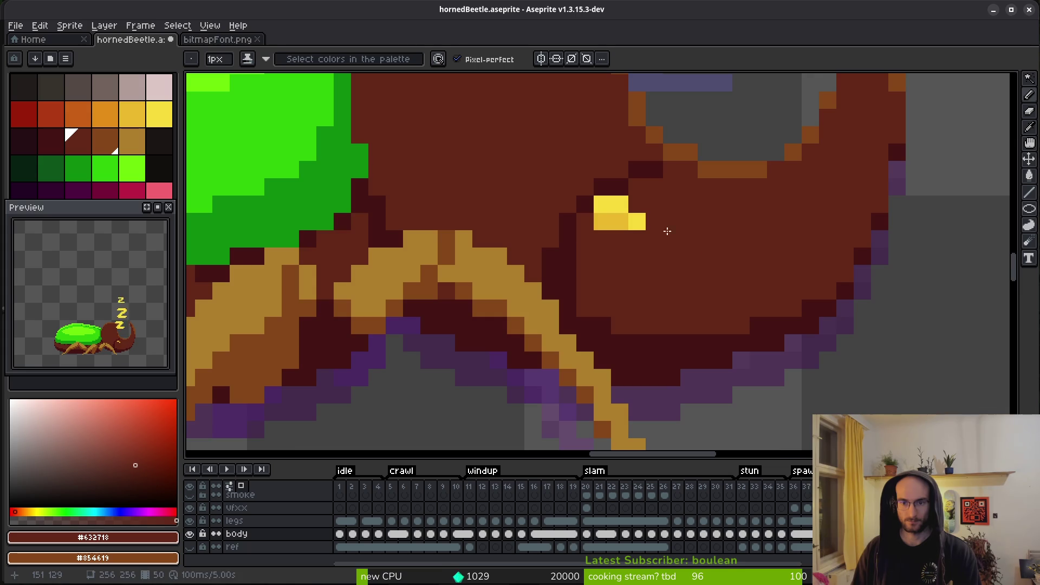
pyautogui.scroll(-3, 710, 319)
pyautogui.hotkey('ctrl', 's')
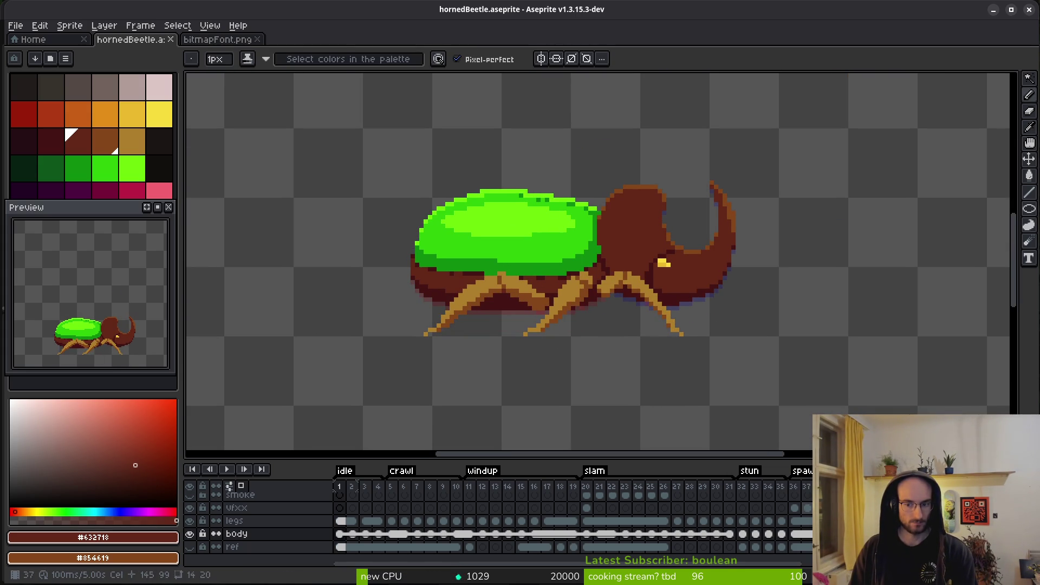
# Step: Centre the view on the beetle and Z's, then select frames 36–41 on the legs row
pyautogui.click(752, 507)
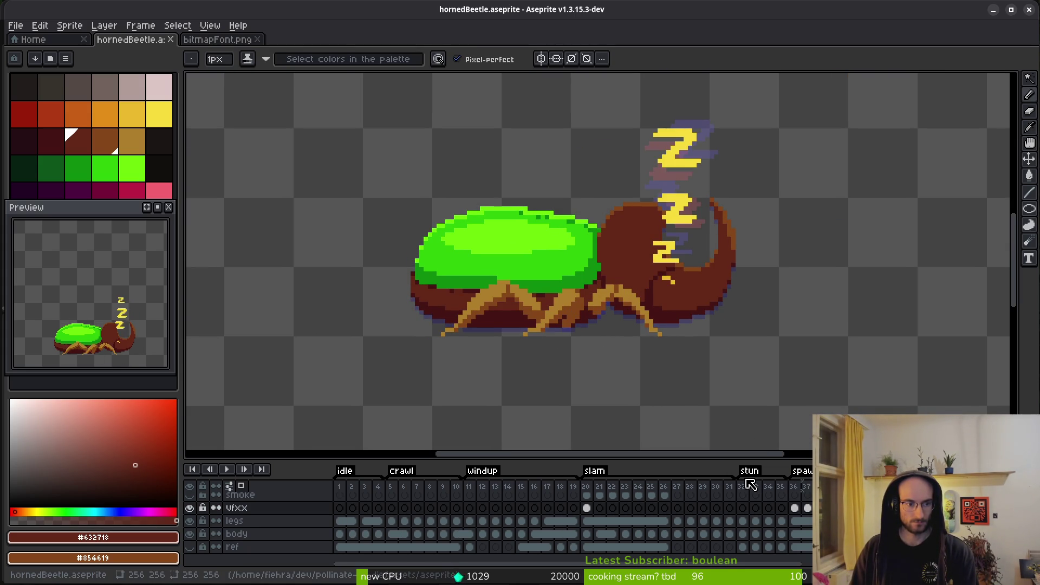
pyautogui.moveTo(805, 385); pyautogui.dragTo(719, 362)
pyautogui.moveTo(672, 332); pyautogui.dragTo(671, 331)
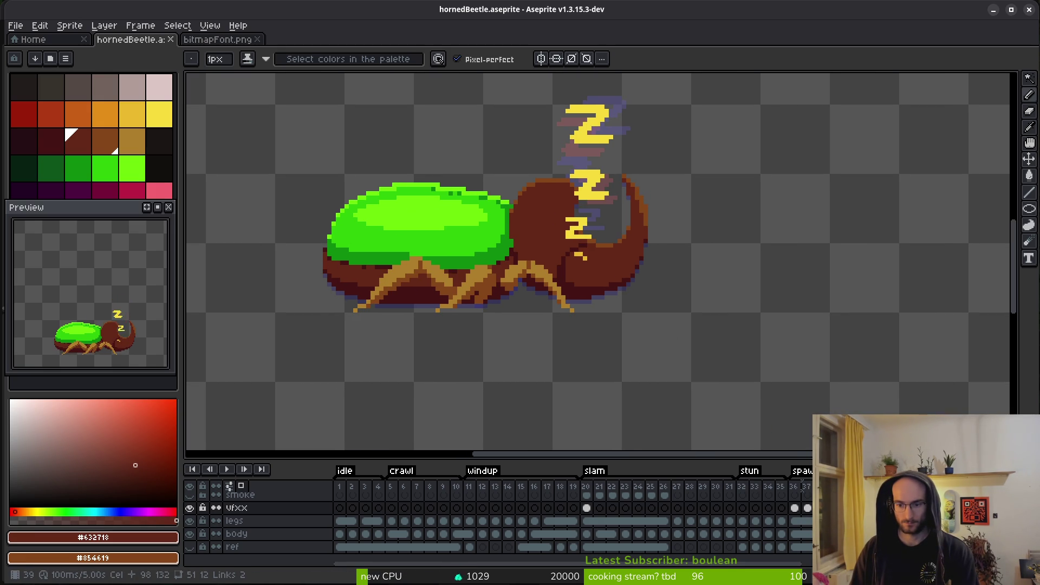
pyautogui.press('Down')
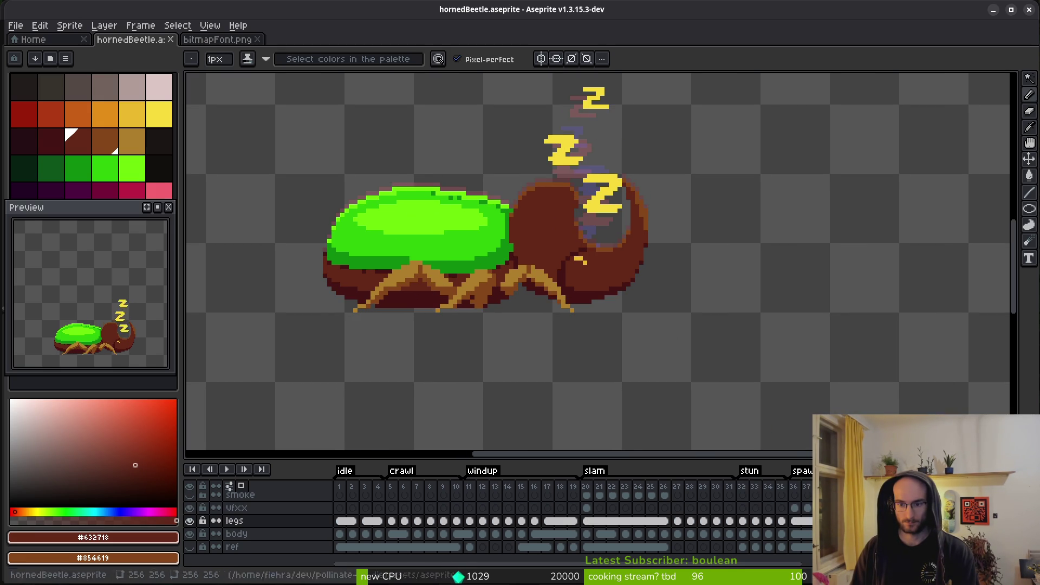
pyautogui.click(808, 522)
pyautogui.moveTo(800, 525); pyautogui.dragTo(858, 521)
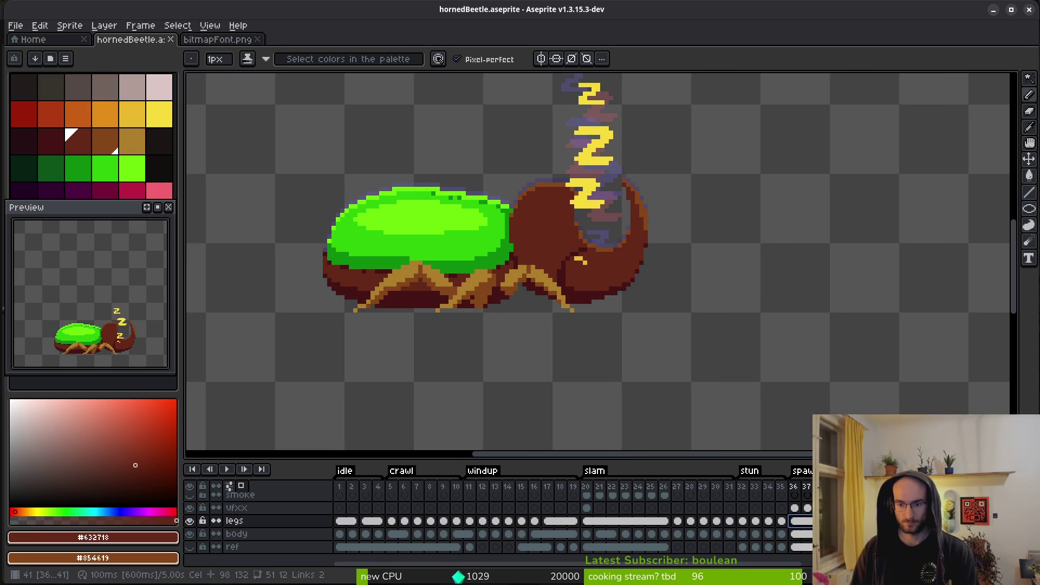
pyautogui.press('Down')
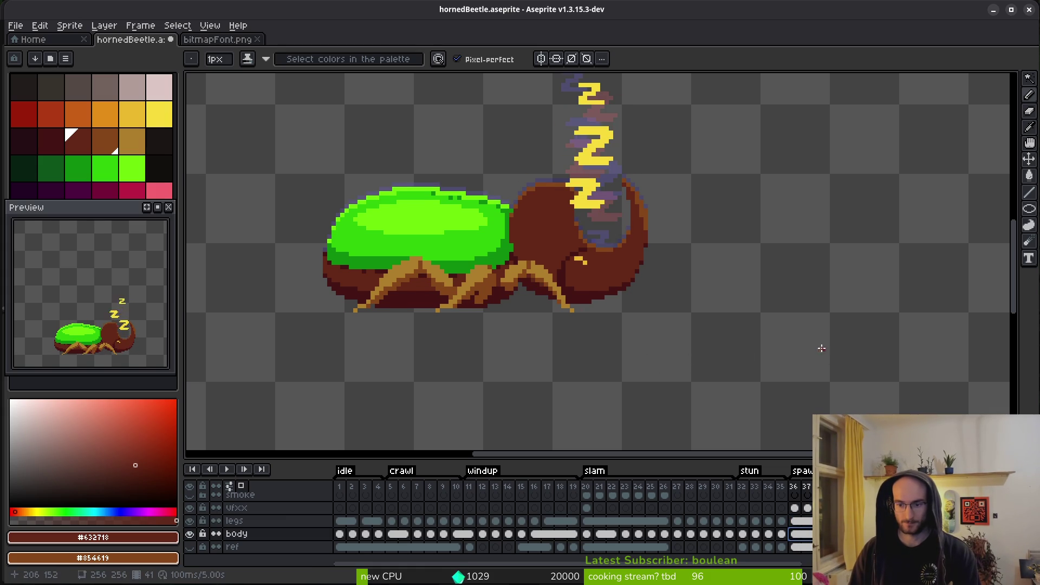
pyautogui.press('Up')
# Step: Extend the selection to the body layer, play the frames 36–41 loop, and save
pyautogui.hscroll(3, 852, 367)
pyautogui.scroll(-1, 852, 367)
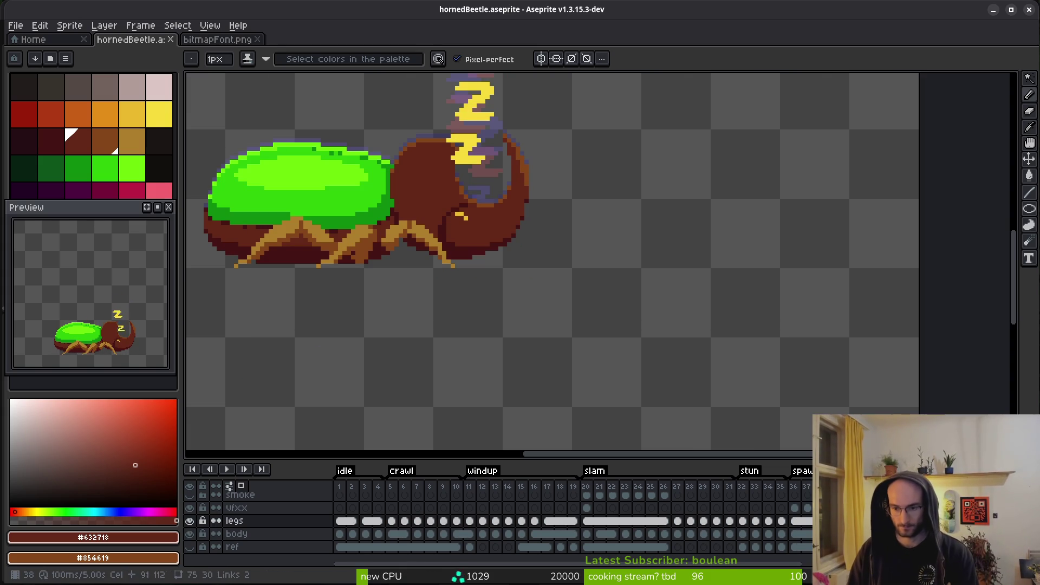
pyautogui.hotkey('shift', 'Down')
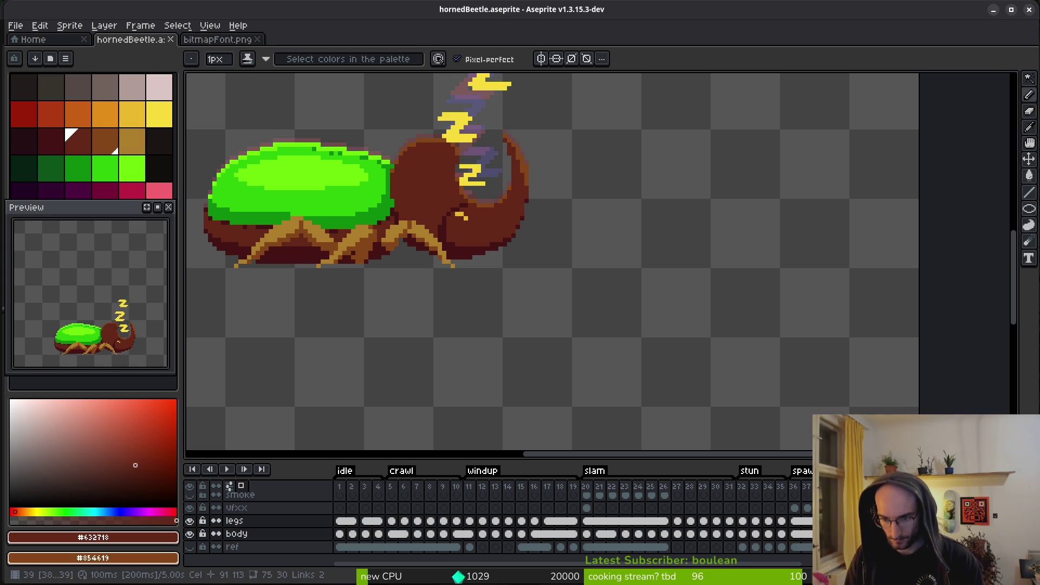
pyautogui.press('Return')
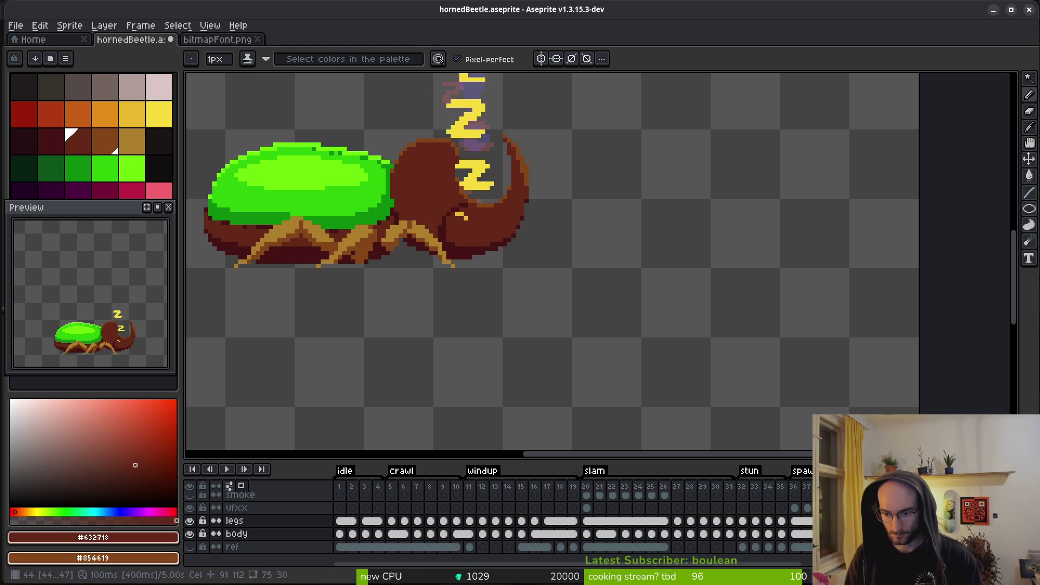
pyautogui.click(807, 521)
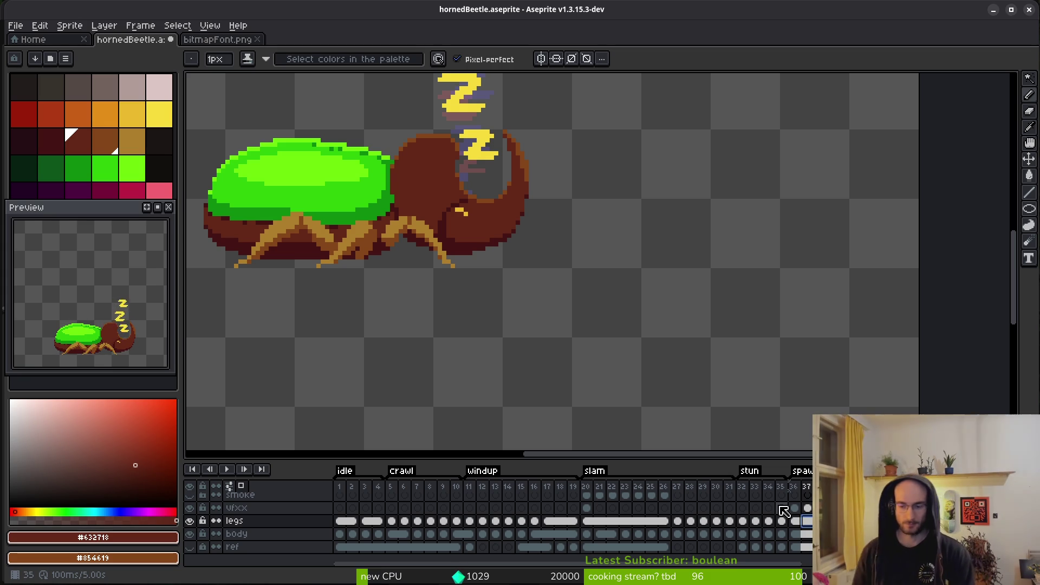
pyautogui.hotkey('ctrl', 's')
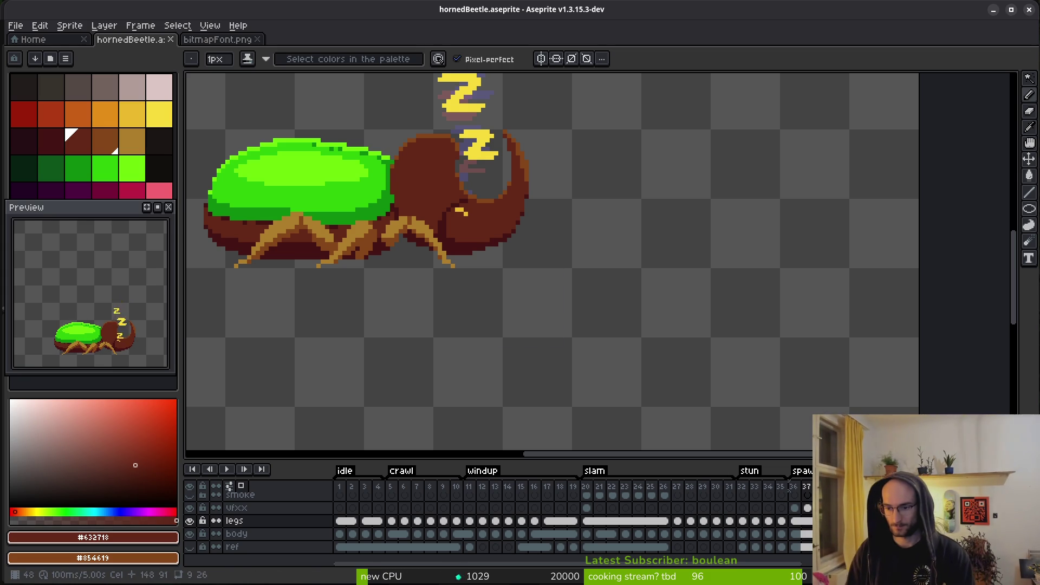
# Step: Save the sprite, select all 50 frames across every layer, and open Export Sprite Sheet
pyautogui.scroll(-4, 542, 293)
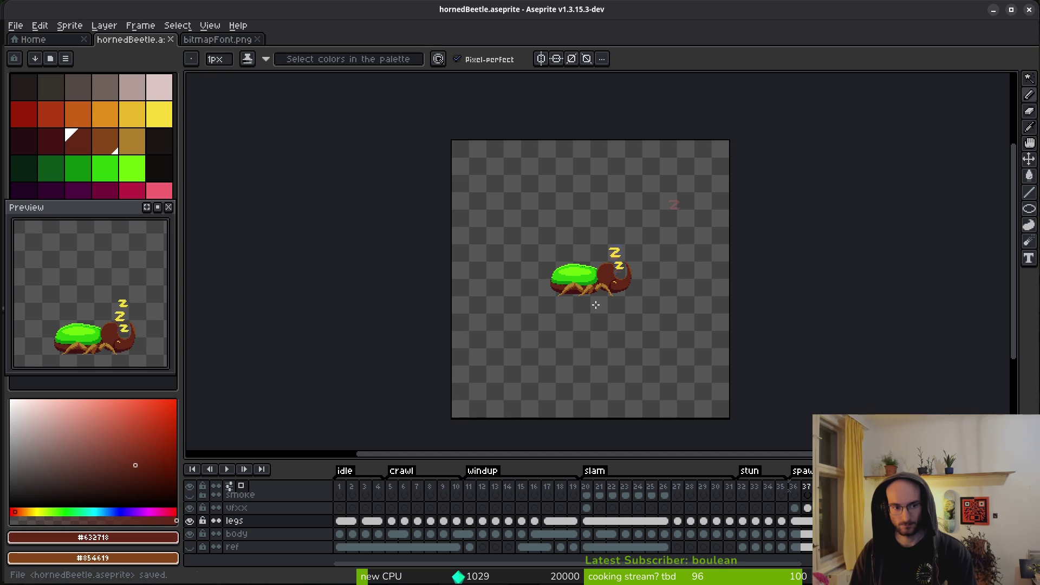
pyautogui.scroll(1, 608, 297)
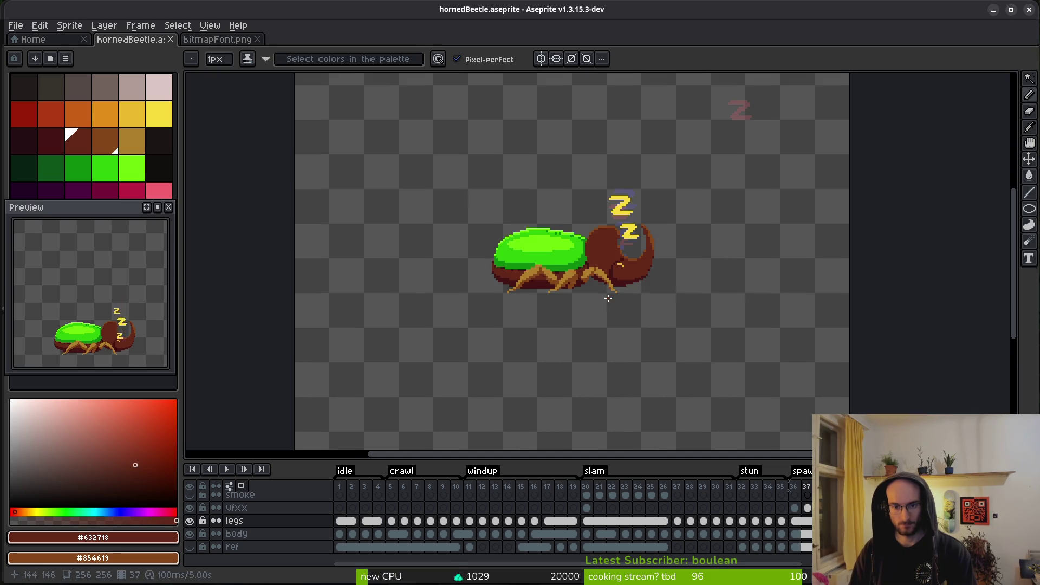
pyautogui.hotkey('ctrl', 's')
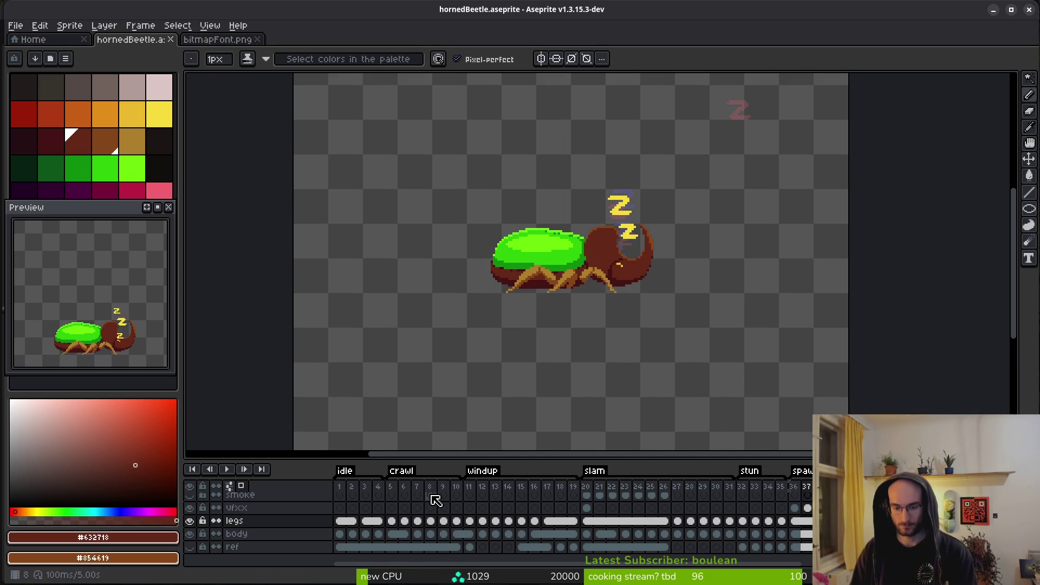
pyautogui.moveTo(341, 488); pyautogui.dragTo(818, 487)
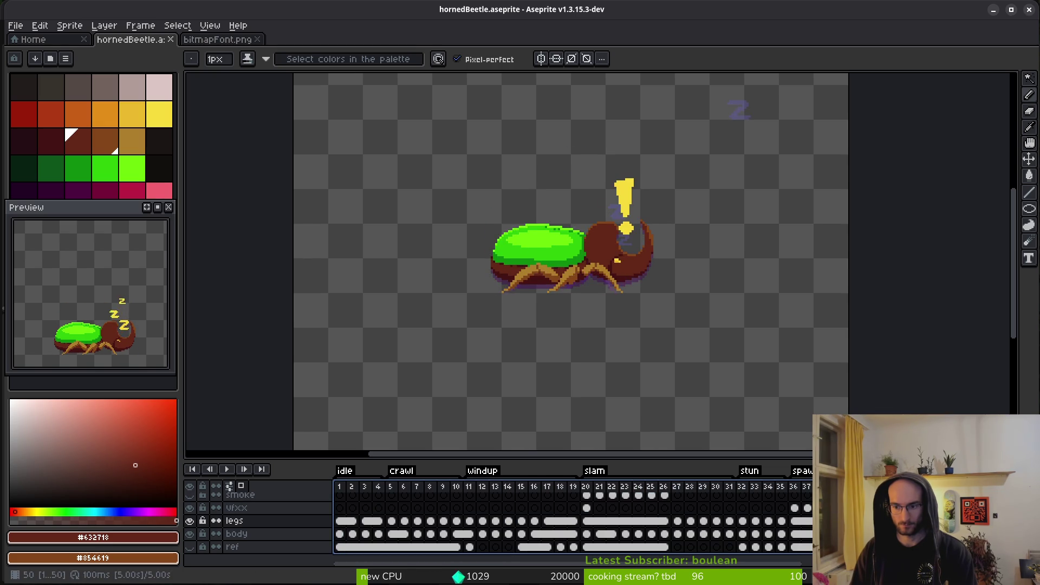
pyautogui.hotkey('ctrl', 'e')
# Step: Generate the sprite sheet from all frames and start exporting it as hornedBeetle-Sheet.png
pyautogui.click(337, 193)
pyautogui.scroll(-1, 608, 302)
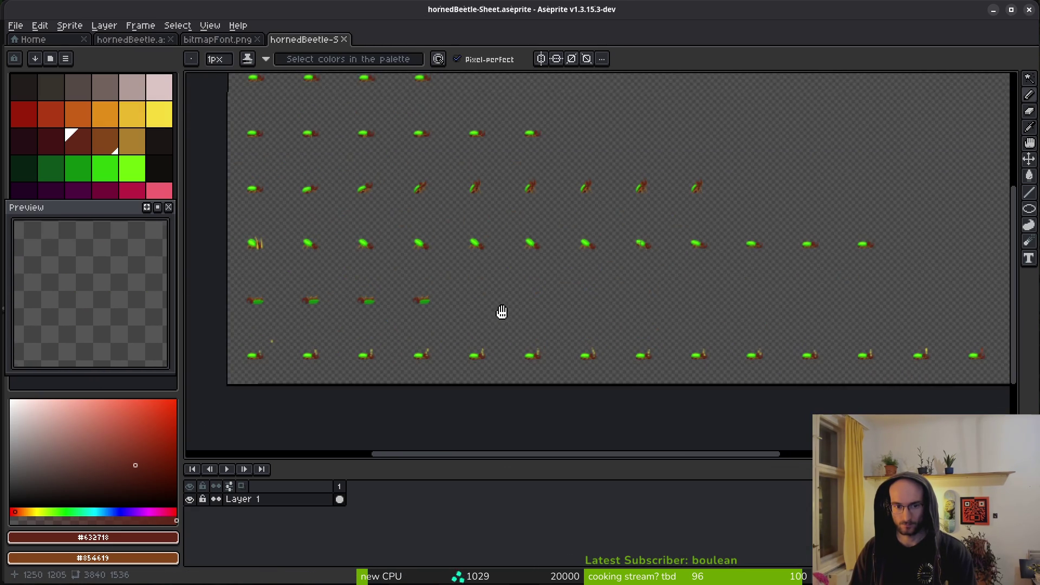
pyautogui.scroll(3, 501, 310)
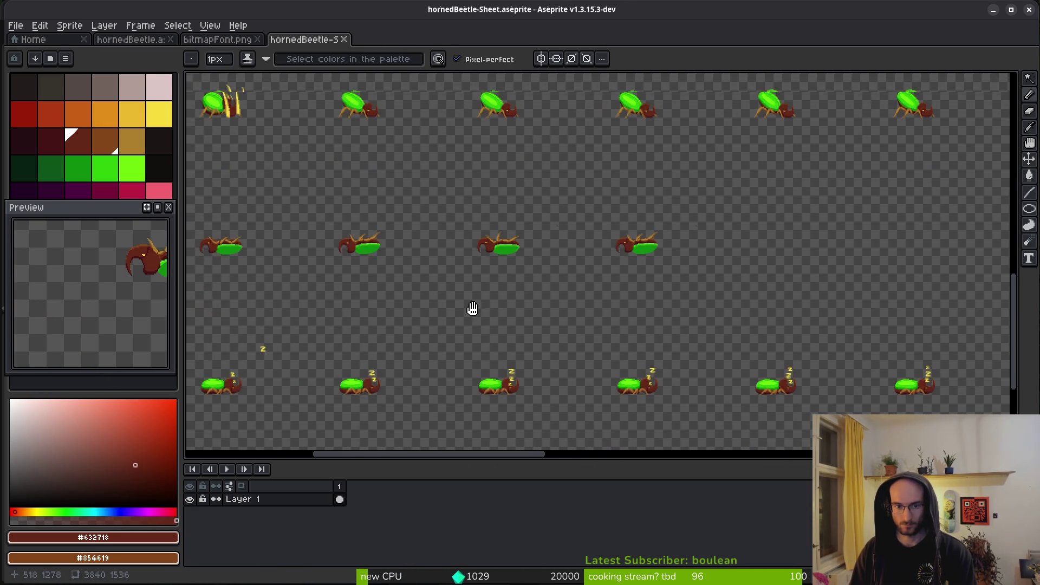
pyautogui.moveTo(439, 314); pyautogui.dragTo(521, 297)
pyautogui.scroll(-1, 557, 342)
pyautogui.moveTo(557, 342); pyautogui.dragTo(477, 364)
pyautogui.hotkey('ctrl', 'shift', 'e')
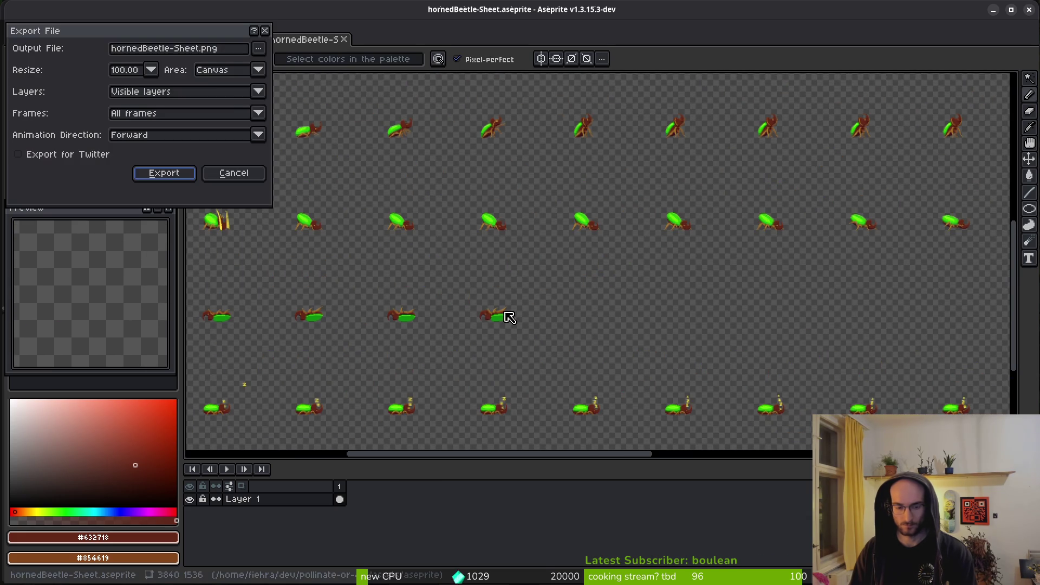